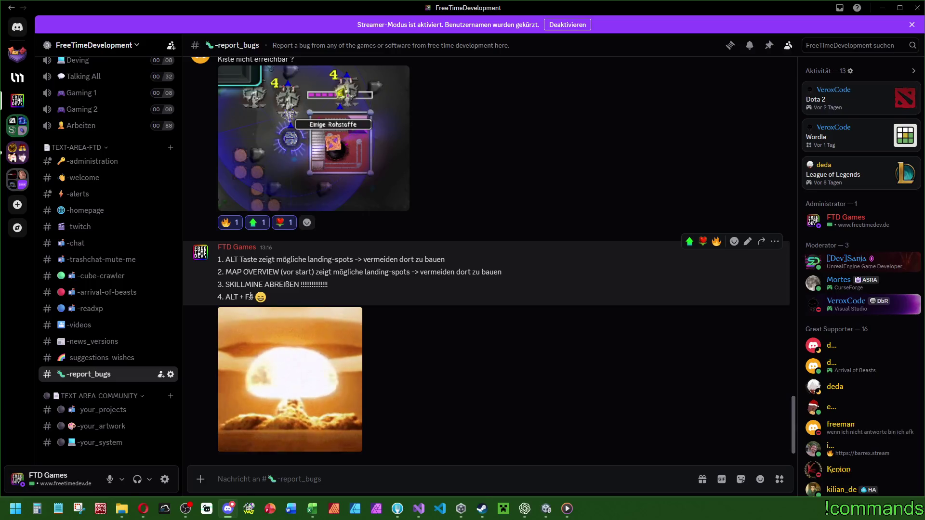
- In ChatGPT, write 'das hier übersetzen:' followed by the line "start": "Start"
left_click(349, 372)
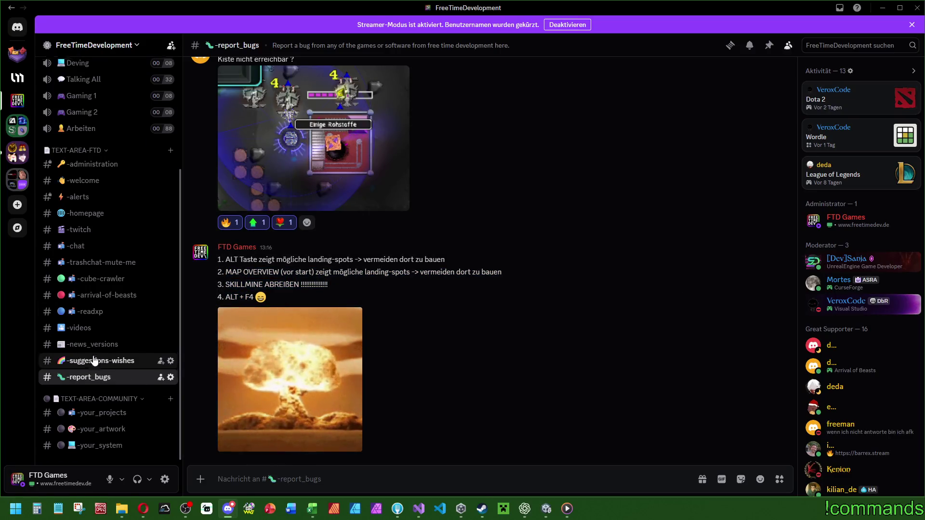
scroll(96, 362, "up", 5)
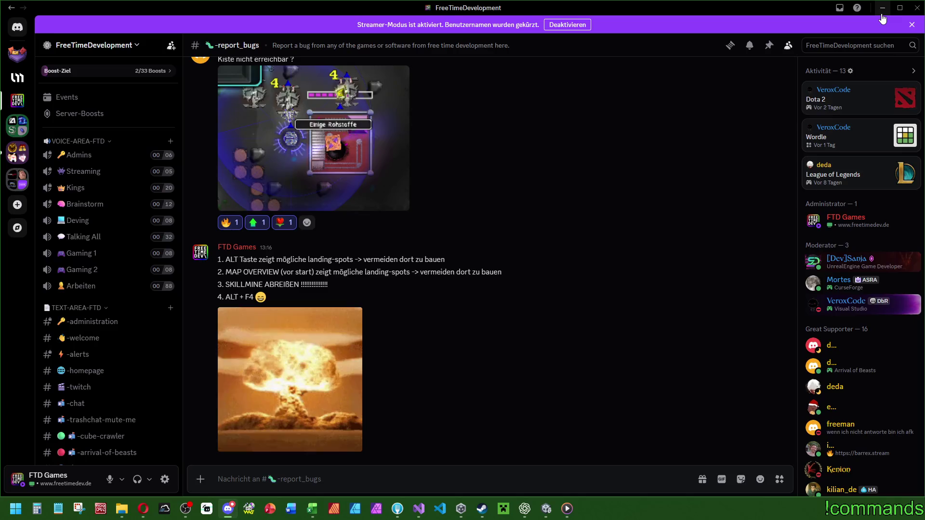
key("alt+Tab")
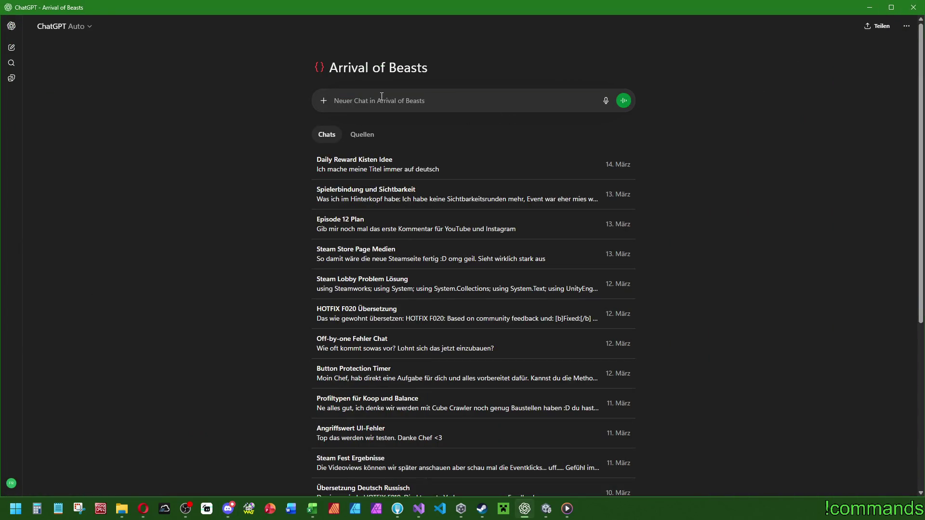
type("das hier übe")
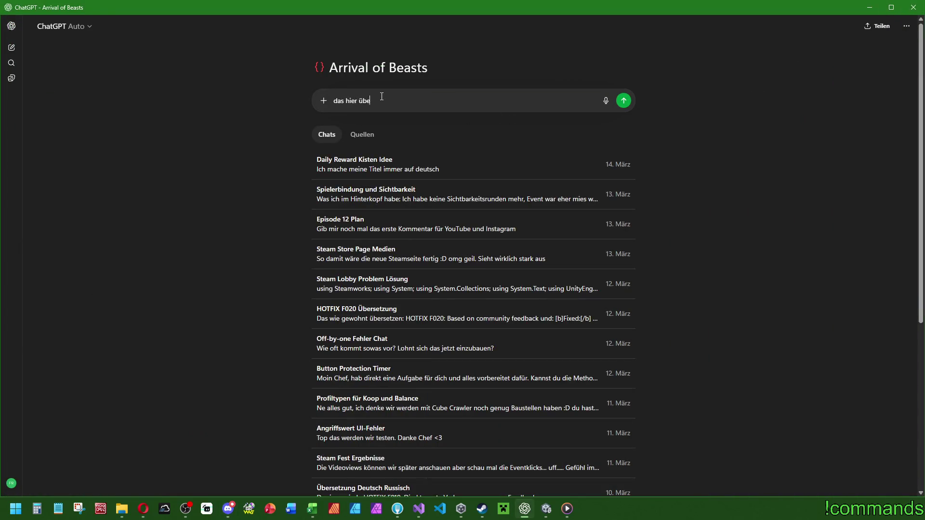
type("rsetzen:")
key("shift+Return")
key("shift+Return")
type("\"")
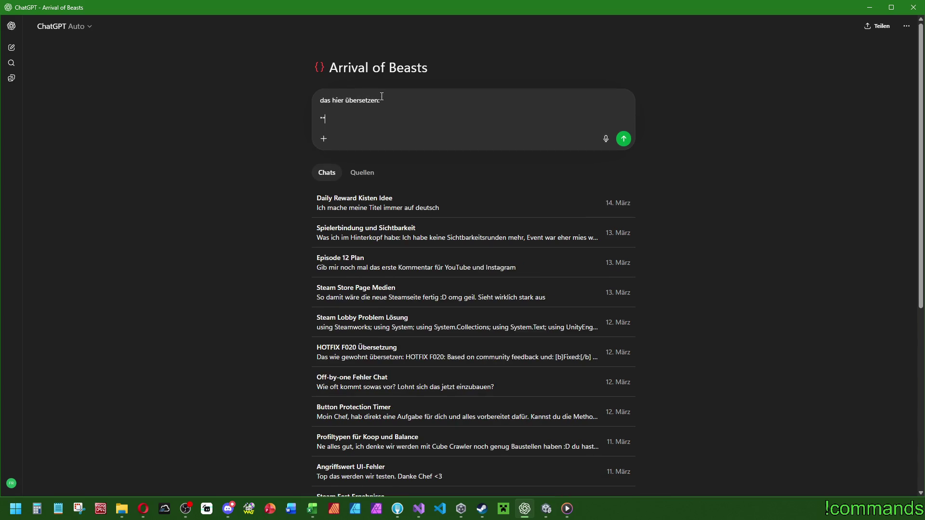
type("start\"")
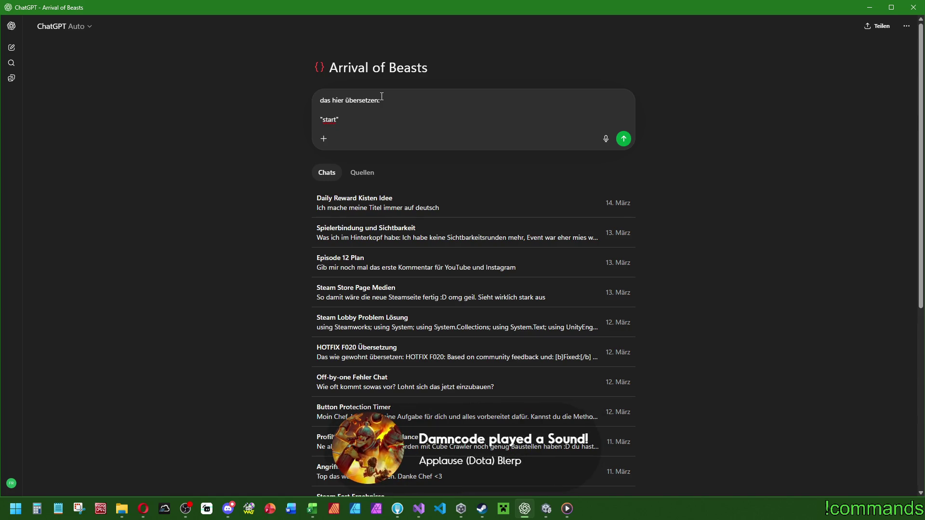
type(": \"")
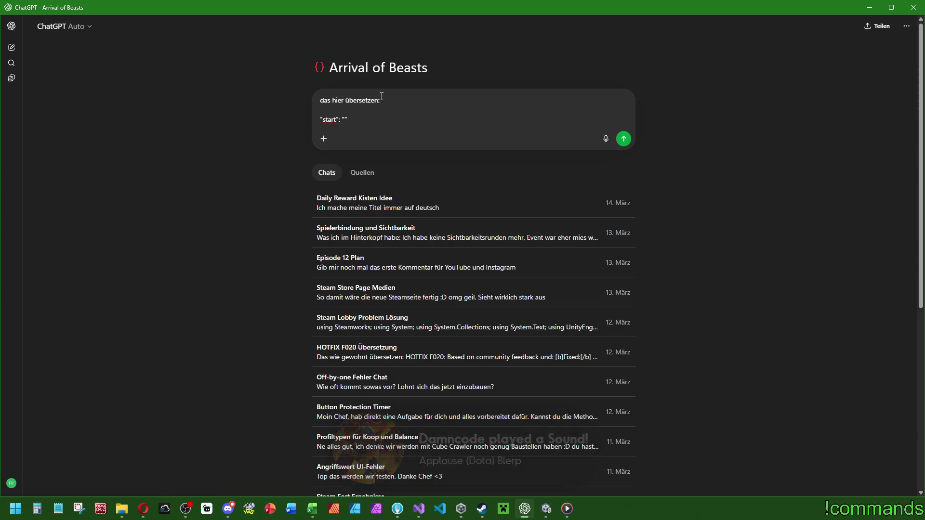
type("Start")
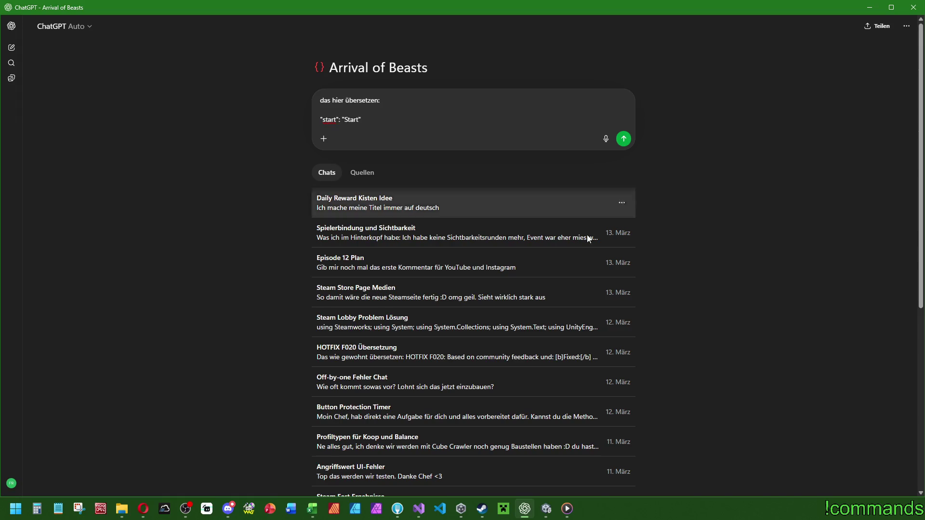
- Add that Russian is enough since German and English are the same, and send the request
mouse_move(419, 511)
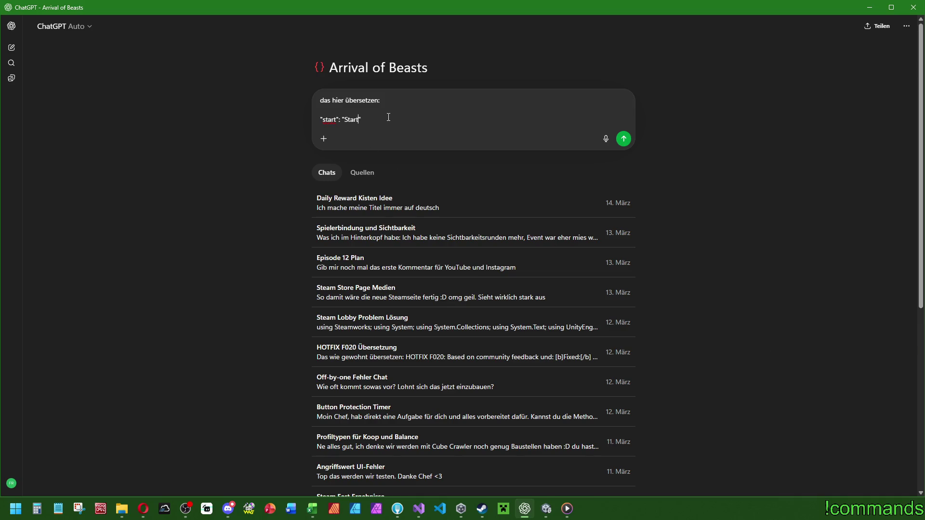
left_click_drag(388, 117, 209, 122)
left_click(404, 101)
type(", russisch reicht ")
type("da deutsch u")
type("nd englisch ")
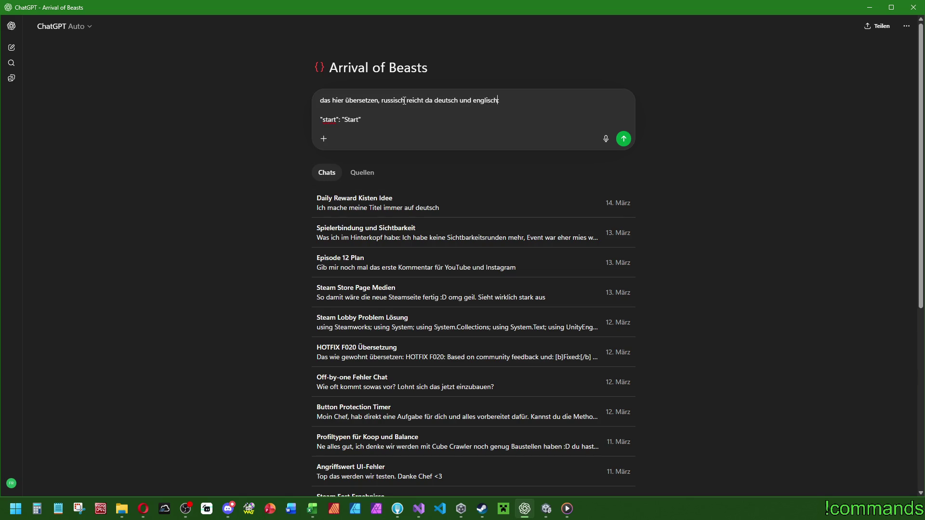
type("gleich ")
type("sind:")
key("Return")
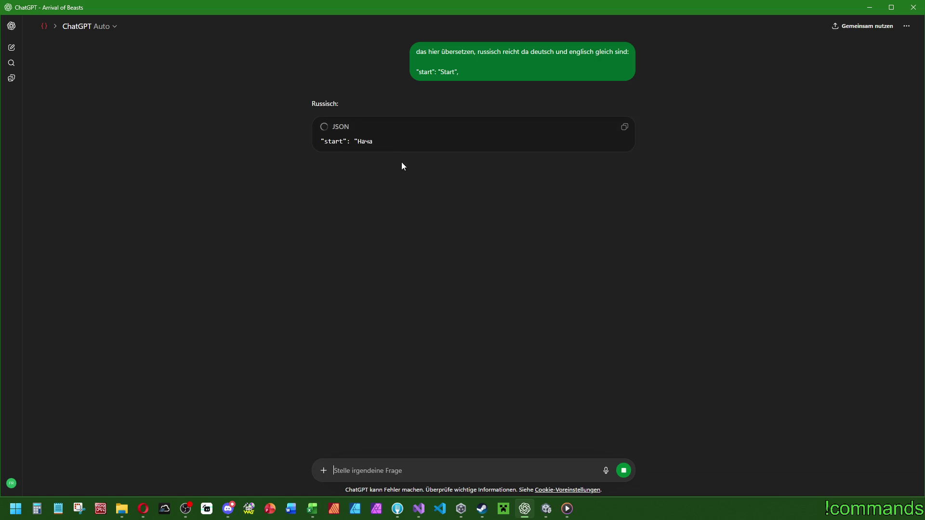
- Copy the returned Russian entry "start": "Начать" for Visual Studio
left_click(625, 126)
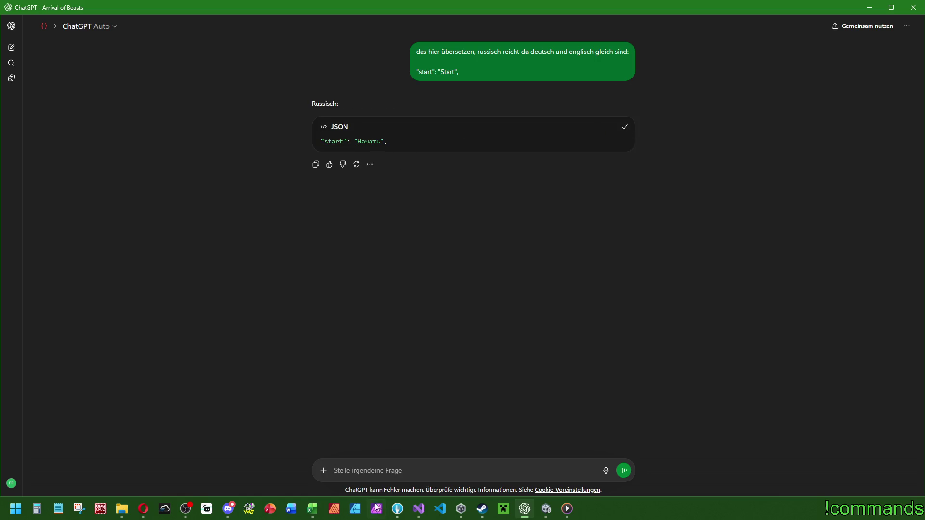
left_click(419, 509)
scroll(54, 337, "down", 2)
- Paste "start": "Начать" after the server entry in Language_Russian.json
left_click(54, 370)
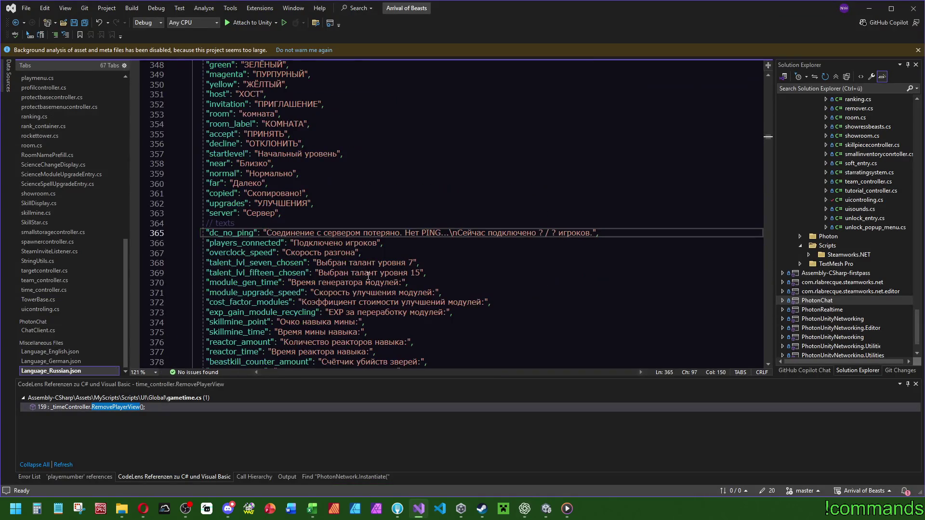
left_click(295, 216)
key("Return")
key("Tab")
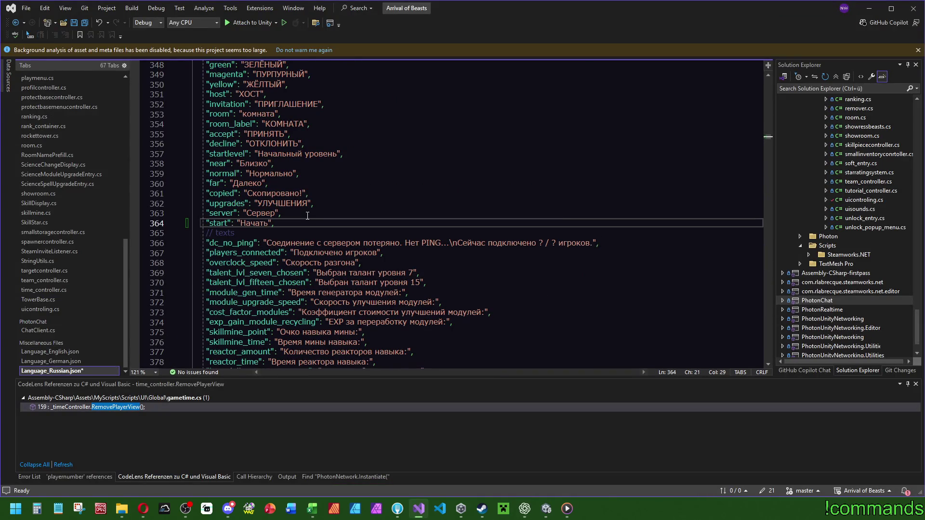
- Add a "start": "START" entry after the server line in Language_German.json
left_click(56, 361)
left_click_drag(768, 302, 766, 136)
scroll(767, 136, "down", 8)
left_click(299, 187)
key("Return")
type("\"start\"")
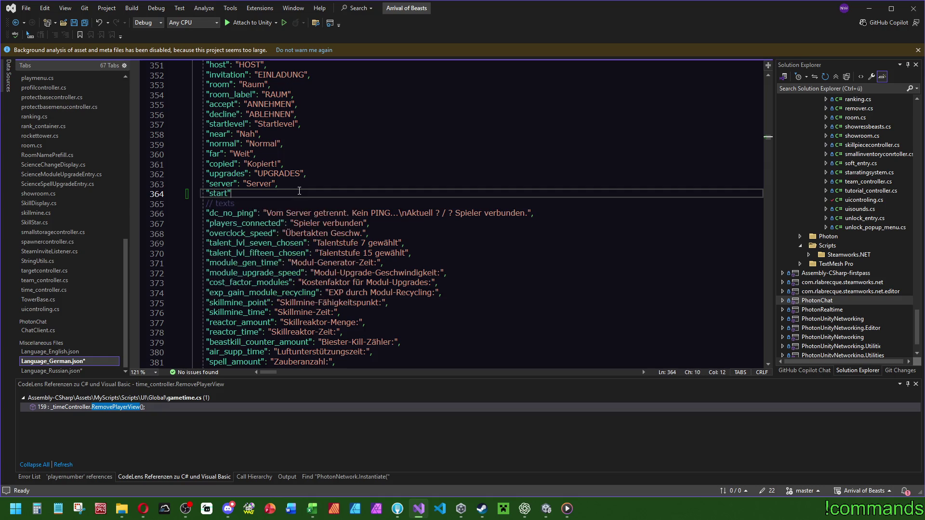
type(": \"\",")
type("Start\",")
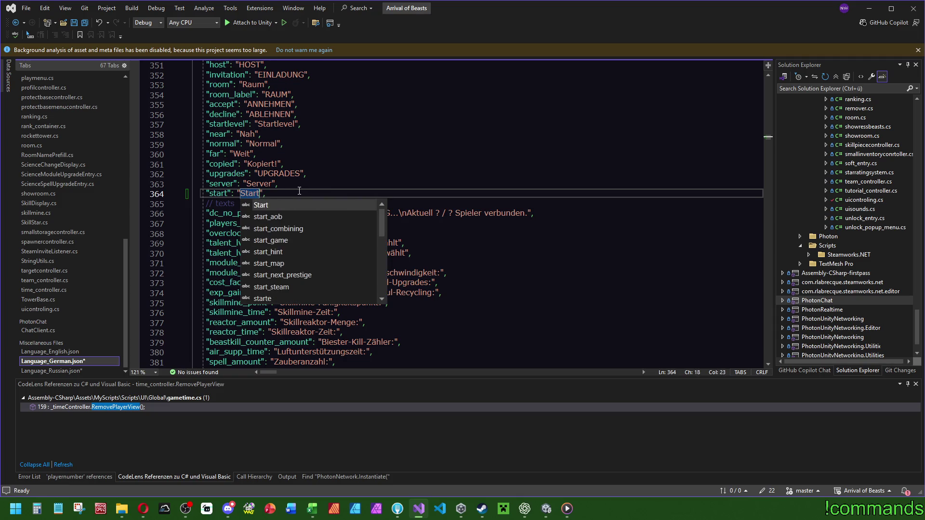
left_click(282, 183)
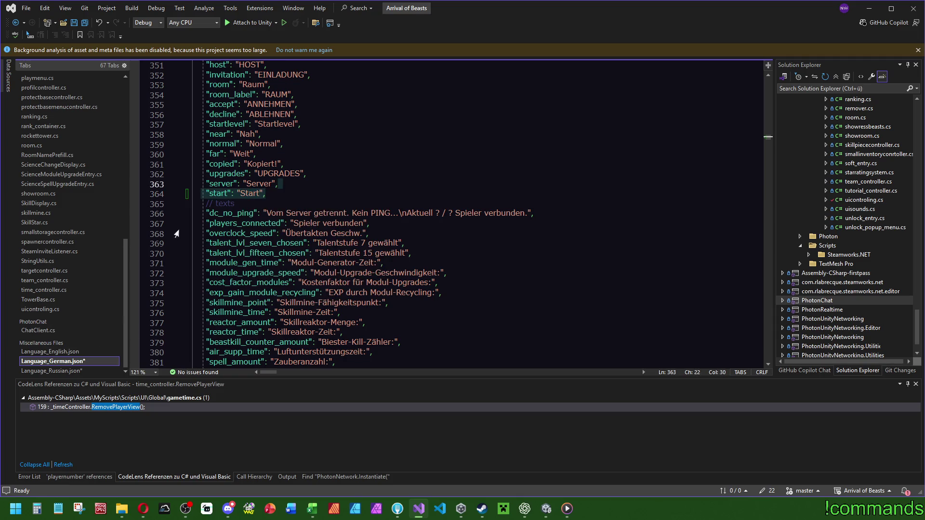
double_click(256, 193)
type("START")
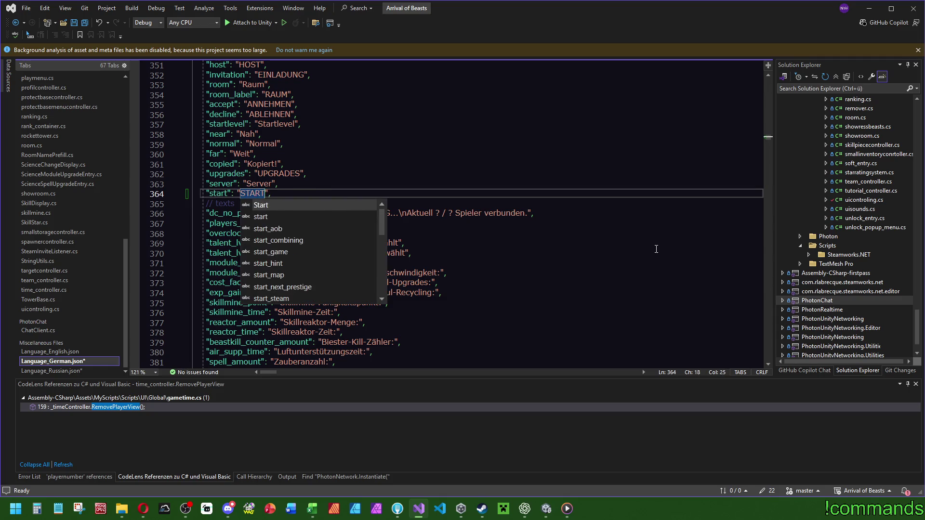
left_click(284, 184)
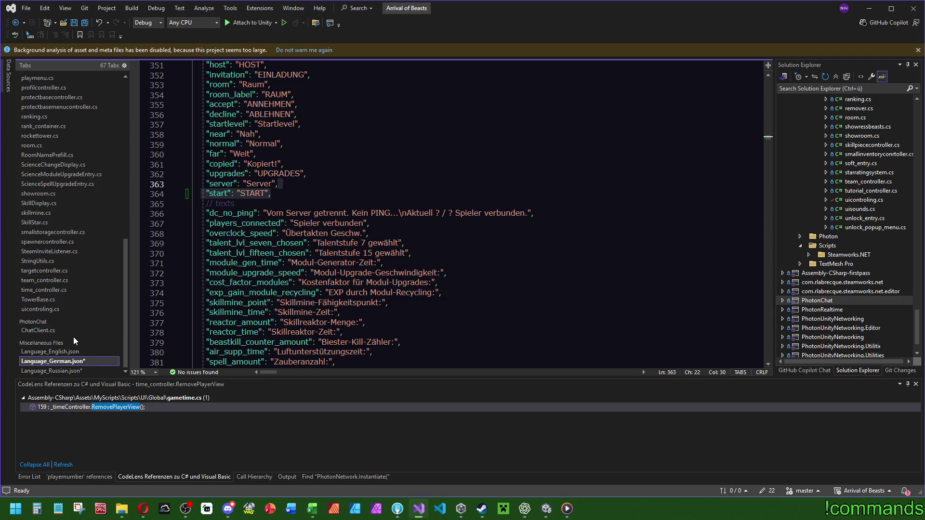
- Paste the "start": "START" entry after the server line in Language_English.json
left_click(72, 353)
scroll(520, 221, "up", 9)
scroll(520, 220, "down", 14)
scroll(520, 220, "down", 20)
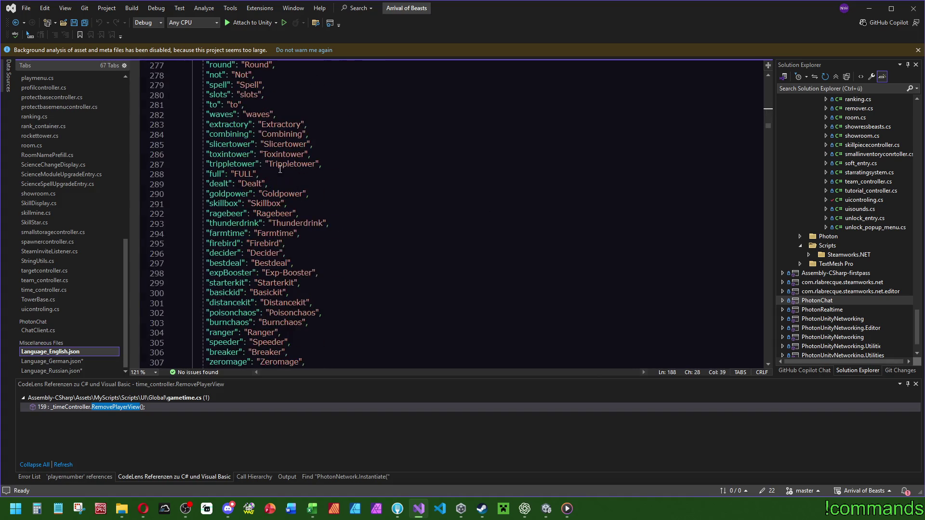
scroll(307, 190, "down", 19)
left_click(284, 143)
key("Return")
key("ctrl+v")
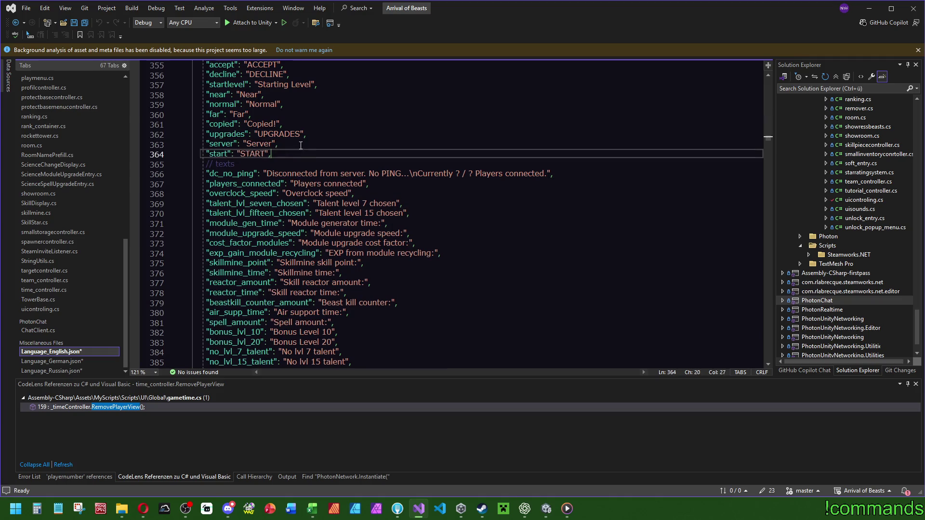
left_click(51, 371)
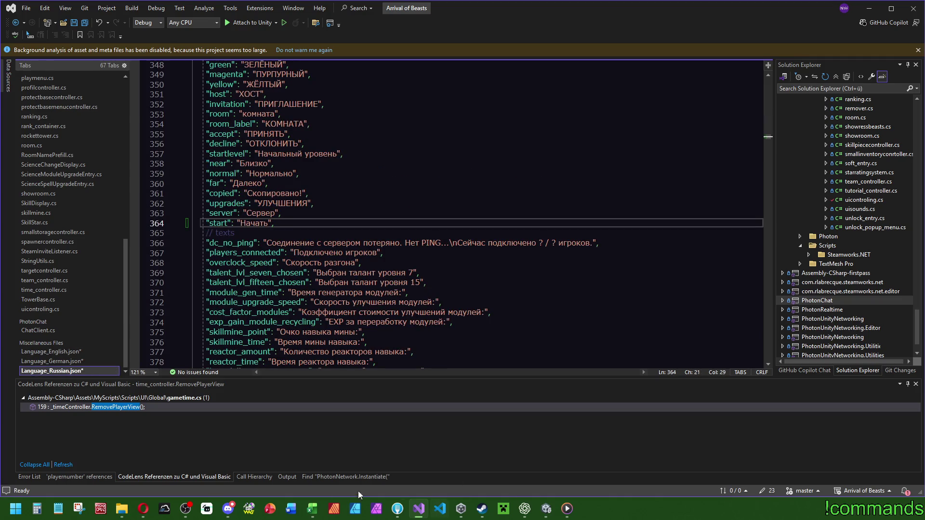
left_click(523, 509)
- Ask ChatGPT for the Russian translation in capital letters ('mach es in Großbuchstaben bitte')
type("mach es in GroßBuchst")
key("BackSpace")
key("BackSpace")
type("uchstabe")
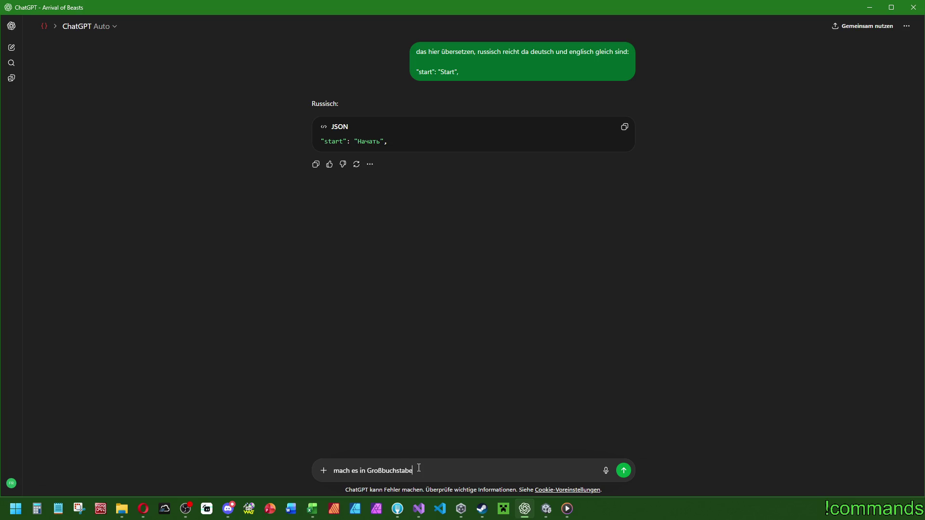
type("n on bitte :D")
key("Return")
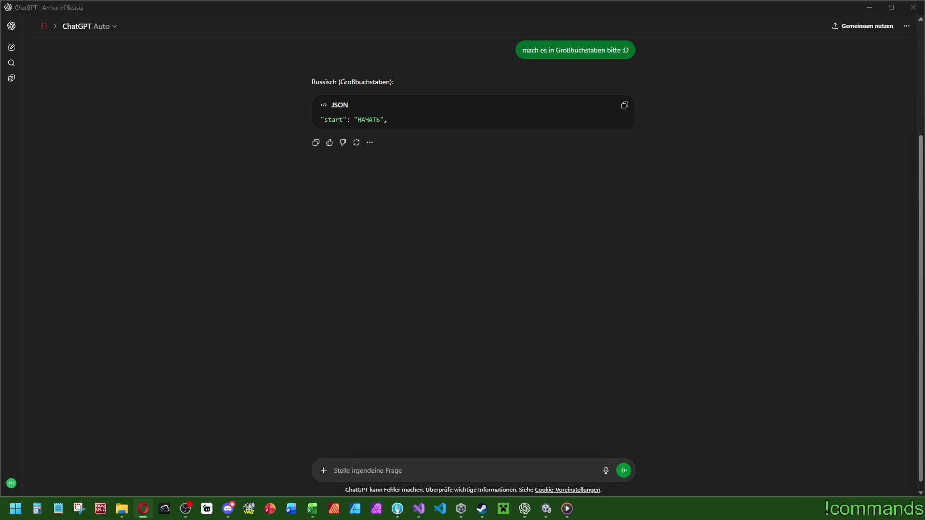
- Ask ChatGPT 'ist Старт besser?'
left_click(426, 260)
left_click(417, 463)
type("ist r Старт")
double_click(345, 471)
key("BackSpace")
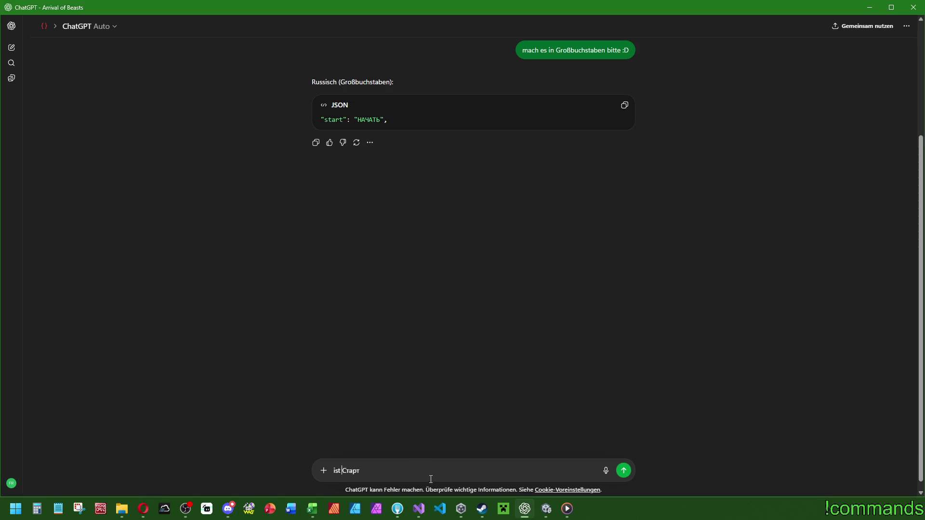
type("besser?")
key("Return")
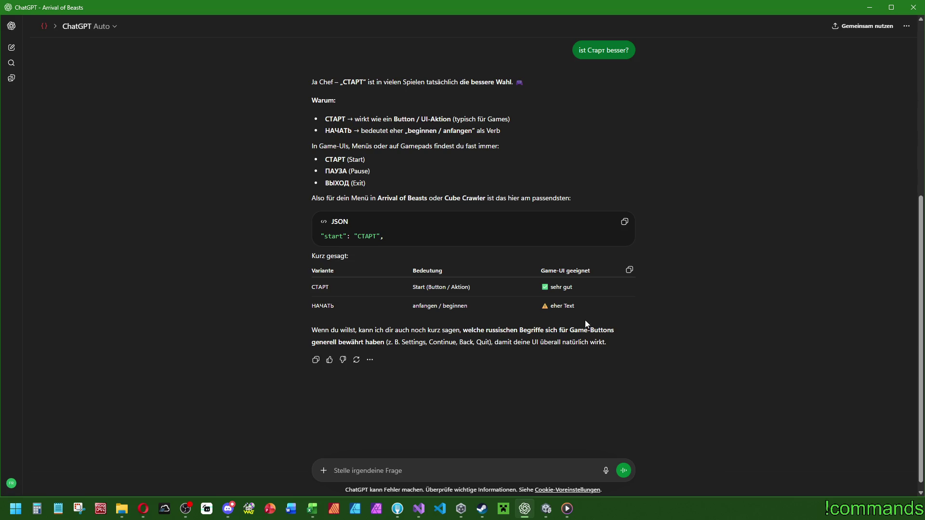
- Ask ChatGPT which word fits better, given that the round begins right now
left_click_drag(331, 285, 313, 287)
left_click(408, 477)
type("In Bezug darauf, d")
type("ass die")
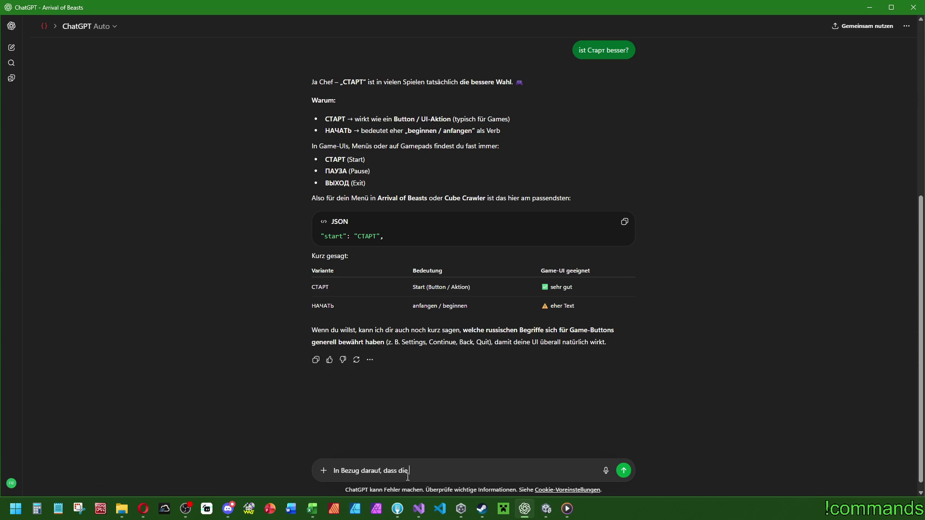
type(" Runde JETZT beginnt,w")
key("BackSpace")
key("BackSpace")
type(", was  st")
key("BackSpace")
key("BackSpace")
key("BackSpace")
type("ist besser?")
key("Return")
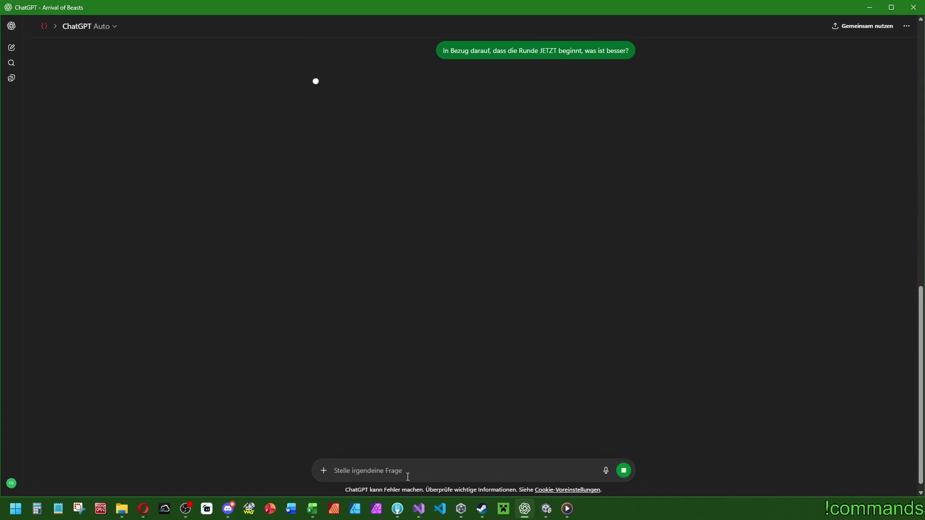
- Read the reply about Countdown and the recommended СТАРТ
key("alt+Tab")
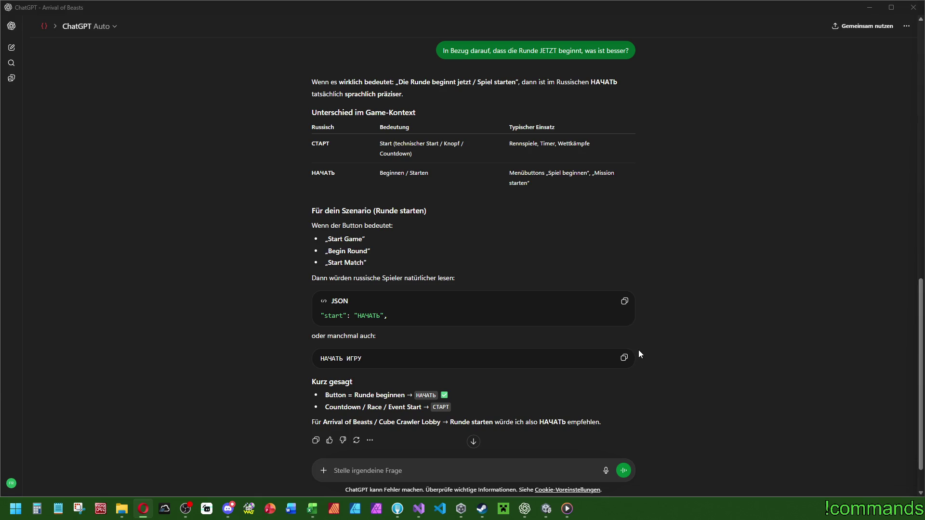
left_click_drag(447, 407, 435, 407)
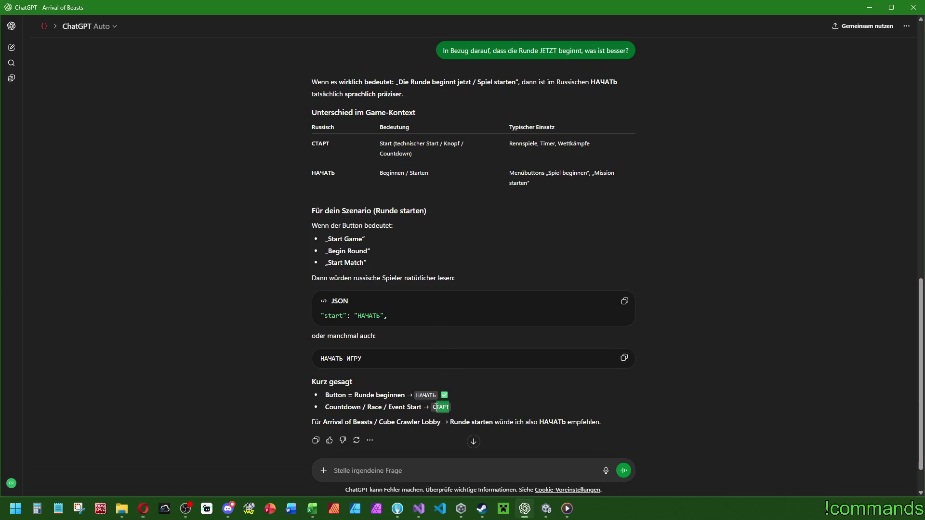
left_click_drag(329, 407, 359, 409)
left_click(522, 414)
scroll(516, 413, "down", 1)
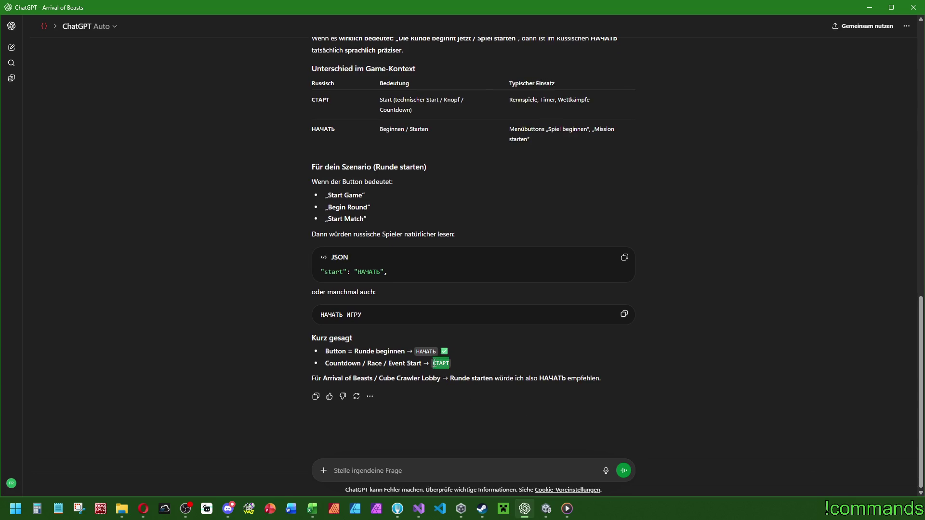
left_click_drag(434, 363, 431, 364)
left_click(517, 366)
- Replace Начать with СТАРТ in Language_Russian.json, save all files, and return to Unity
left_click(423, 511)
type("СТАРТ")
left_click(313, 193)
left_click(84, 23)
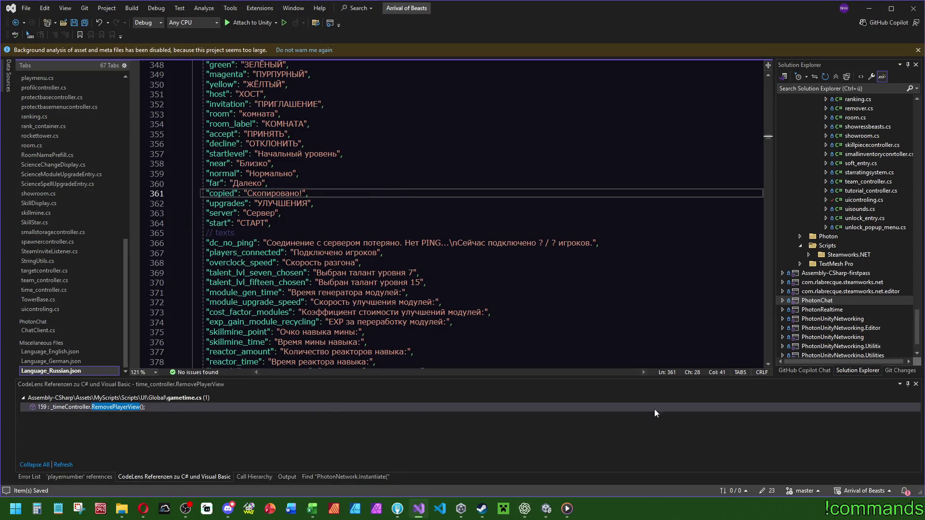
left_click(546, 508)
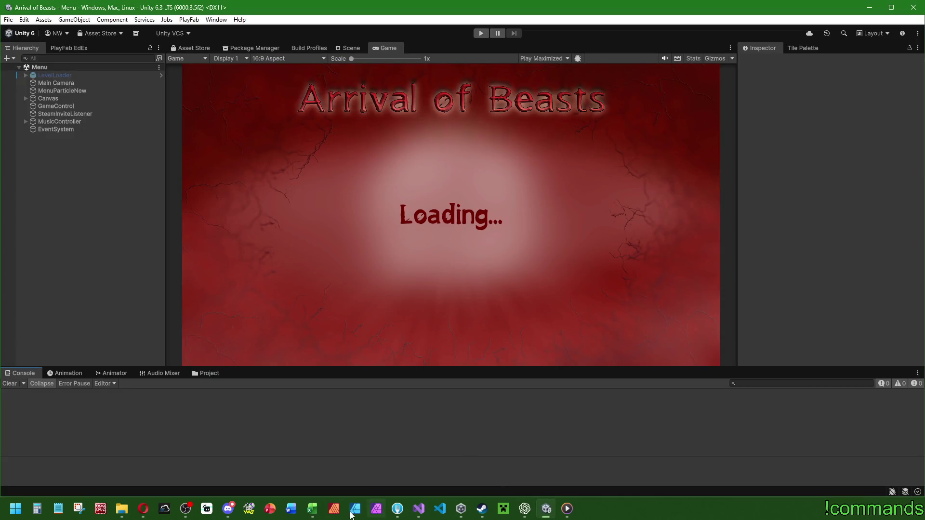
- Mark the start countdown task in row 759 as fixed (D759) and done (E759)
left_click(313, 509)
left_click(203, 417)
left_click(481, 417)
left_click(555, 420)
left_click(525, 440)
left_click(576, 416)
left_click(594, 419)
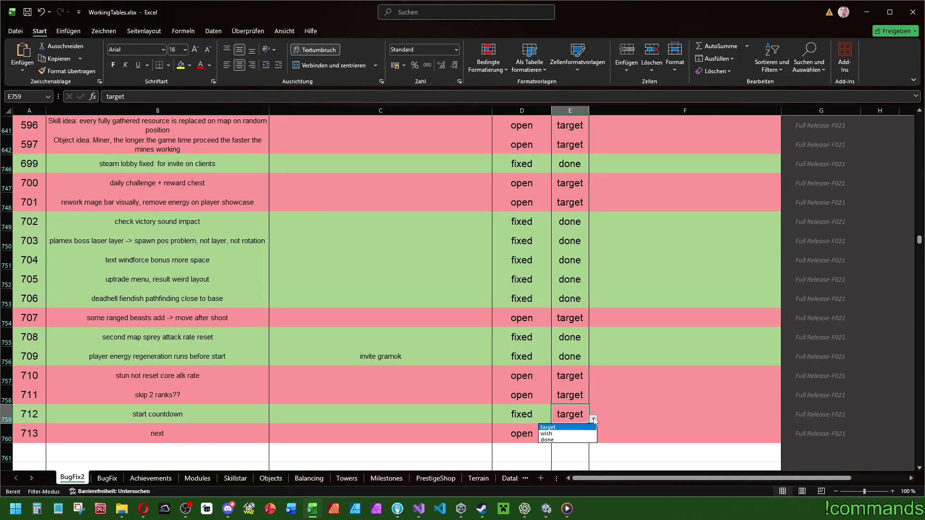
left_click(578, 434)
left_click(586, 413)
left_click(593, 419)
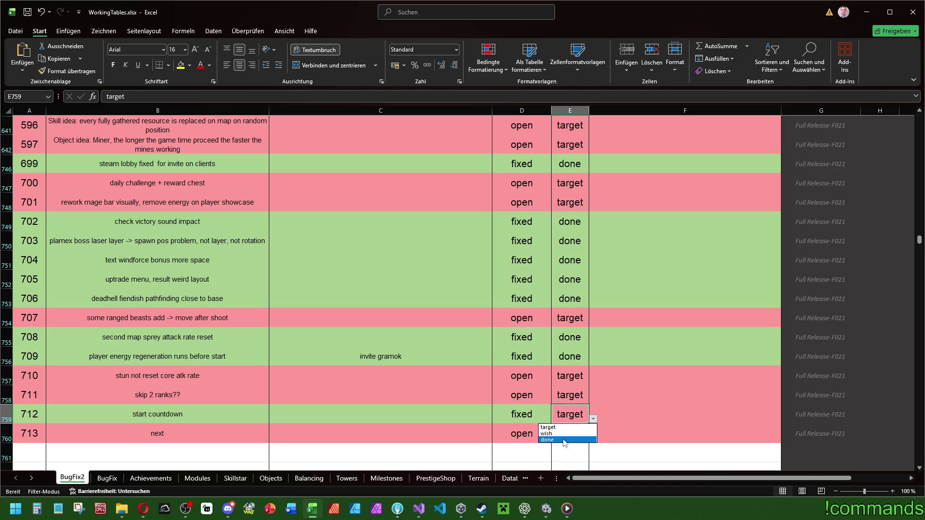
left_click(565, 440)
left_click(477, 389)
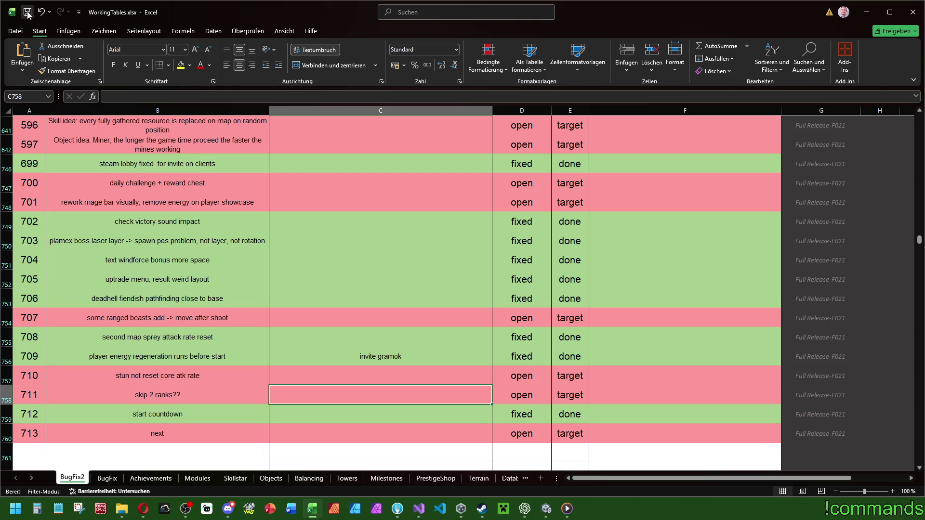
- Set the status of the mage bar rework task in row 748 to in work
scroll(272, 231, "up", 1)
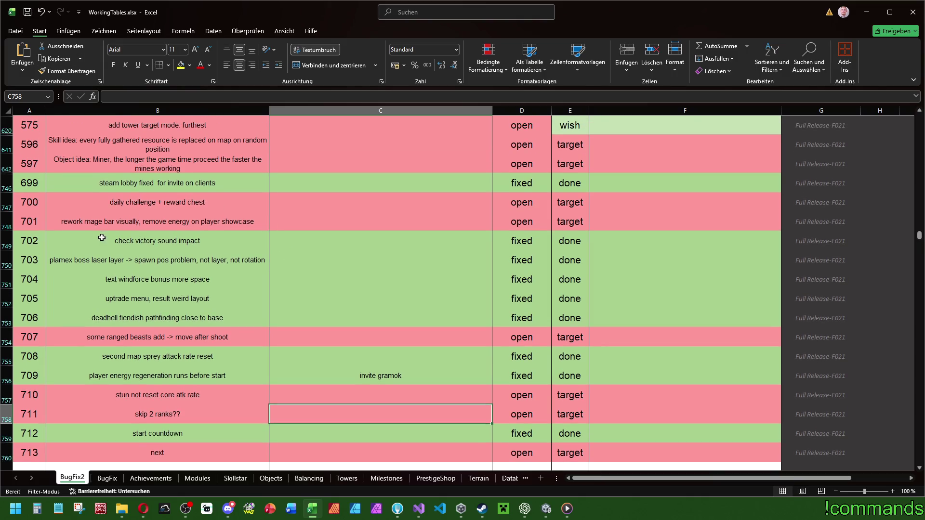
left_click(114, 228)
left_click(530, 221)
left_click(556, 222)
left_click(504, 245)
left_click(409, 200)
- Minimize Excel and bring up Unity's Project window
left_click(19, 7)
left_click(20, 8)
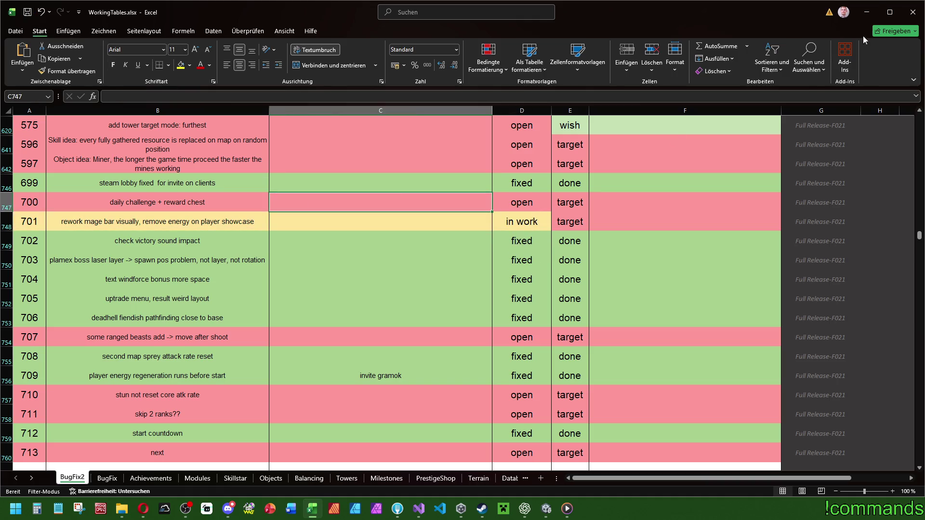
left_click(866, 12)
left_click(208, 373)
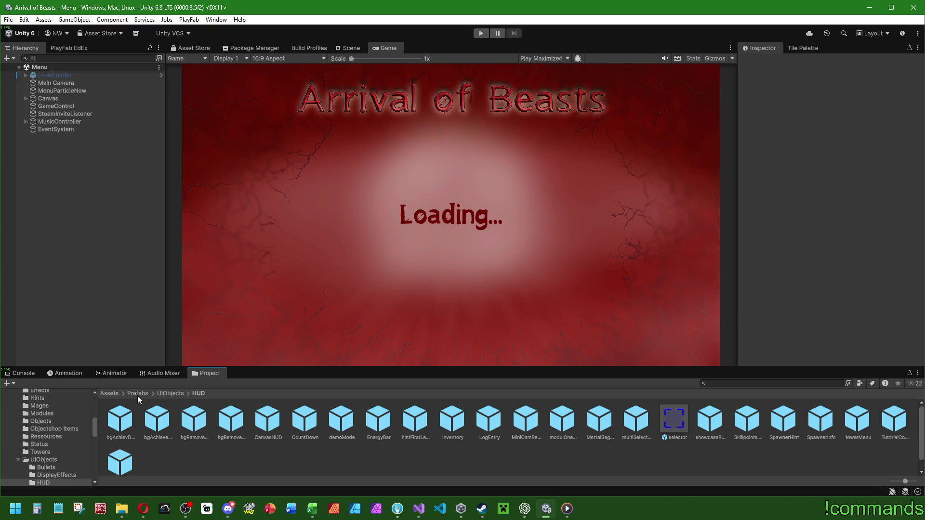
- Switch Unity's centre view from Game to the Scene tab
left_click(19, 373)
left_click(202, 372)
left_click(350, 49)
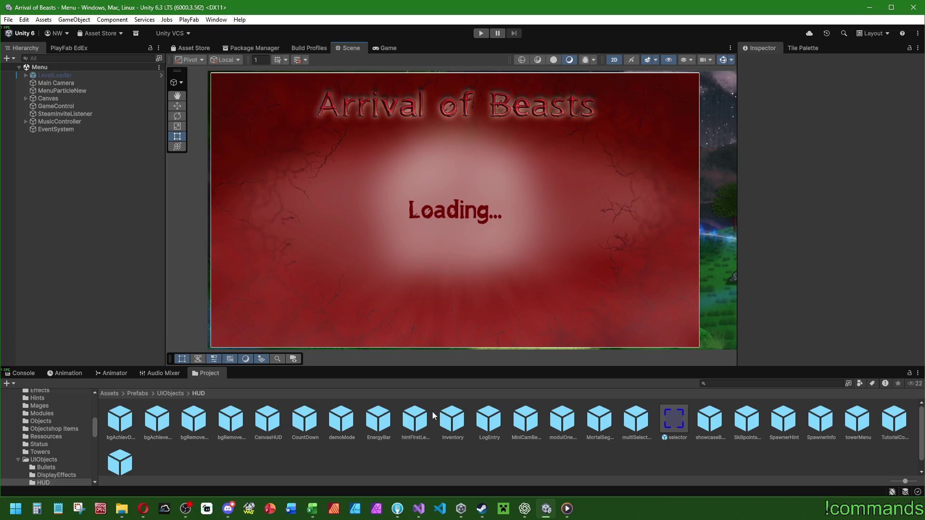
- Browse to Prefabs > UIObjects in the Project window and open the Player prefab
left_click(129, 393)
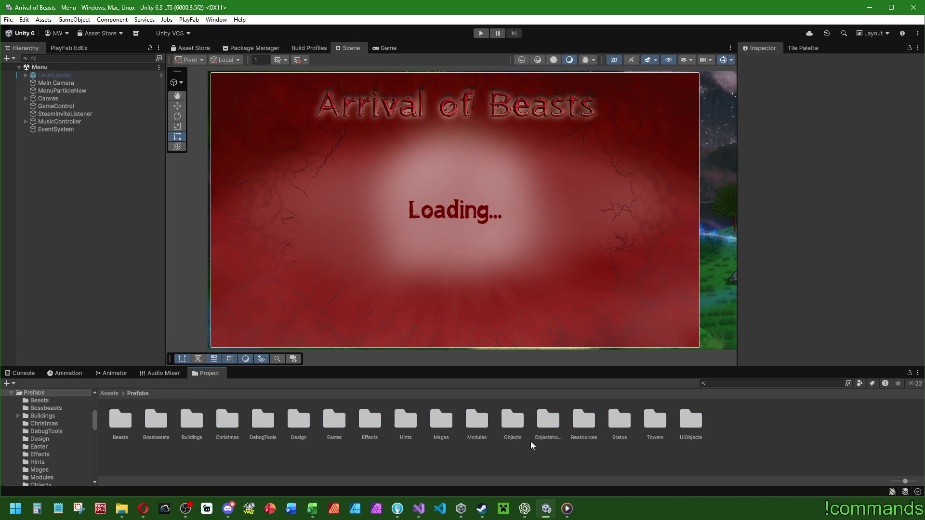
double_click(686, 420)
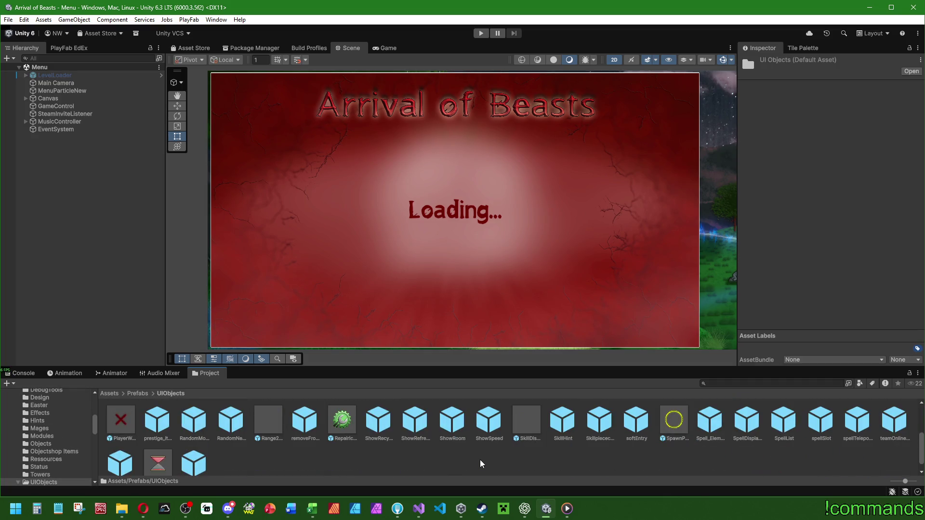
left_click(324, 469)
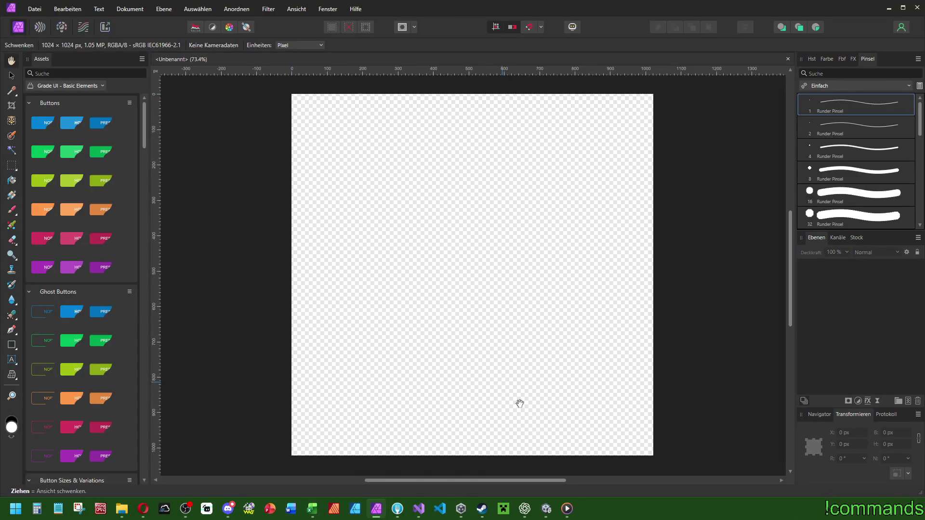
left_click(546, 509)
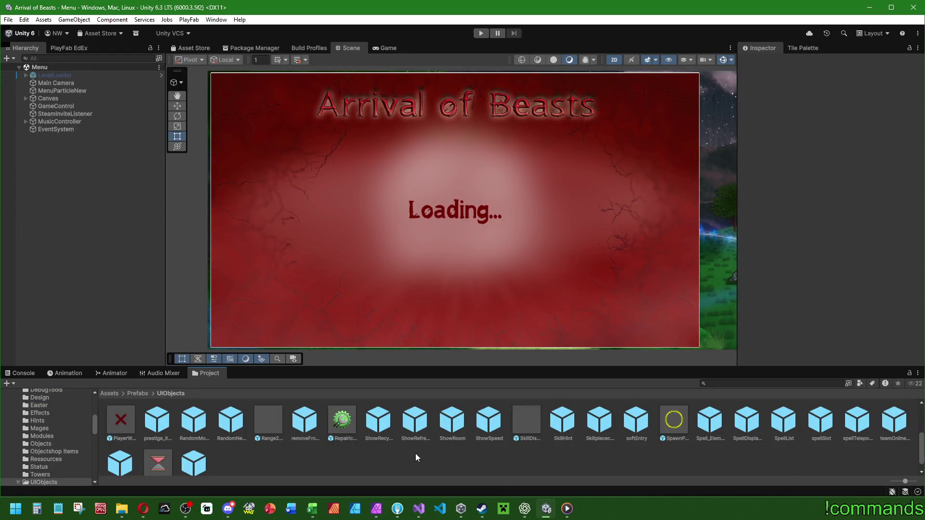
scroll(417, 458, "up", 3)
double_click(858, 435)
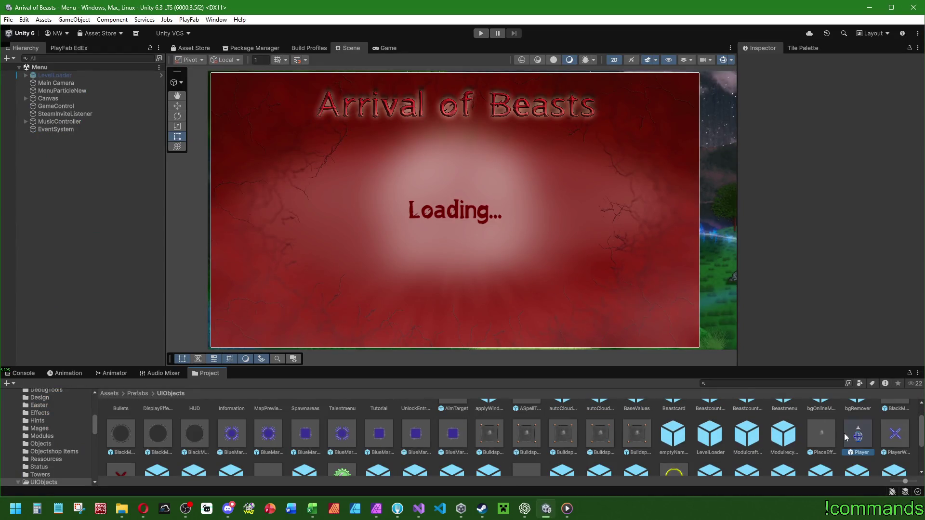
- Zoom and pan around the Player prefab to inspect the Blue Player panel and MAGE BAR
scroll(377, 224, "up", 2)
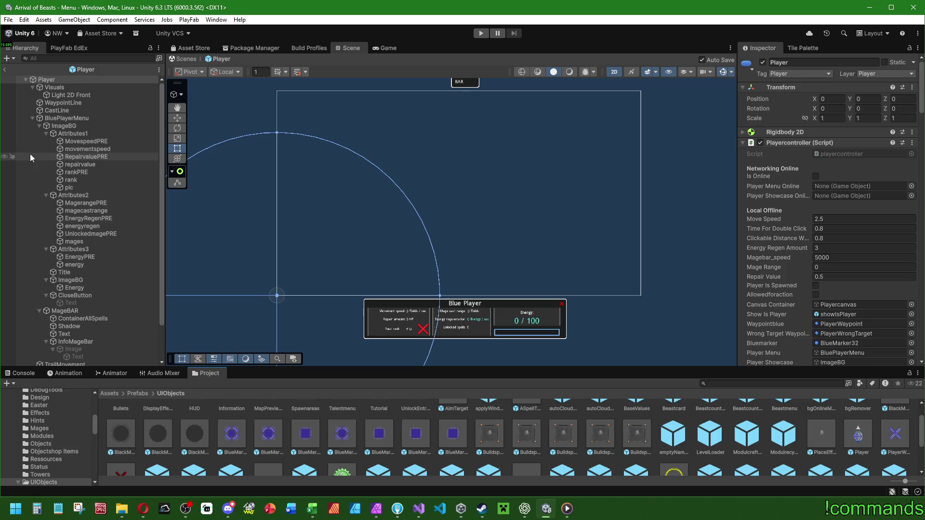
scroll(403, 114, "up", 2)
scroll(403, 117, "up", 2)
scroll(444, 196, "up", 3)
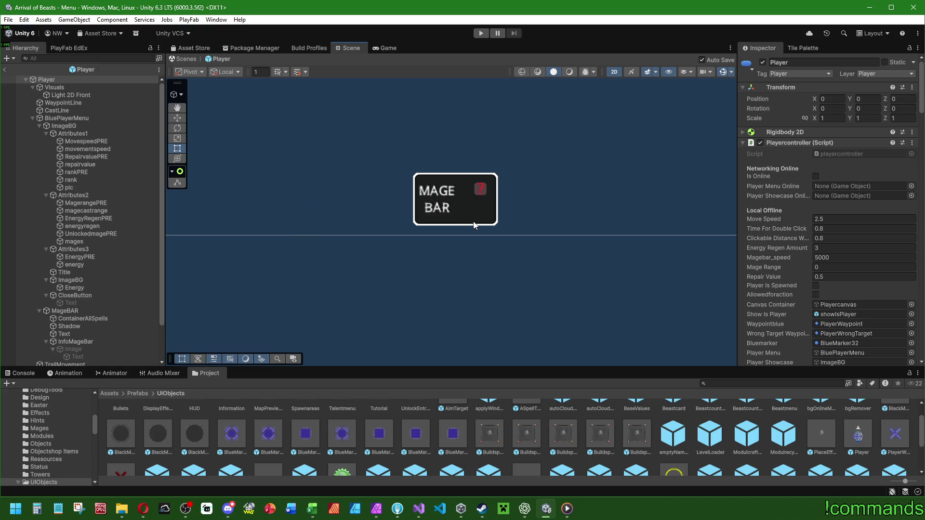
scroll(477, 227, "down", 3)
scroll(504, 247, "up", 5)
left_click_drag(508, 206, 508, 259)
scroll(527, 175, "down", 6)
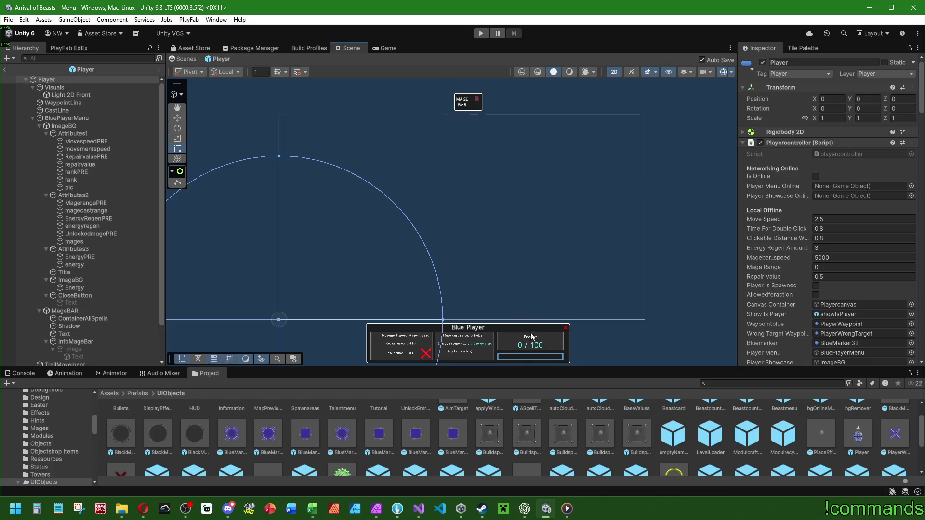
scroll(512, 355, "up", 5)
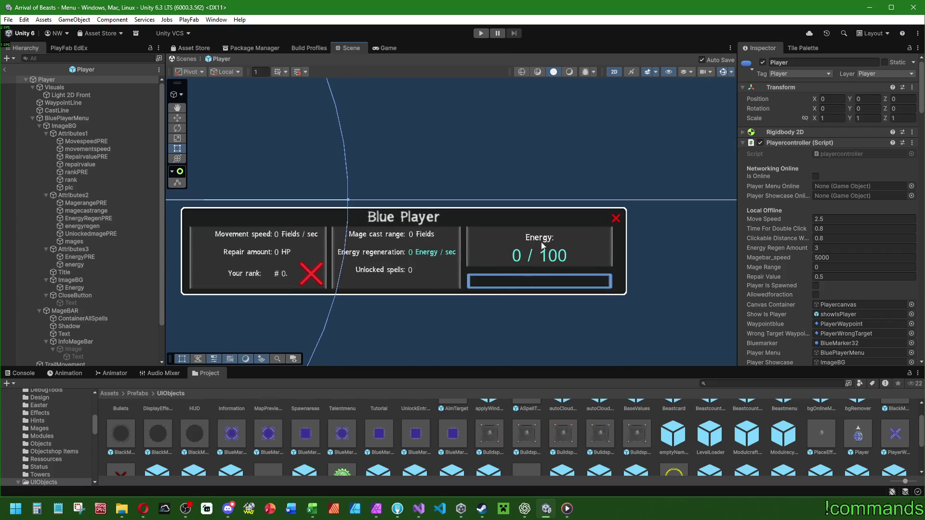
scroll(534, 274, "down", 3)
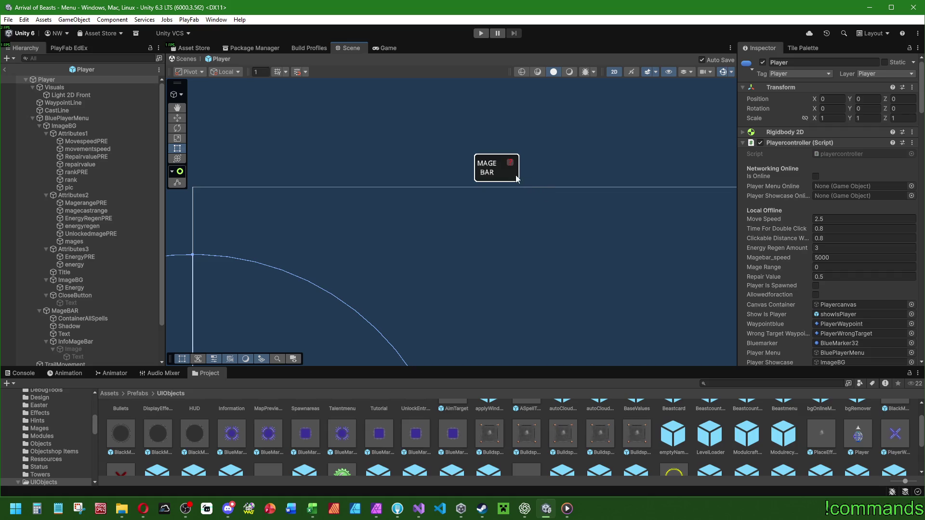
scroll(530, 212, "down", 3)
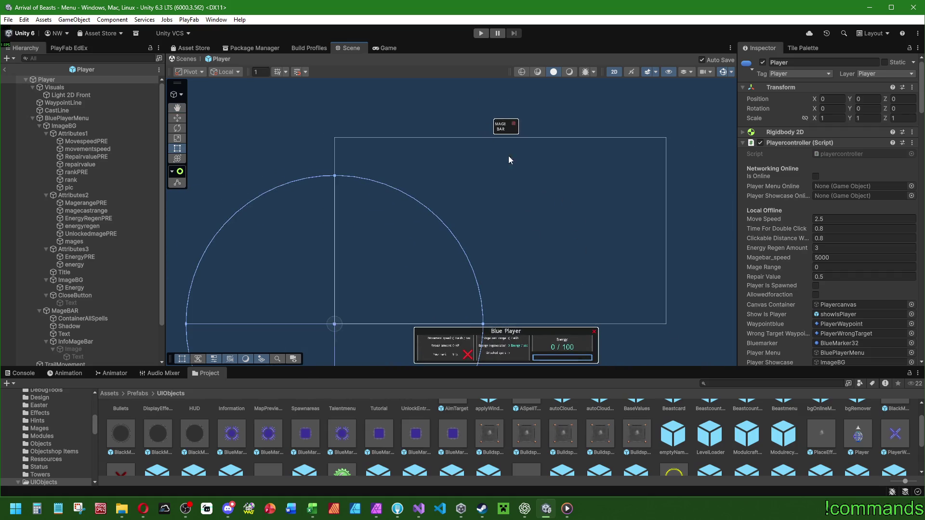
scroll(517, 124, "up", 5)
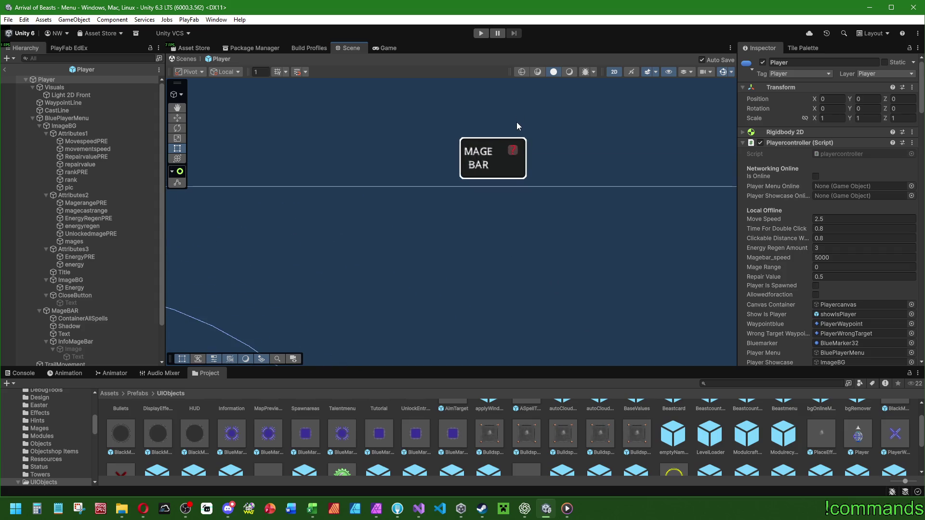
scroll(517, 122, "up", 1)
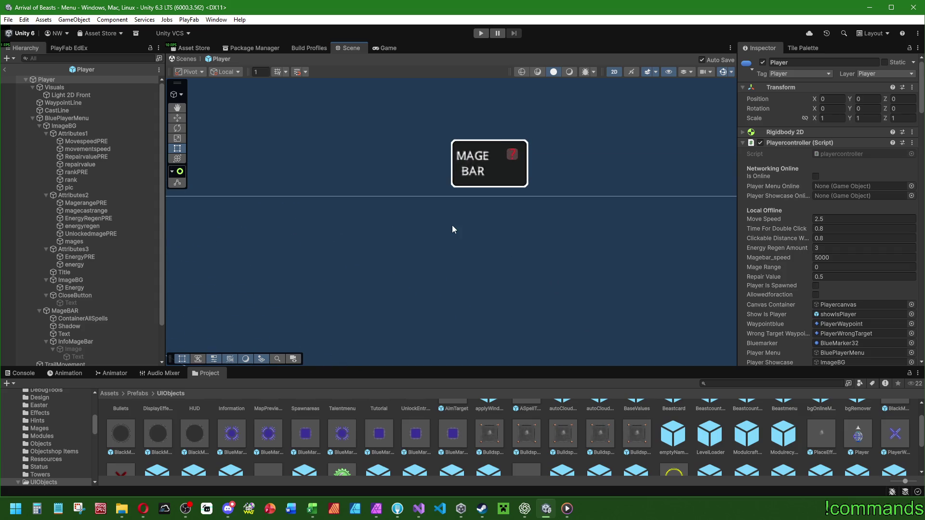
- Work down the Player hierarchy past Visuals and BluePlayerMenu and select MageBAR
left_click(71, 89)
left_click(70, 95)
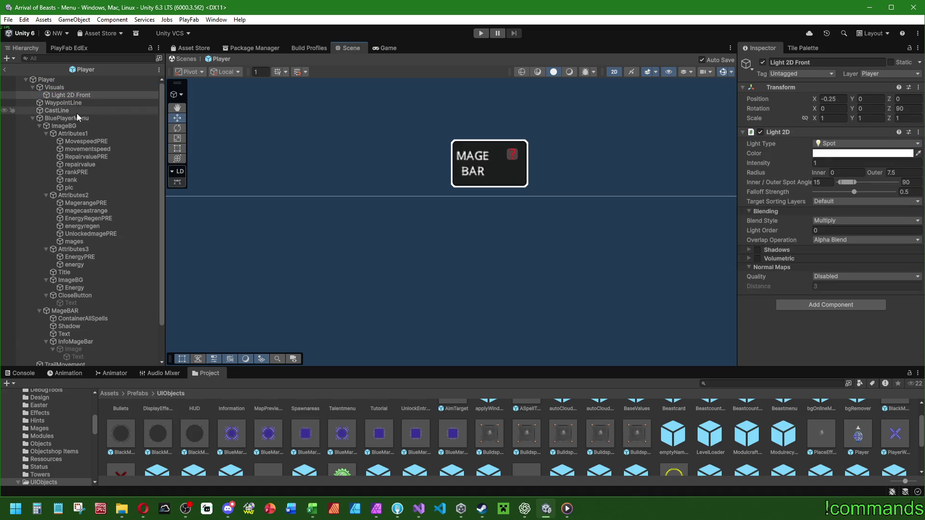
left_click(76, 111)
left_click(74, 118)
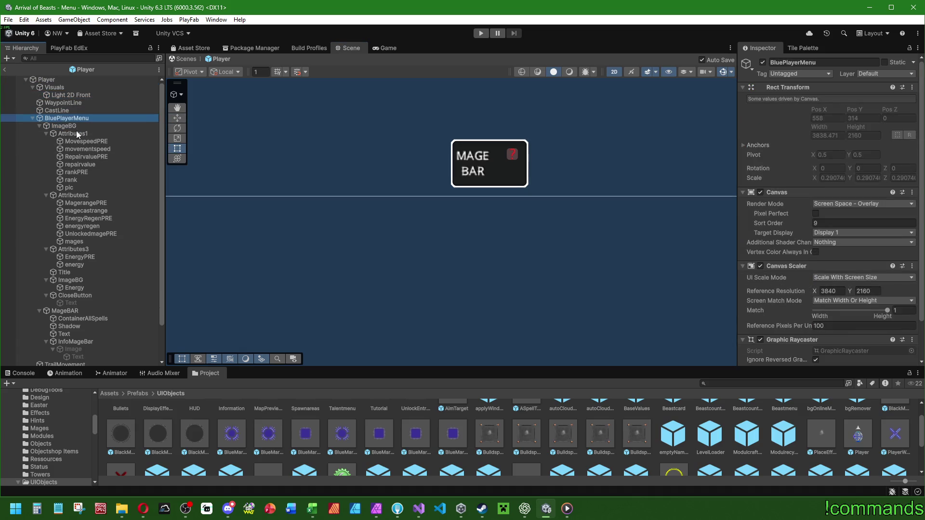
scroll(94, 141, "down", 2)
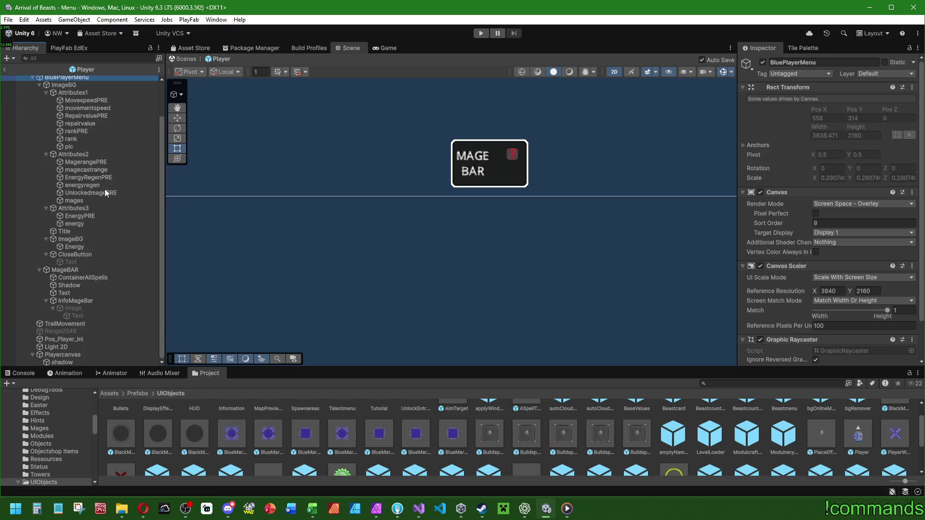
left_click(80, 267)
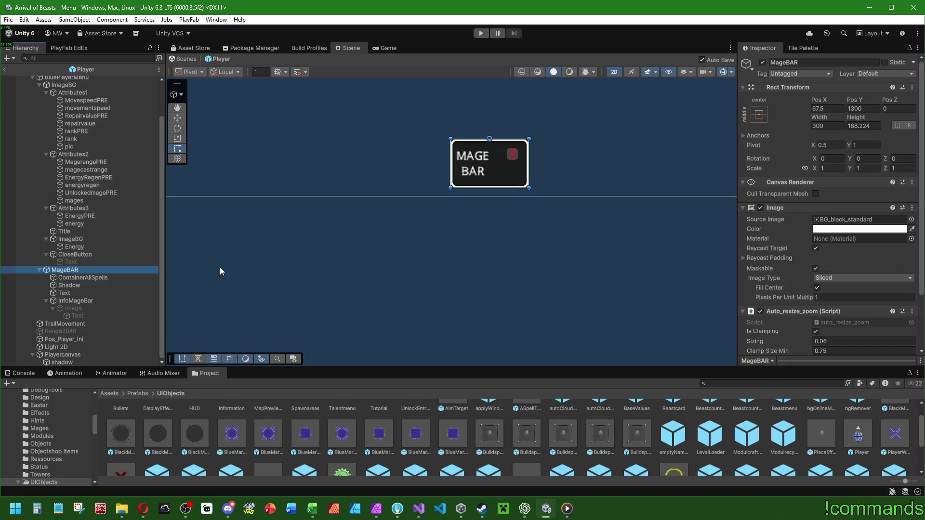
scroll(484, 257, "down", 2)
scroll(484, 193, "up", 4)
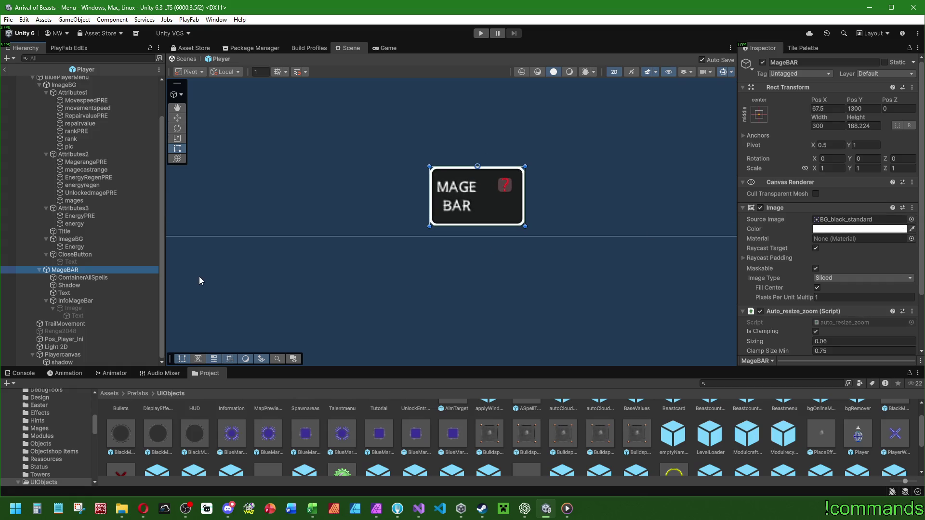
- Check MageBAR's source image, widen the MAGE BAR box to about 1363, and switch to Affinity
mouse_move(437, 288)
left_mouse_down()
mouse_move(525, 314)
mouse_move(461, 301)
left_mouse_up()
scroll(741, 288, "down", 2)
scroll(741, 288, "up", 2)
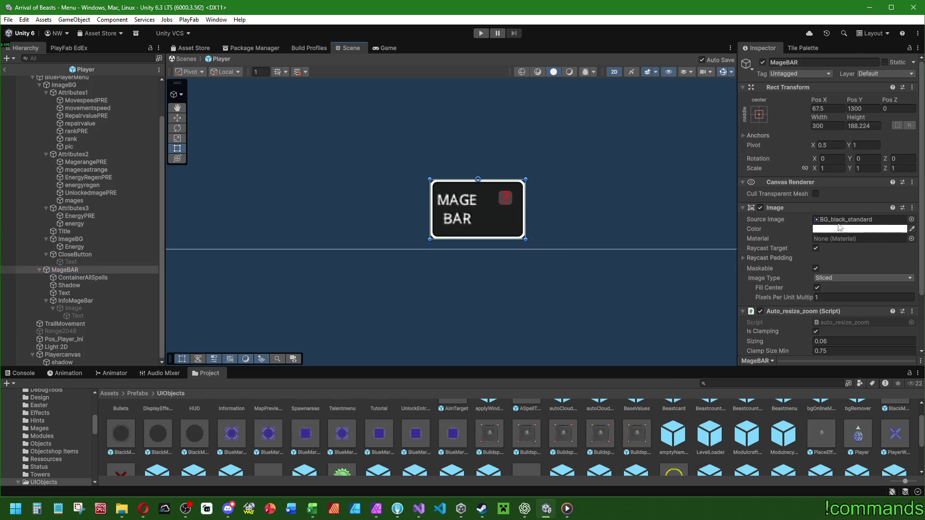
left_click(913, 220)
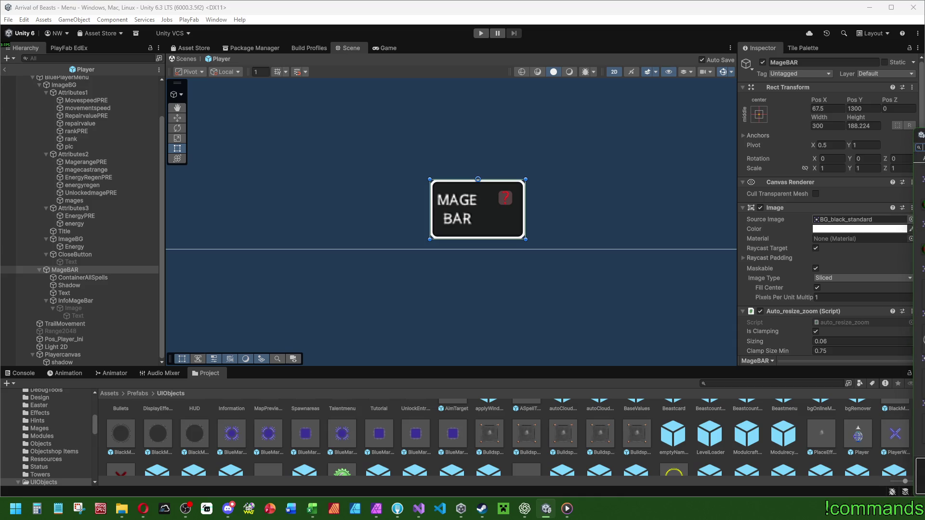
key("Escape")
left_click_drag(525, 211, 668, 213)
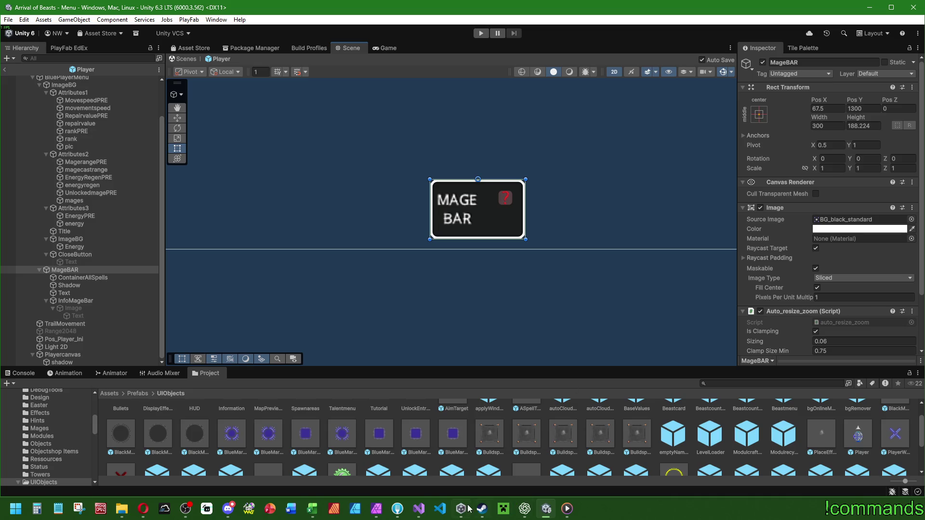
mouse_move(420, 508)
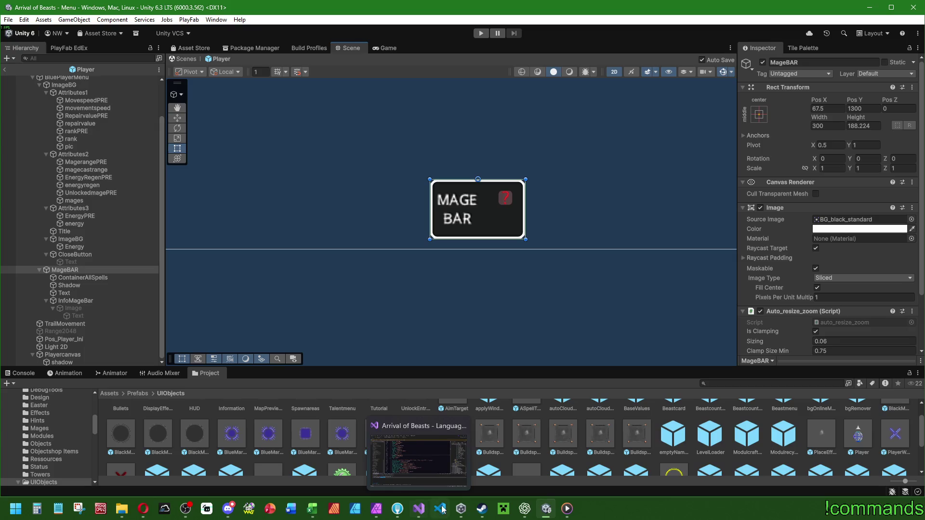
left_click(381, 509)
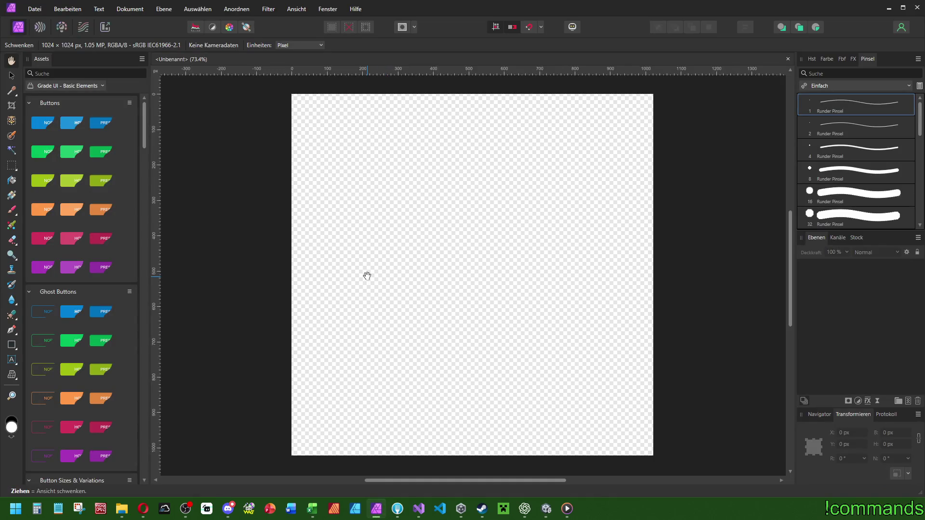
- Create a new 4096 × 2048 px document in Affinity Photo
left_click(35, 9)
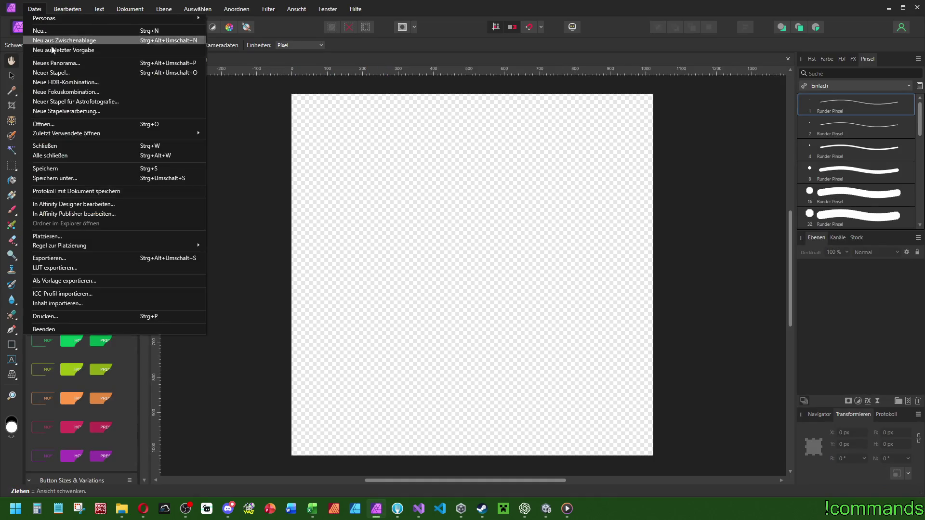
left_click(44, 29)
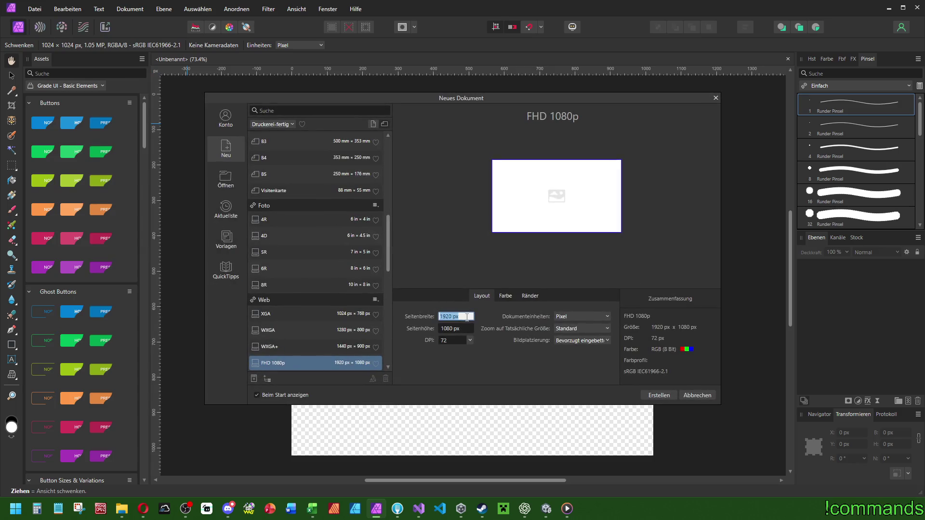
type("2048")
key("Tab")
type("2048")
key("Tab")
key("End")
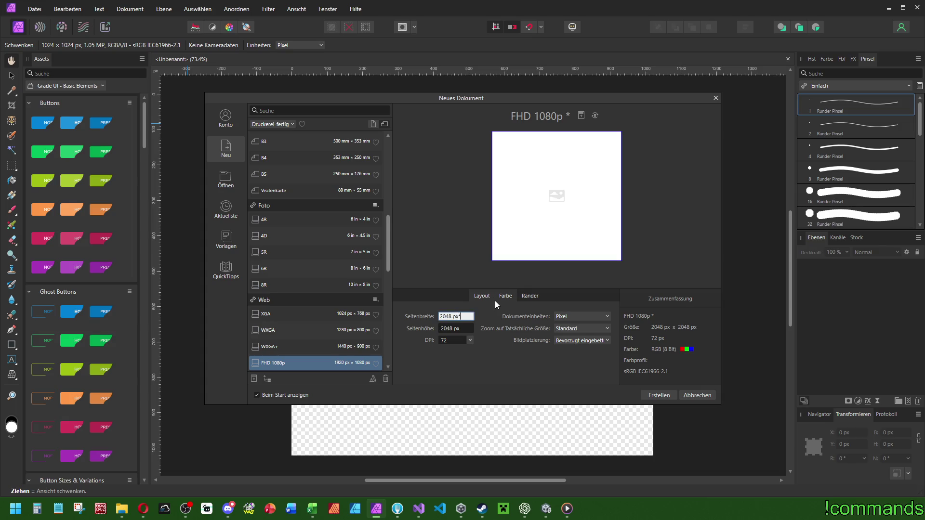
type("2")
key("Return")
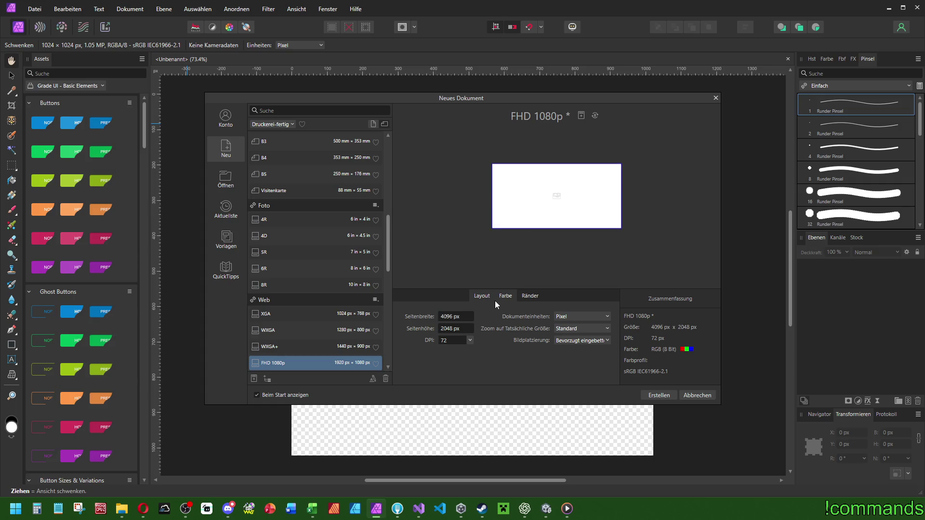
left_click(469, 340)
left_click(659, 395)
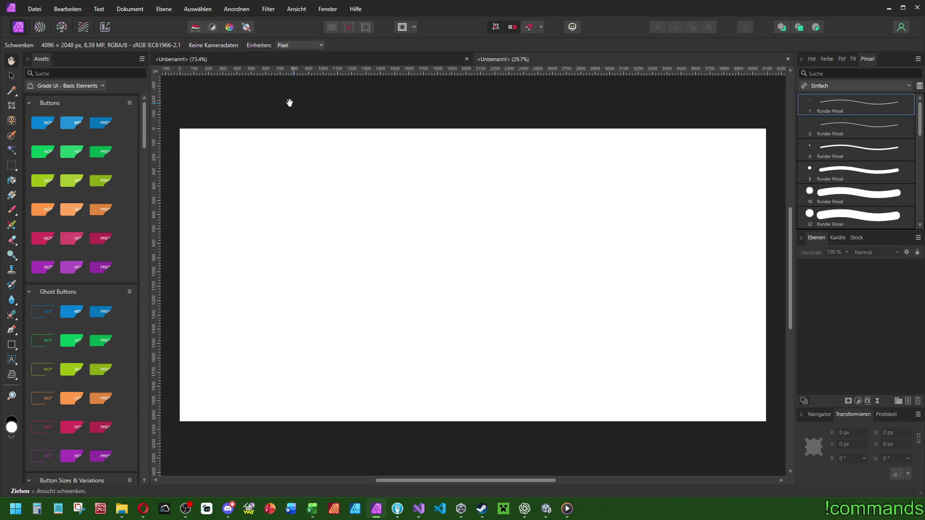
- Start a second new document, then cancel it
left_click(35, 9)
left_click(40, 17)
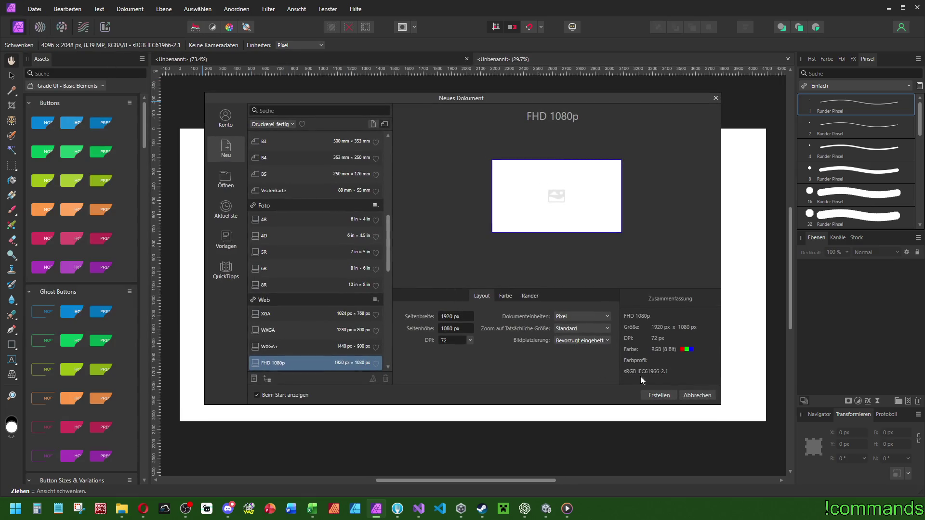
left_click(702, 394)
left_click(137, 10)
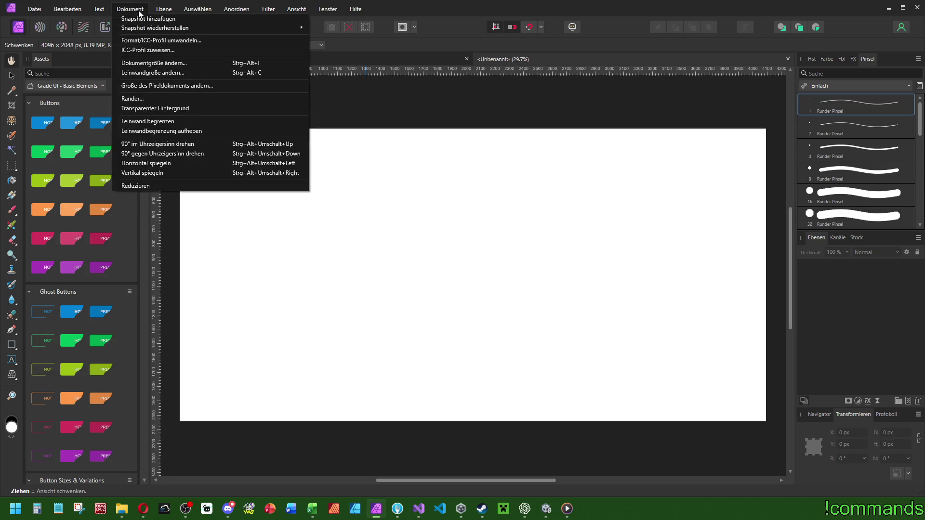
- Make the background transparent, then draw a large white rectangle centred on the canvas
left_click(176, 107)
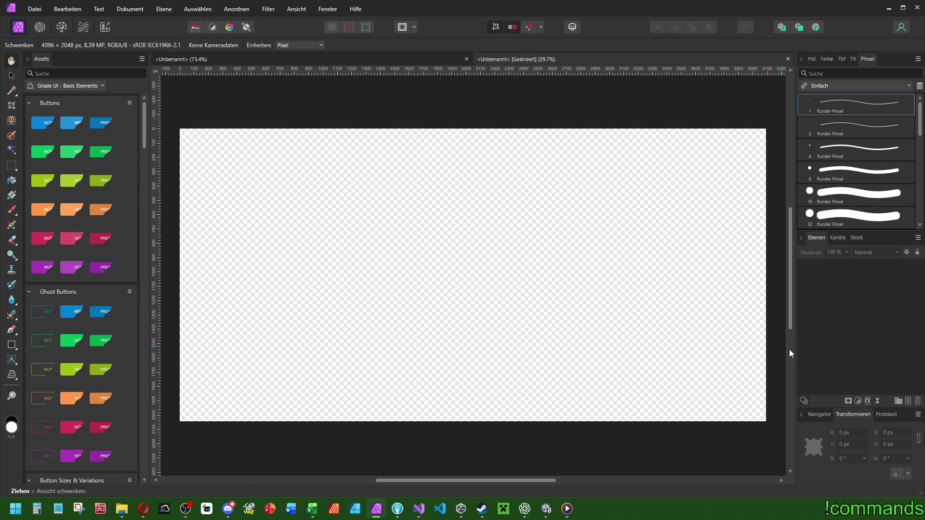
left_click(12, 345)
left_click_drag(218, 155, 464, 336)
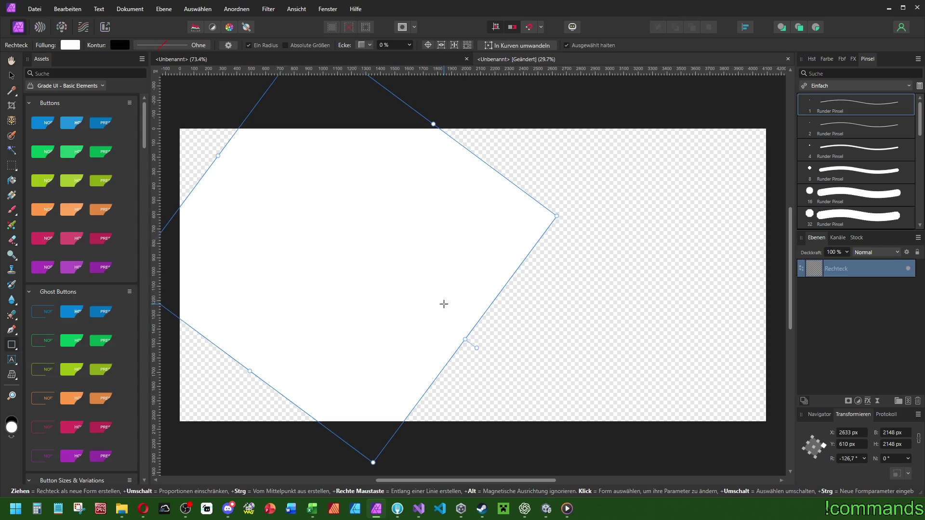
key("ctrl+z")
mouse_move(272, 148)
left_mouse_down()
mouse_move(442, 269)
mouse_move(694, 398)
mouse_move(656, 402)
left_mouse_up()
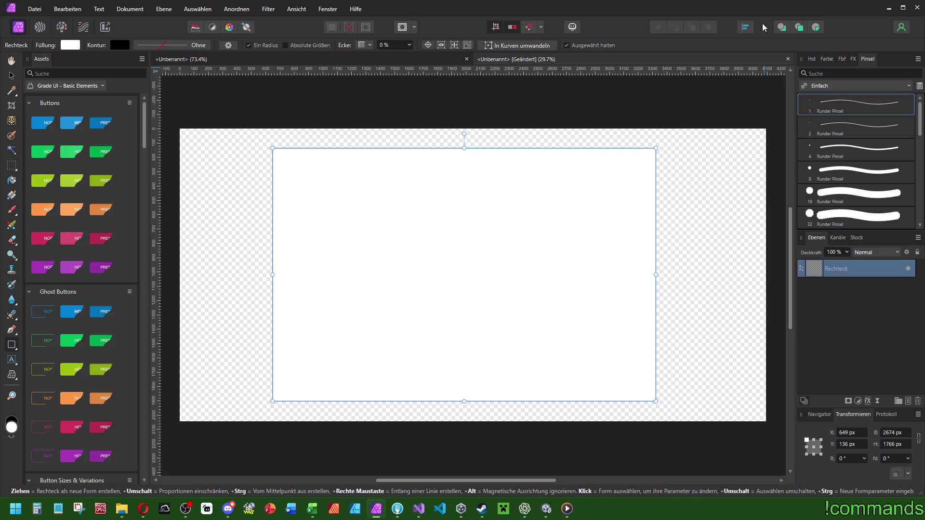
left_click(745, 27)
left_click(768, 59)
left_click(766, 107)
left_click(470, 300)
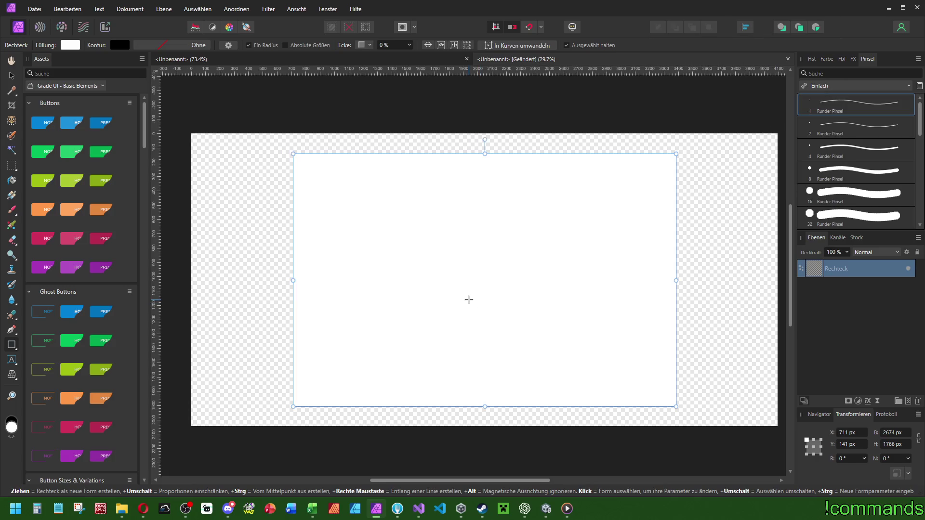
- Set the top rectangle's blend mode to Erase and shrink it to leave a hollow frame
left_click(875, 252)
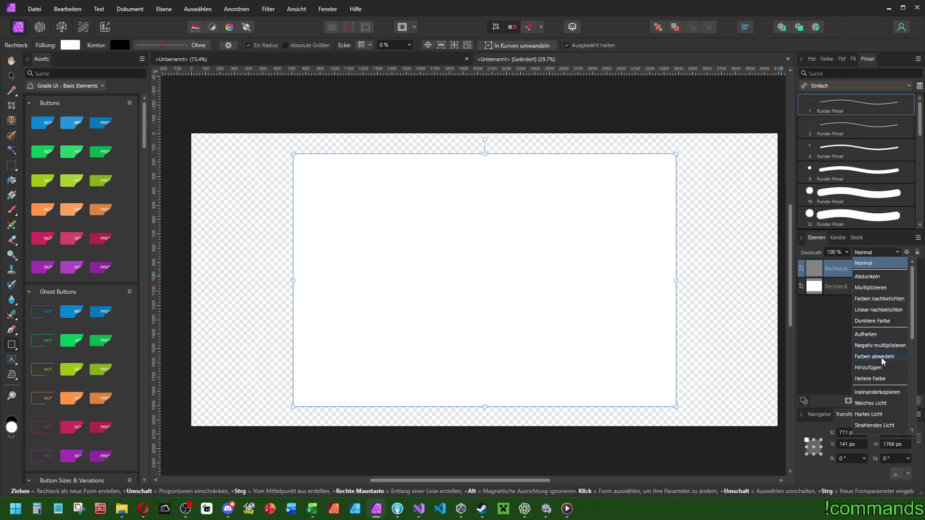
left_click(864, 427)
left_click_drag(675, 154, 669, 162)
left_click(464, 204)
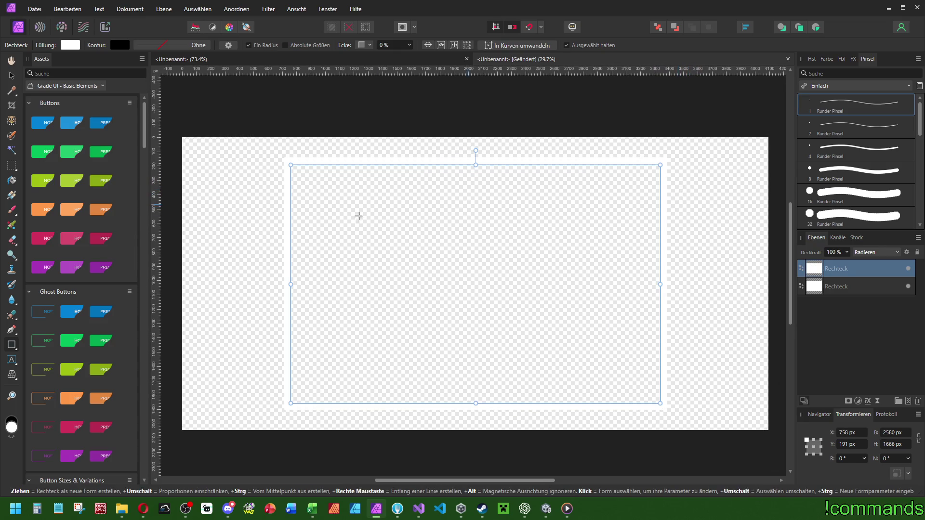
left_click(13, 346)
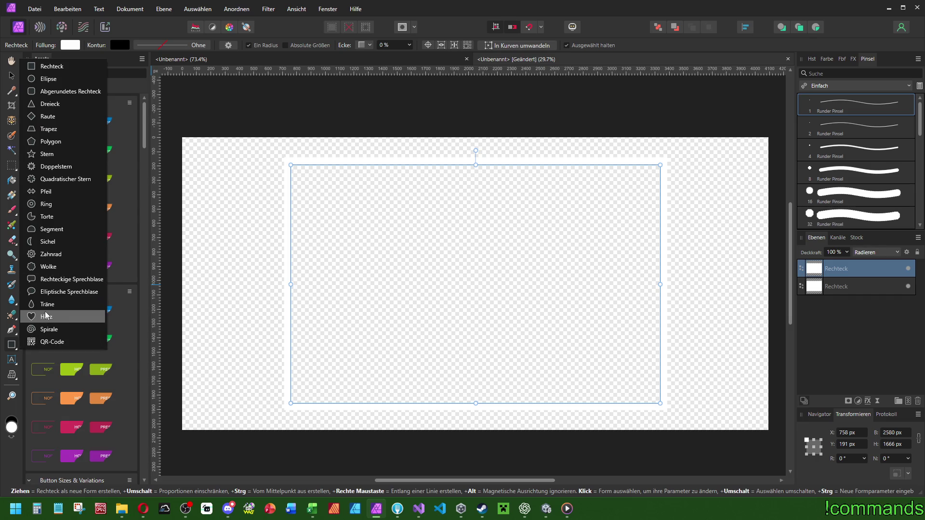
left_click(9, 209)
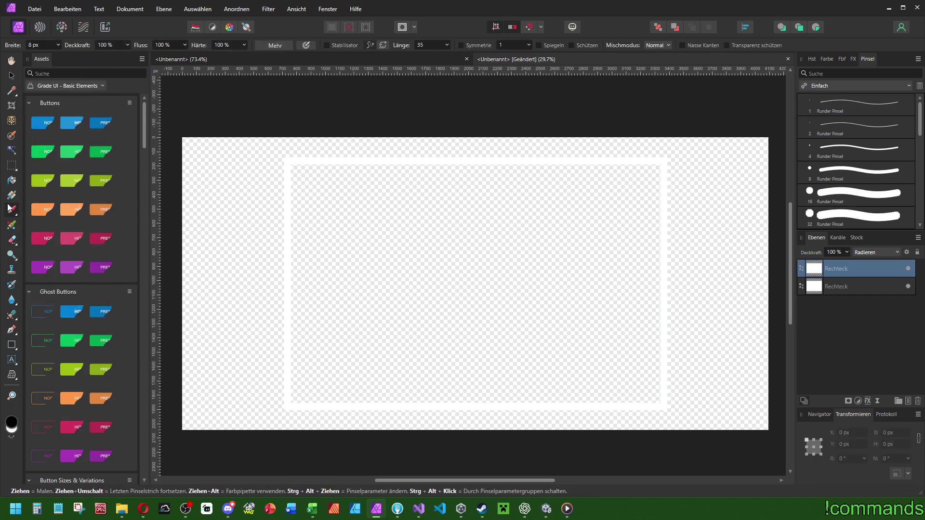
- On a new pixel layer, paint a tall bottle-like form at right with the 32 px round brush
left_click(853, 217)
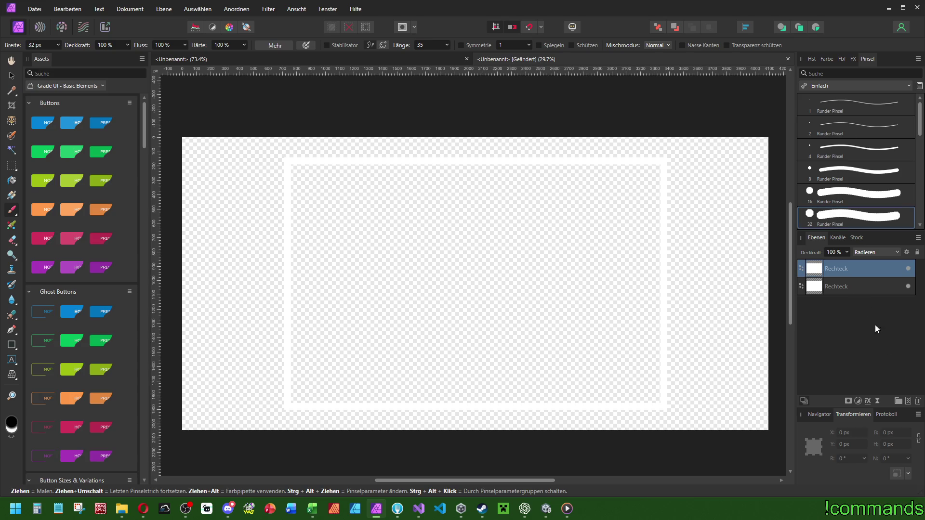
key("ctrl+shift+n")
left_click(828, 304)
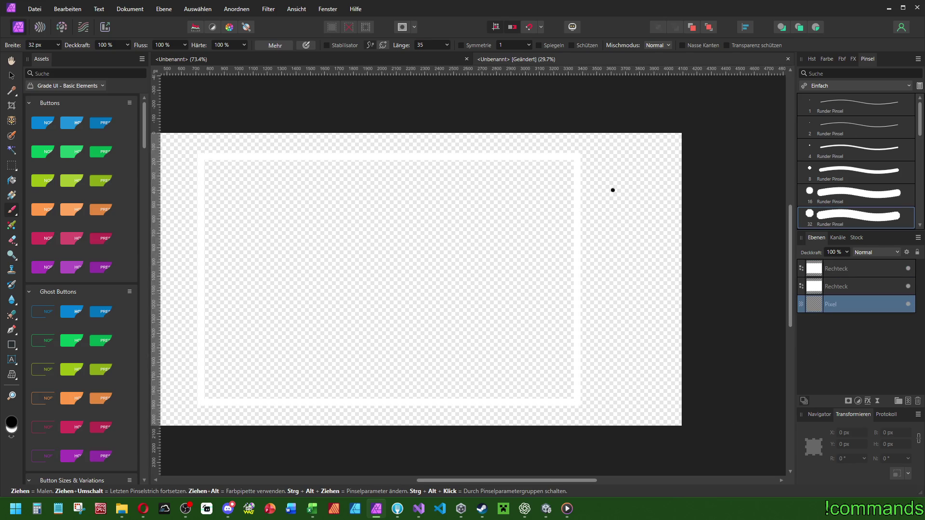
scroll(710, 190, "left", 2)
scroll(635, 211, "left", 1)
left_click_drag(696, 165, 675, 249)
mouse_move(710, 175)
left_mouse_down()
mouse_move(717, 255)
mouse_move(699, 283)
mouse_move(655, 264)
mouse_move(656, 385)
mouse_move(729, 357)
mouse_move(716, 258)
left_mouse_up()
- Sketch a square, a quadrilateral and a circle to the left of the frame
scroll(624, 256, "left", 3)
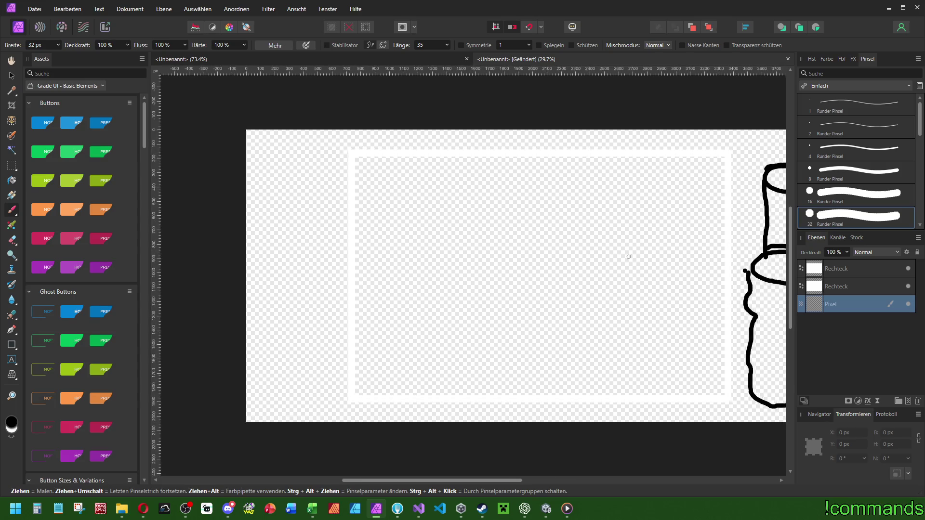
scroll(483, 233, "down", 1)
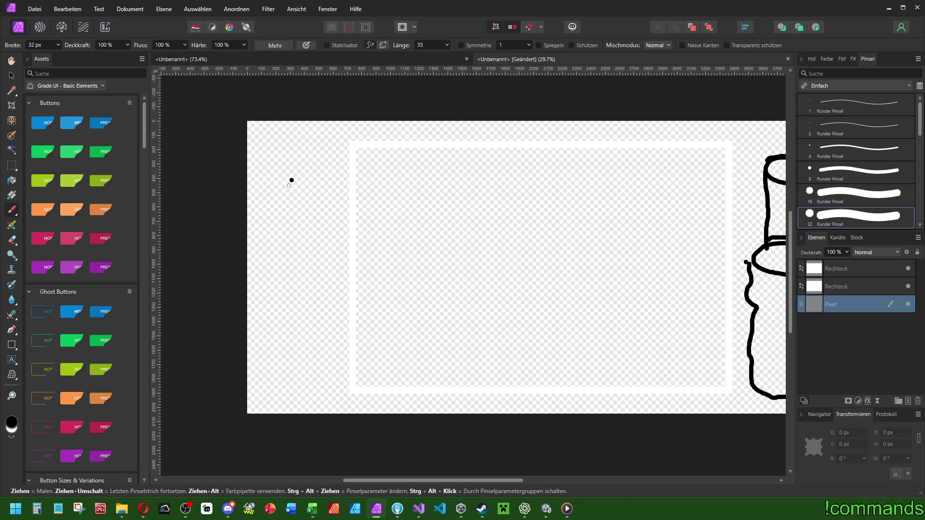
scroll(337, 181, "right", 3)
mouse_move(199, 157)
left_mouse_down()
mouse_move(182, 196)
mouse_move(237, 185)
mouse_move(191, 156)
left_mouse_up()
mouse_move(189, 254)
left_mouse_down()
mouse_move(215, 316)
mouse_move(233, 246)
mouse_move(189, 253)
left_mouse_up()
left_click(199, 355)
mouse_move(212, 343)
left_mouse_down()
mouse_move(219, 388)
mouse_move(204, 343)
left_mouse_up()
scroll(486, 267, "left", 1)
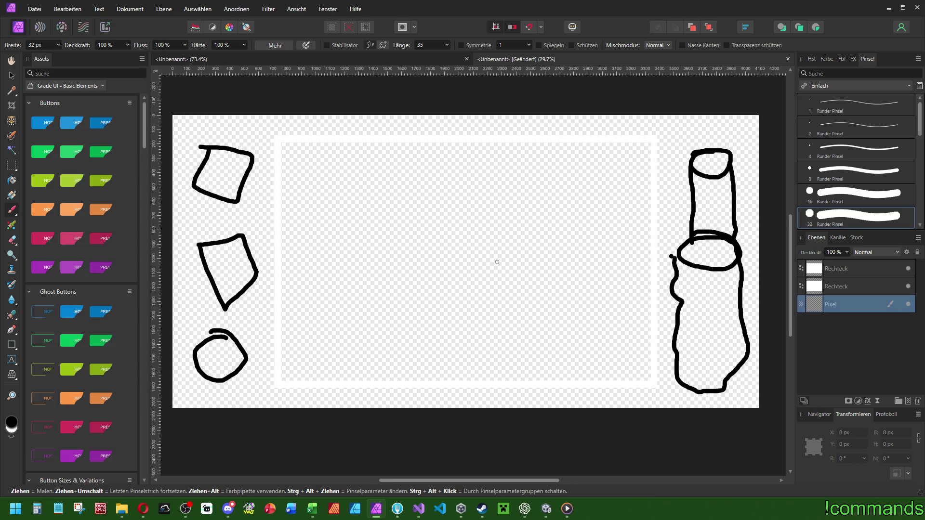
left_click(36, 9)
left_click(122, 185)
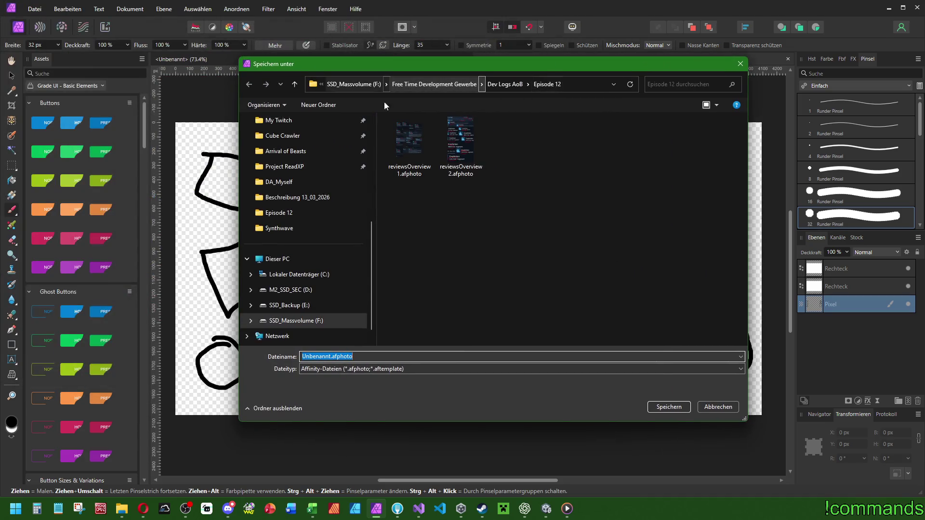
- In the Save As dialog, browse to the project's Visuals_Raw > HUD folder
scroll(308, 217, "up", 5)
left_click(289, 336)
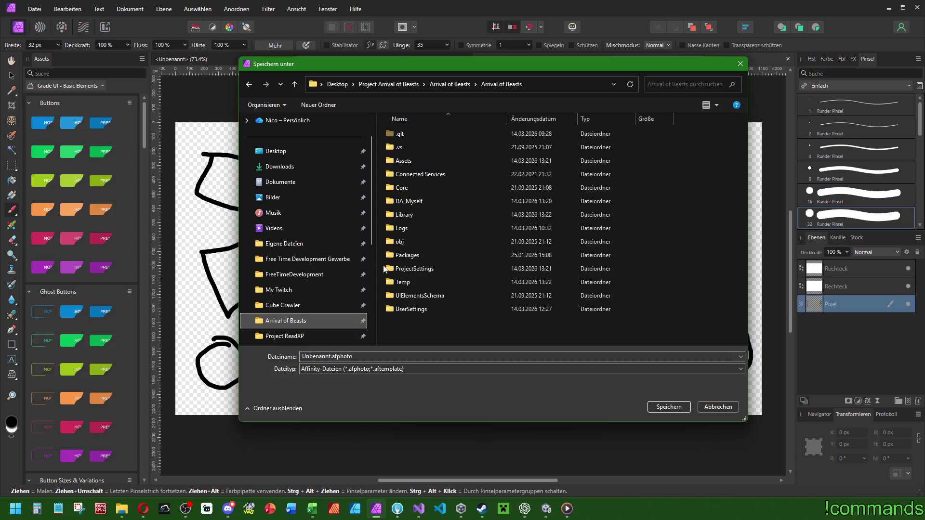
double_click(403, 161)
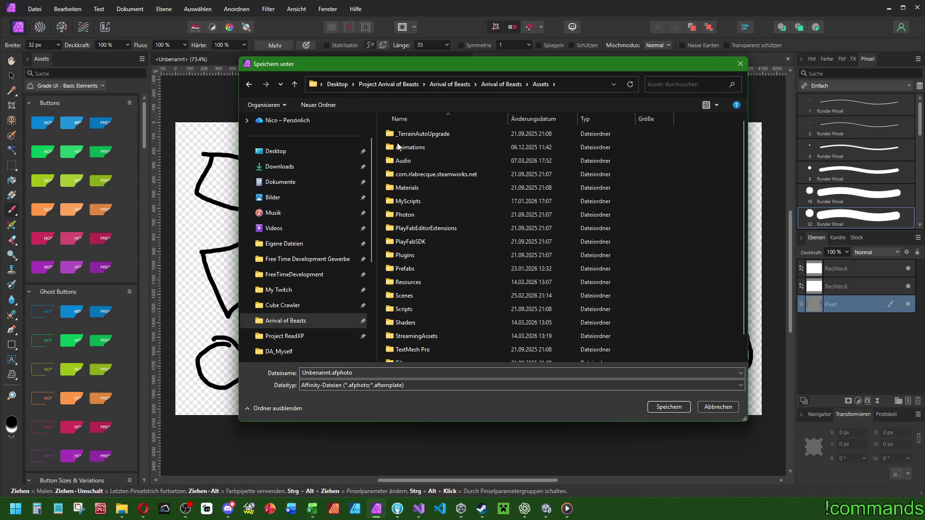
left_click(500, 83)
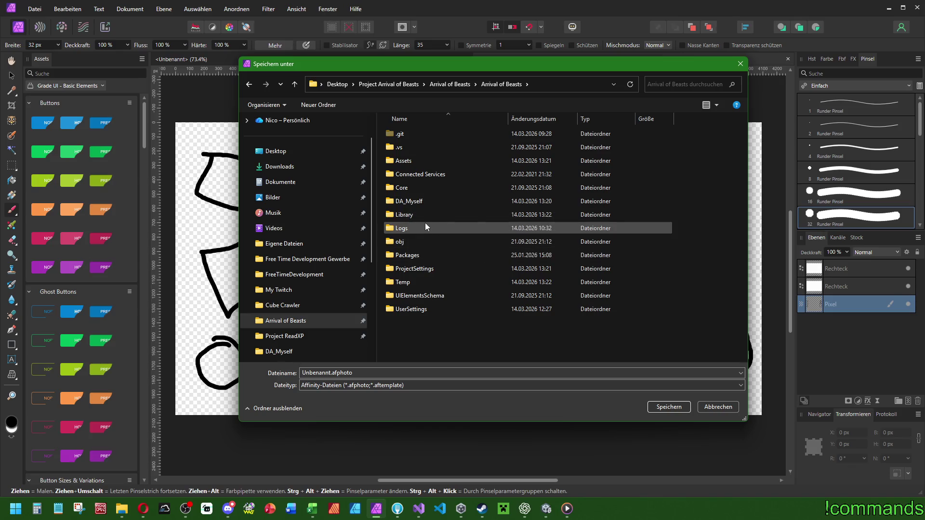
double_click(396, 215)
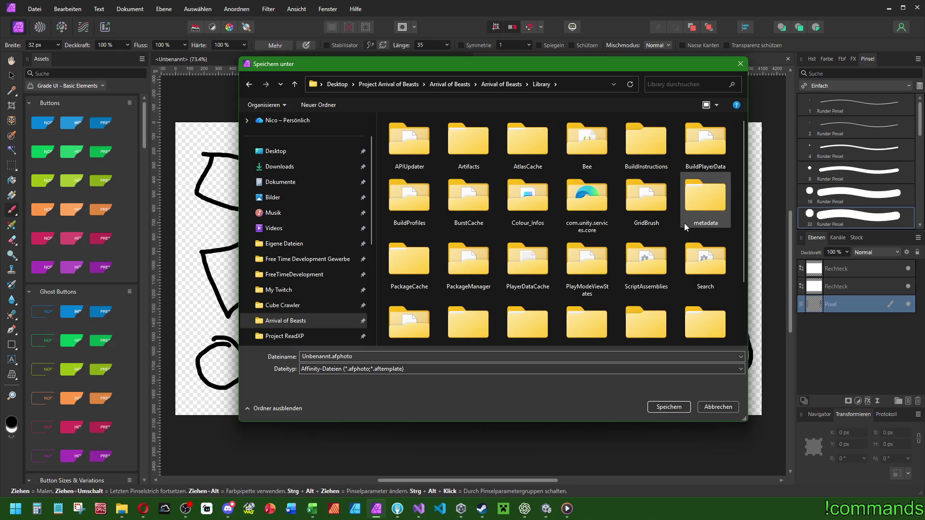
scroll(684, 224, "down", 2)
left_click(416, 309)
double_click(416, 309)
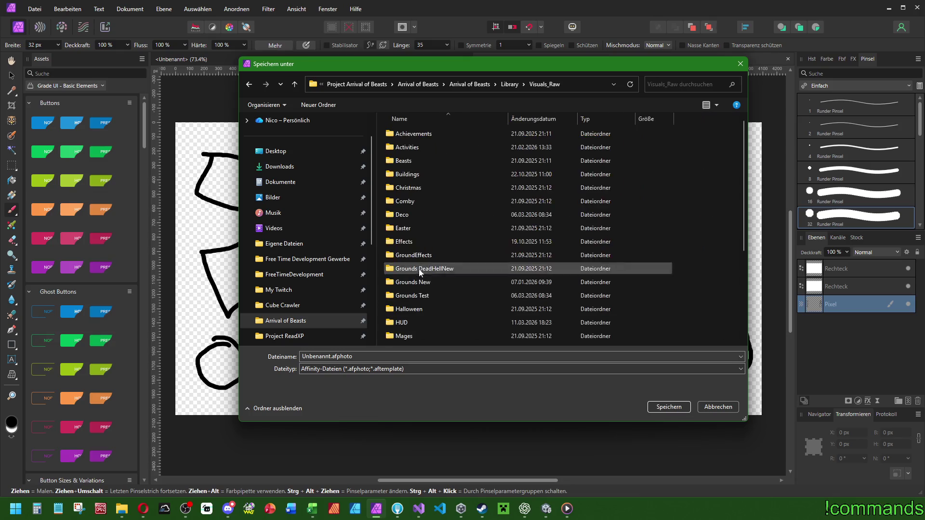
left_click(404, 328)
double_click(404, 327)
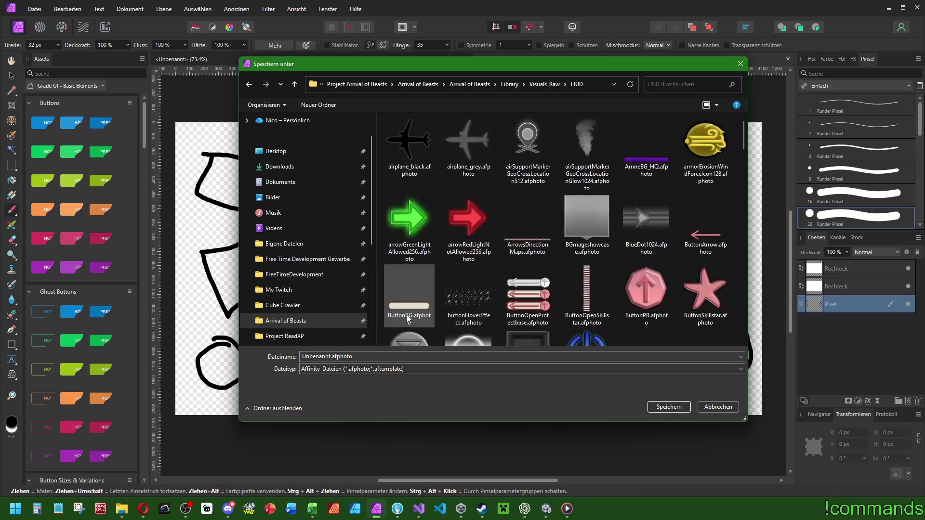
left_click(545, 86)
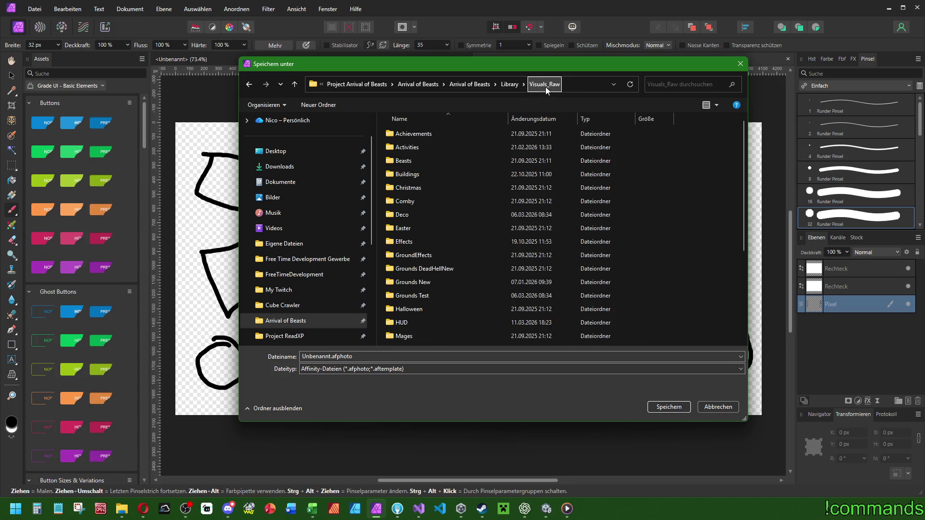
double_click(409, 324)
- Name the file mageBarBg4096 and save it
left_click(384, 358)
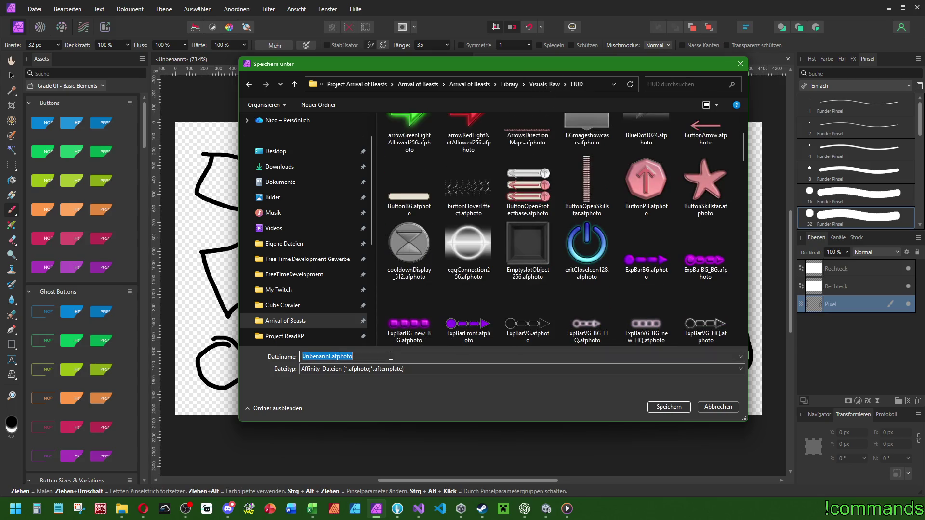
type("mageBar")
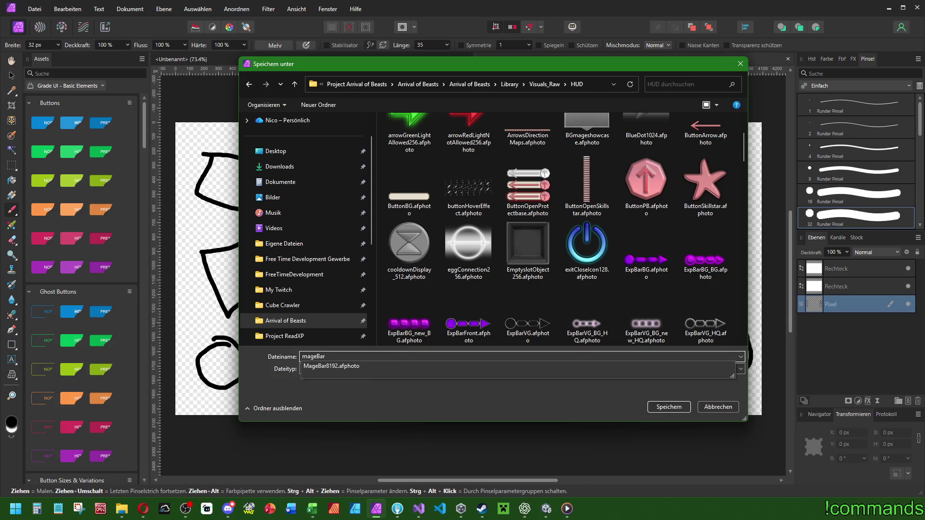
type("Bg")
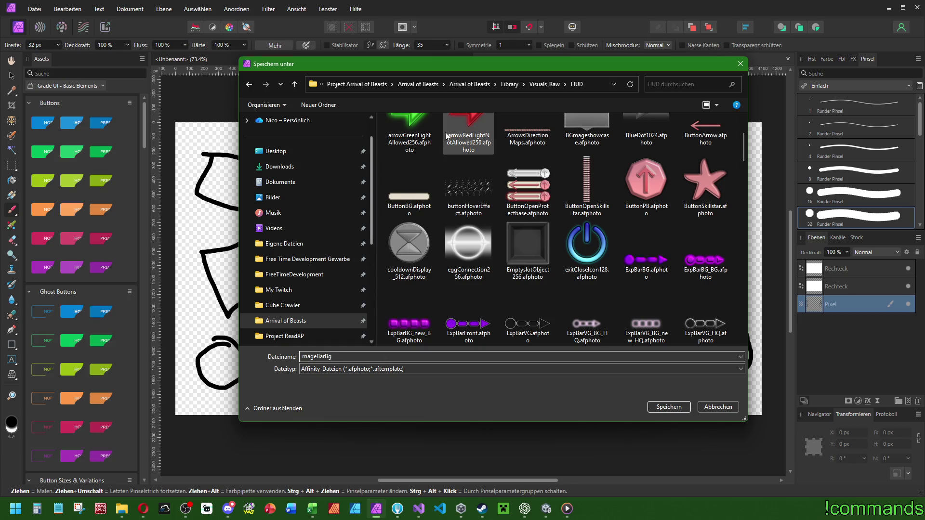
mouse_move(454, 67)
left_mouse_down()
mouse_move(446, 169)
mouse_move(420, 99)
left_mouse_up()
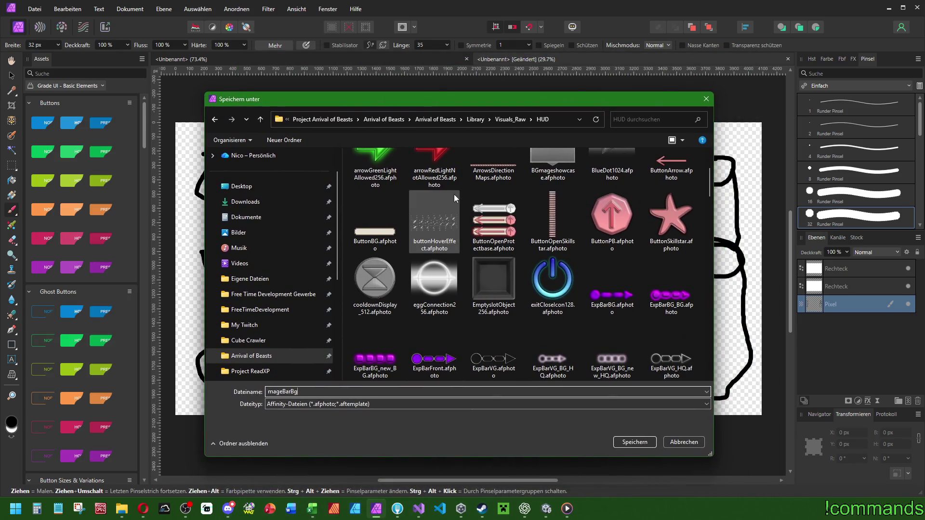
type("4096")
key("Return")
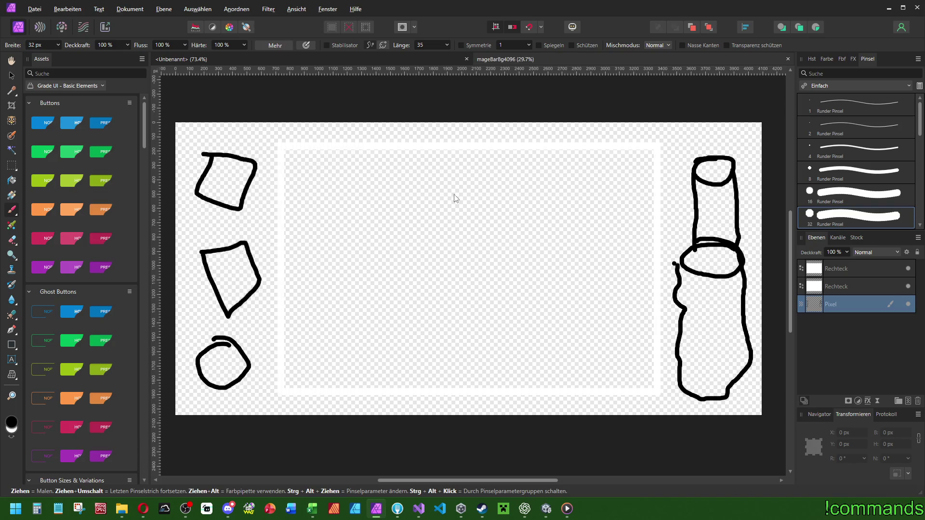
- Export a PNG copy named mageBarBg4096.png into Arrival of Beasts > Assets > Tiles > HUD
key("ctrl+alt+shift+s")
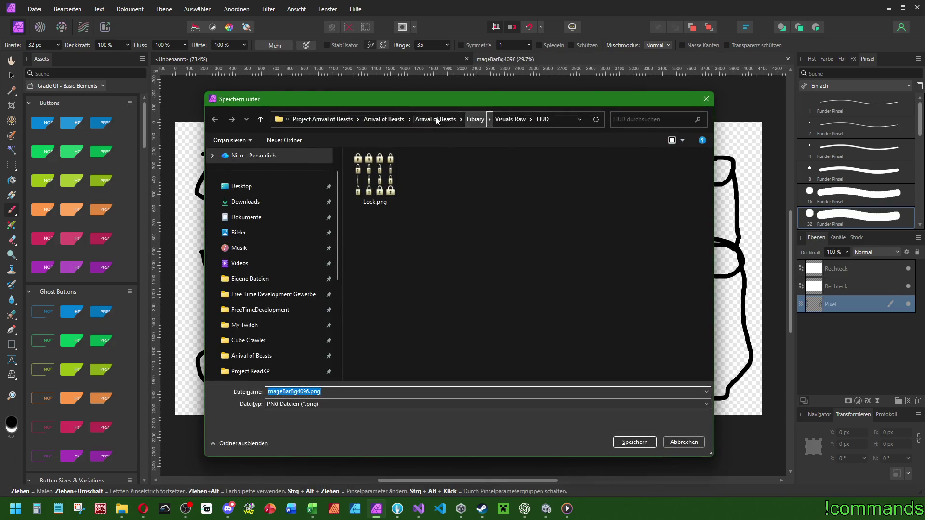
left_click(438, 119)
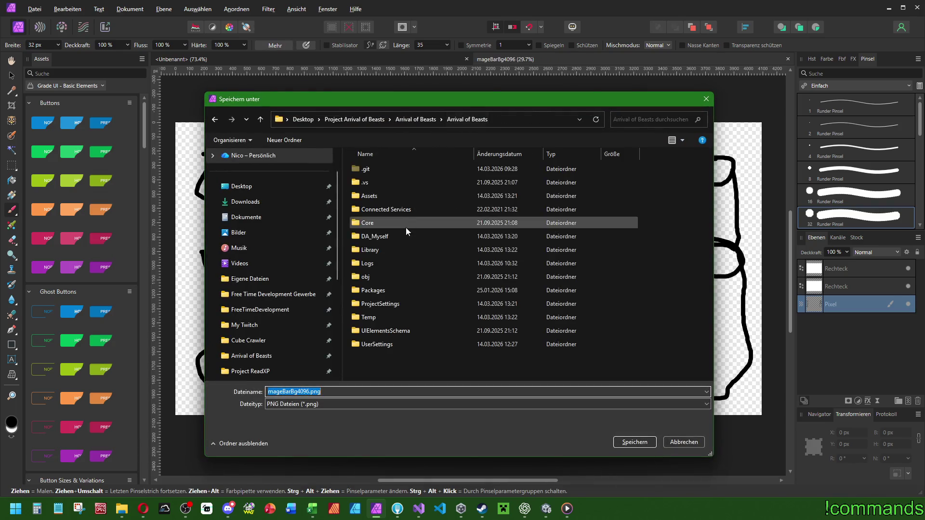
double_click(369, 195)
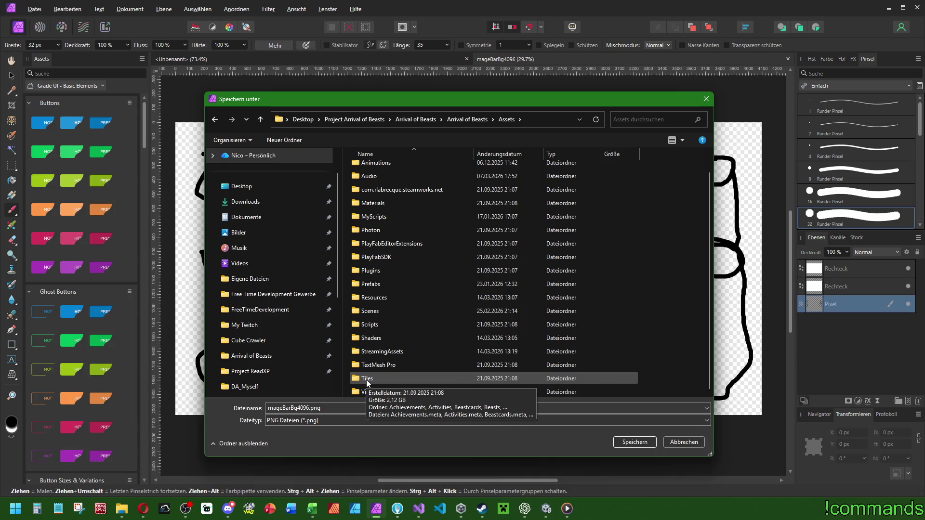
double_click(367, 378)
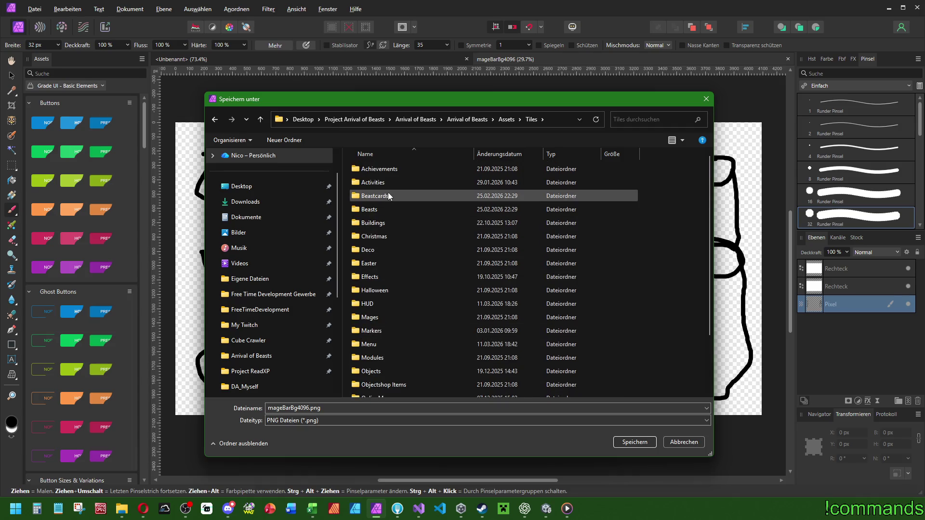
double_click(376, 304)
left_click(631, 442)
left_click(507, 400)
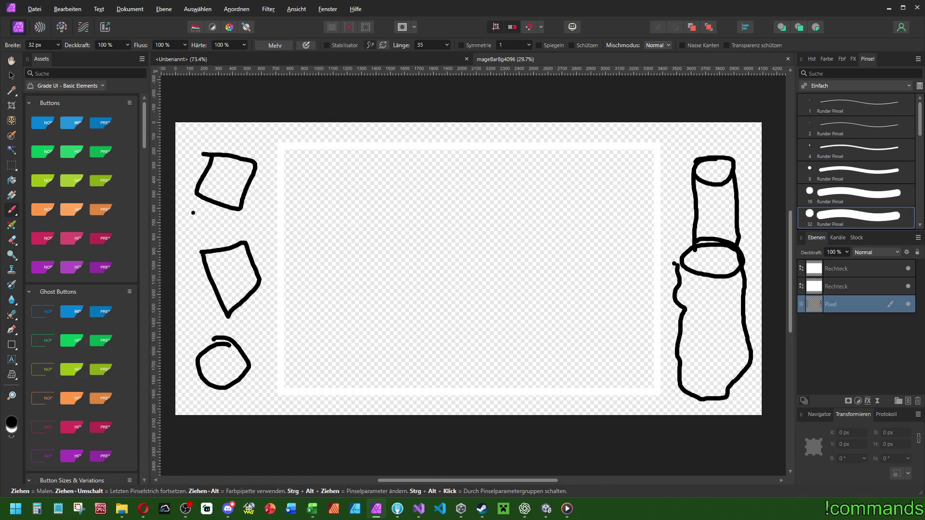
- Change the fill of both frame rectangles to black
left_click(835, 273)
left_click(836, 285, "shift")
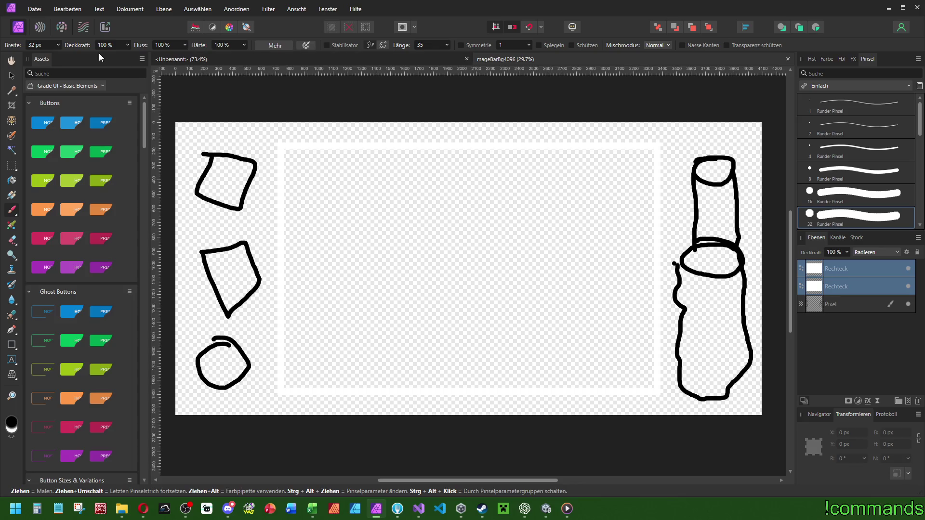
left_click(12, 345)
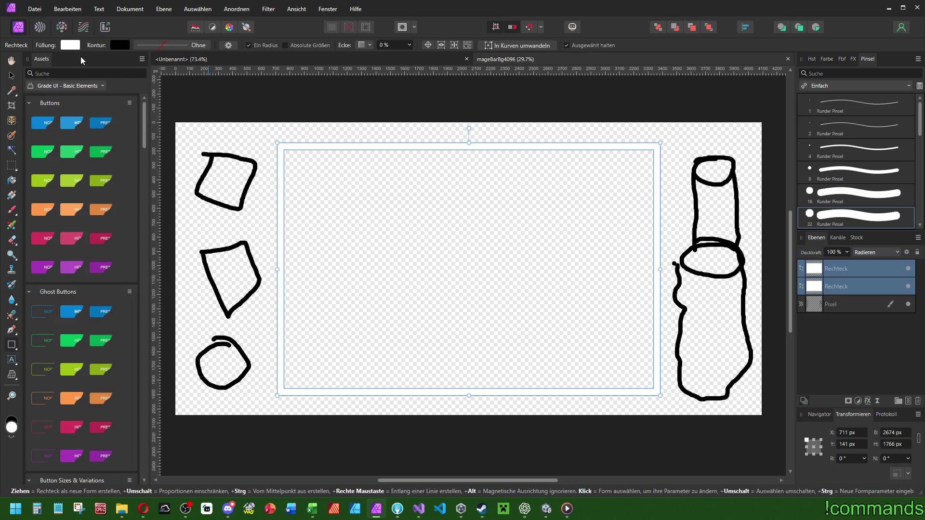
left_click(69, 45)
left_click_drag(85, 120, 2, 123)
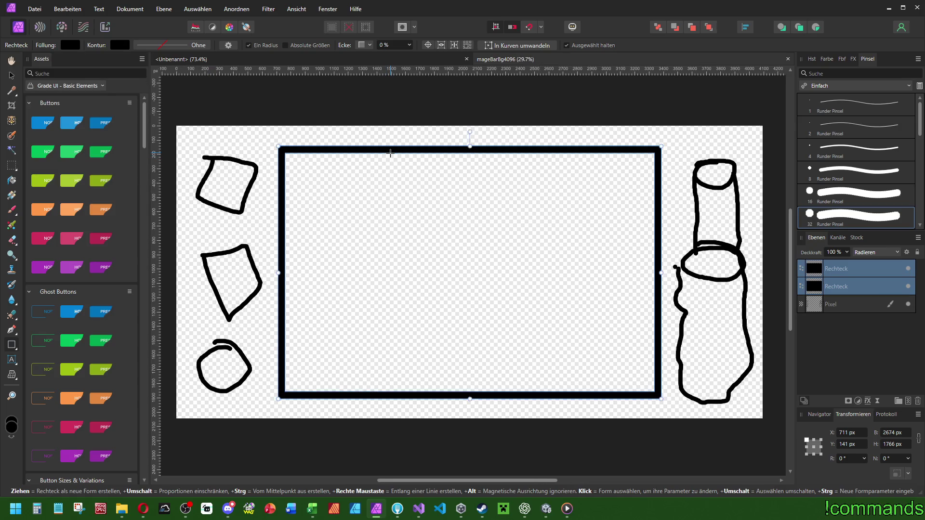
- Re-export mageBarBg4096.png over the existing file and return to Unity
key("Return")
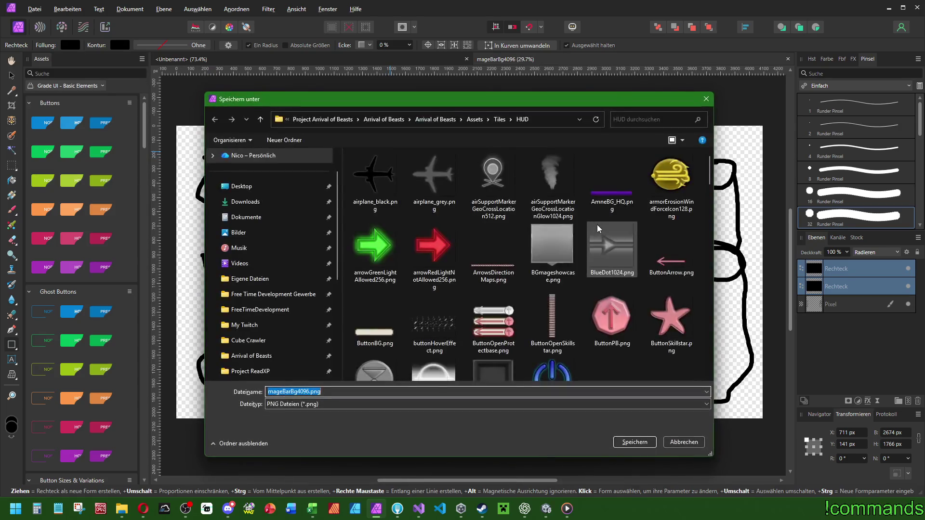
key("Return")
left_click(545, 508)
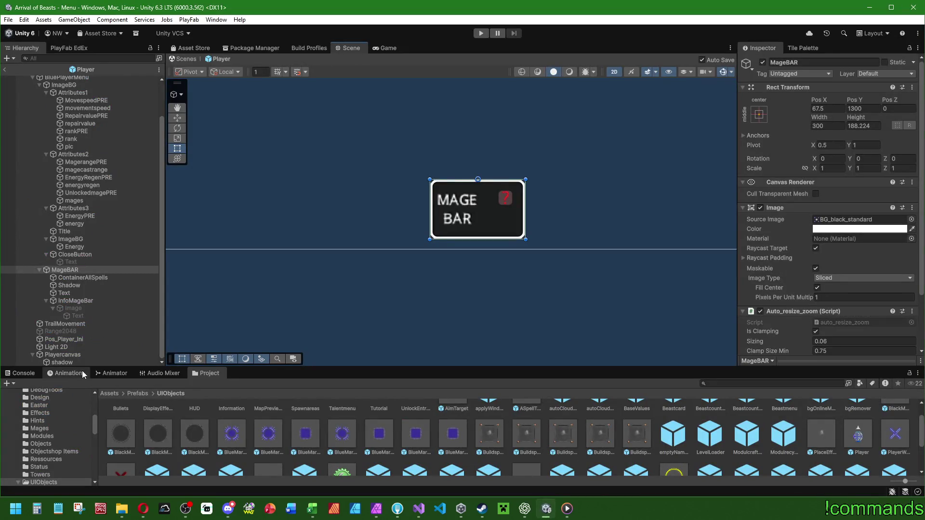
- Set mageBarBg4096 to a Single sprite, 384 PPU, centred pivot, Full Rect mesh, no physics shape
left_click(856, 219)
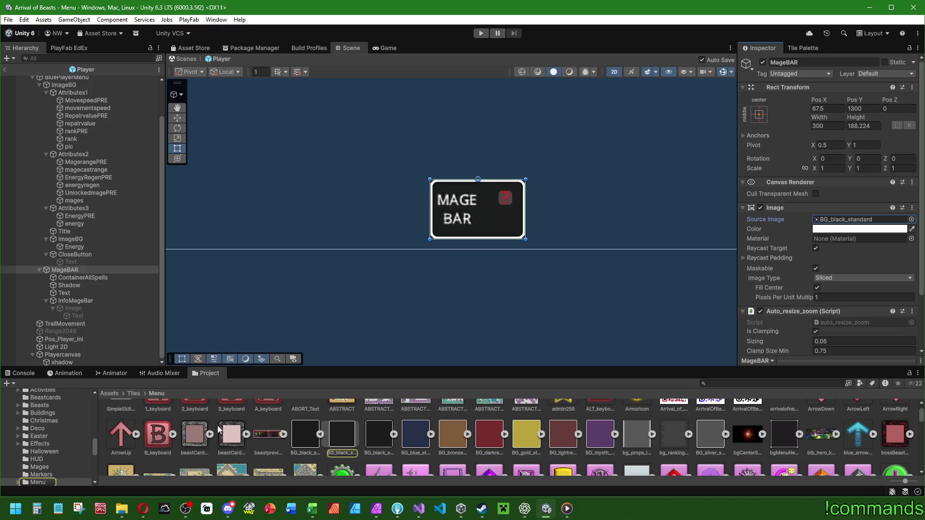
left_click(134, 393)
double_click(490, 419)
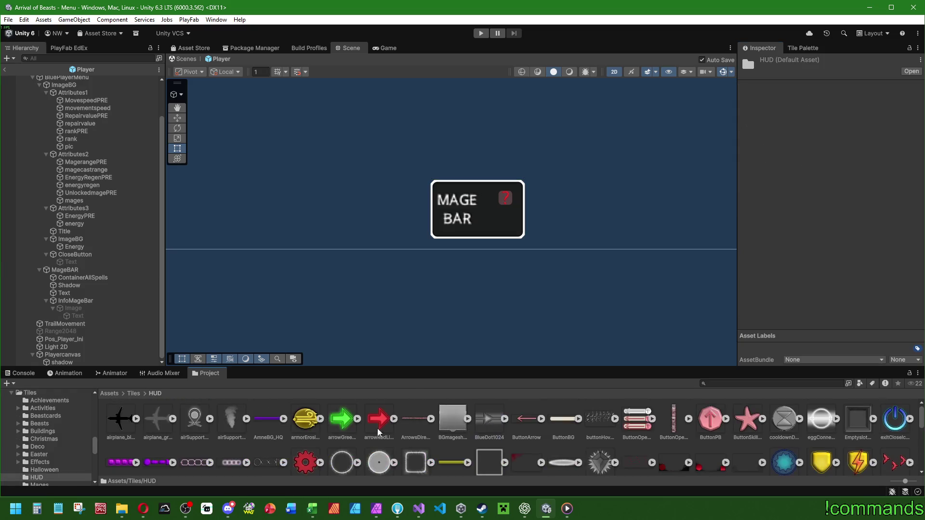
scroll(506, 452, "down", 10)
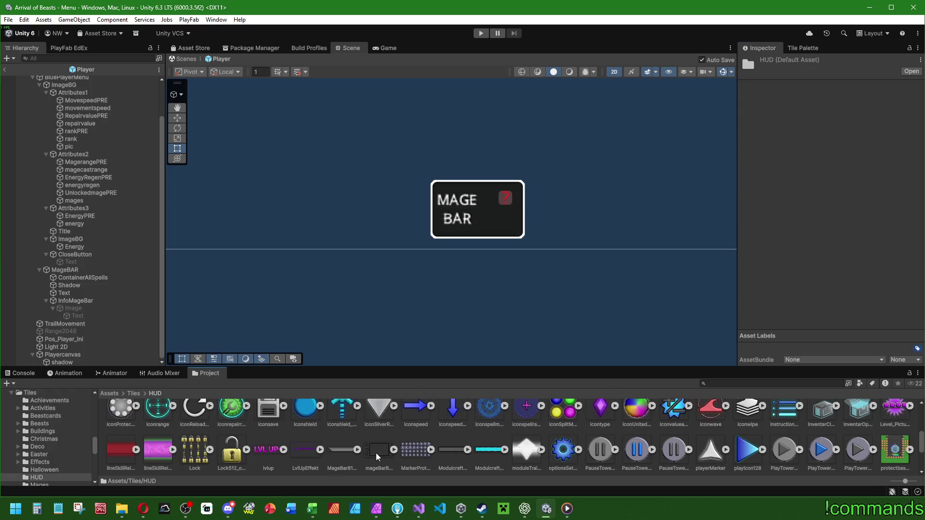
left_click(379, 450)
left_click(835, 114)
left_click(835, 120)
left_click(835, 125)
type("284")
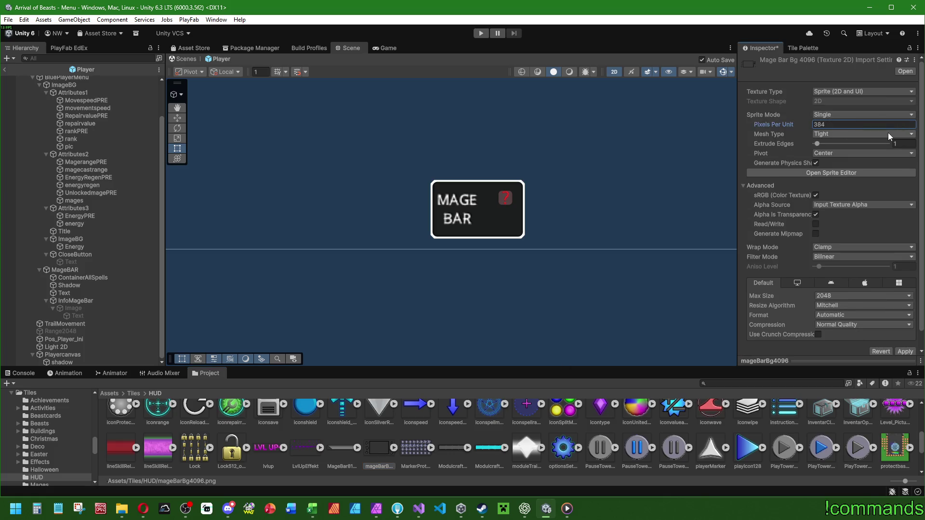
left_click(818, 153)
left_click(821, 161)
left_click(821, 134)
left_click(824, 143)
left_click(815, 163)
- Set Repeat wrap, Bilinear filtering and 4096 max size, then apply the import settings
left_click(830, 248)
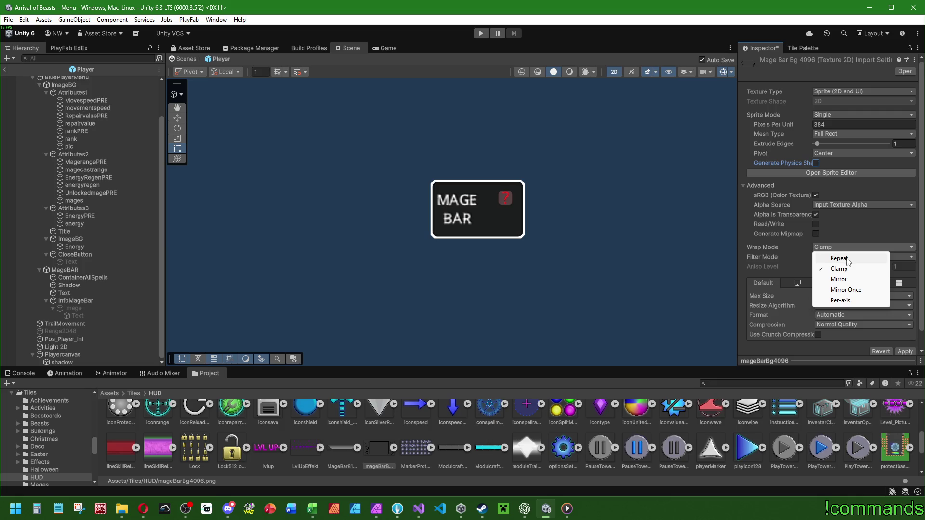
left_click(848, 260)
left_click(825, 257)
left_click(790, 258)
left_click(862, 296)
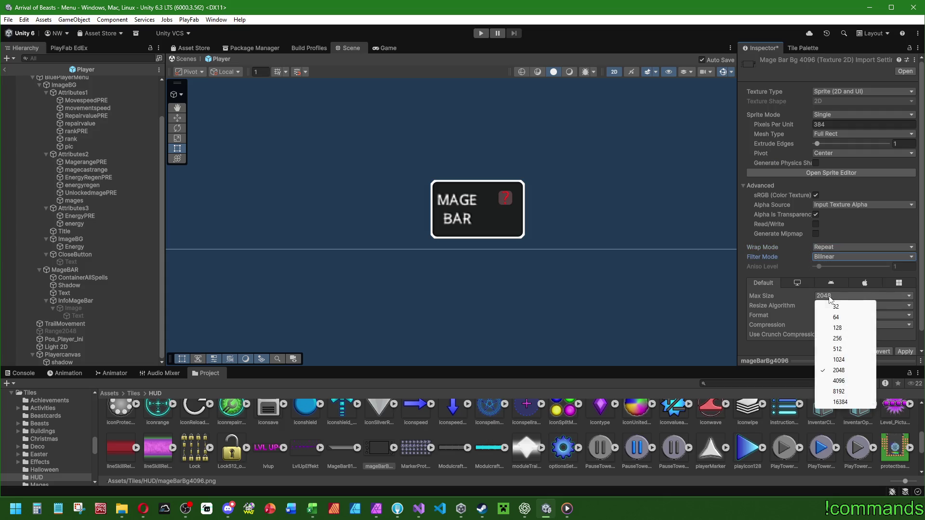
left_click(850, 376)
scroll(789, 327, "down", 1)
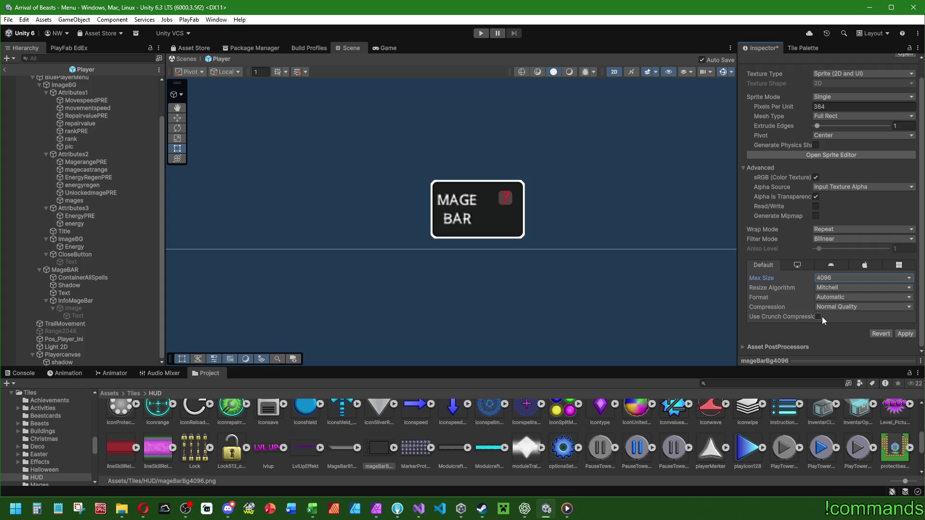
left_click(905, 334)
- In the Sprite Editor, set mageBarBg4096's left and right borders to 825 and apply them
scroll(796, 305, "up", 1)
left_click(816, 172)
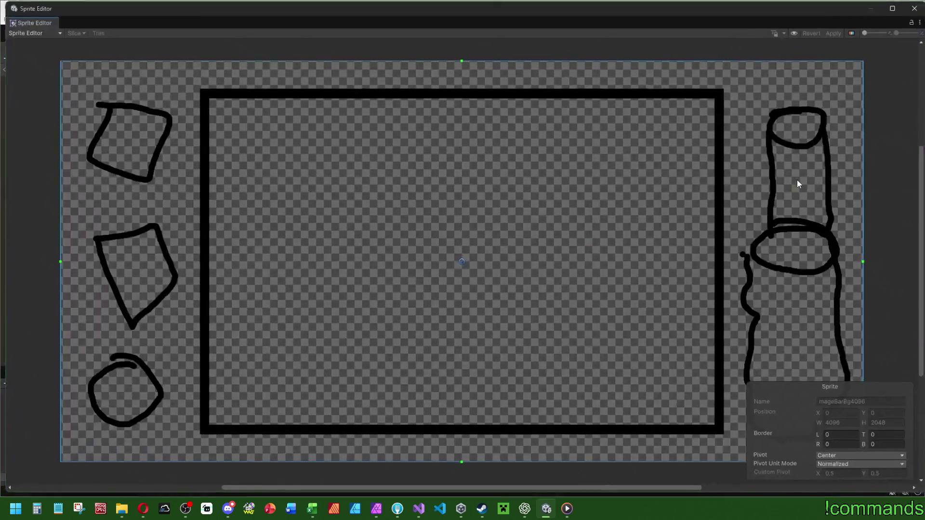
left_click_drag(864, 263, 702, 263)
key("BackSpace")
type("5")
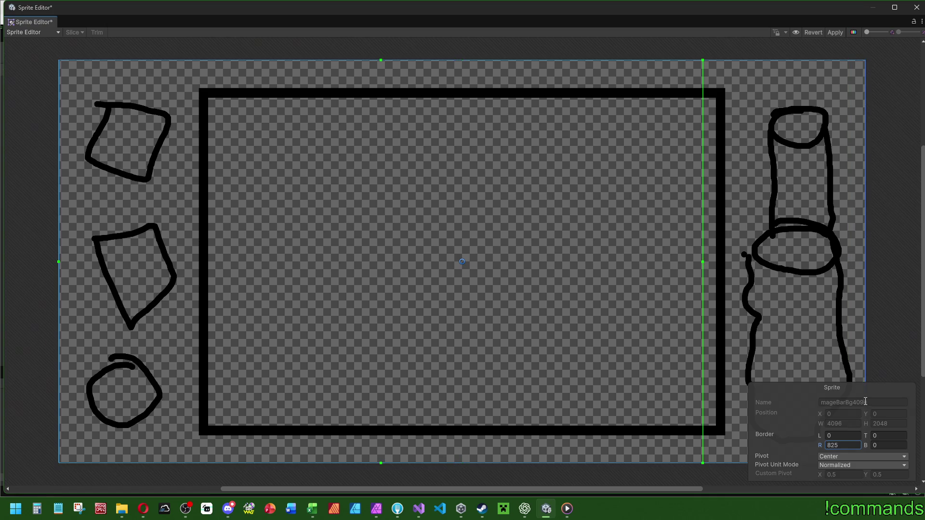
left_click_drag(59, 266, 219, 266)
left_click(843, 435)
type("815")
key("BackSpace")
key("BackSpace")
key("BackSpace")
type("825")
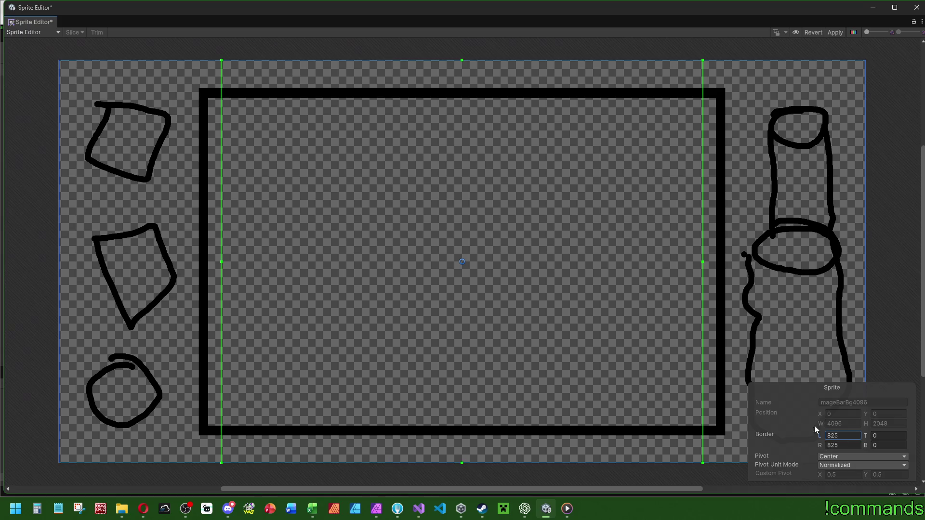
left_click(831, 32)
left_click(916, 8)
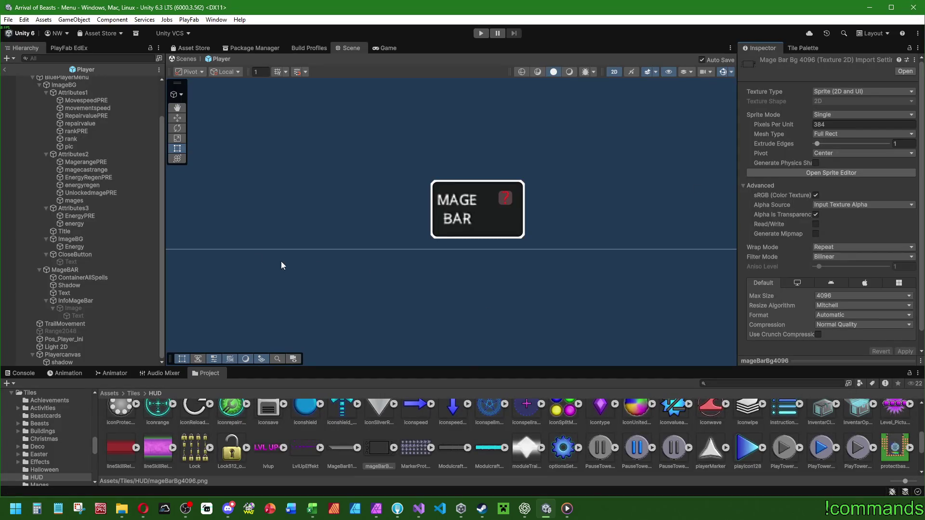
- Assign mageBarBg4096 as MageBAR's source image and compare Tiled with Sliced image types
left_click(71, 271)
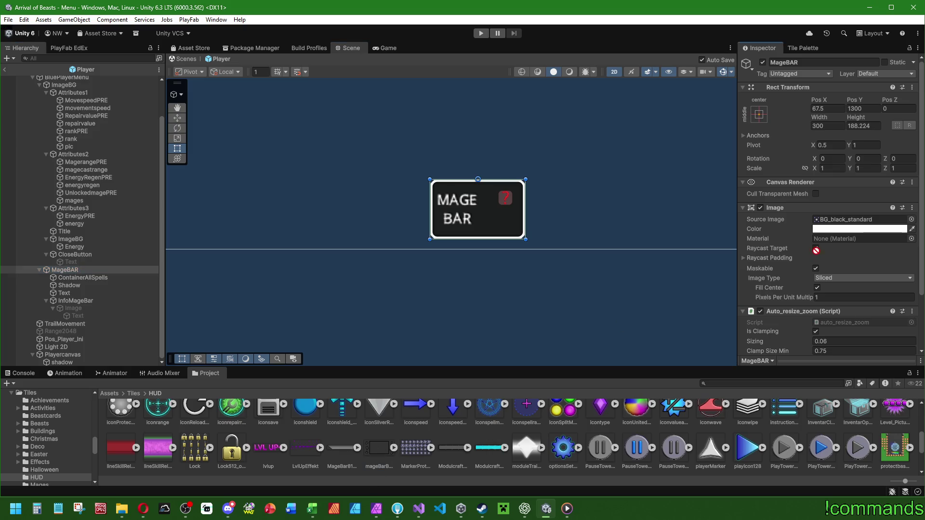
left_click_drag(815, 251, 847, 219)
scroll(479, 195, "up", 5)
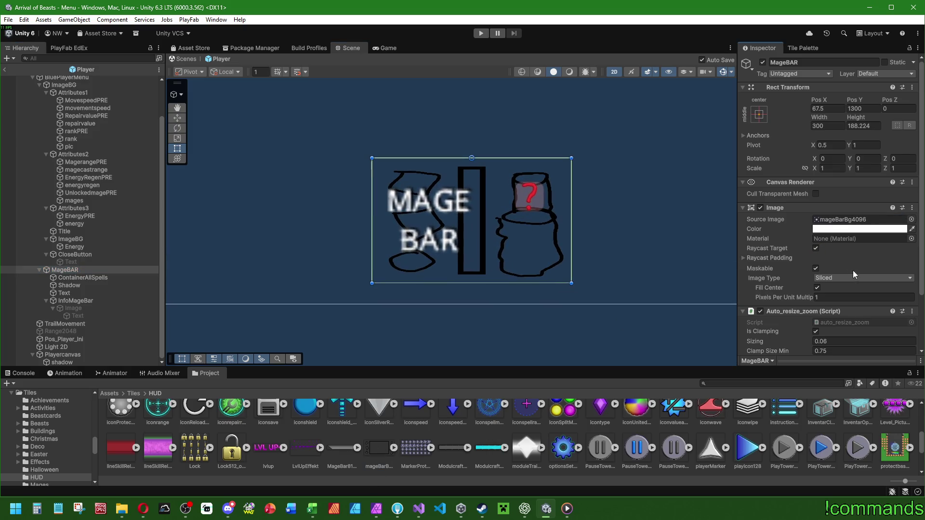
left_click(833, 279)
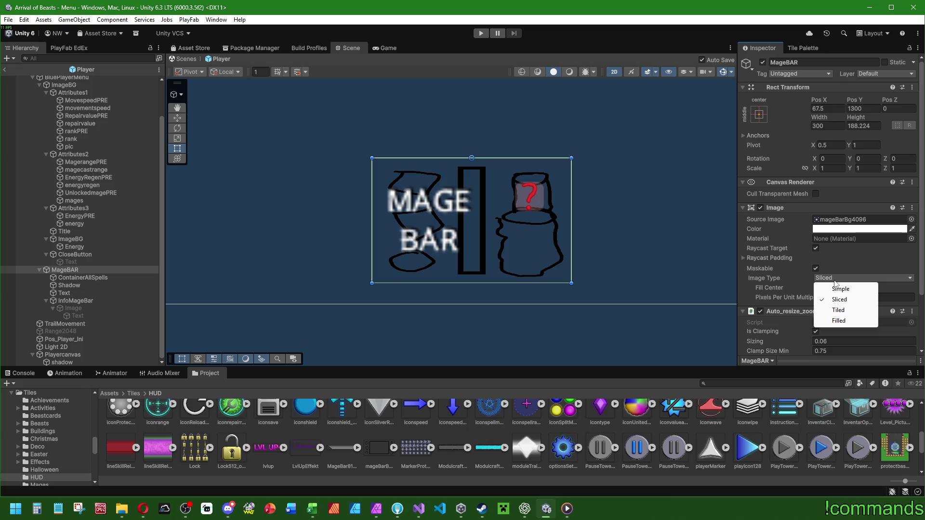
left_click(838, 309)
left_click(833, 279)
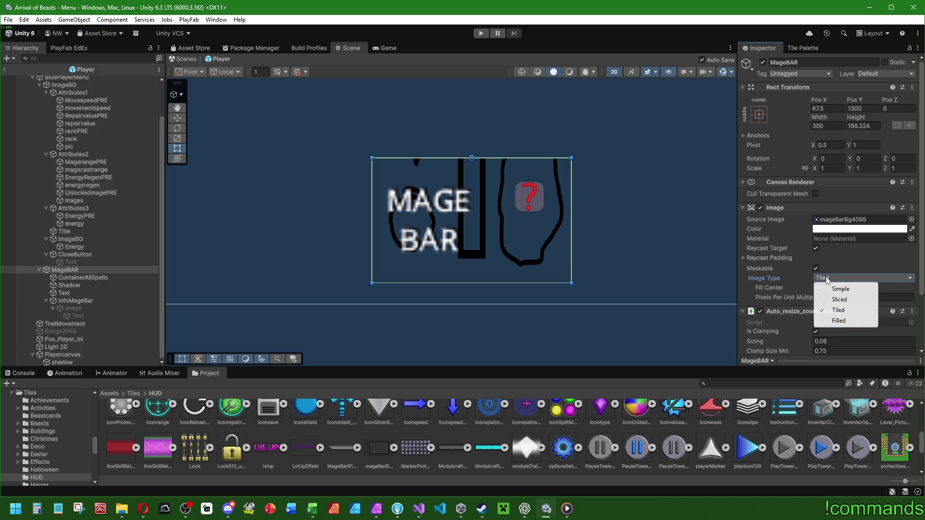
left_click(838, 299)
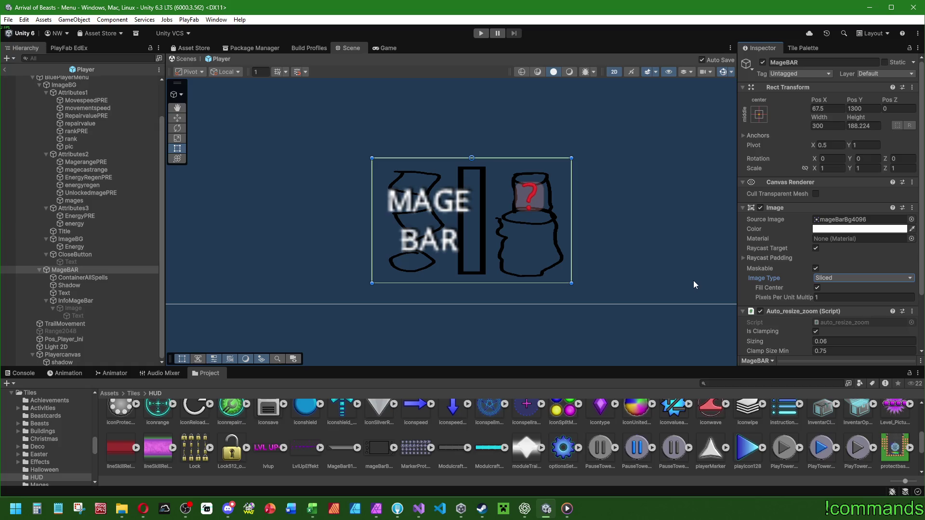
- Test widening the MageBAR box, undo it, and set Image Type to Tiled
mouse_move(426, 517)
left_click_drag(571, 214, 676, 209)
key("ctrl+z")
left_click(818, 278)
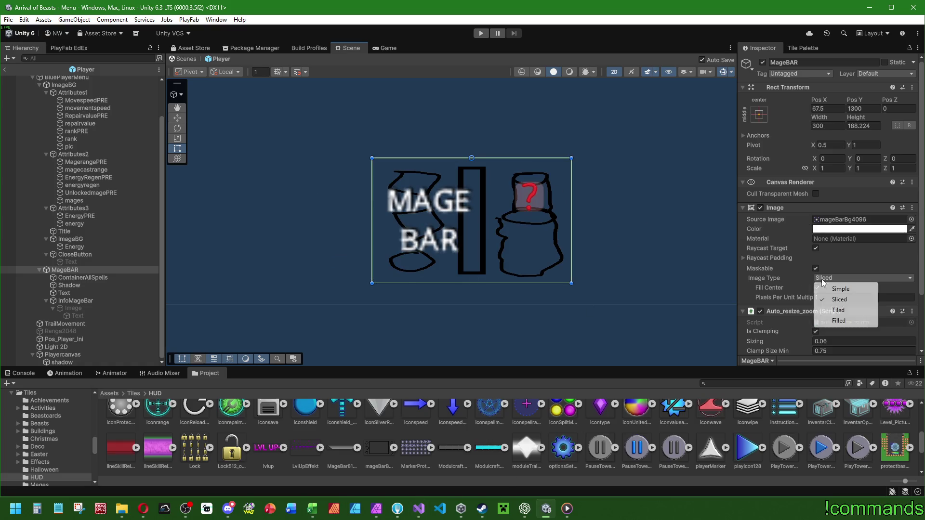
left_click(836, 303)
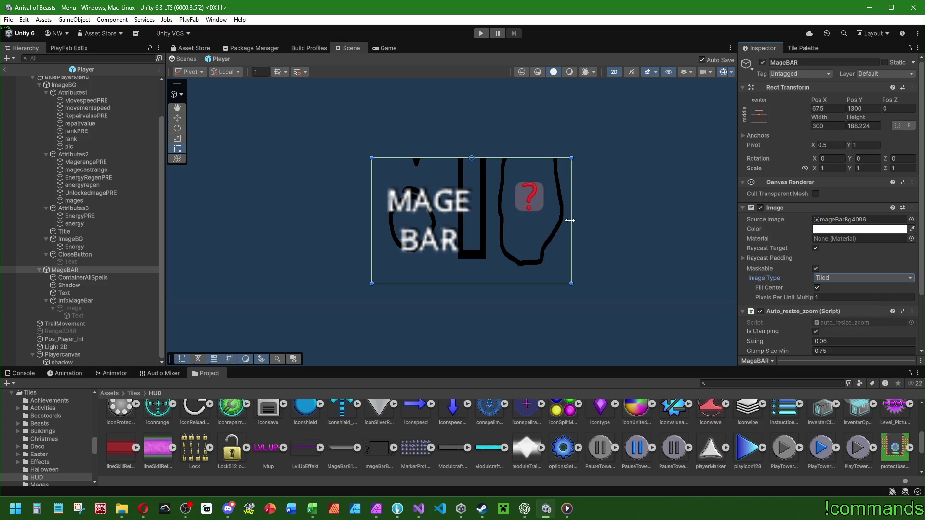
- Stretch the MageBAR bar to compare Simple and Sliced image types, then undo the widening
mouse_move(570, 220)
left_mouse_down()
mouse_move(691, 215)
mouse_move(569, 212)
mouse_move(670, 209)
mouse_move(564, 222)
mouse_move(677, 221)
mouse_move(602, 235)
mouse_move(549, 231)
mouse_move(665, 221)
left_mouse_up()
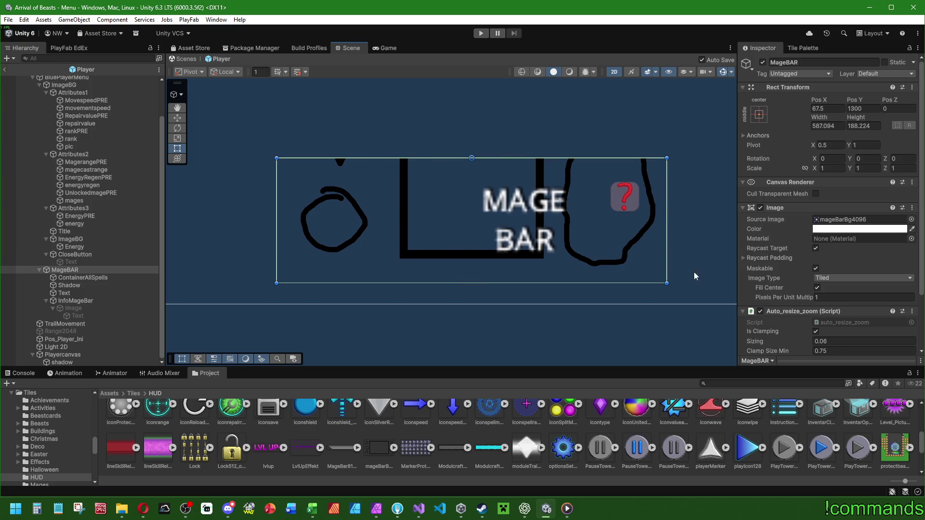
left_click(830, 278)
left_click(832, 289)
left_click(831, 278)
left_click(837, 299)
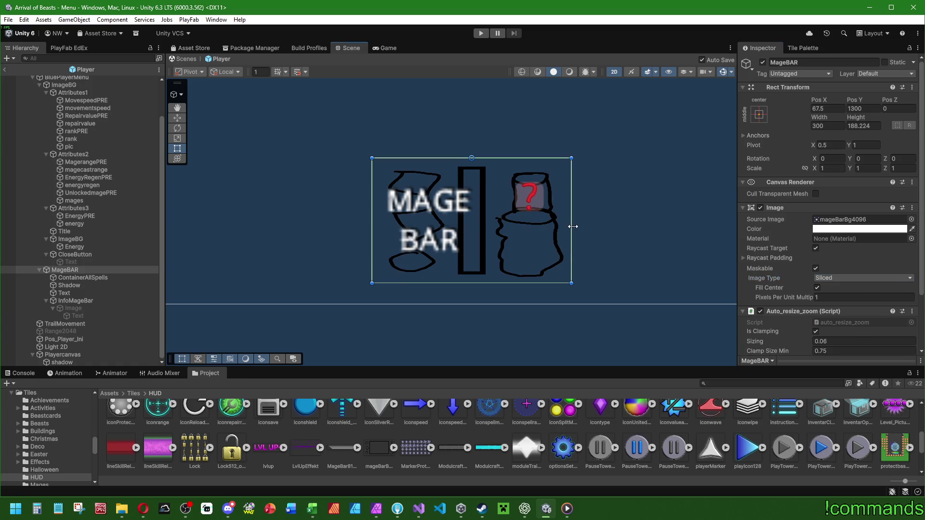
left_click_drag(572, 227, 726, 227)
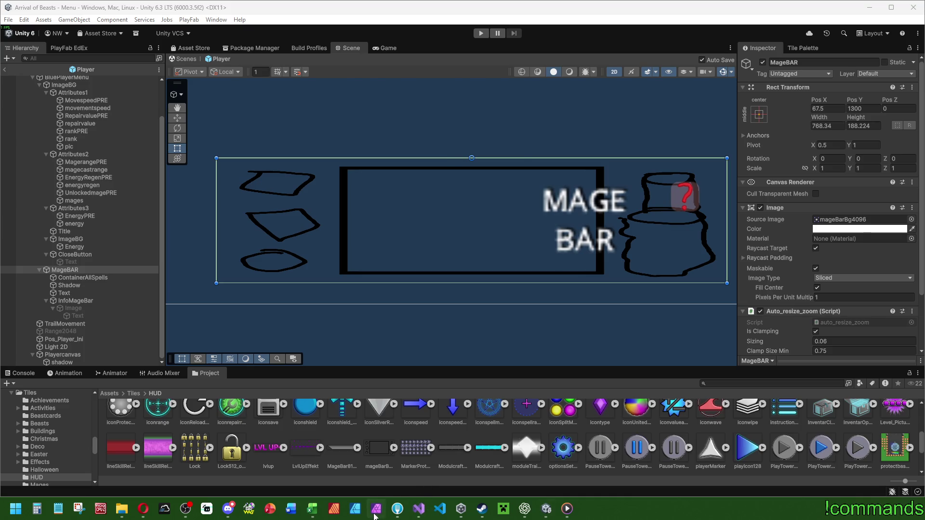
left_click(375, 513)
left_click(375, 514)
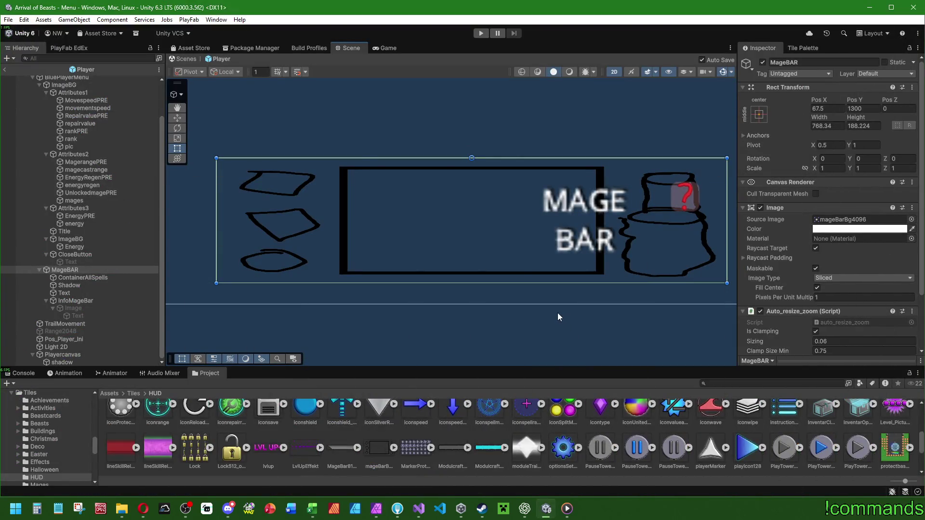
key("ctrl+z")
key("ctrl+z")
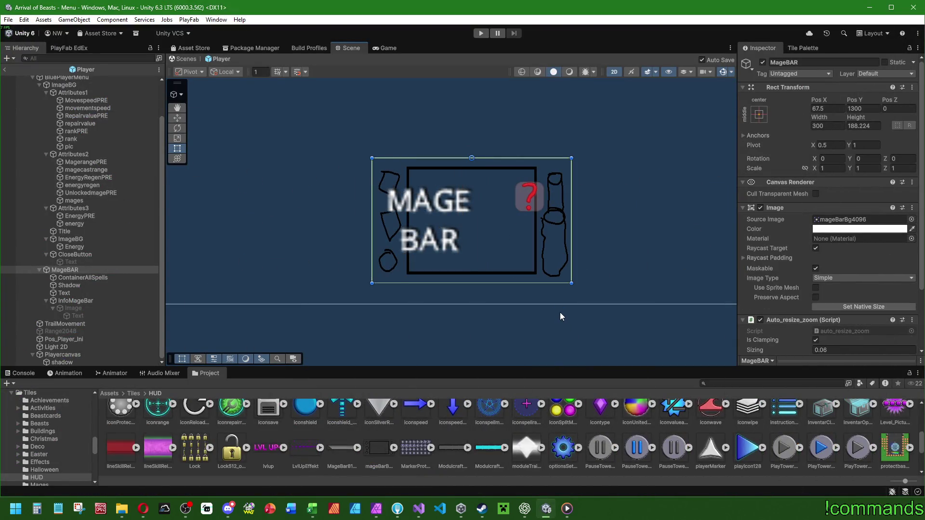
key("ctrl+y")
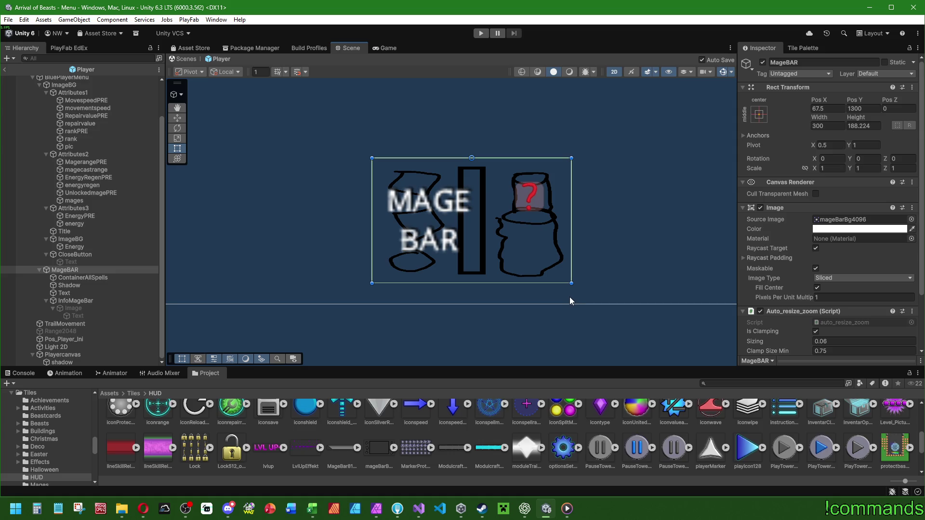
- Toggle Fill Center off and back on while testing the bar width, then undo the experiments
left_click(817, 288)
mouse_move(571, 220)
left_mouse_down()
mouse_move(692, 222)
mouse_move(539, 242)
left_mouse_up()
left_click(816, 287)
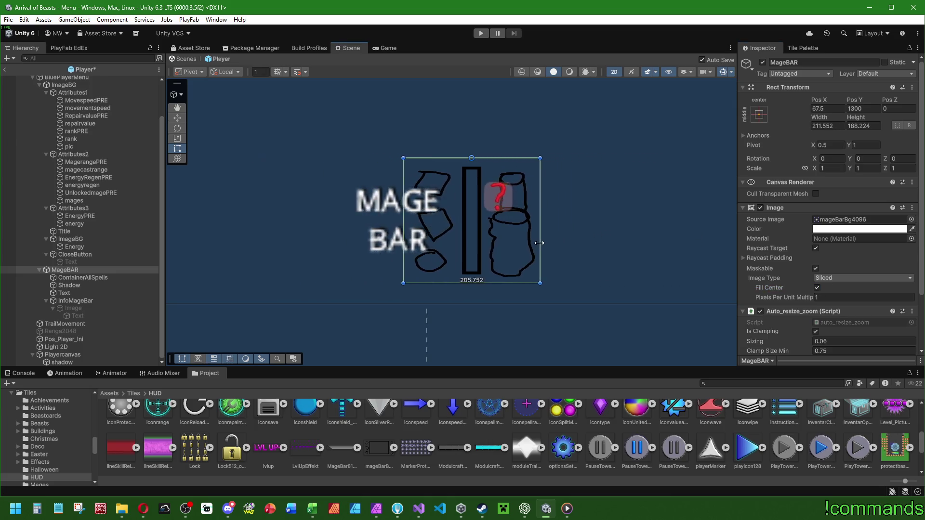
key("ctrl+z")
key("ctrl+z")
key("ctrl+z")
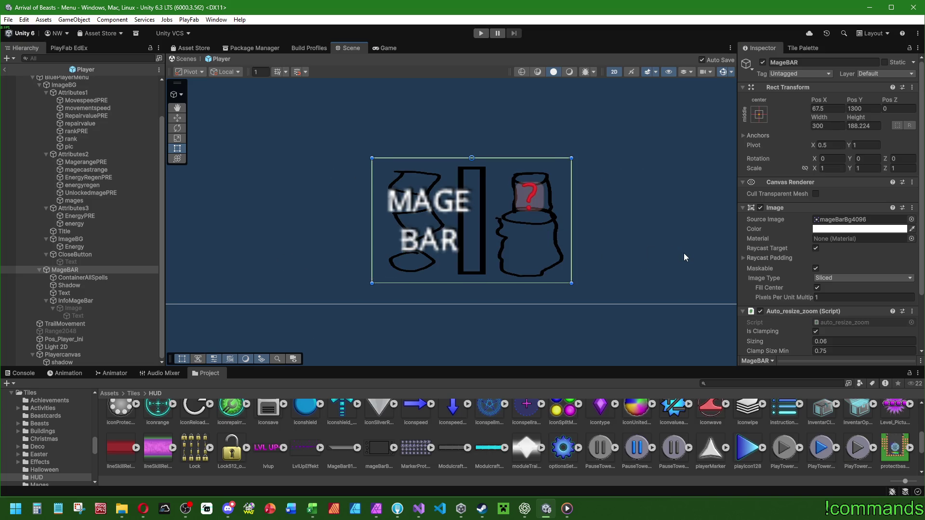
key("ctrl+z")
key("ctrl+z")
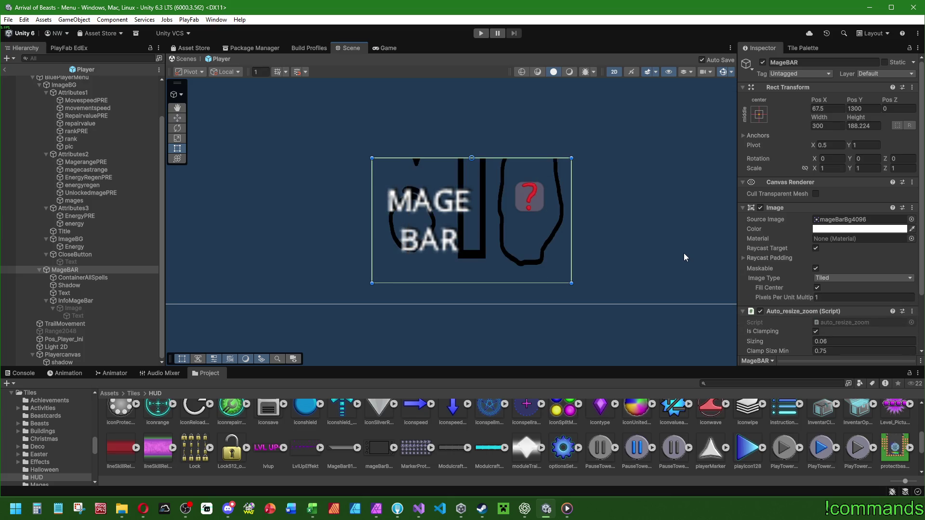
key("ctrl+z")
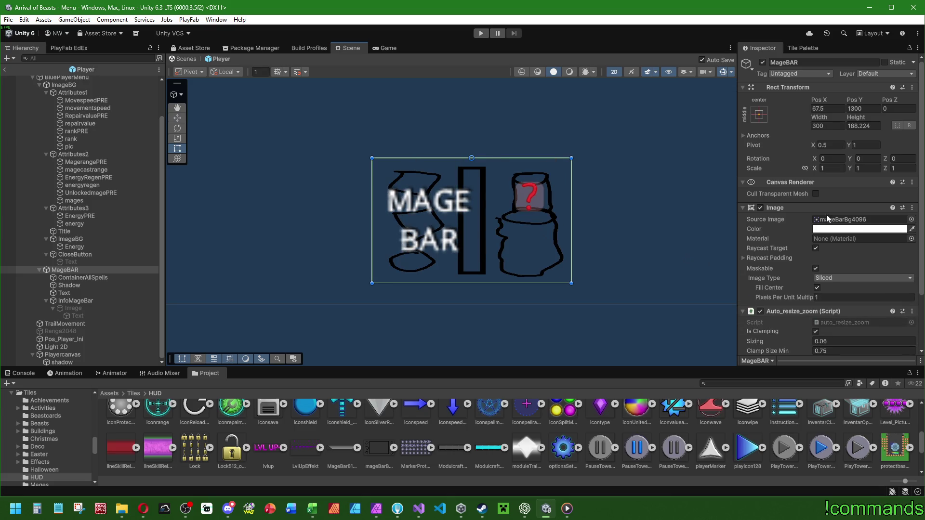
- Keep the mageBarBg4096 sprite's pivot centred, set its wrap mode to Clamp, and apply
left_click(825, 218)
left_click(383, 435)
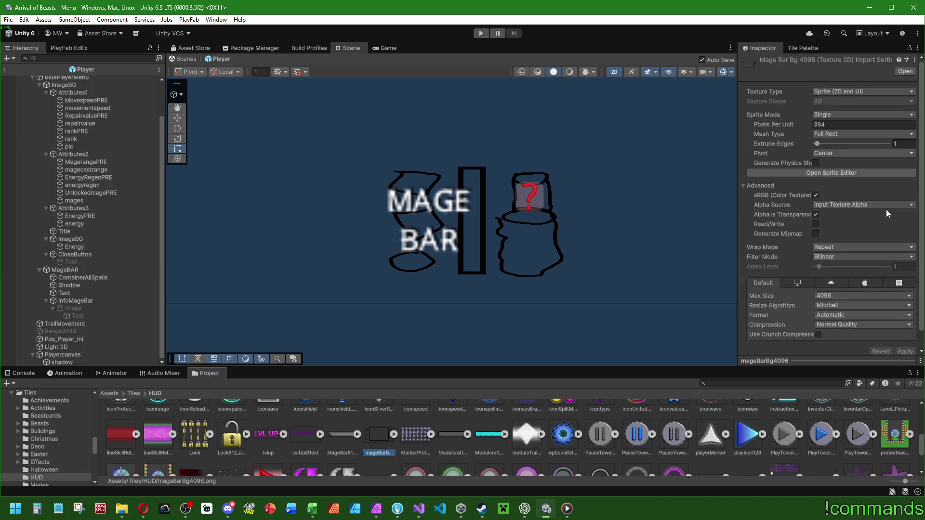
left_click(823, 154)
left_click(781, 156)
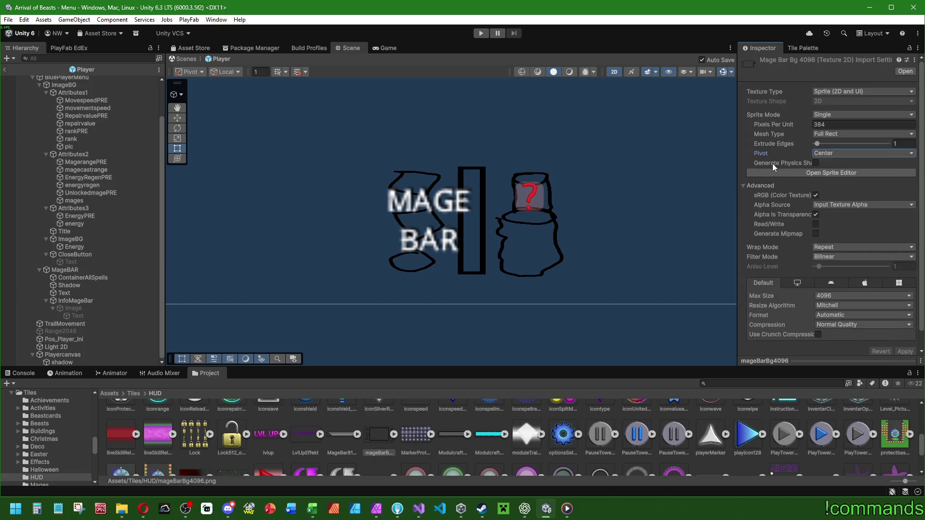
left_click(822, 248)
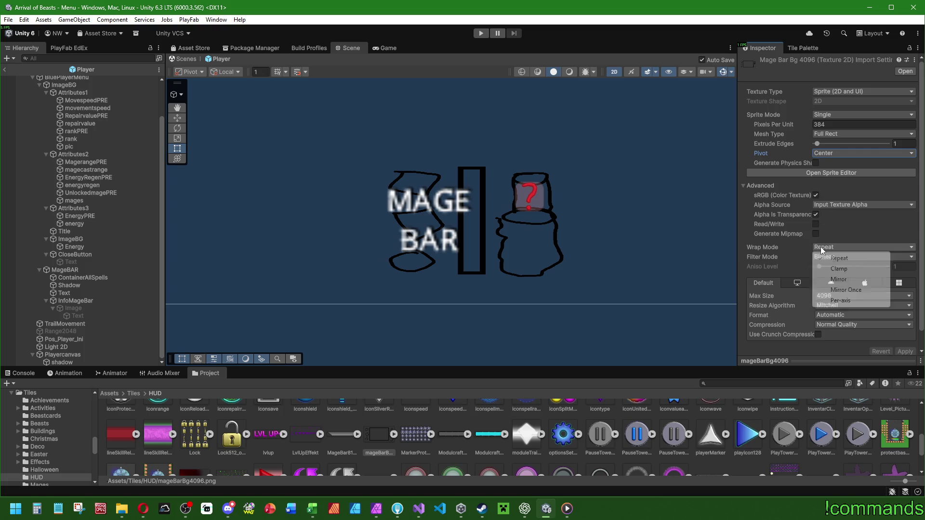
left_click(838, 269)
left_click(905, 352)
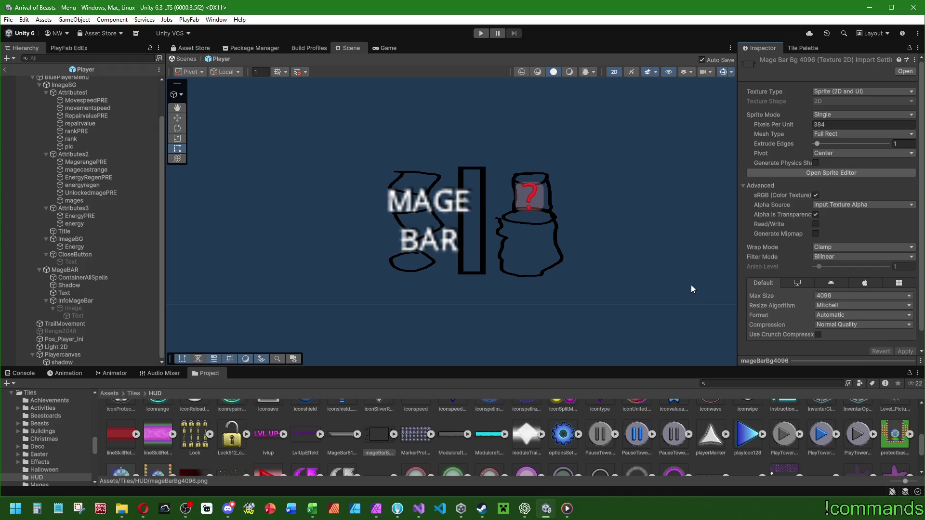
- Stretch MageBAR to about 568 wide and try the Tiled and Filled image types, then undo
left_click_drag(632, 260, 622, 261)
left_click(81, 270)
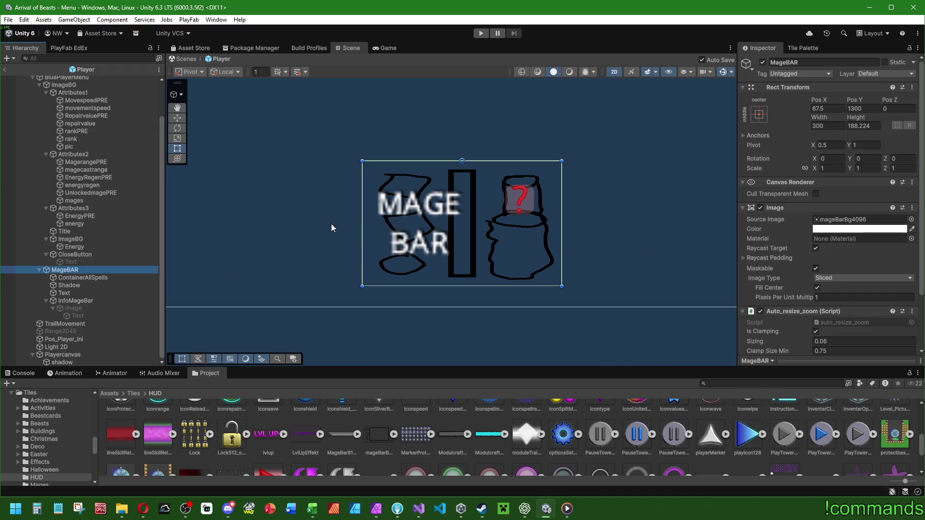
left_click_drag(563, 218, 651, 207)
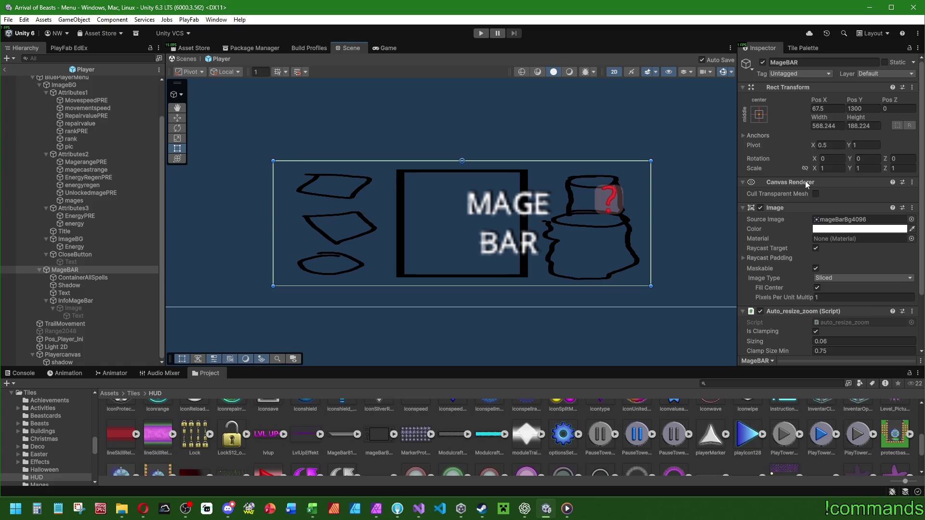
left_click(834, 278)
left_click(829, 310)
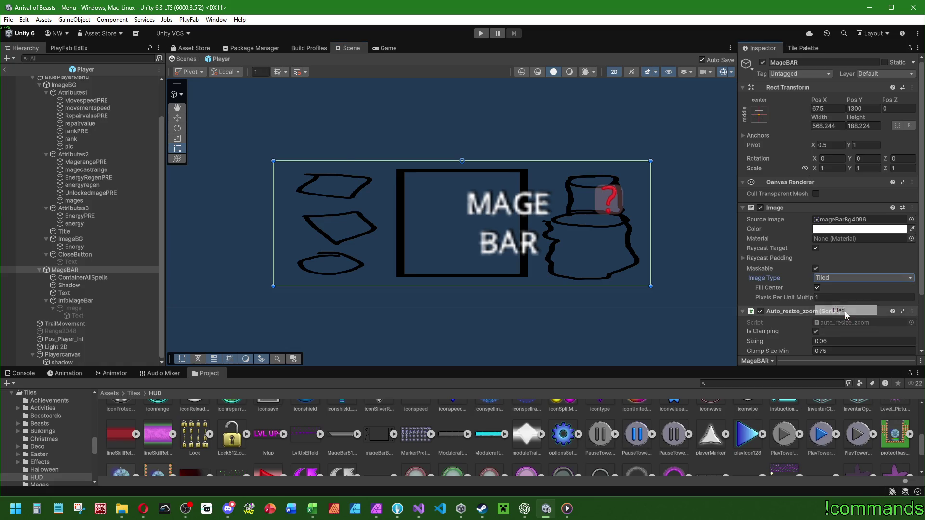
left_click(847, 278)
left_click(836, 320)
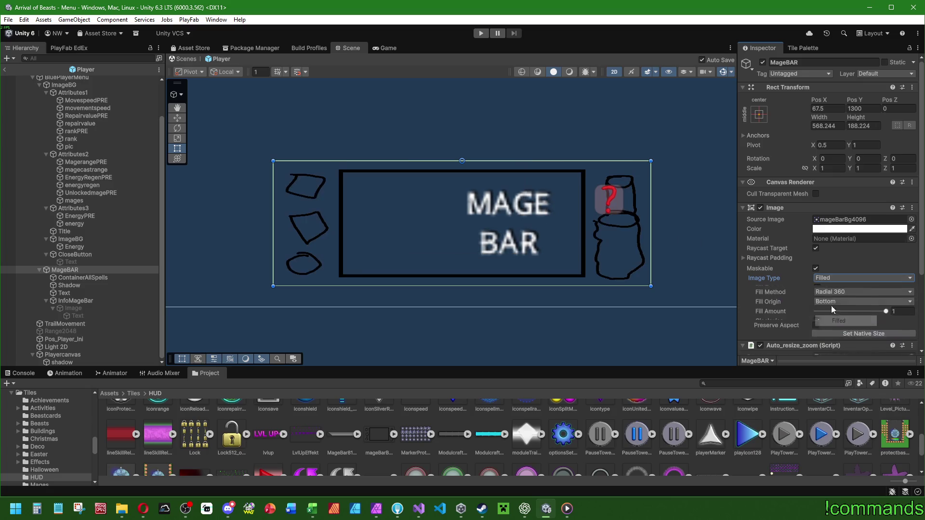
mouse_move(650, 224)
left_mouse_down()
mouse_move(712, 218)
mouse_move(615, 227)
left_mouse_up()
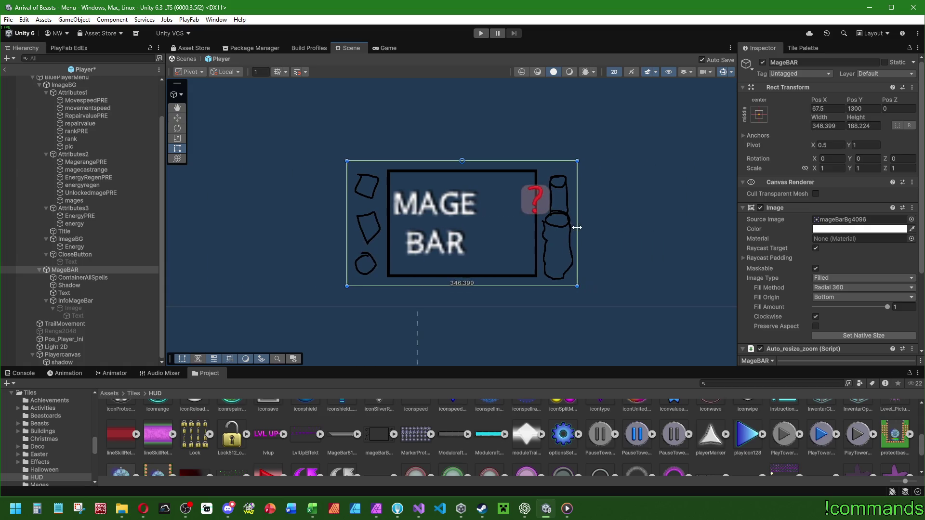
key("ctrl+z")
key("ctrl+z")
key("ctrl+z")
key("ctrl+z")
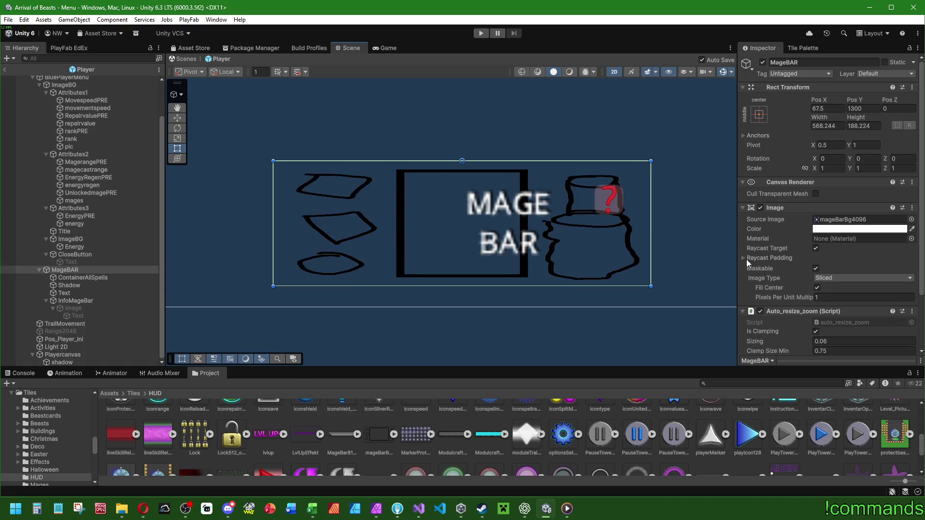
- Locate the mageBarBg4096 source sprite again and show its import settings
left_click(824, 277)
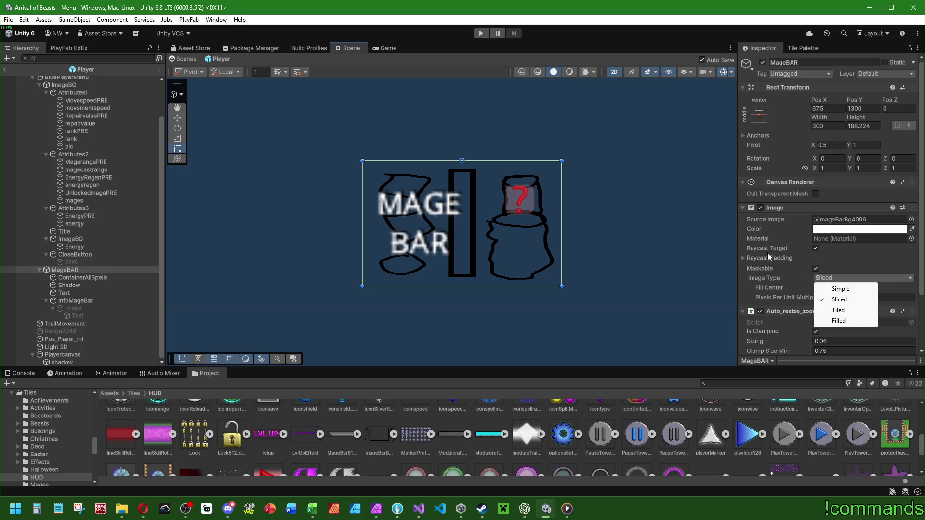
left_click(817, 219)
left_click(380, 435)
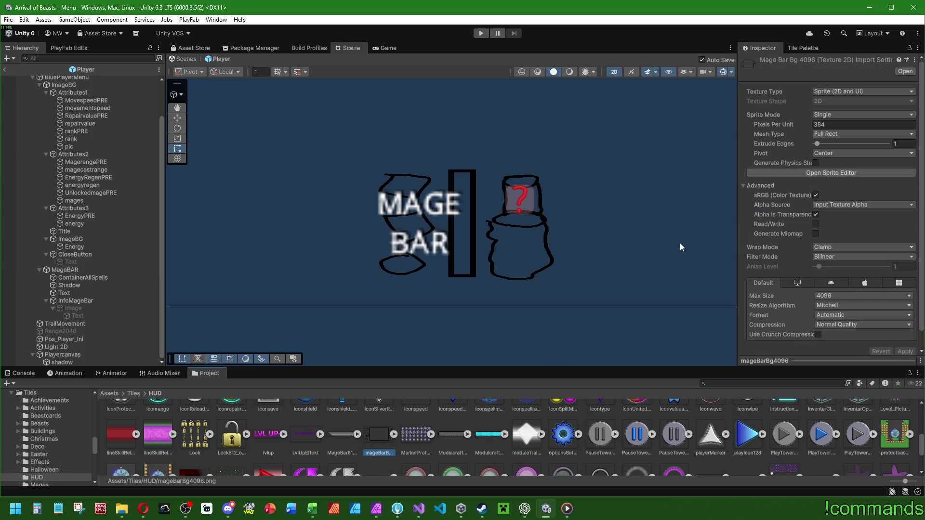
- Give the sprite 64-pixel top and bottom borders in the Sprite Editor and apply
left_click(832, 171)
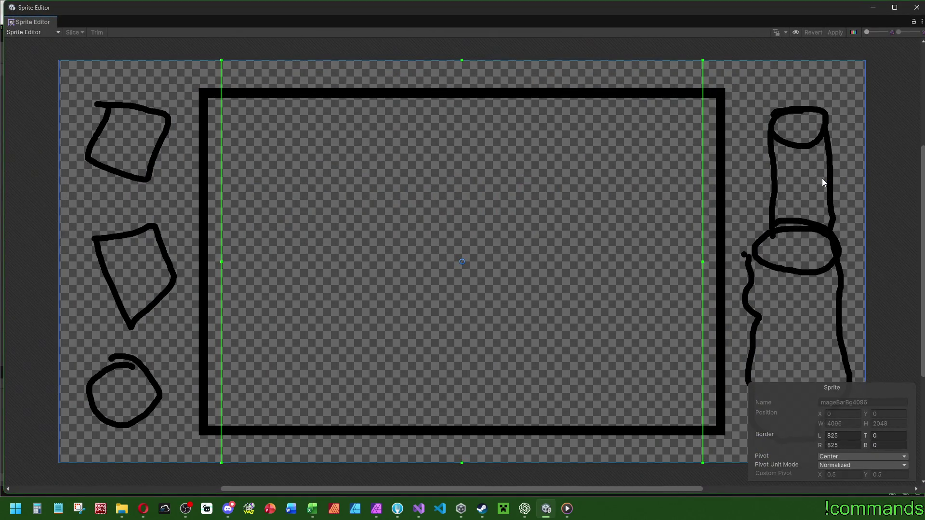
left_click_drag(461, 59, 463, 70)
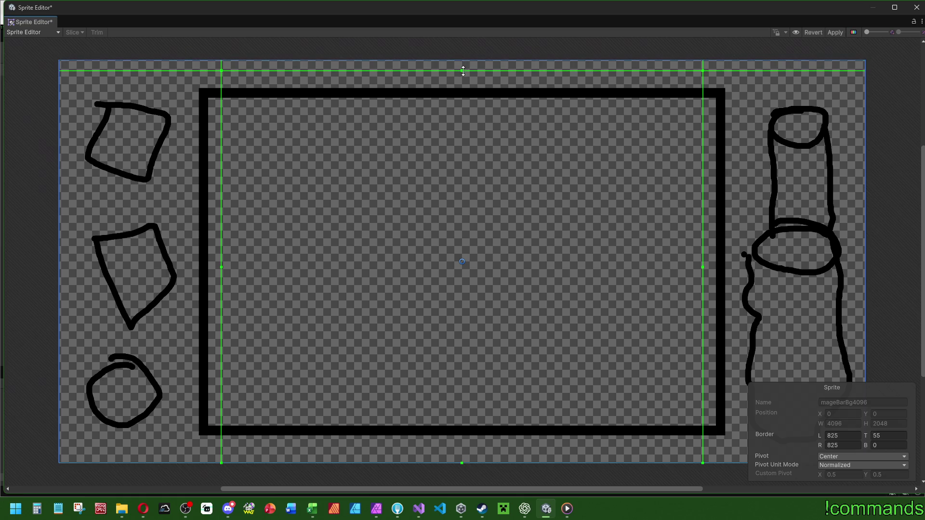
type("64")
key("Tab")
type("64")
left_click(653, 293)
left_click(835, 32)
left_click(916, 8)
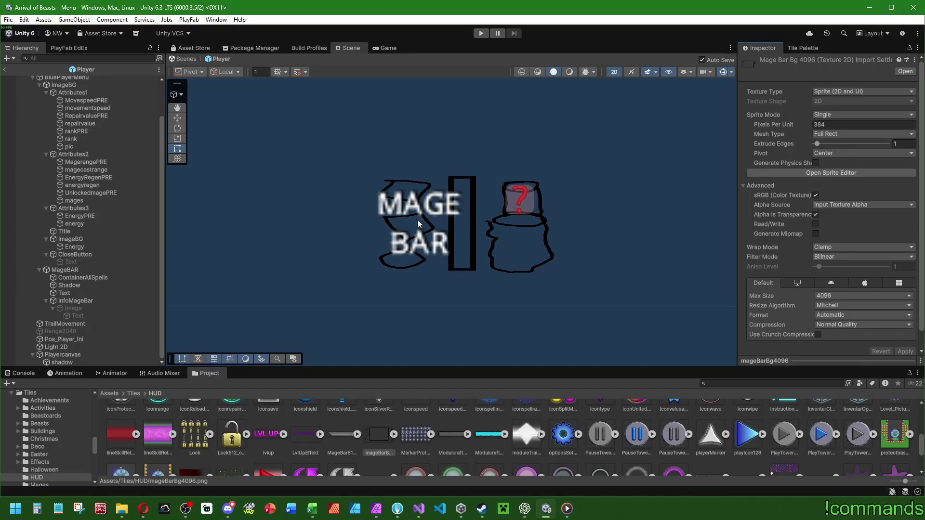
- Test-stretch MageBAR wider to check the new borders, undo, and return to the sprite's import settings
left_click(65, 270)
left_click_drag(567, 214, 681, 214)
key("ctrl+z")
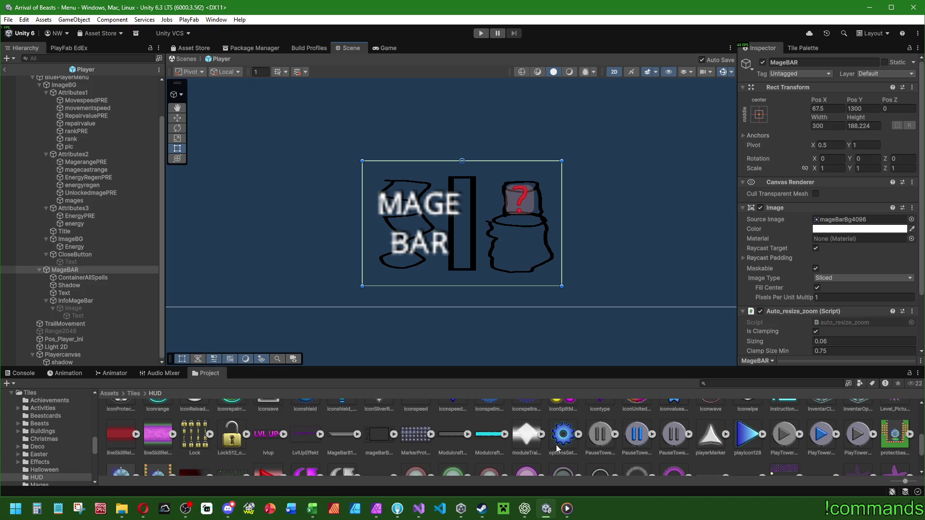
left_click(379, 435)
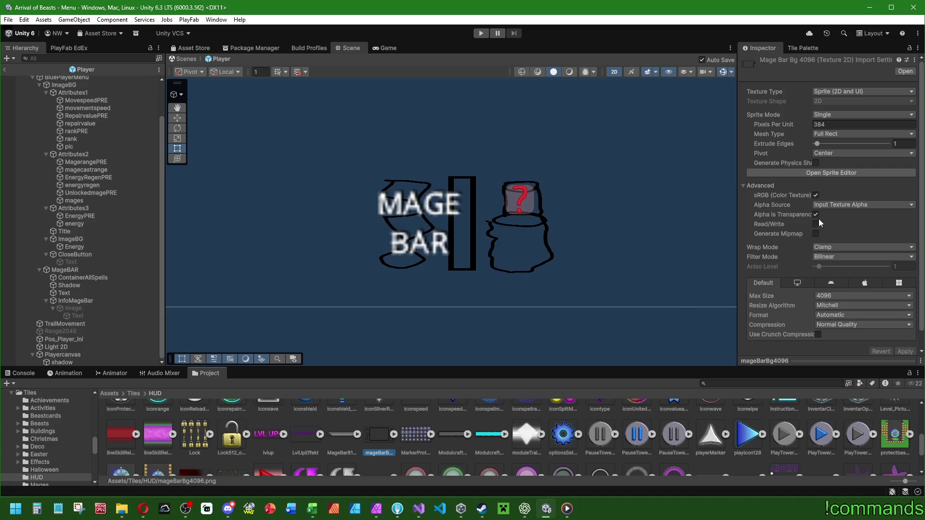
- Set the mageBarBg4096 texture's wrap mode back to Repeat and apply
left_click(823, 246)
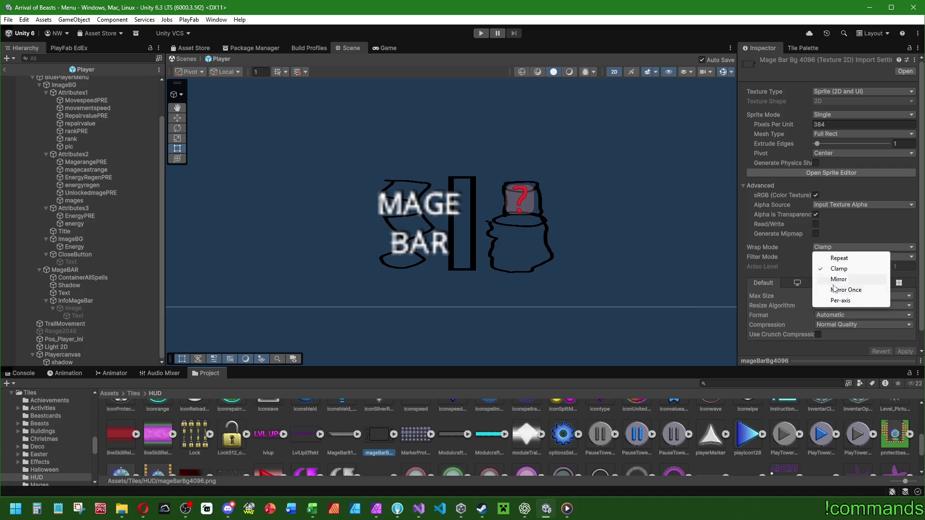
left_click(838, 258)
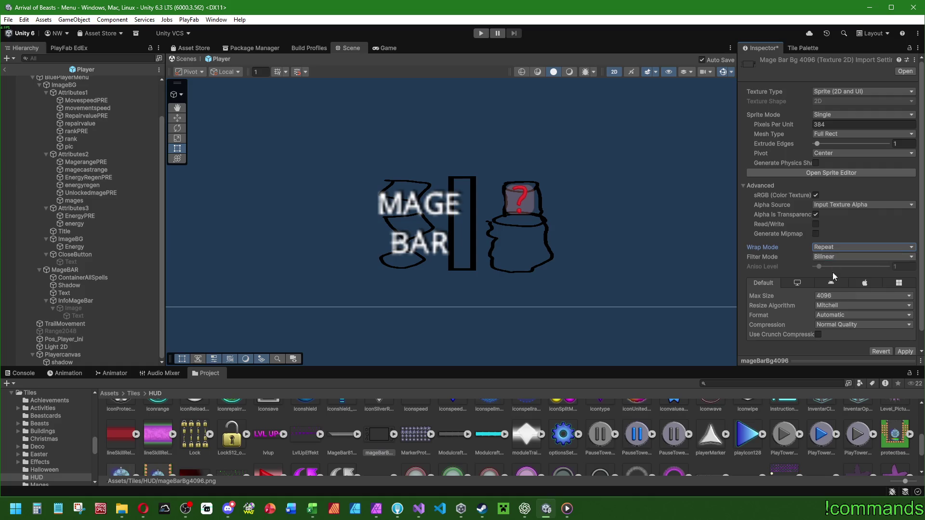
left_click(903, 352)
- Try Pixels Per Unit values of 256, 32, 512 and 1024, applying each
left_click(813, 134)
left_click(827, 123)
type("256")
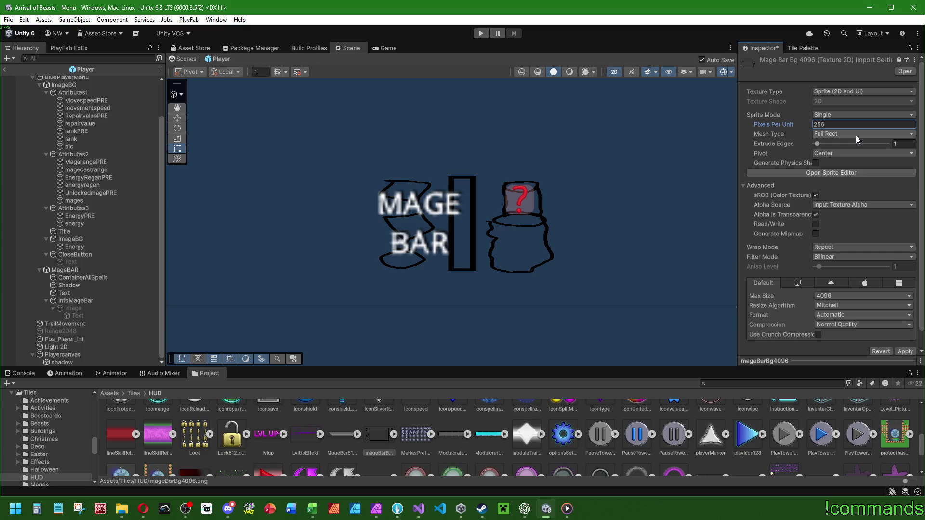
left_click(900, 351)
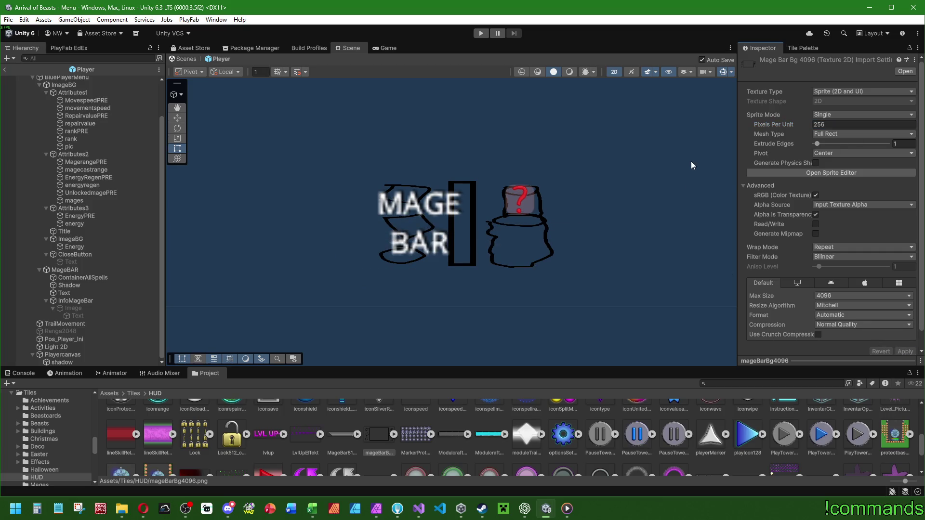
type("32")
left_click(906, 351)
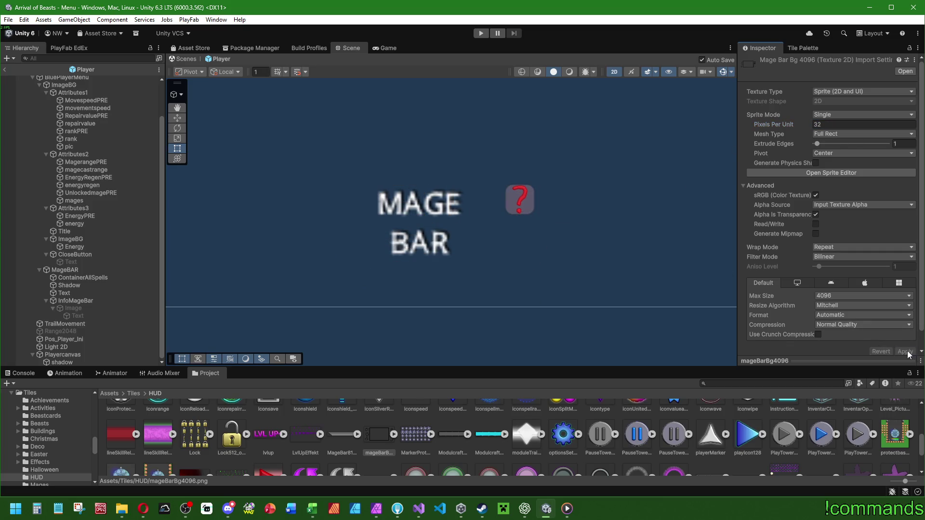
double_click(835, 126)
type("512")
left_click(906, 351)
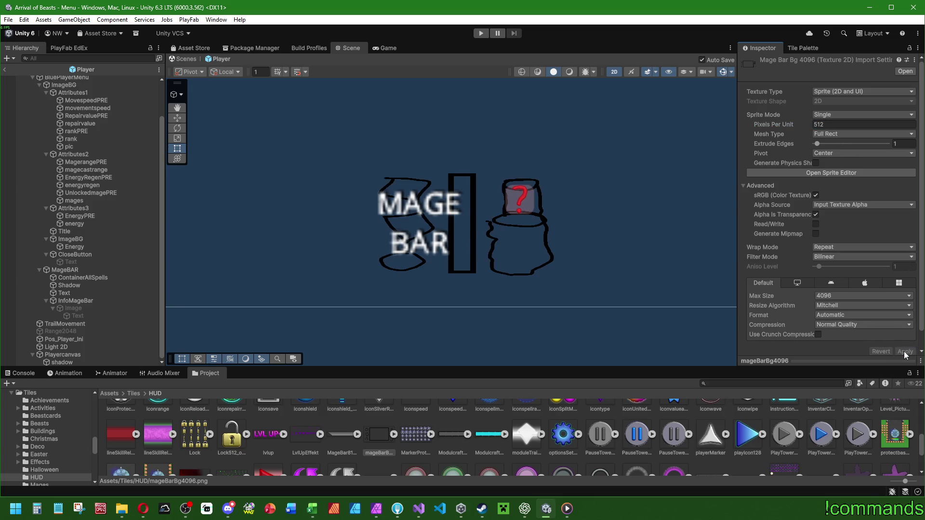
double_click(819, 124)
type("1024")
left_click(904, 352)
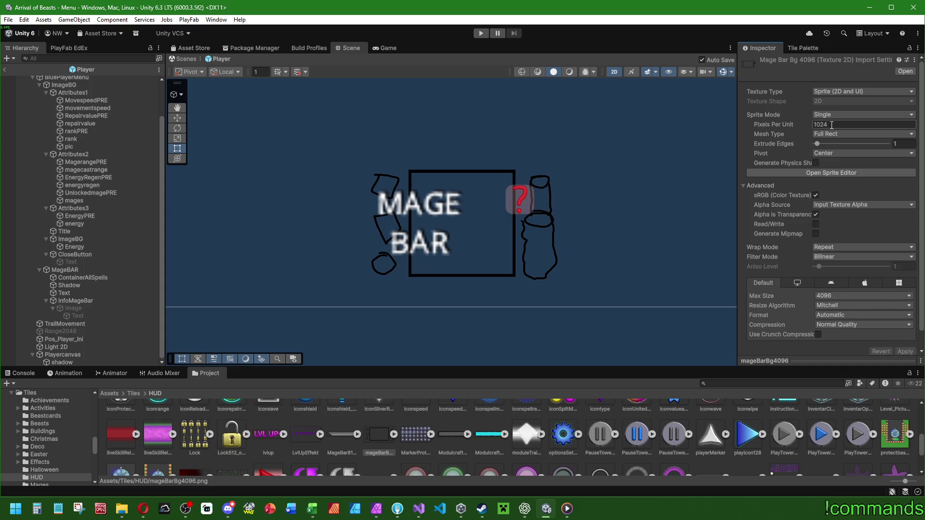
- Stretch the MageBAR bar wider to preview the sprite, then undo the oversized width
left_click(81, 269)
mouse_move(553, 224)
left_mouse_down()
mouse_move(631, 221)
mouse_move(518, 222)
mouse_move(760, 230)
mouse_move(621, 224)
mouse_move(491, 243)
mouse_move(728, 243)
mouse_move(663, 239)
left_mouse_up()
scroll(664, 239, "down", 3)
scroll(659, 233, "down", 3)
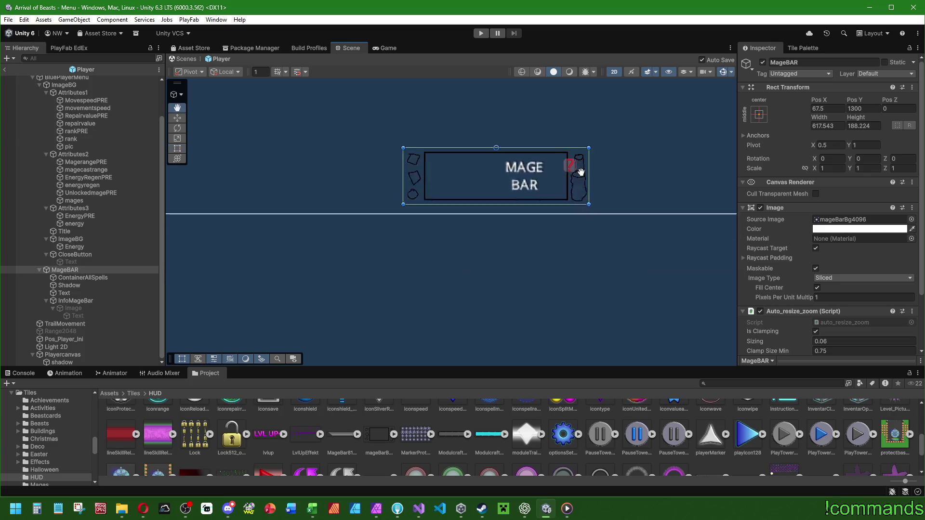
mouse_move(581, 164)
left_mouse_down()
mouse_move(727, 164)
mouse_move(543, 164)
mouse_move(710, 164)
left_mouse_up()
key("ctrl+z")
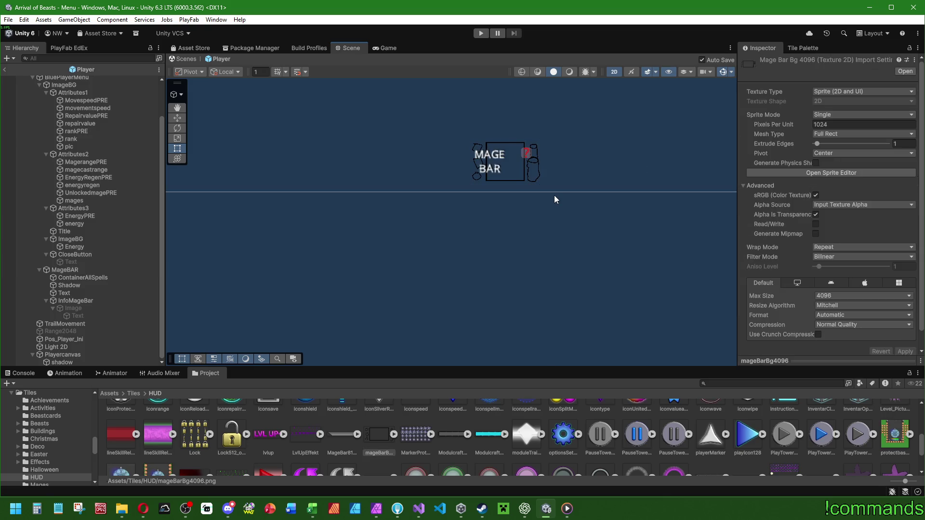
- Set the sprite's Pixels Per Unit to 768 (512+256) and apply
left_click(862, 124)
type("512")
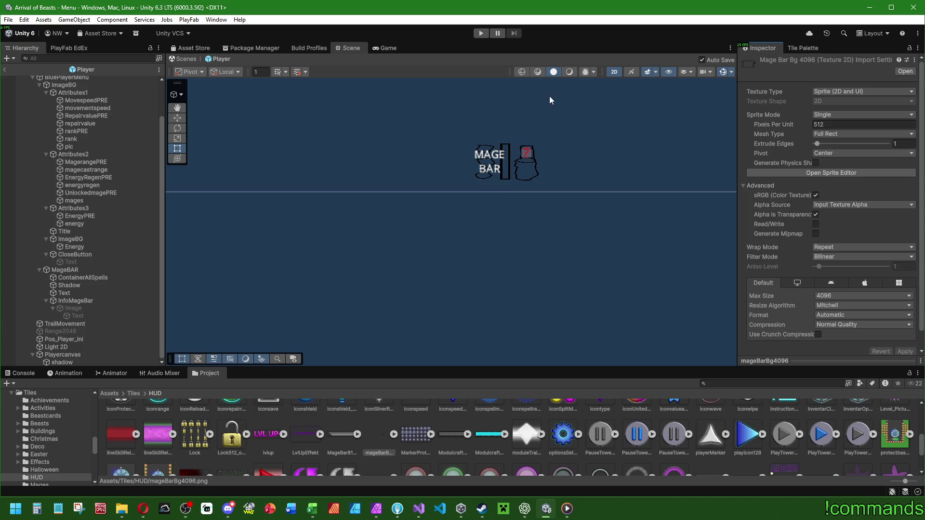
scroll(524, 145, "up", 3)
left_click(848, 125)
key("End")
type("+256")
key("Return")
left_click(905, 352)
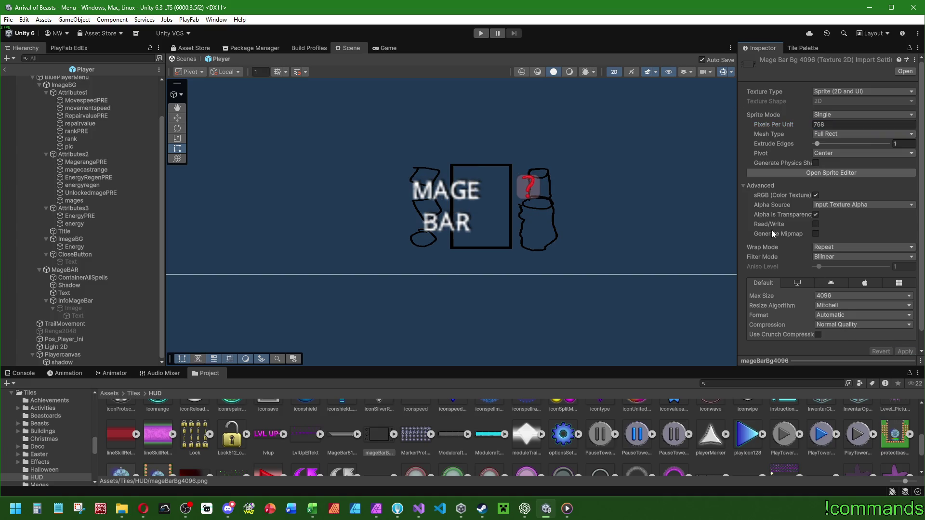
- Test-widen MageBAR, restore its width to 300, and locate the source sprite
left_click(65, 269)
mouse_move(560, 199)
left_mouse_down()
mouse_move(596, 192)
mouse_move(546, 201)
left_mouse_up()
key("ctrl+z")
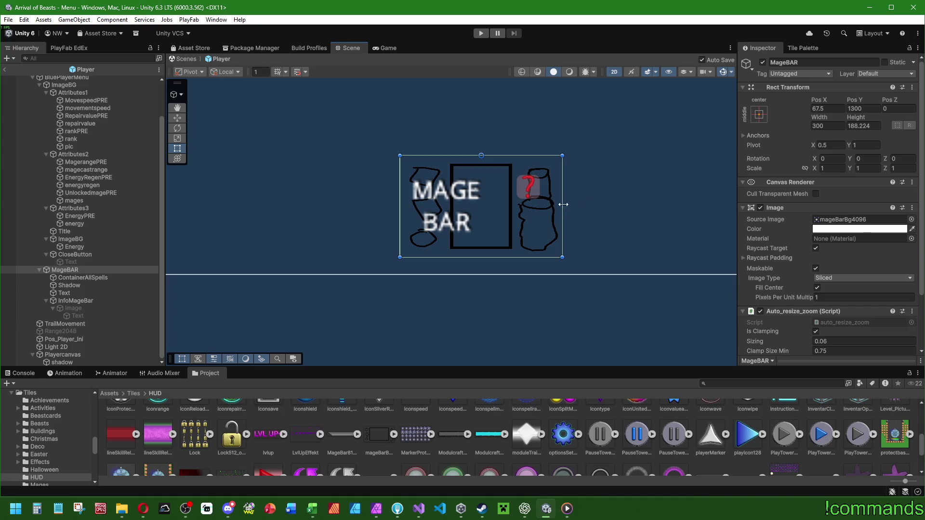
left_click(849, 220)
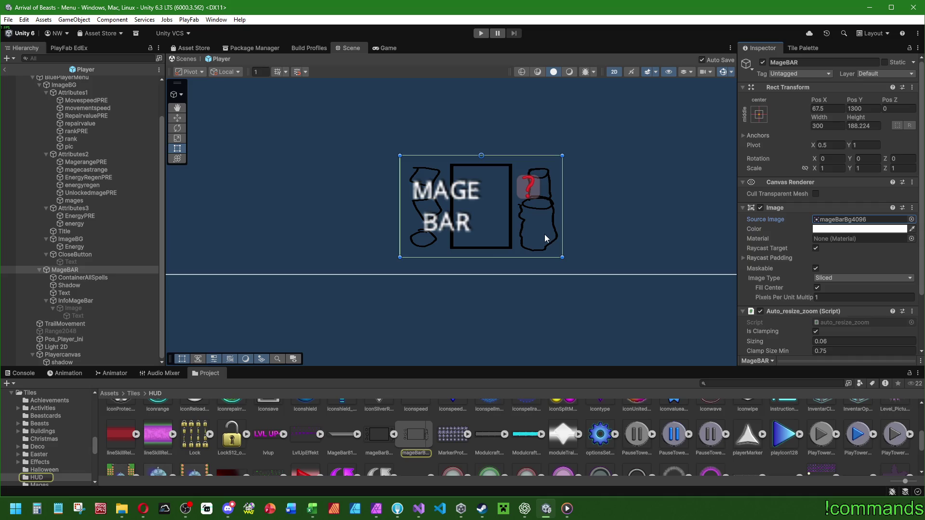
- Zoom the Scene view in and out around the resized MageBAR bar
scroll(495, 254, "down", 5)
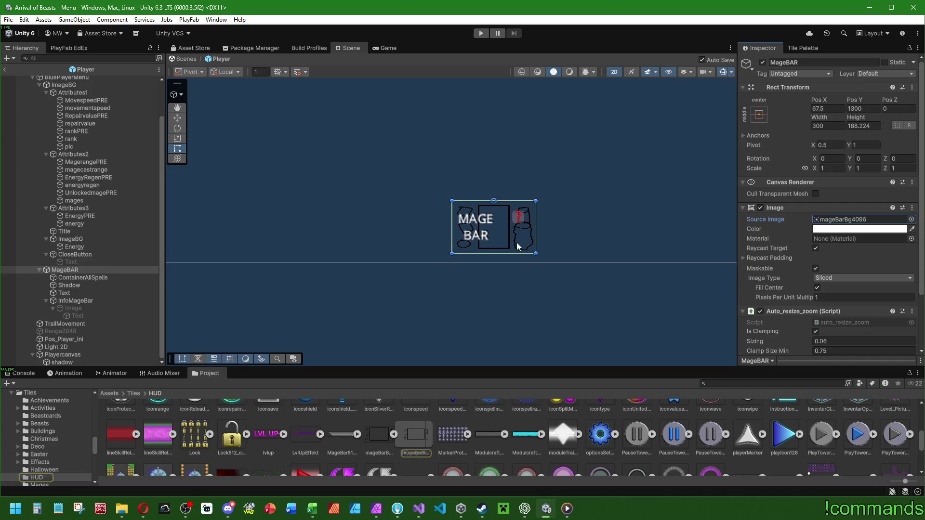
scroll(510, 240, "up", 6)
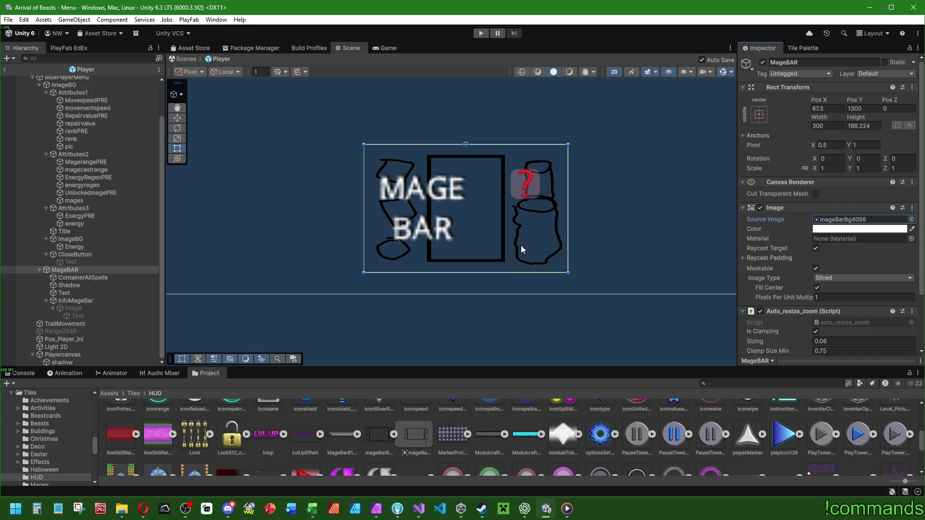
scroll(521, 244, "down", 5)
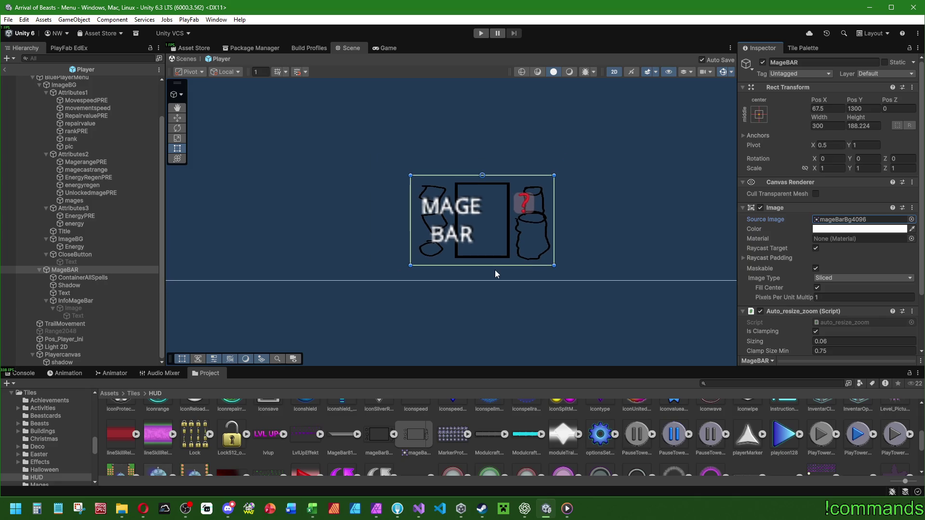
scroll(486, 276, "down", 2)
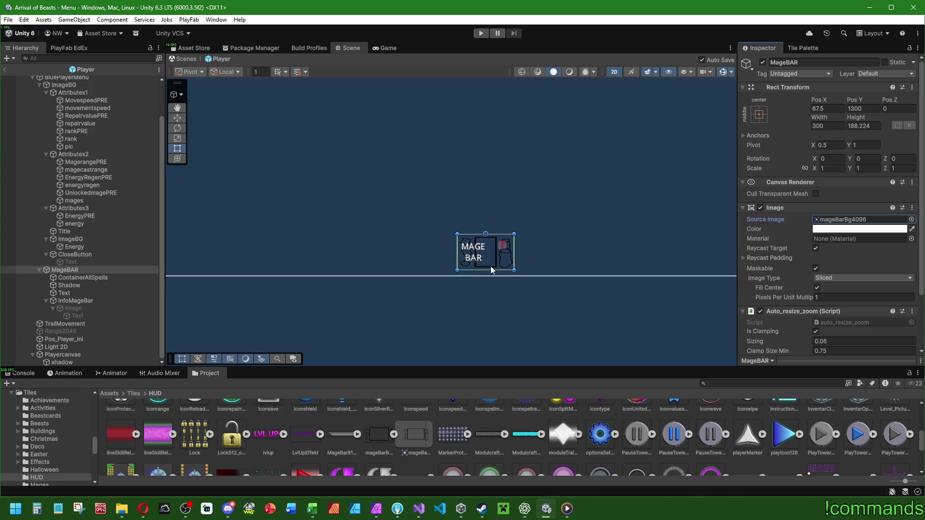
scroll(491, 269, "down", 2)
scroll(324, 215, "down", 3)
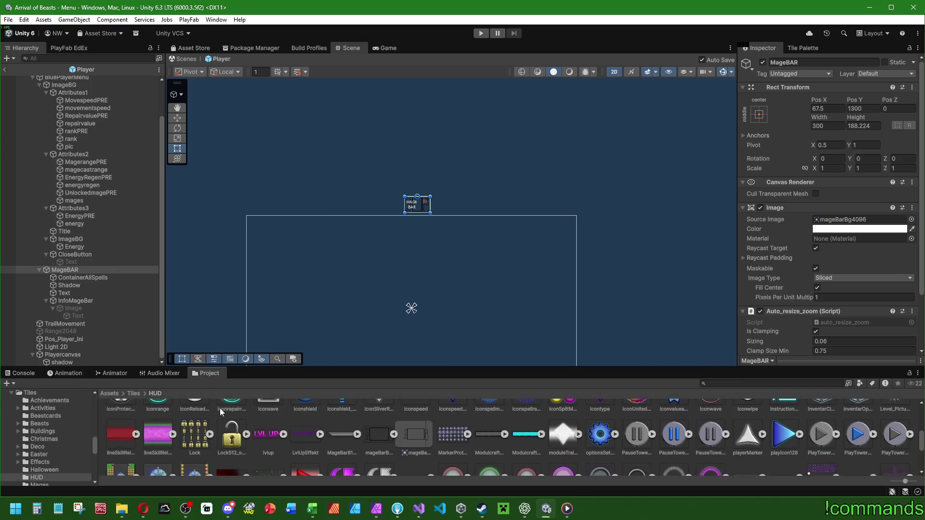
- Show the Console output and exit prefab editing back to the Menu scene
left_click(21, 373)
scroll(414, 193, "up", 5)
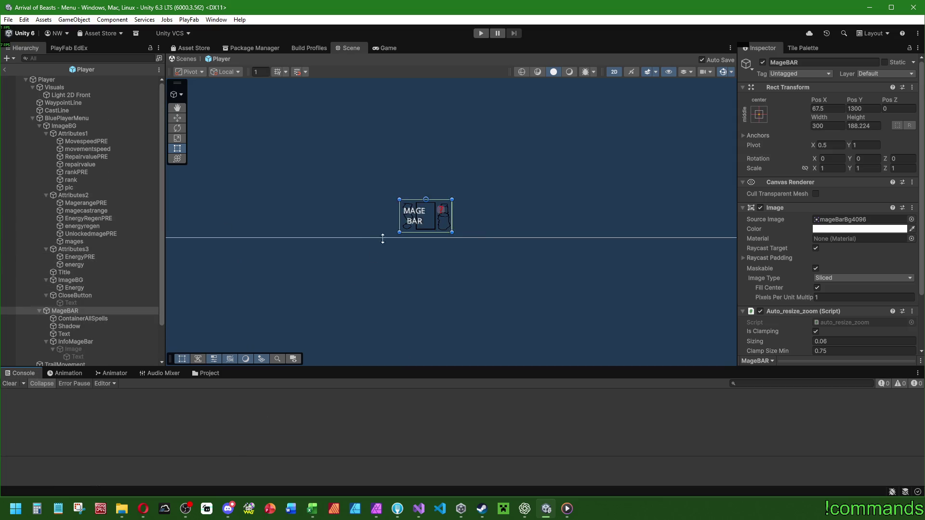
left_click(5, 70)
- Save the scene via File > Save and enter play mode
left_click(8, 19)
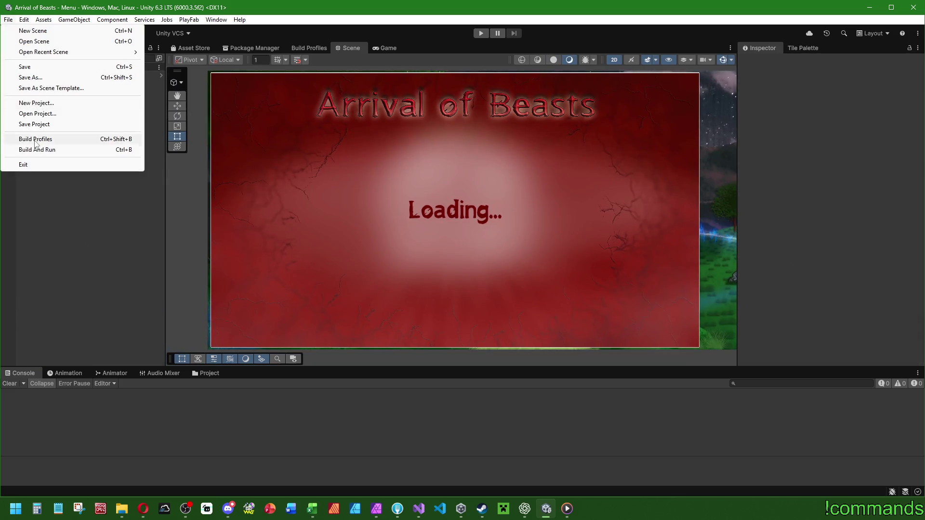
left_click(8, 19)
left_click(15, 67)
left_click(481, 33)
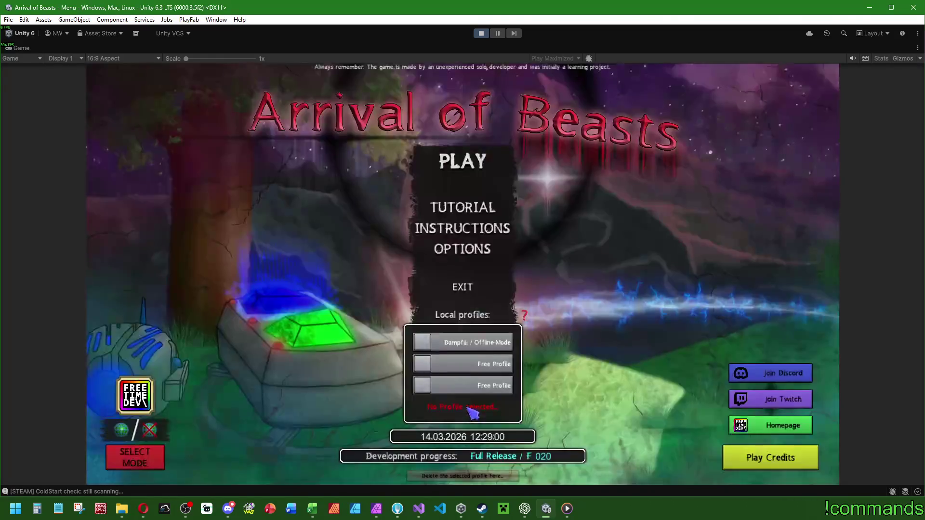
- Choose the offline profile, press PLAY, and start the WOODS world's Forest map
left_click(462, 343)
left_click(465, 171)
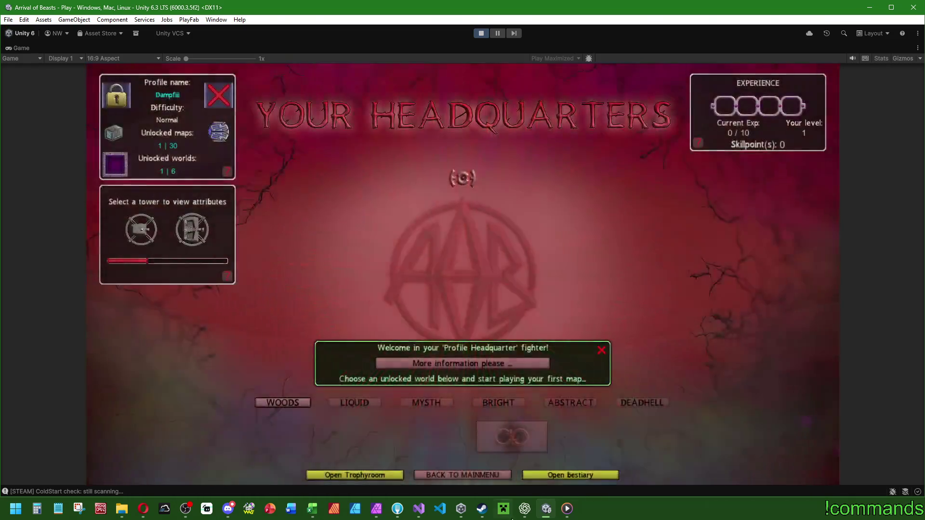
left_click(283, 402)
left_click(278, 435)
left_click(326, 323)
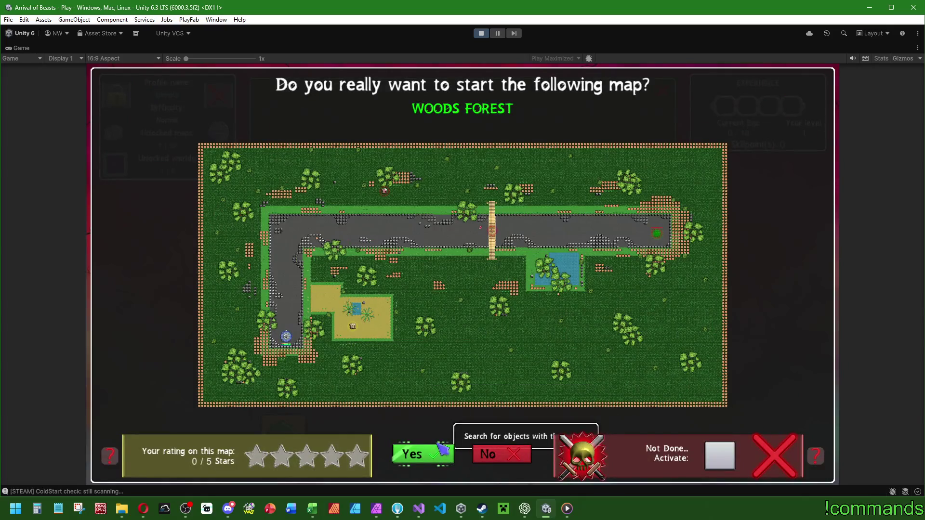
left_click(443, 450)
left_click(166, 386)
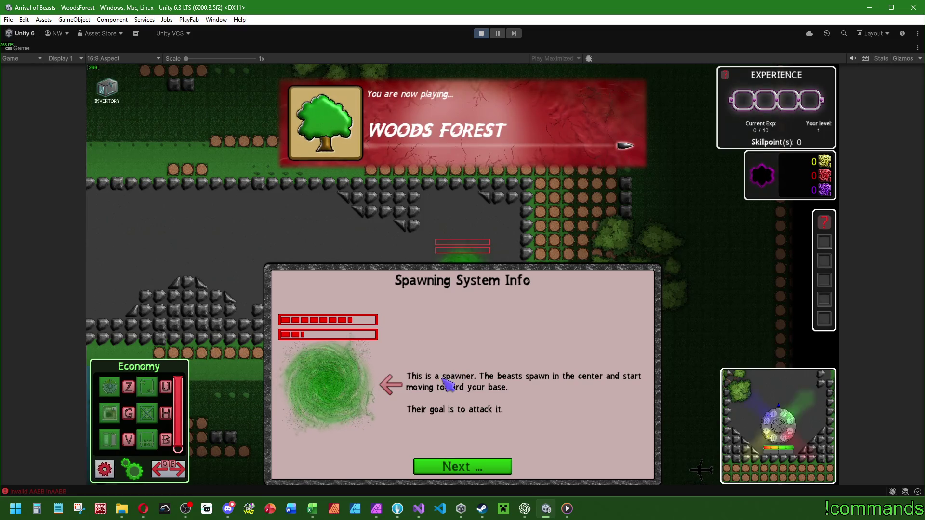
- Skip through the spawner tutorial and select the player to show its Mage Bar
left_click(487, 467)
left_click(494, 472)
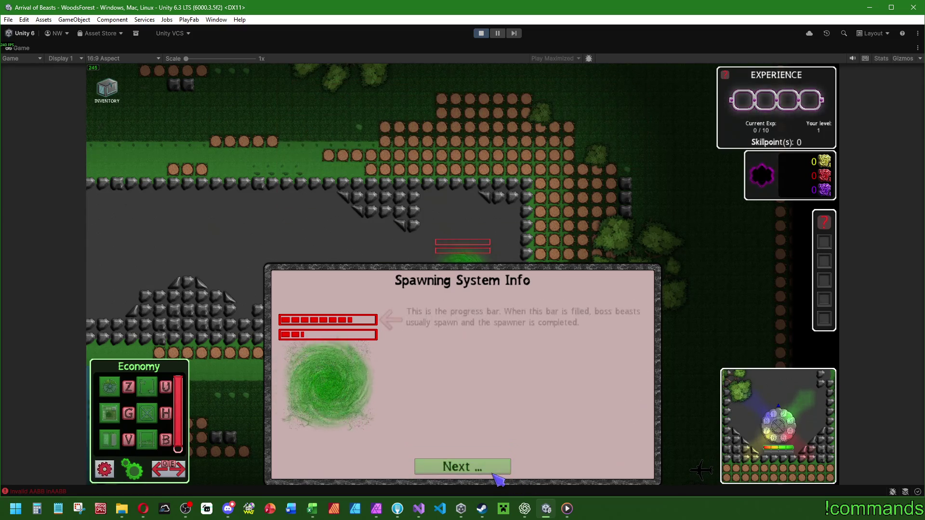
left_click(492, 472)
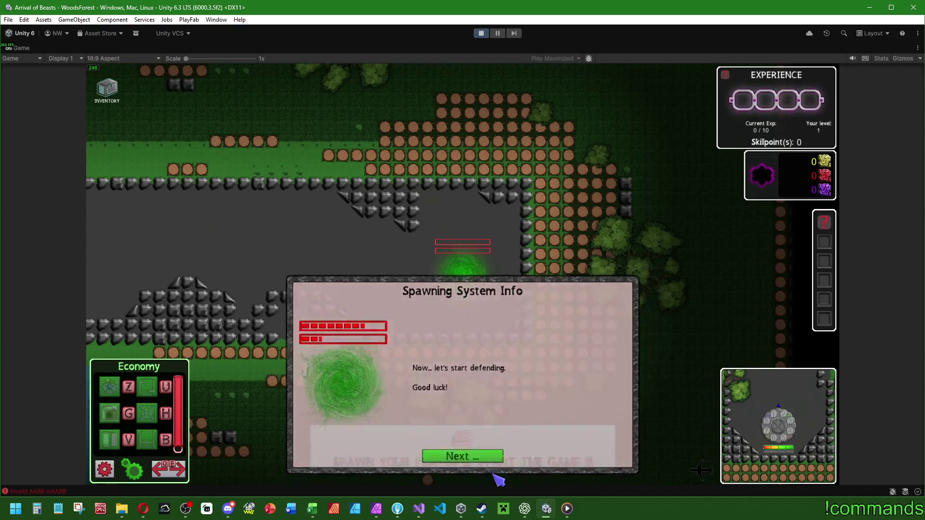
left_click(484, 460)
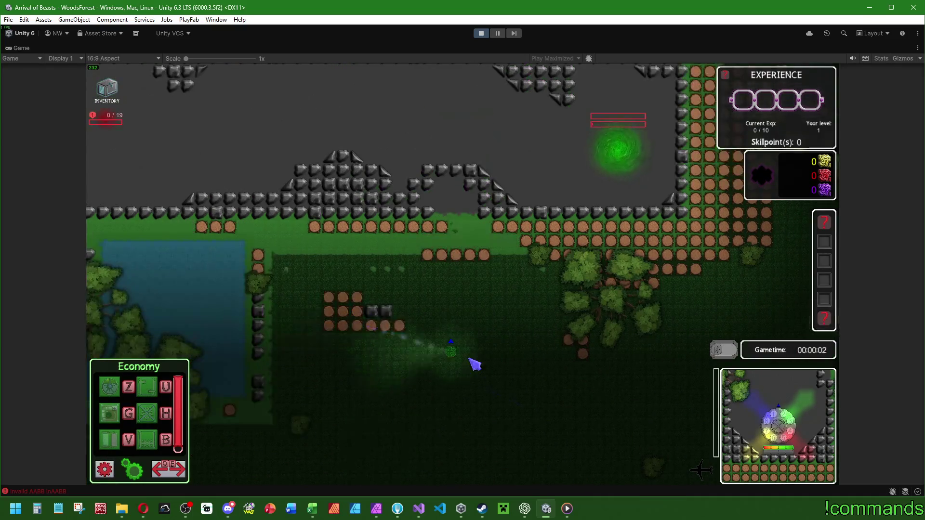
left_click(479, 359)
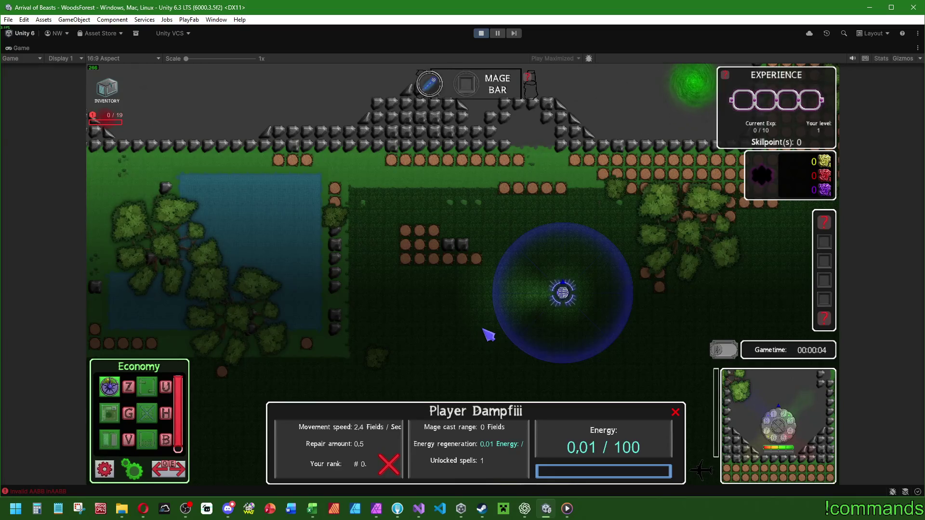
- Pan the game camera with A and W, restore the editor layout, and pause the game
key("a")
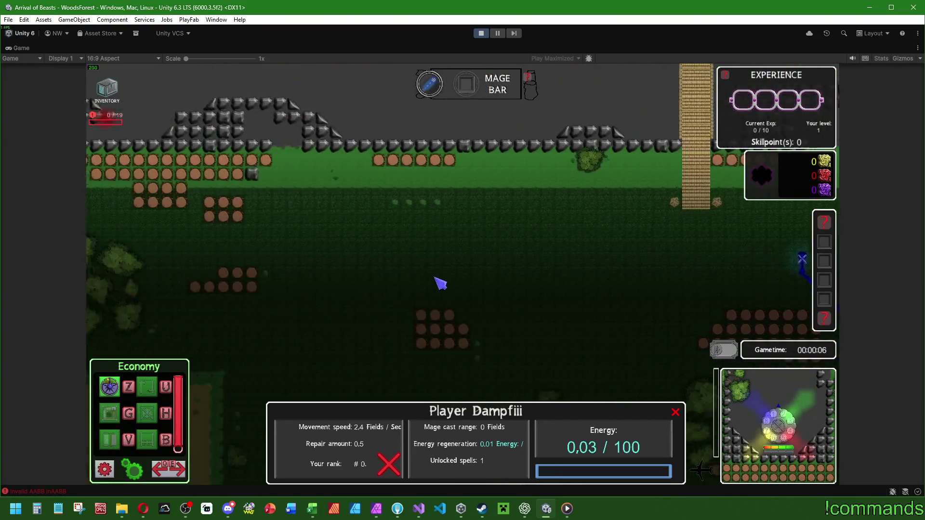
key("w")
double_click(21, 48)
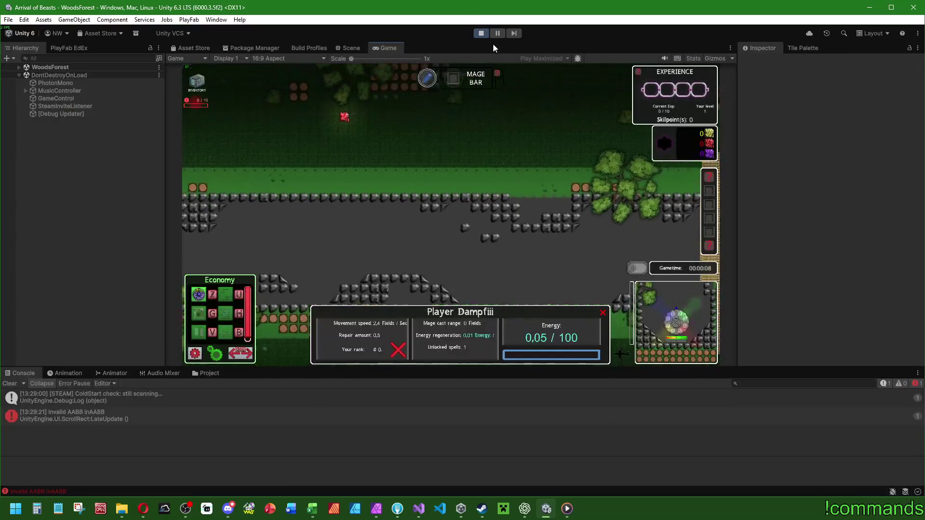
left_click(497, 32)
scroll(458, 211, "up", 5)
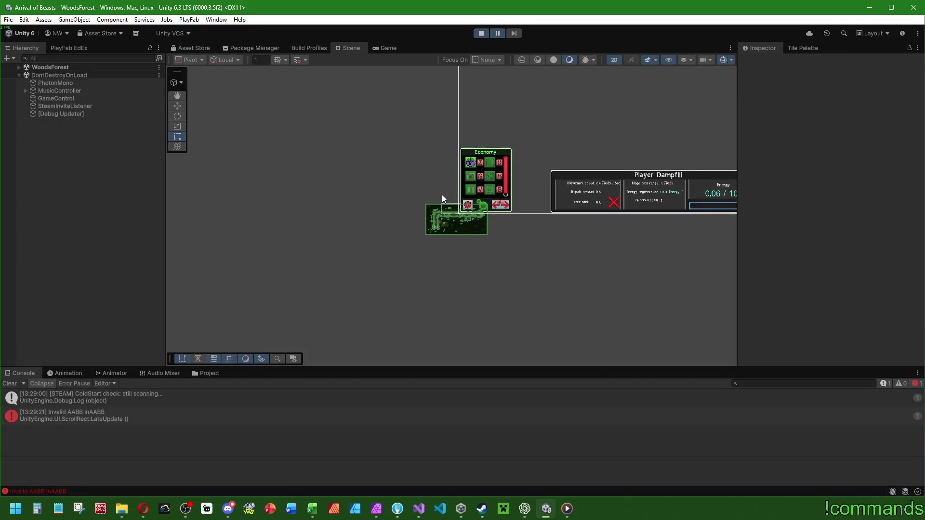
scroll(496, 174, "up", 3)
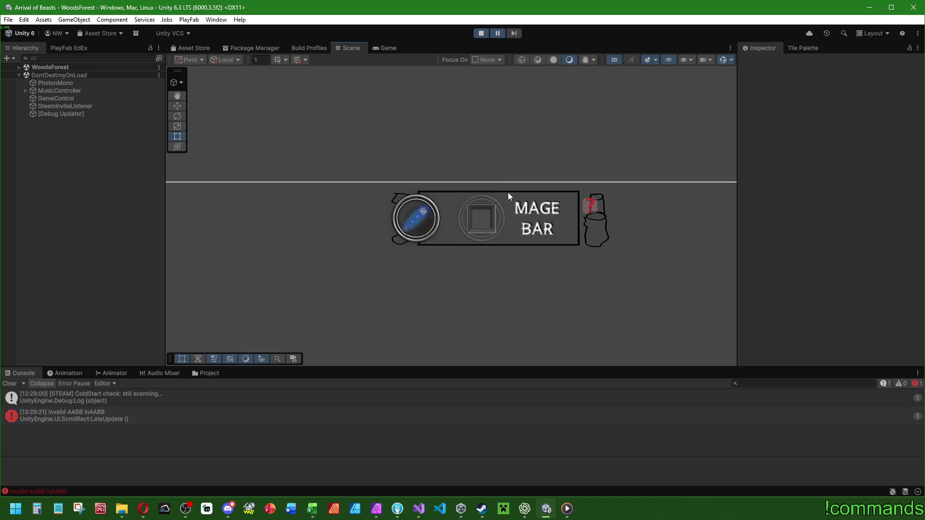
- Expand WoodsForest > Player > BluePlayerMenu in the Hierarchy and select MageBAR
left_click(26, 91)
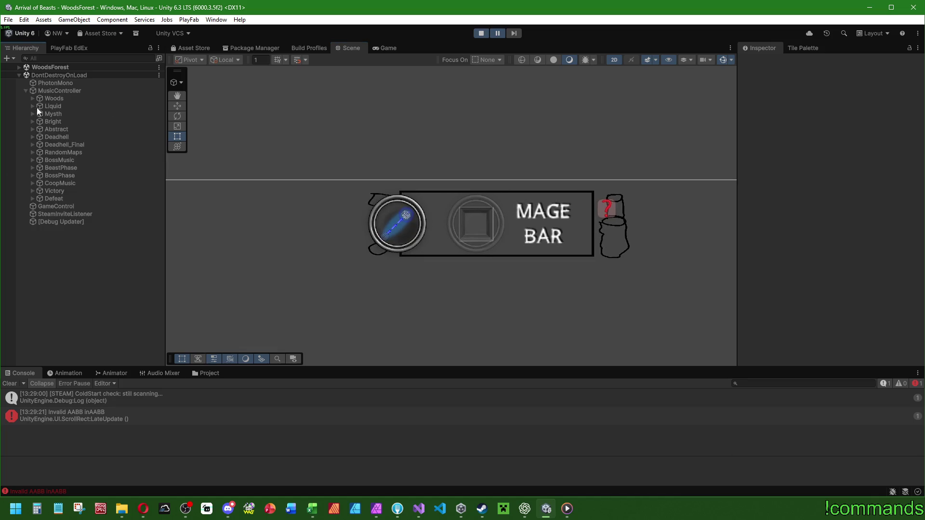
left_click(19, 66)
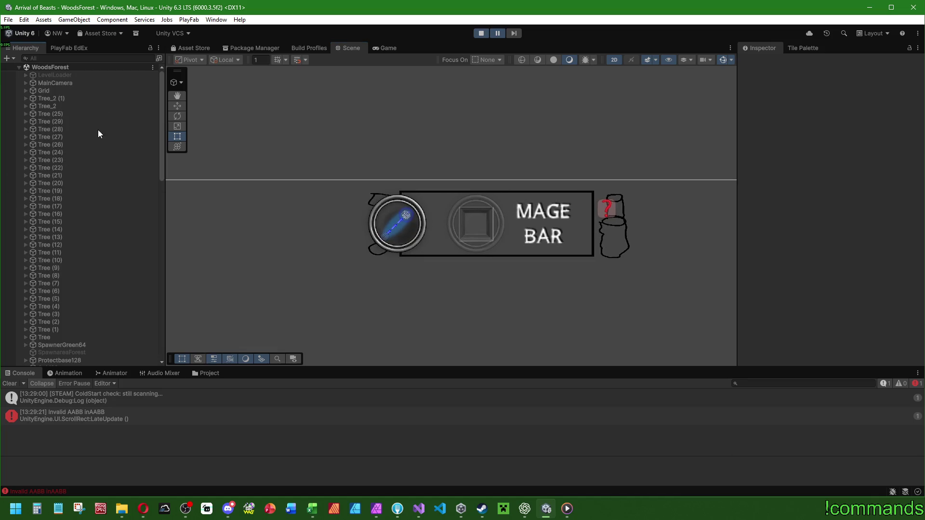
left_click(19, 67)
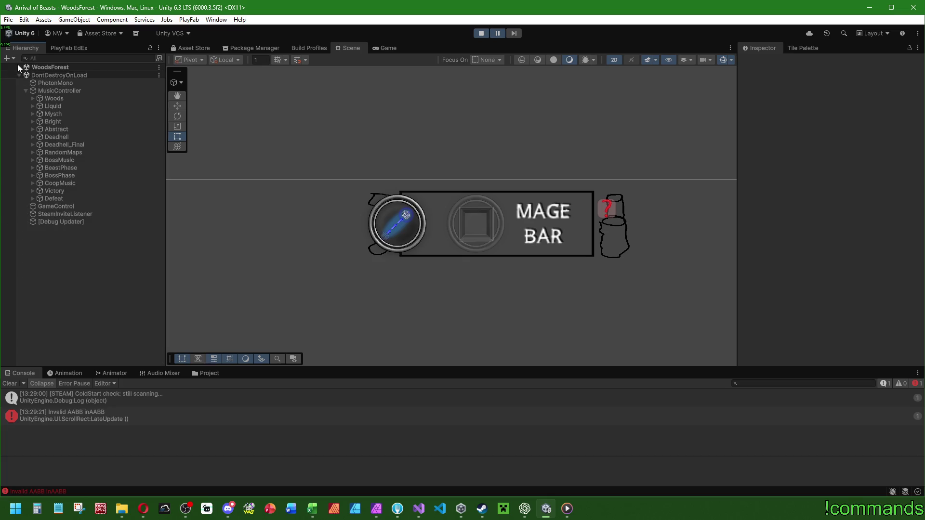
left_click(19, 67)
scroll(59, 307, "down", 15)
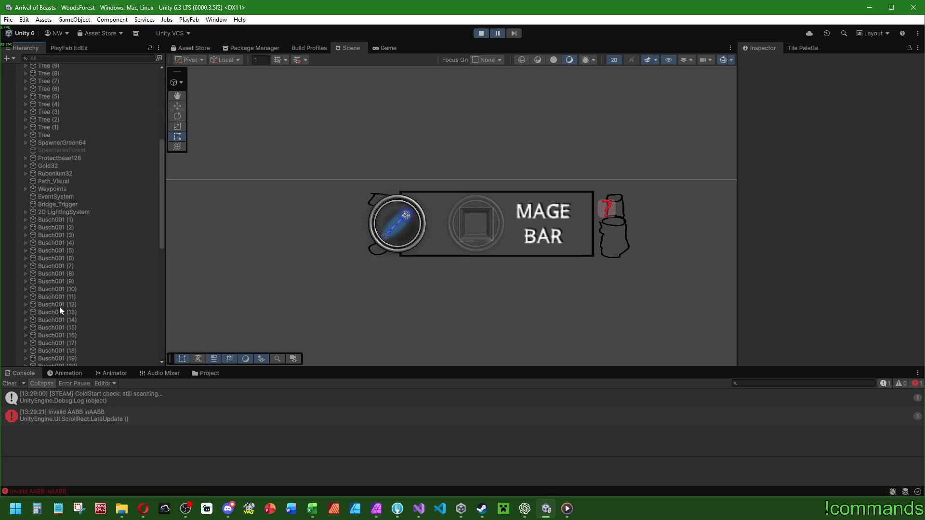
left_click(53, 200)
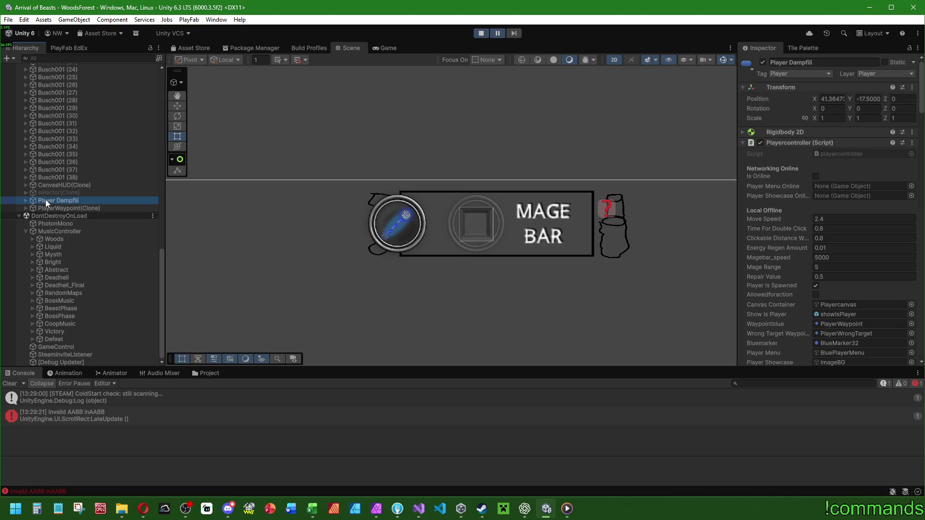
left_click(26, 201)
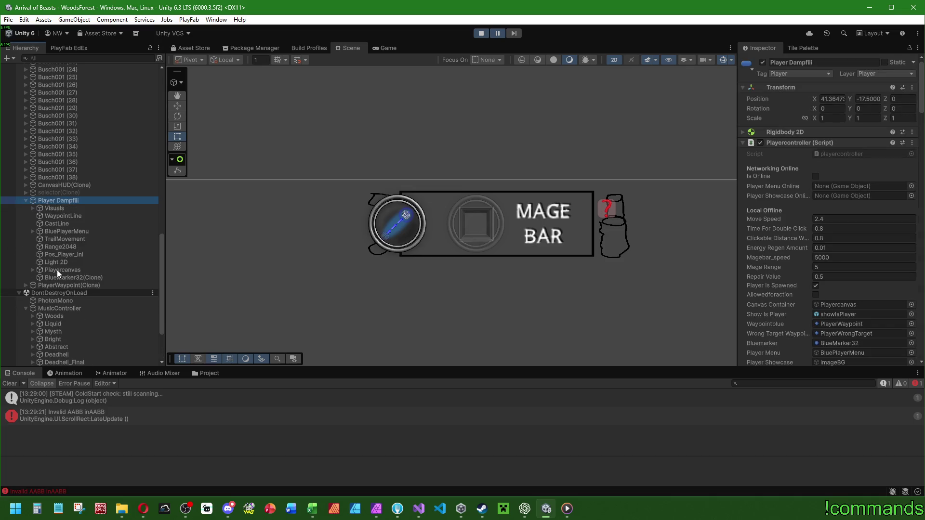
left_click(33, 232)
left_click(62, 248)
- Test widening MageBAR from its left edge twice, undoing back to 650 width
left_click_drag(376, 200, 230, 221)
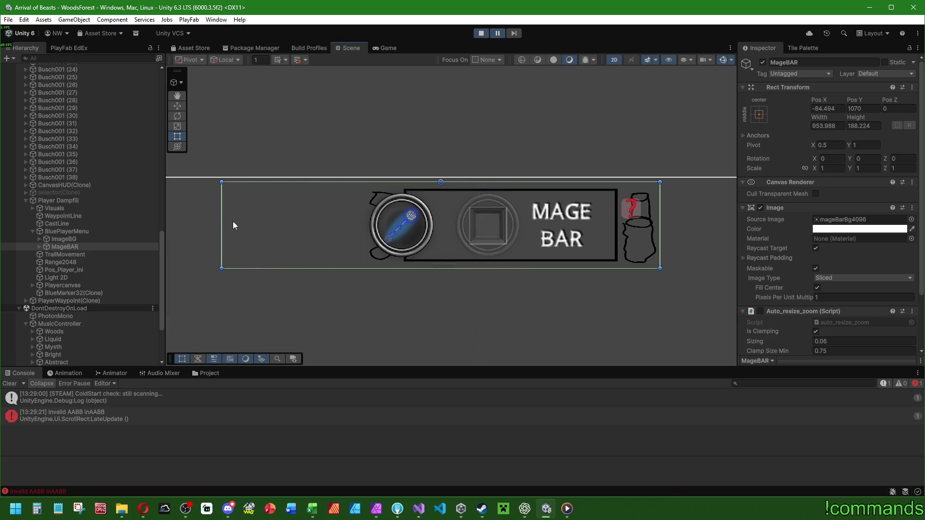
key("ctrl+z")
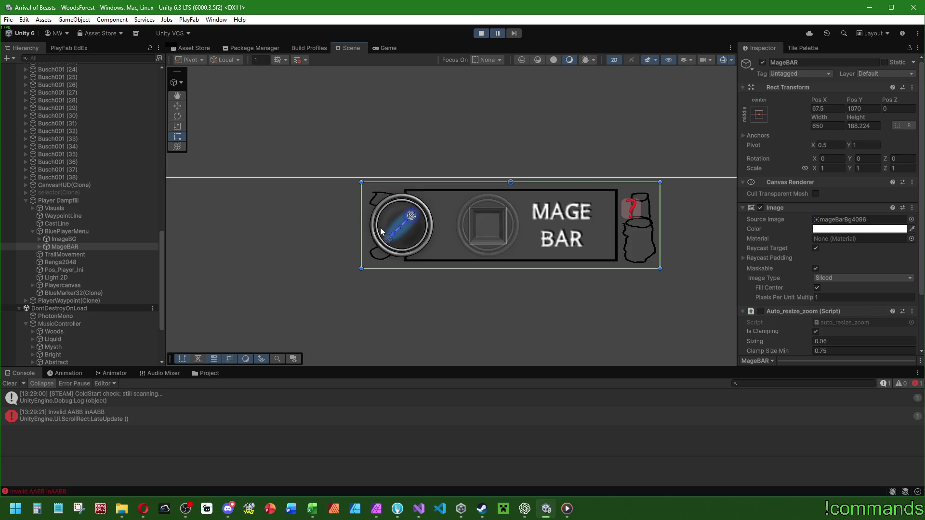
scroll(403, 210, "down", 2)
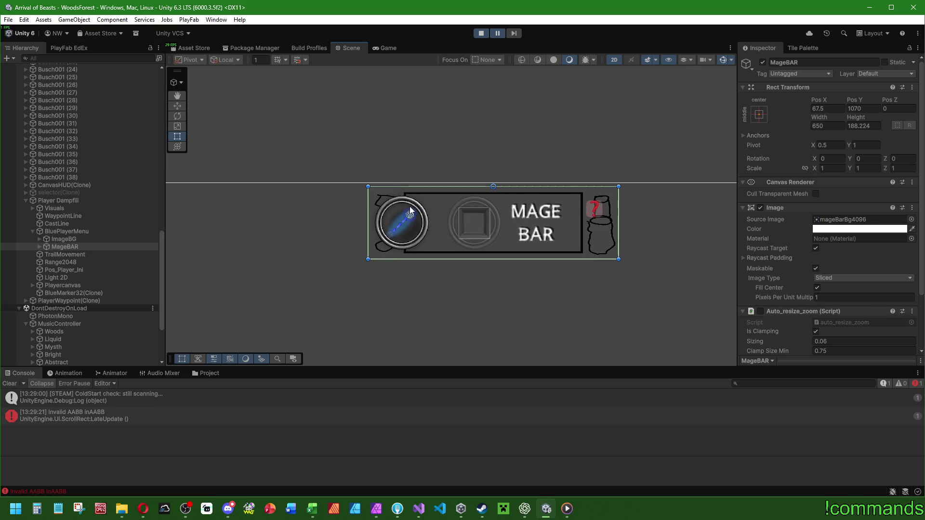
scroll(443, 208, "up", 2)
left_click_drag(352, 223, 272, 227)
key("ctrl+z")
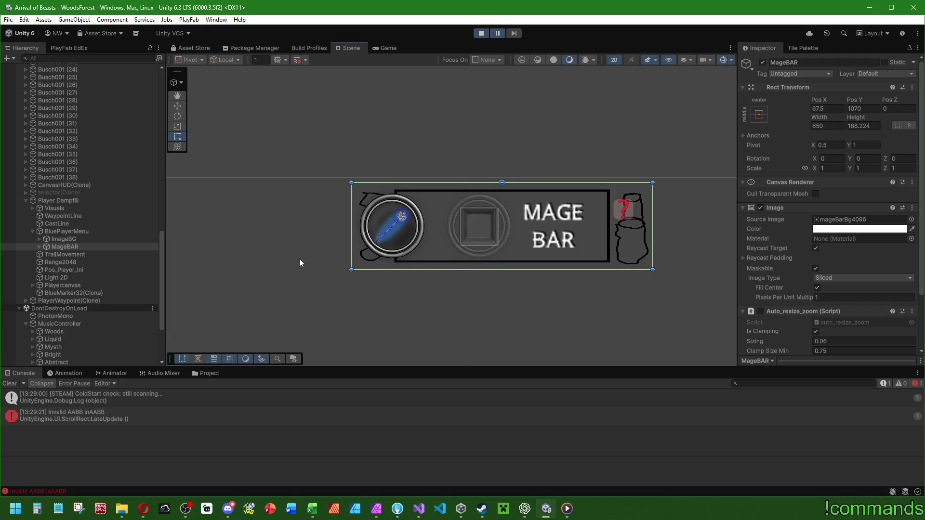
- Inspect MageBAR's ContainerAllSpells and Shadow children, reselect MageBAR, and resume the game
left_click(39, 247)
left_click(77, 254)
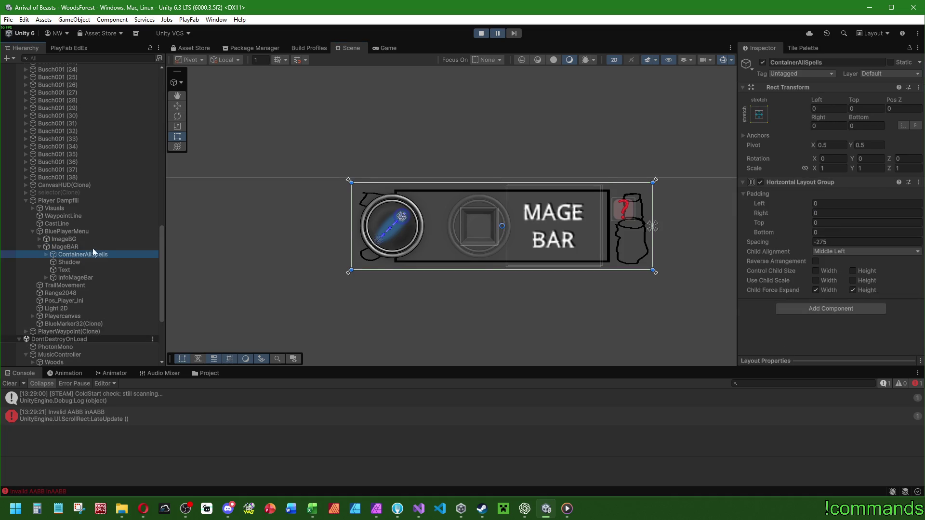
left_click(73, 261)
left_click(65, 246)
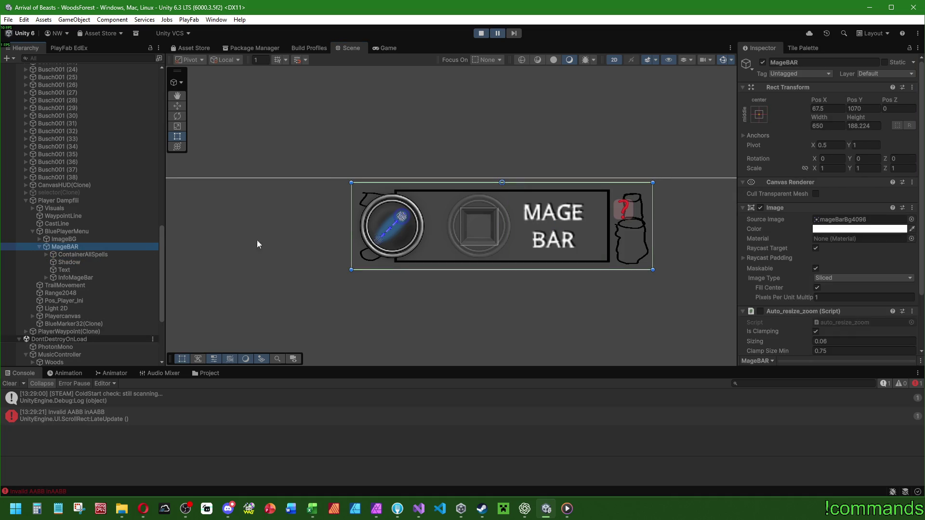
left_click(87, 256)
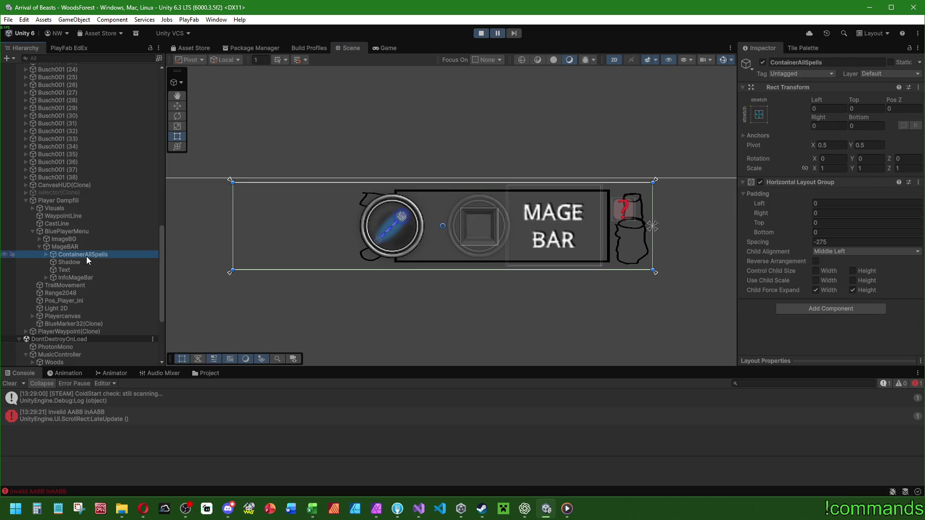
left_click(85, 245)
left_click(338, 246)
left_click(494, 126)
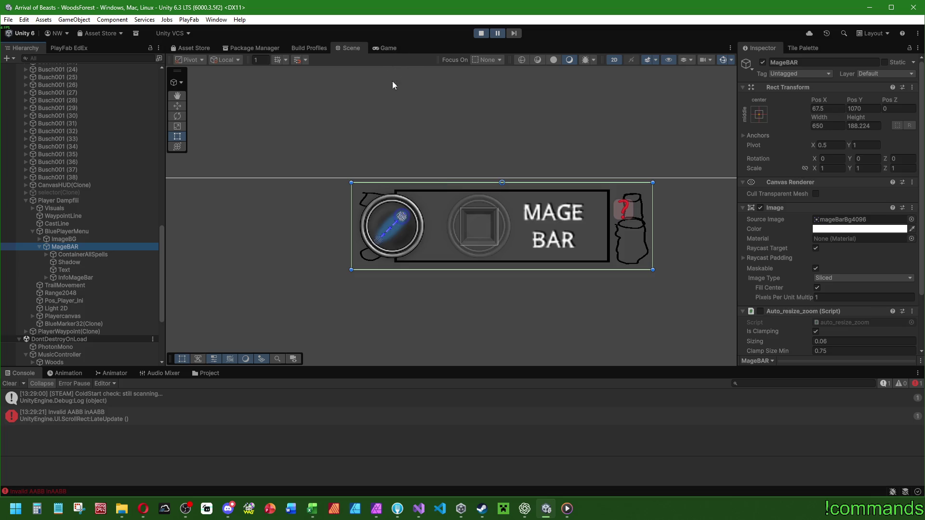
left_click_drag(327, 169, 343, 174)
left_click(496, 33)
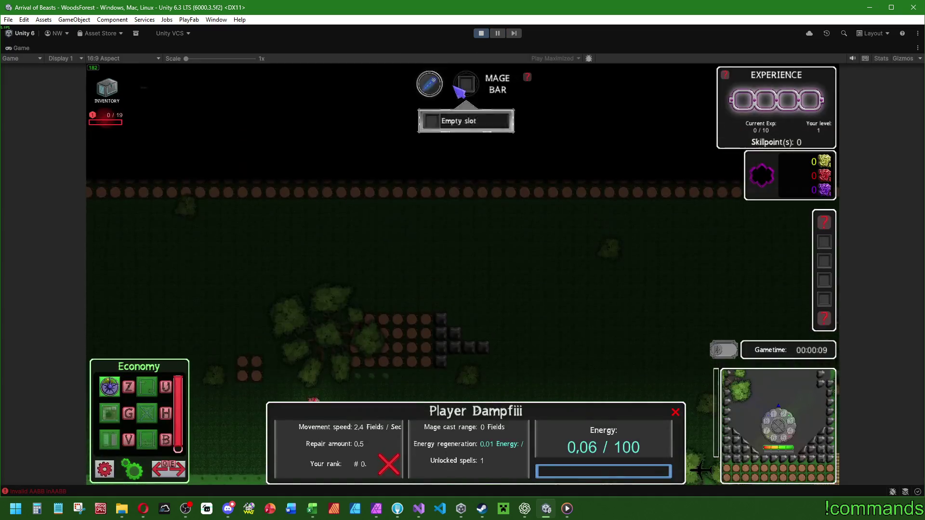
- Restore the editor layout, switch to the Scene view, and deselect MageBAR
mouse_move(439, 93)
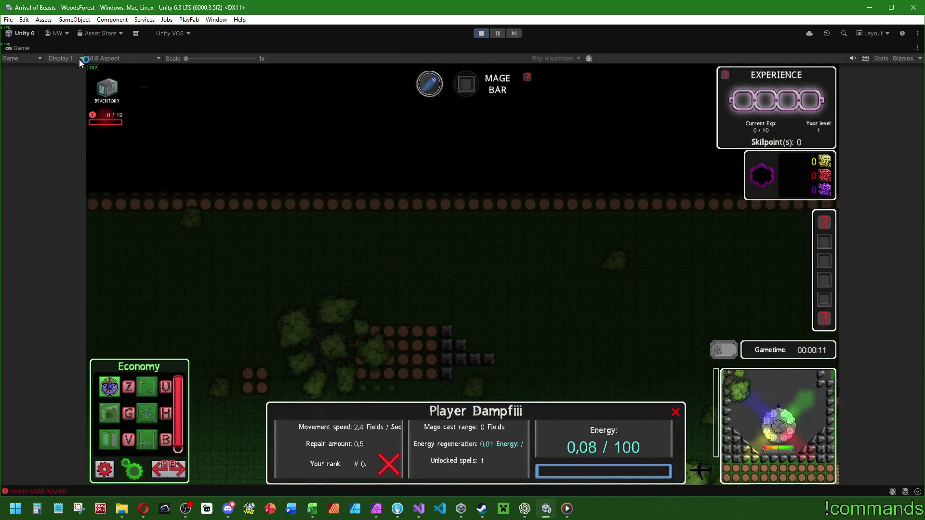
double_click(19, 47)
left_click(352, 48)
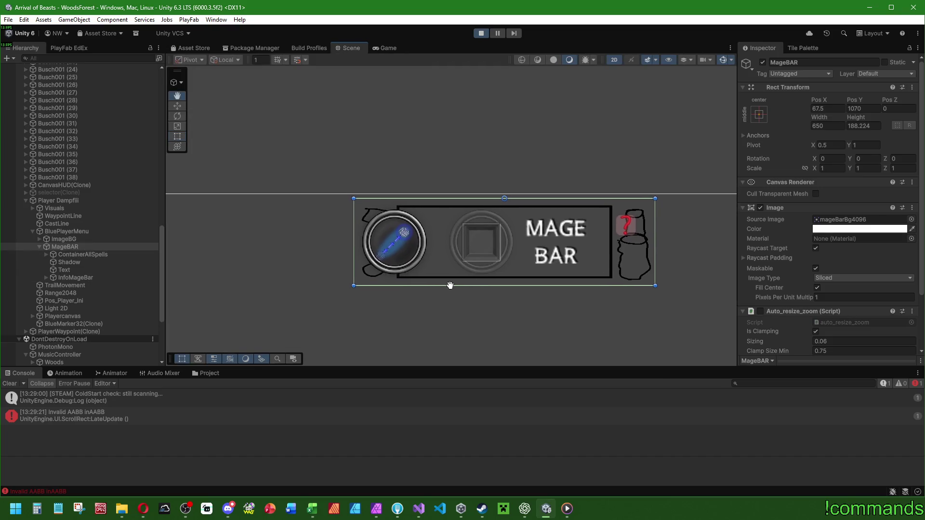
left_click(450, 285)
left_click(451, 285)
left_click(454, 286)
left_click(453, 285)
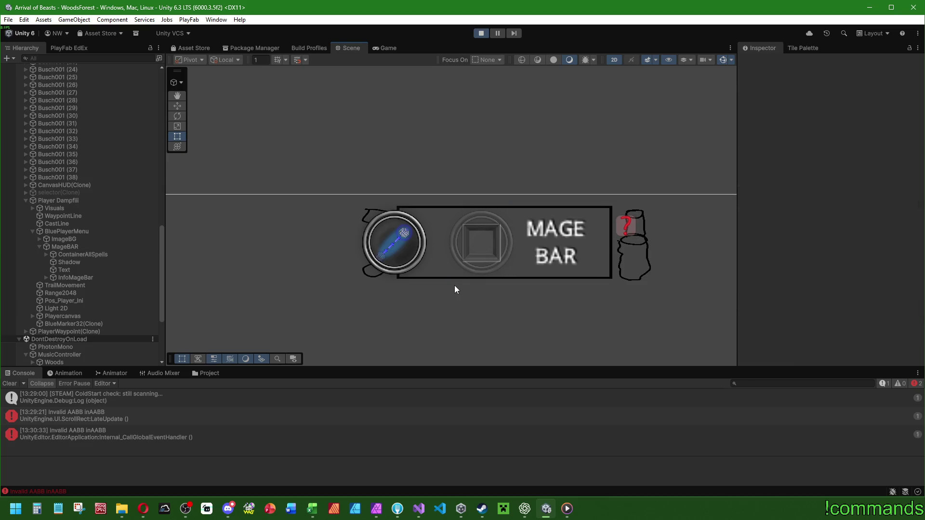
- Reselect MageBAR, adjust it to Y position 1300 at width 650, and return to the game
left_click(76, 246)
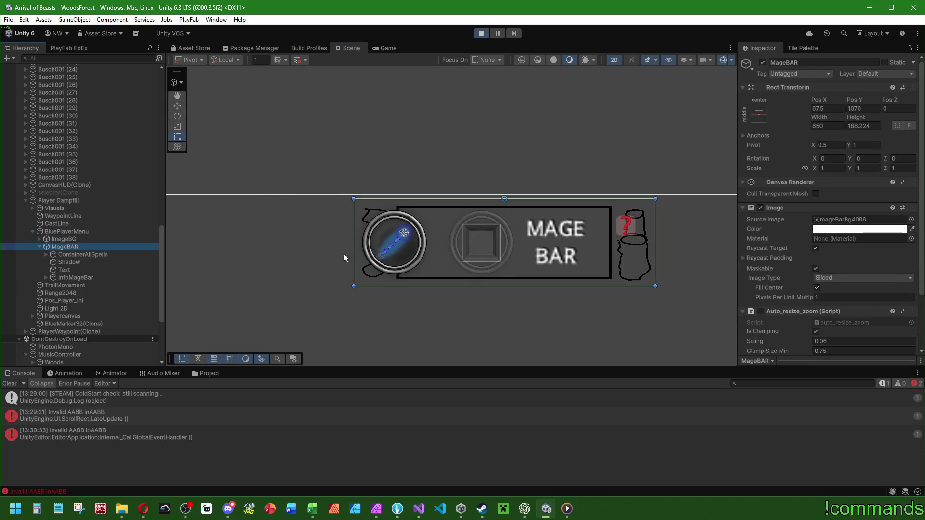
mouse_move(360, 241)
left_mouse_down()
mouse_move(479, 240)
mouse_move(182, 241)
mouse_move(392, 245)
mouse_move(429, 264)
mouse_move(353, 265)
left_mouse_up()
left_click(385, 48)
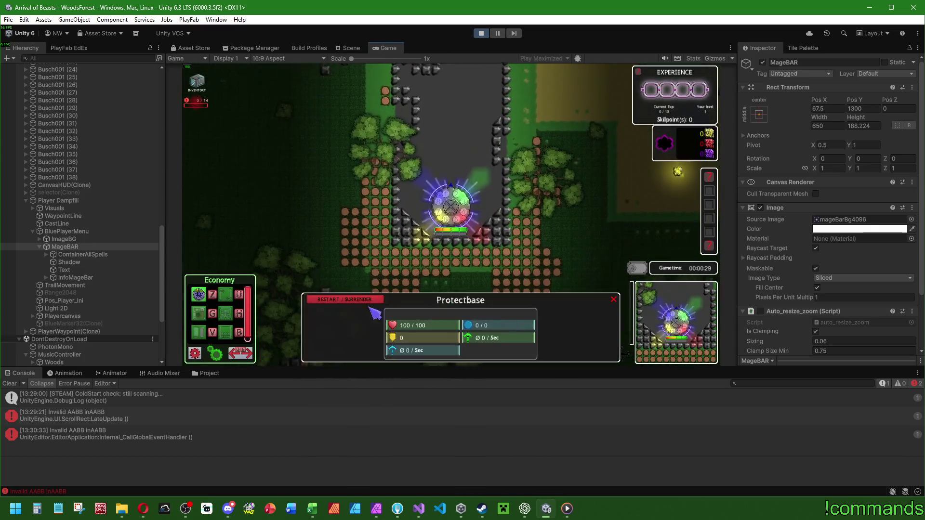
- Restart the match, skip through the Spawning System Info tutorial, and spawn the player
left_click(344, 299)
left_click(352, 266)
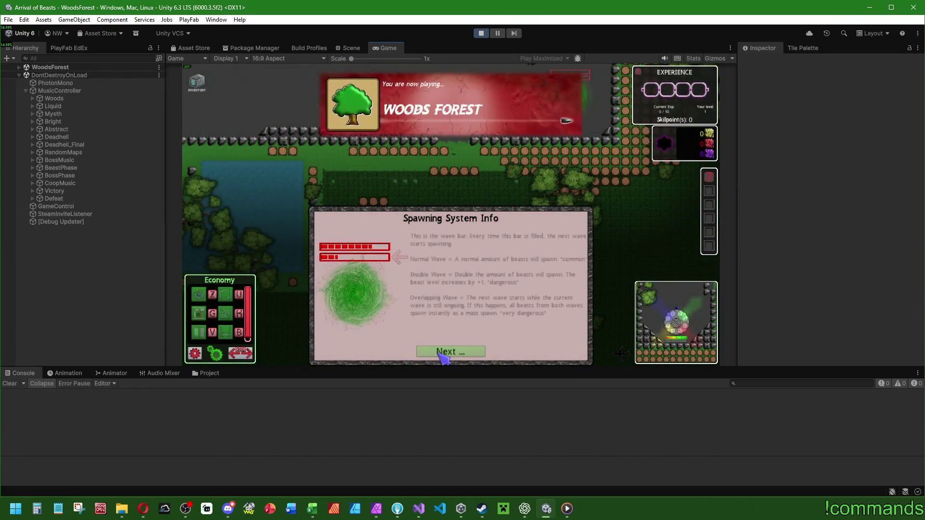
left_click(438, 351)
left_click(443, 356)
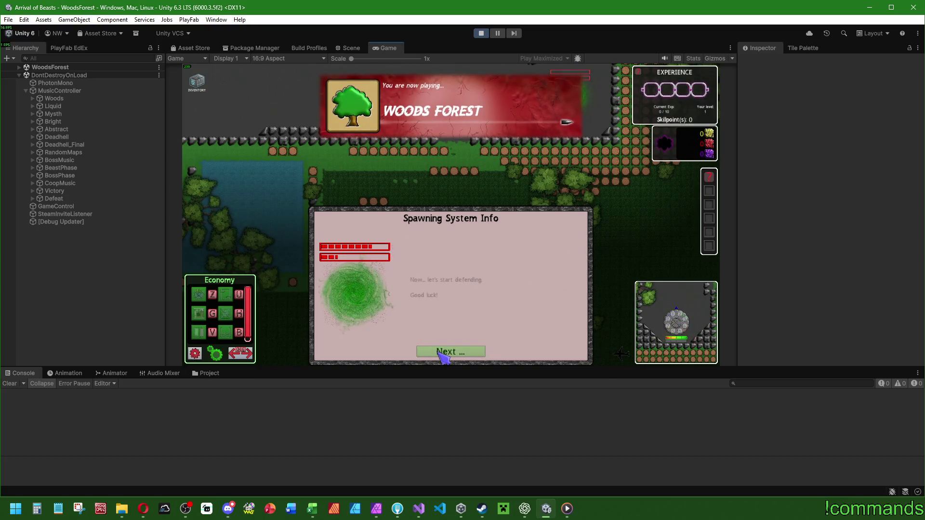
left_click(442, 355)
left_click(442, 357)
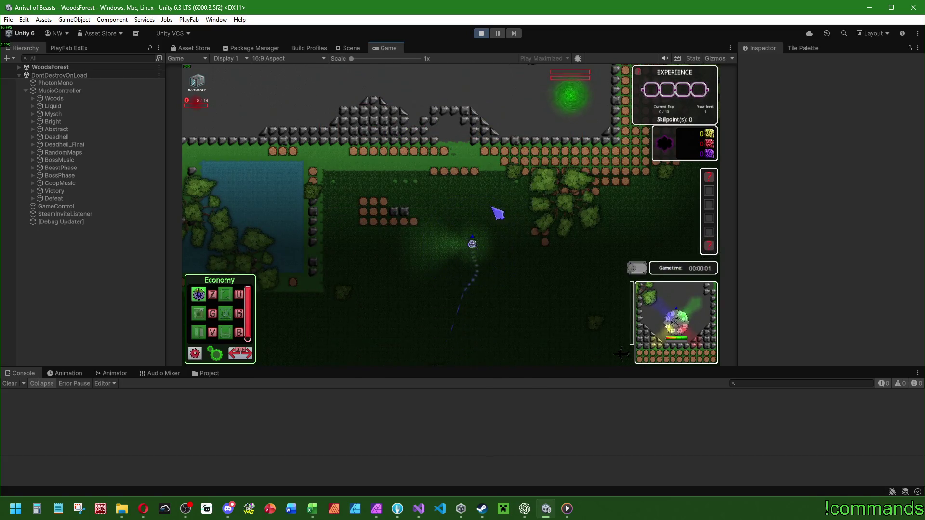
- Open the player's stats to see the Mage Bar in game, then view it in the Scene
left_click(350, 48)
left_click(378, 43)
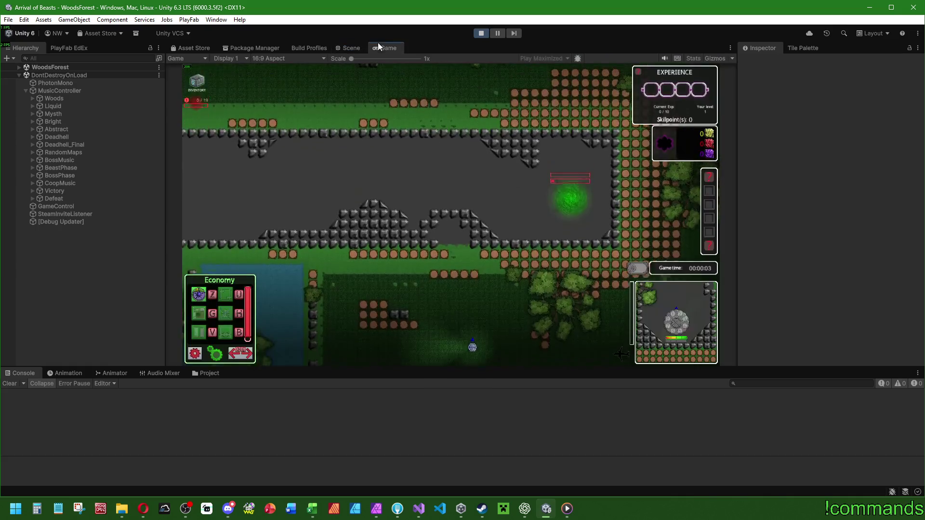
left_click(472, 301)
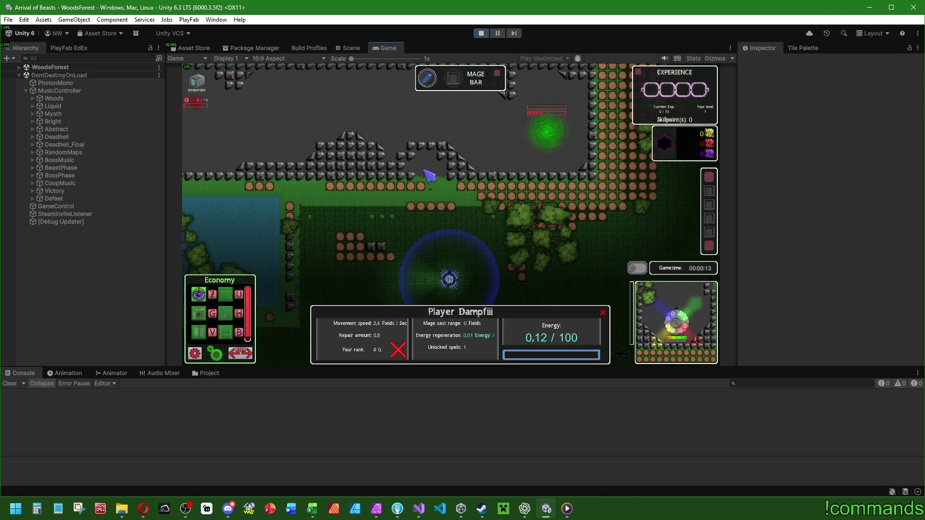
left_click(351, 46)
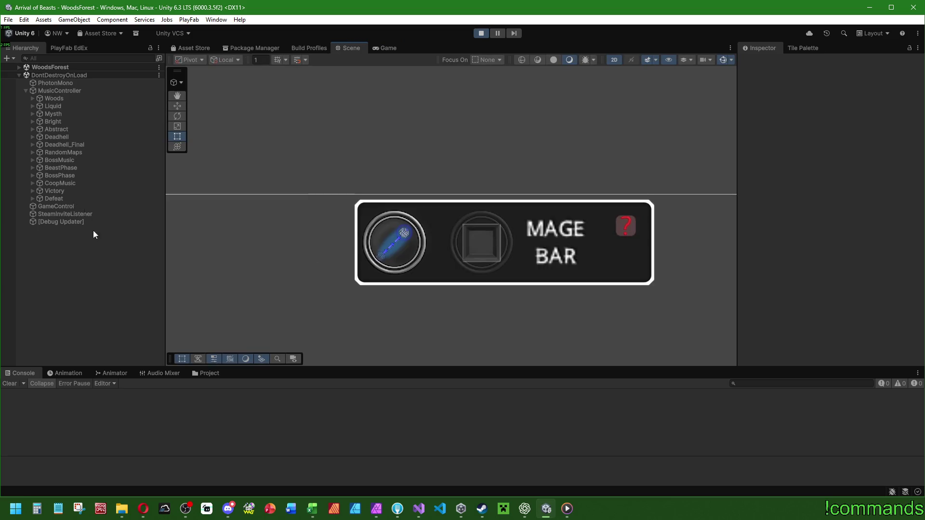
- Expand WoodsForest in the Hierarchy and scroll through the scene objects
left_click(18, 67)
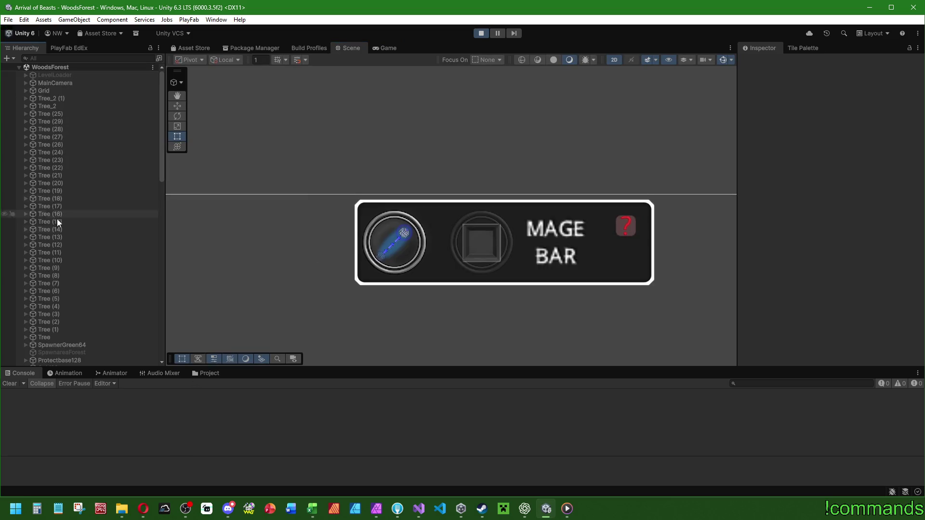
scroll(55, 209, "down", 10)
scroll(73, 266, "up", 5)
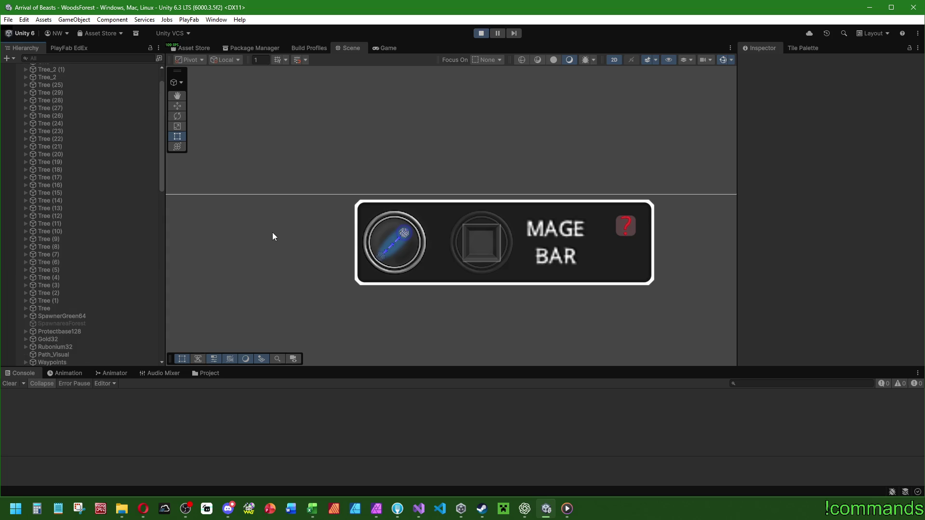
scroll(122, 269, "down", 6)
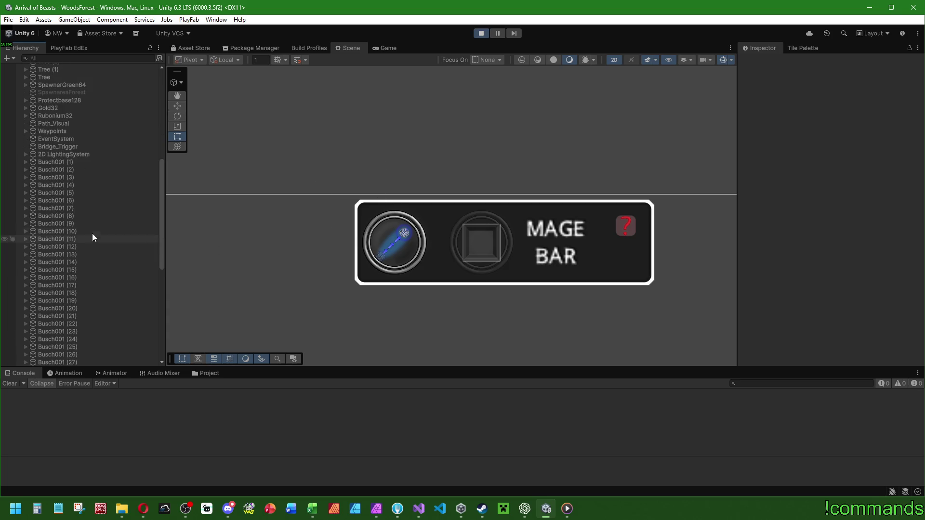
scroll(60, 227, "down", 6)
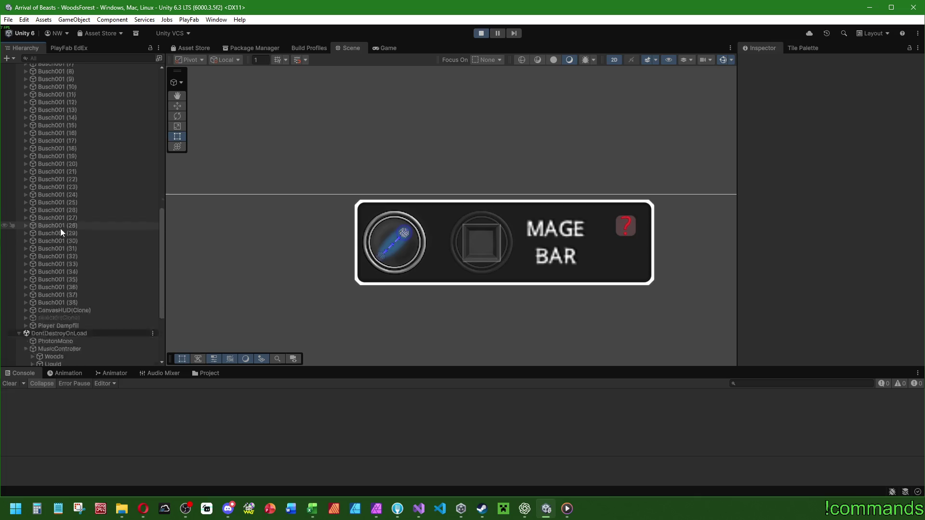
key("alt+Tab")
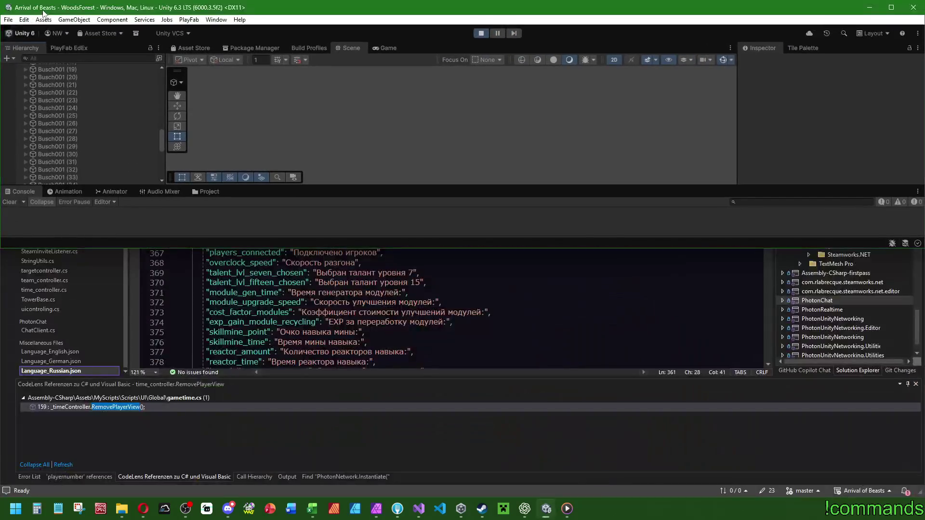
key("alt+Tab")
left_click(24, 20)
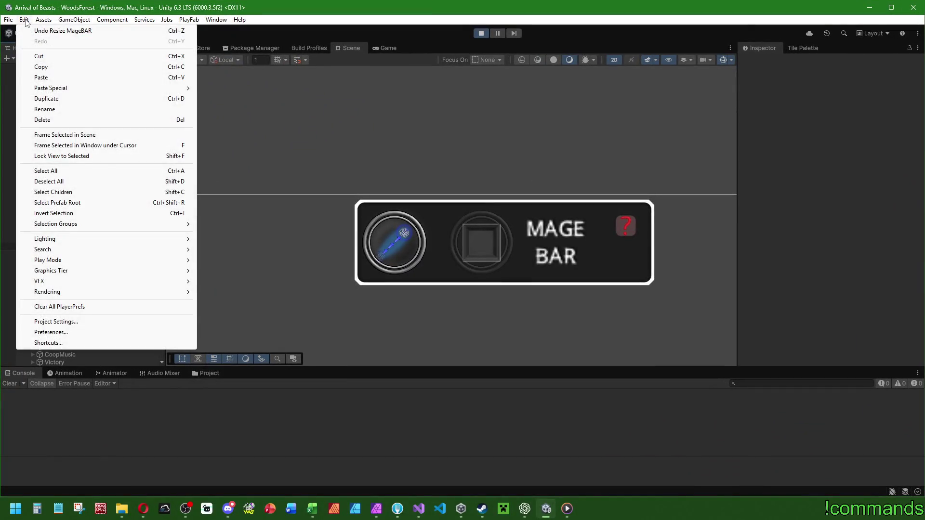
left_click(25, 22)
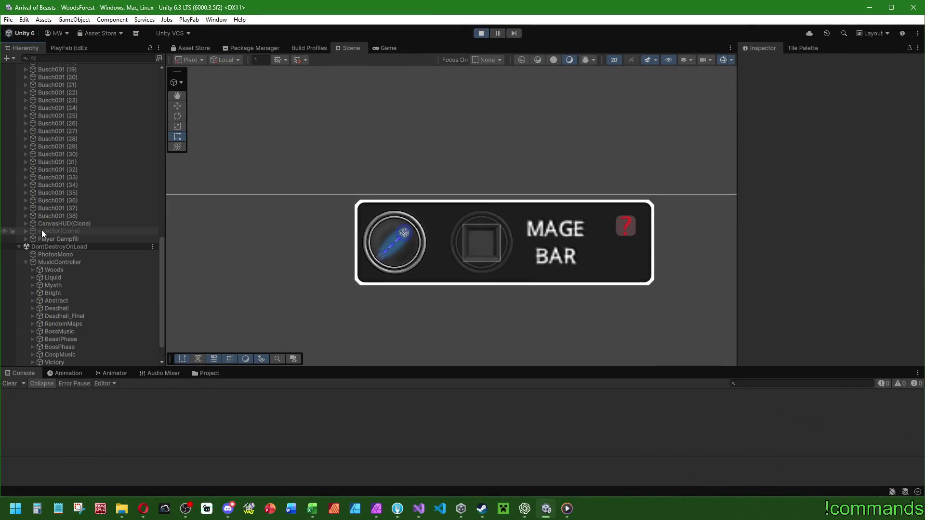
- Expand Player Dampfiii > BluePlayerMenu, select MageBAR and reveal its children
left_click(25, 239)
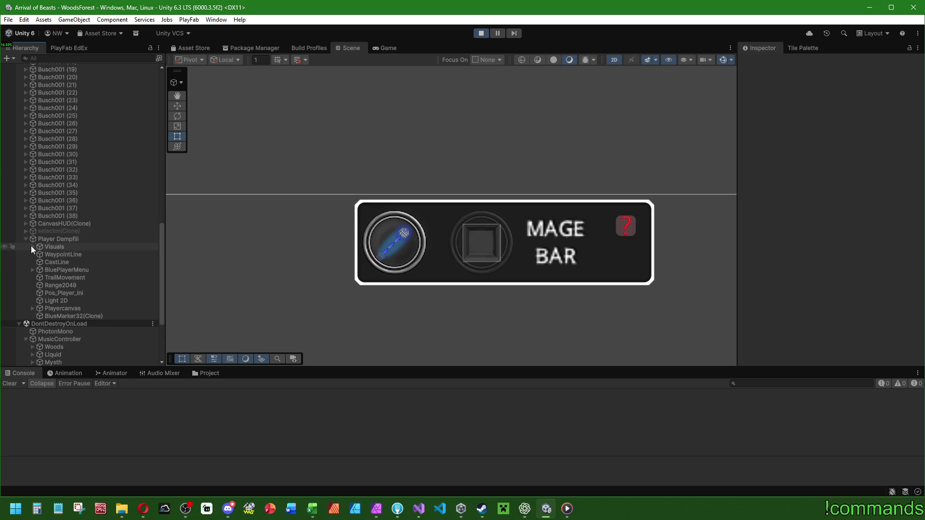
left_click(32, 270)
left_click(37, 286)
left_click(39, 285)
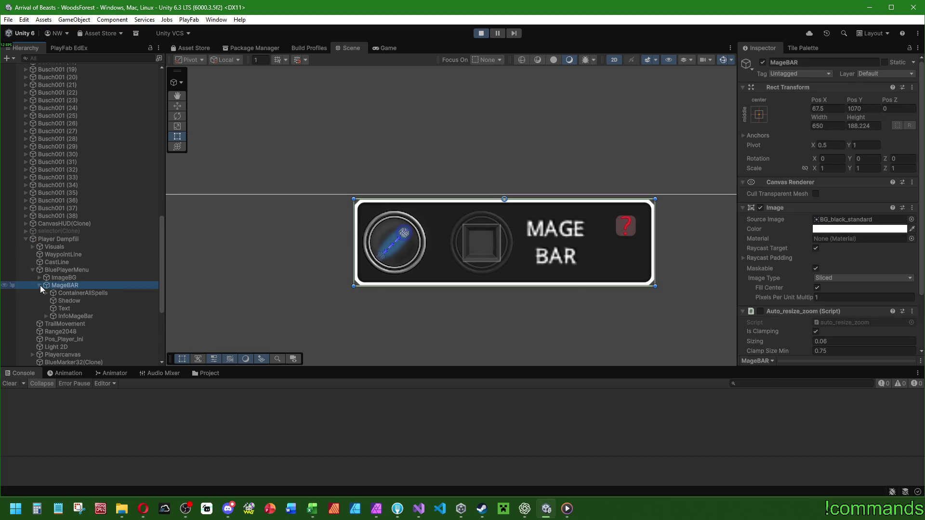
- Set the MageBAR Source Image to mageBarBg4096 and drag its left edge to widen it
left_click(910, 219)
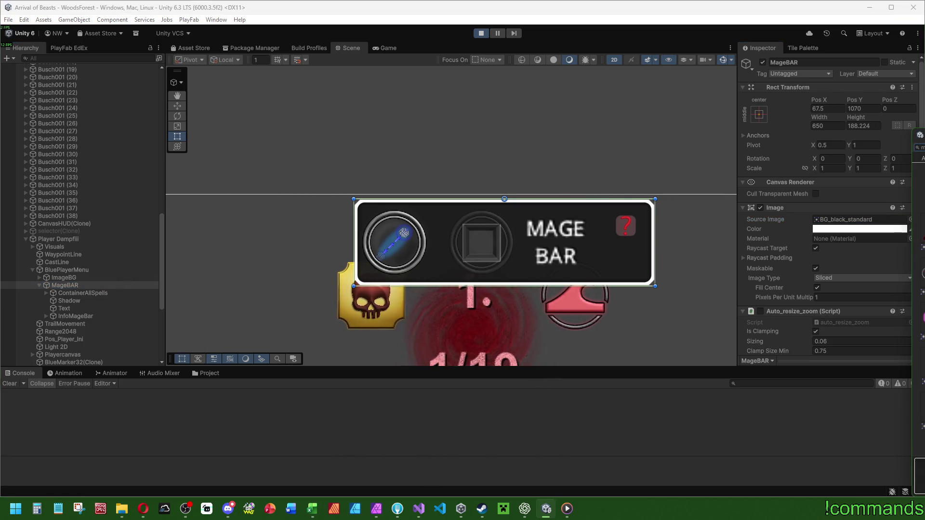
double_click(919, 476)
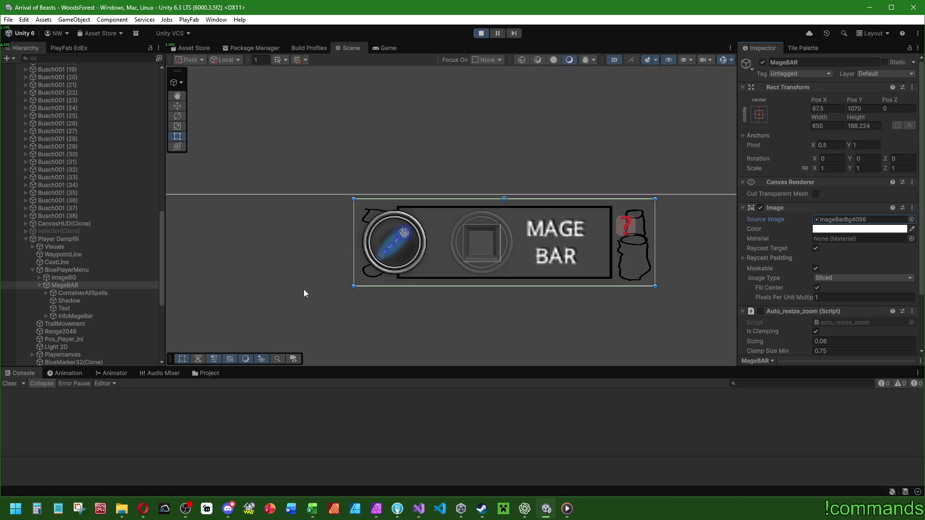
left_click_drag(352, 236, 288, 240)
key("ctrl+z")
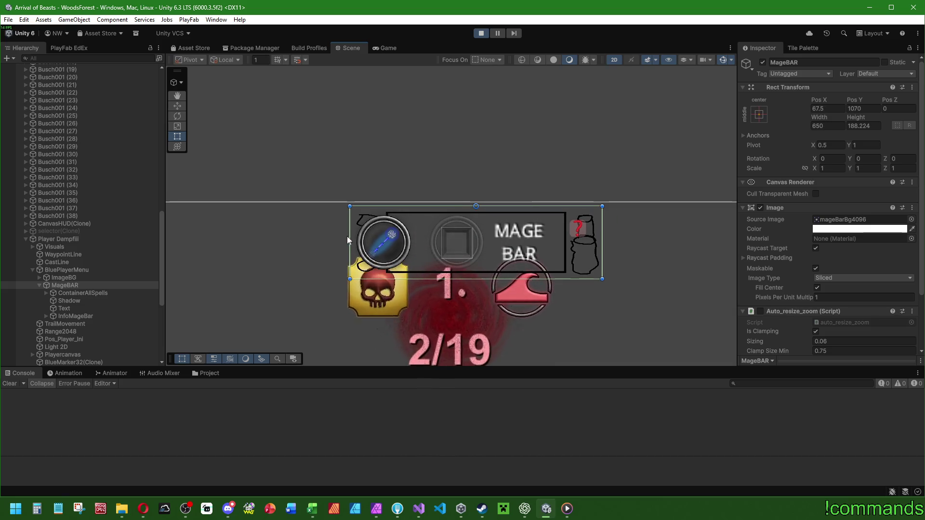
left_click_drag(350, 241, 308, 240)
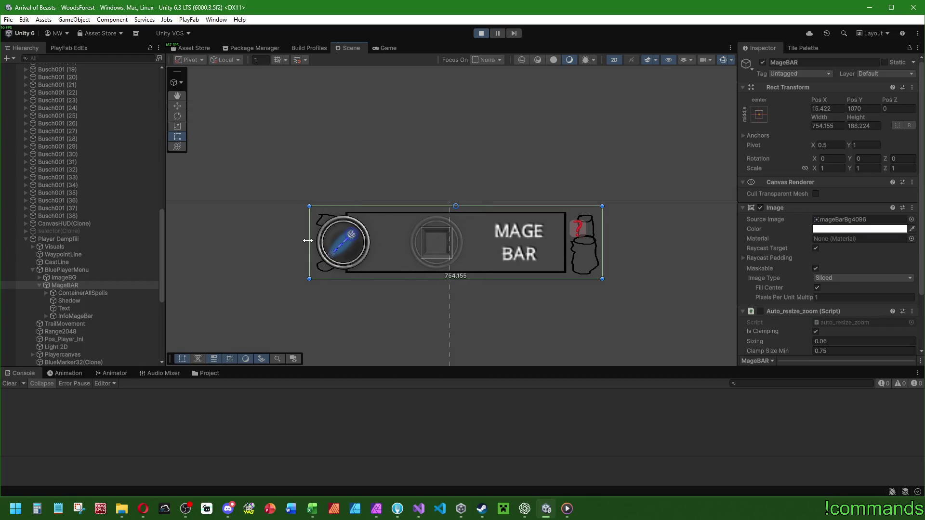
- Return MageBAR to width 650 and set ContainerAllSpells layout spacing to -275
left_click(827, 126)
type("750")
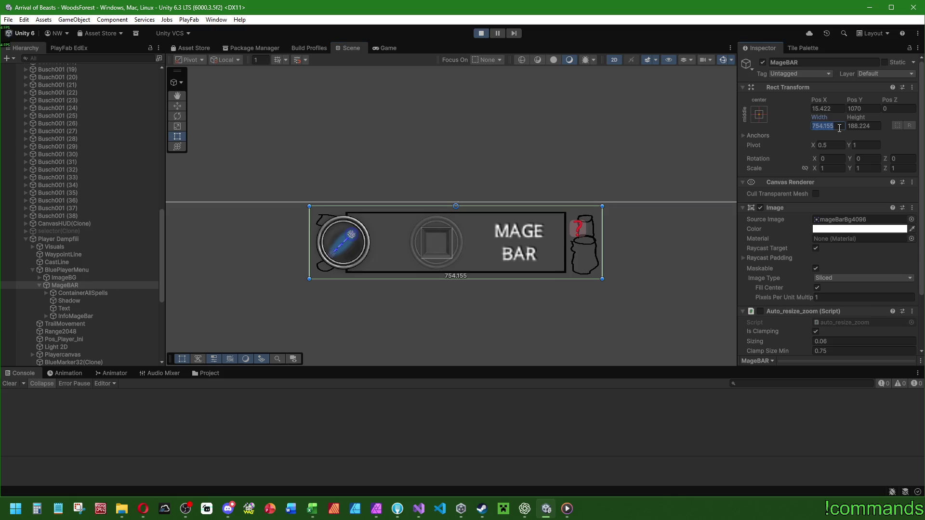
left_click(47, 292)
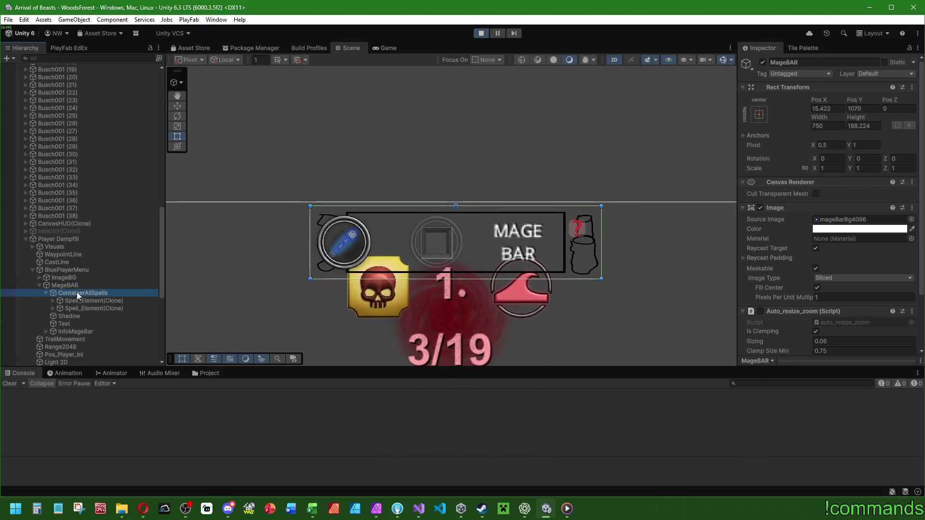
left_click(77, 292)
mouse_move(719, 242)
left_mouse_down()
mouse_move(73, 259)
mouse_move(843, 259)
mouse_move(721, 259)
left_mouse_up()
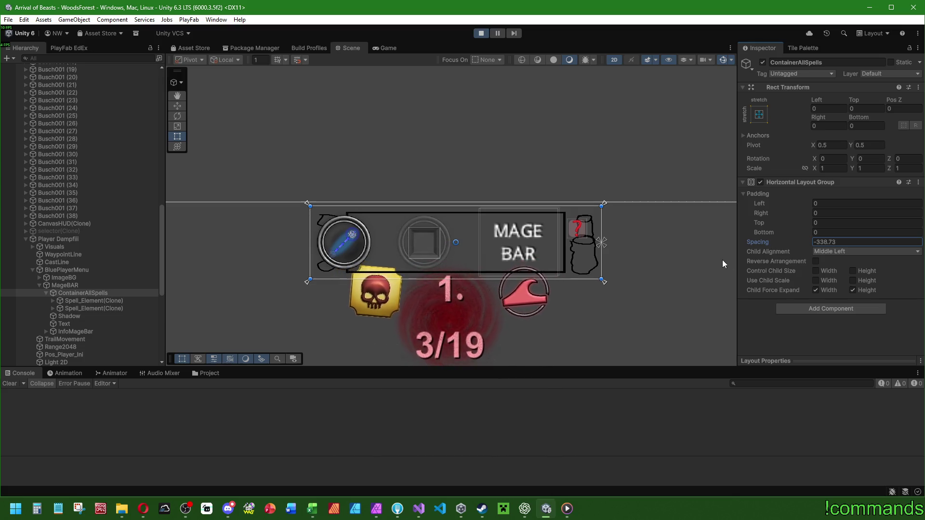
left_click(529, 253)
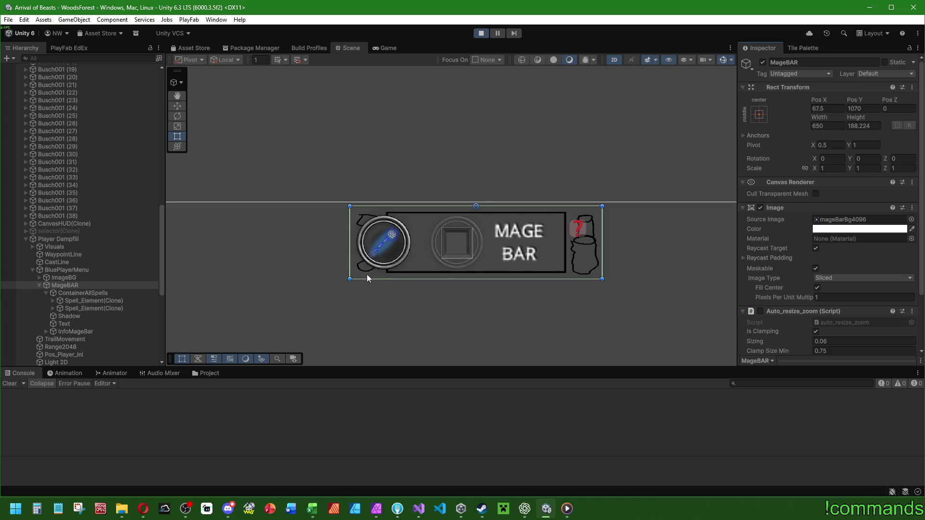
left_click(86, 295)
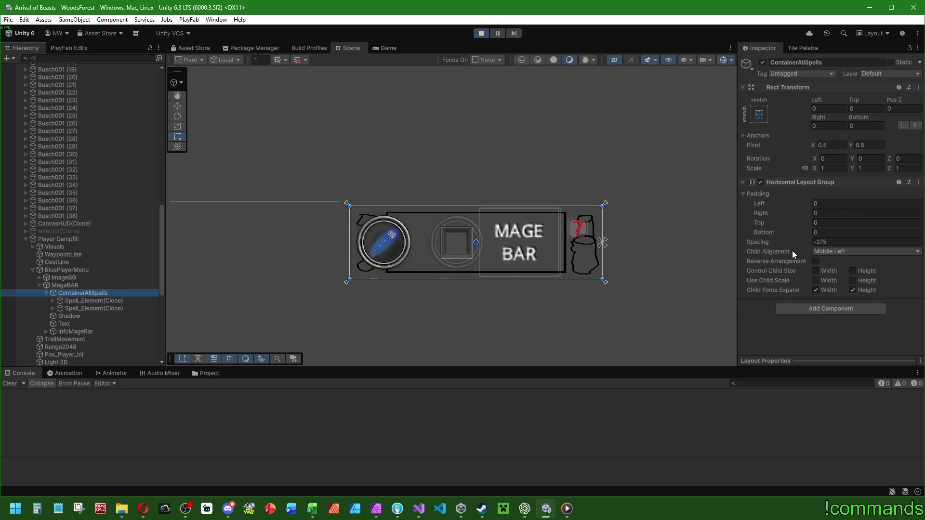
- Set ContainerAllSpells Horizontal Layout Group Padding Left to 100
left_click(837, 203)
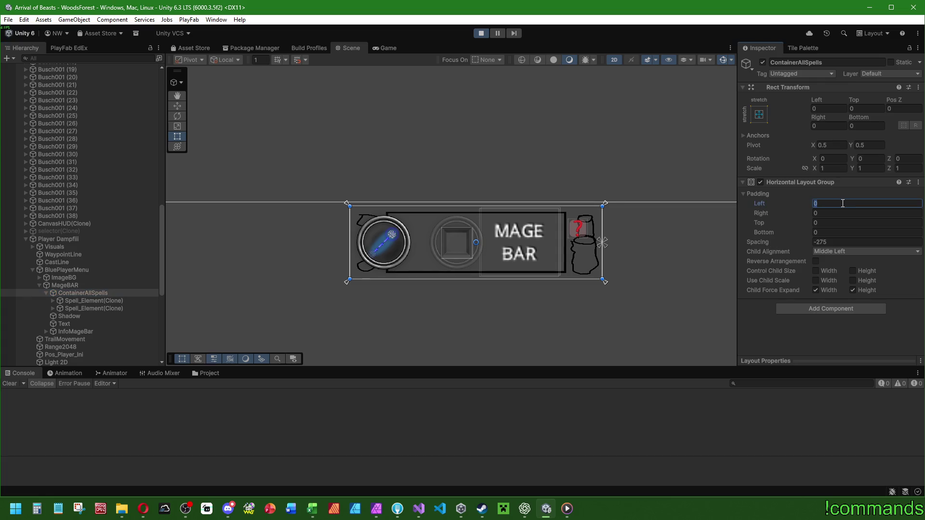
type("64")
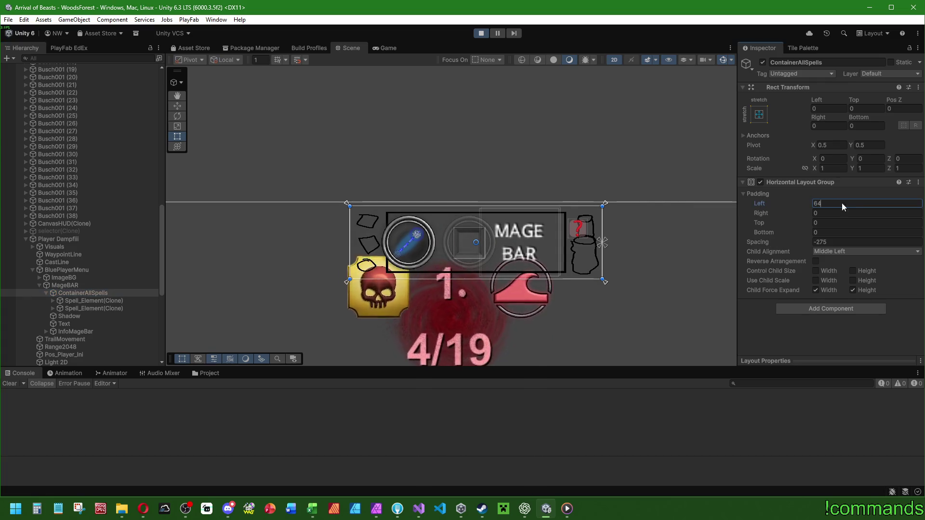
key("BackSpace")
key("BackSpace")
type("128")
left_click(836, 203)
type("100")
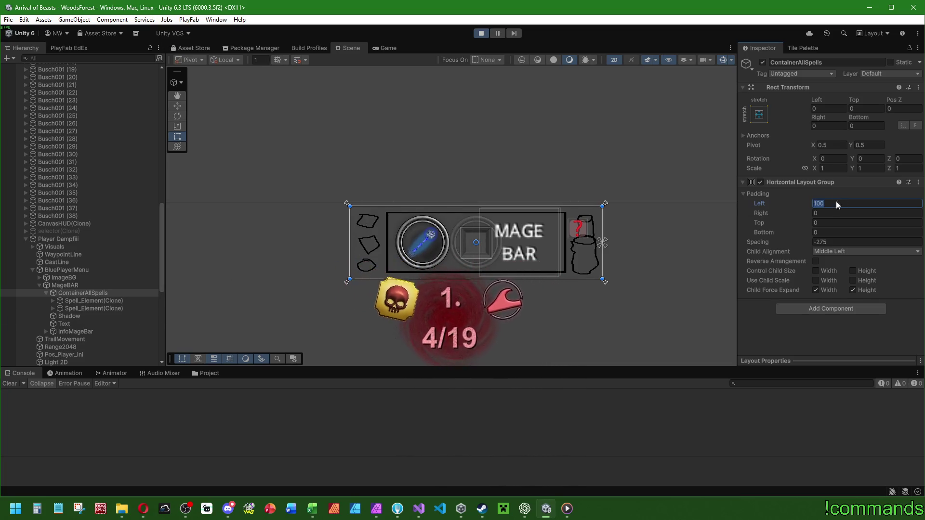
- Set the MageBAR Rect Transform width to 650+128 (778)
left_click(74, 285)
left_click(826, 126)
type("128")
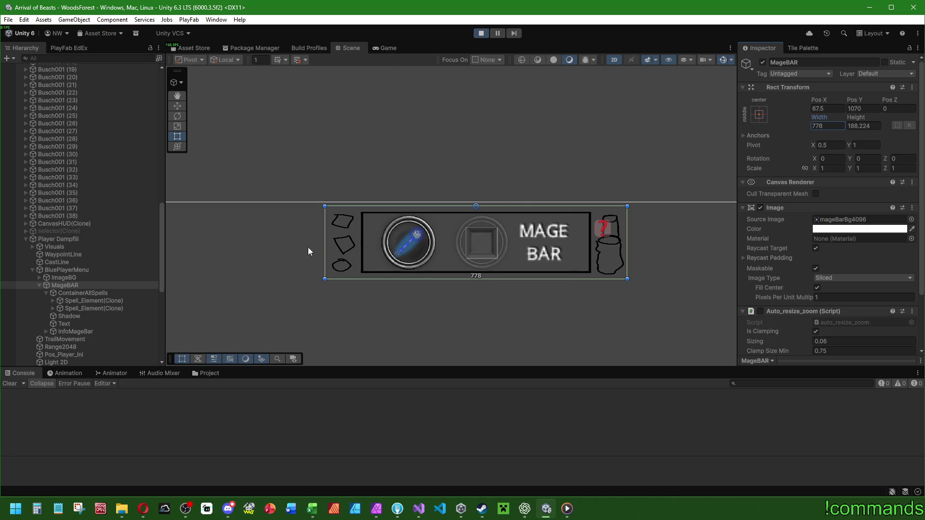
- View the Mage Bar in the running game, pan with S and W, stop play, then switch to Visual Studio
left_click(387, 48)
key("s")
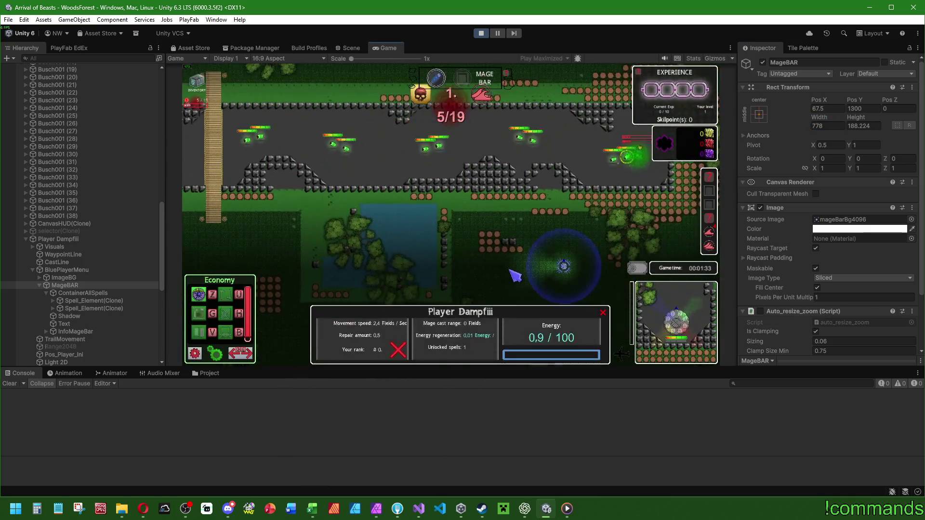
key("w")
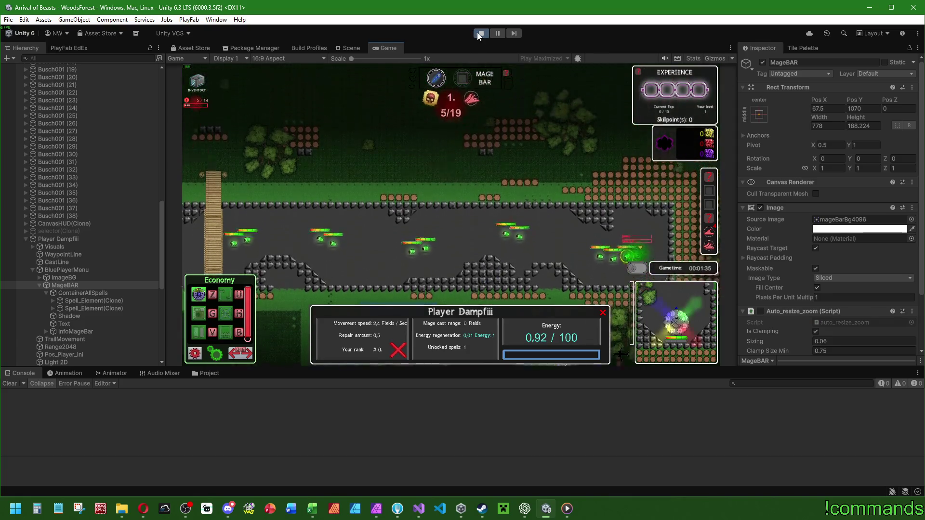
left_click(479, 34)
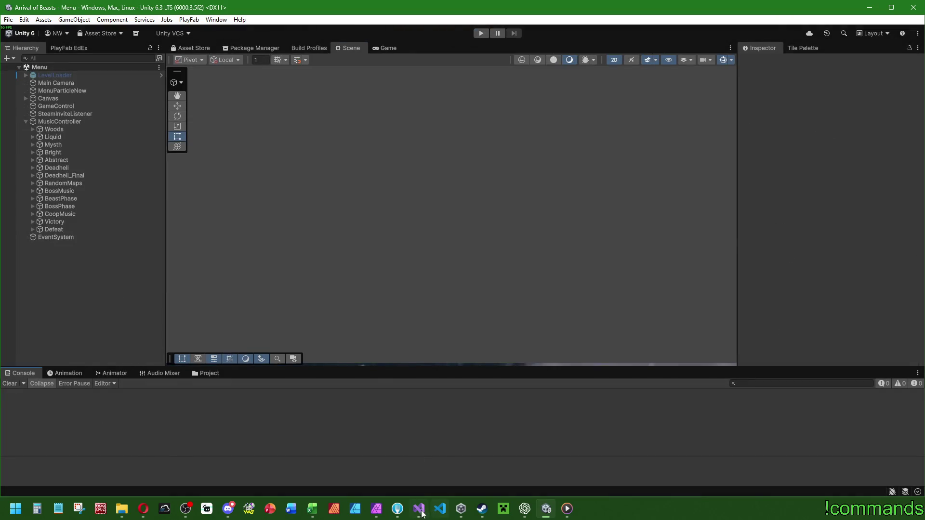
left_click(421, 511)
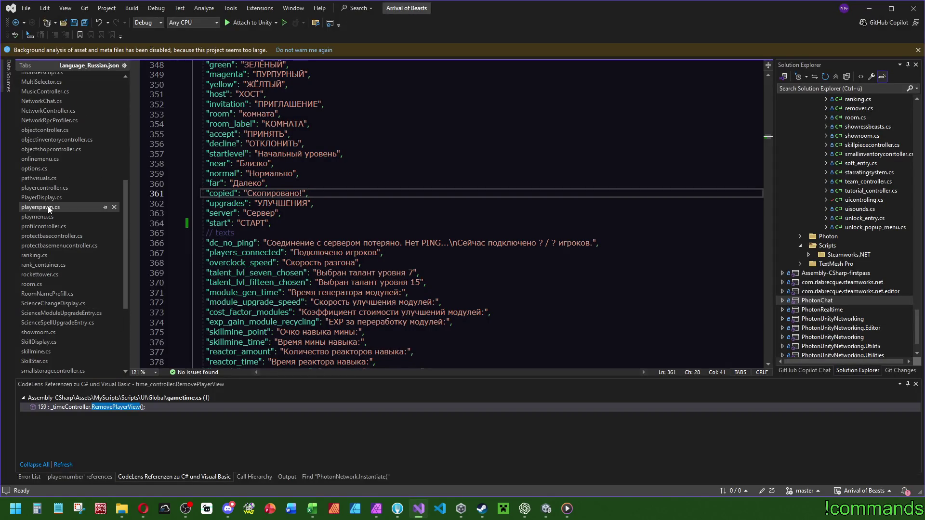
- Open playercontroller.cs, search for 'mage', and inspect the magebar_speed and magebar_onpos fields
left_click(43, 187)
left_click(678, 161)
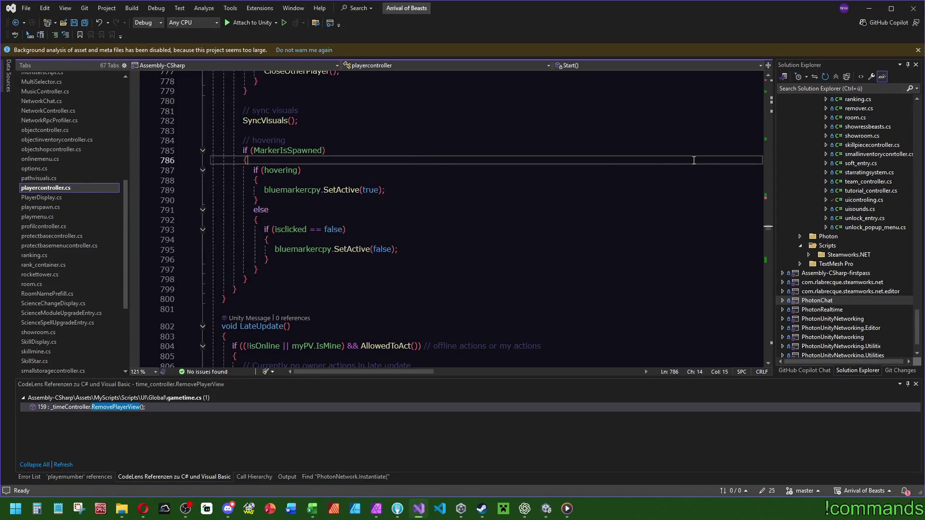
key("ctrl+f")
type("mage")
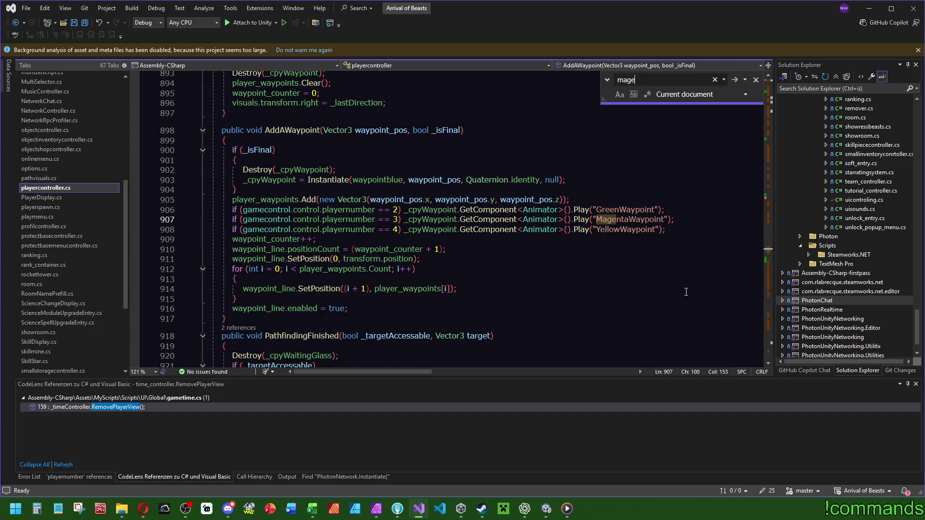
left_click_drag(769, 257, 769, 74)
scroll(372, 235, "down", 13)
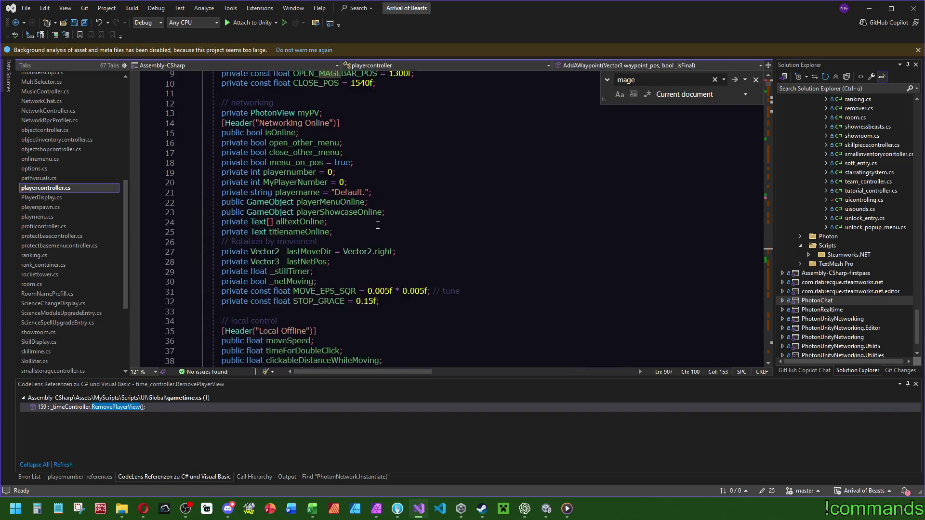
left_click(298, 96)
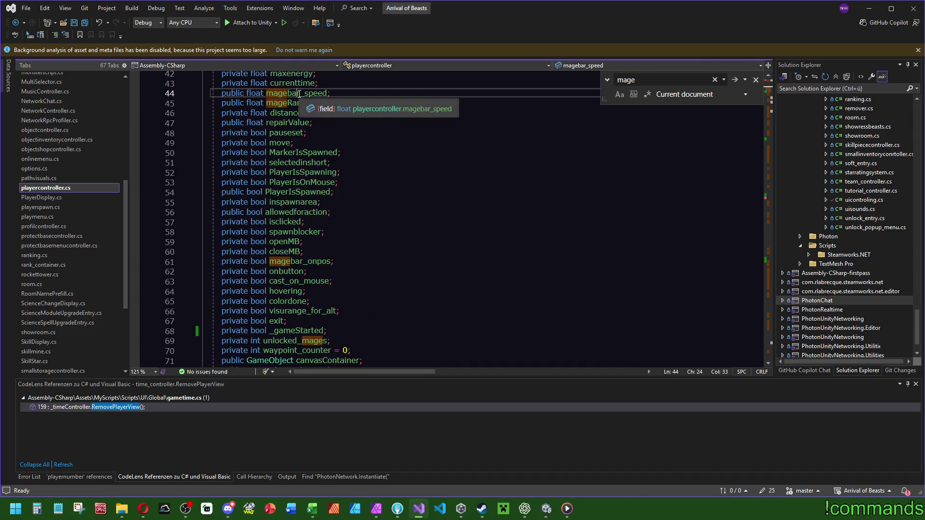
left_click(307, 261)
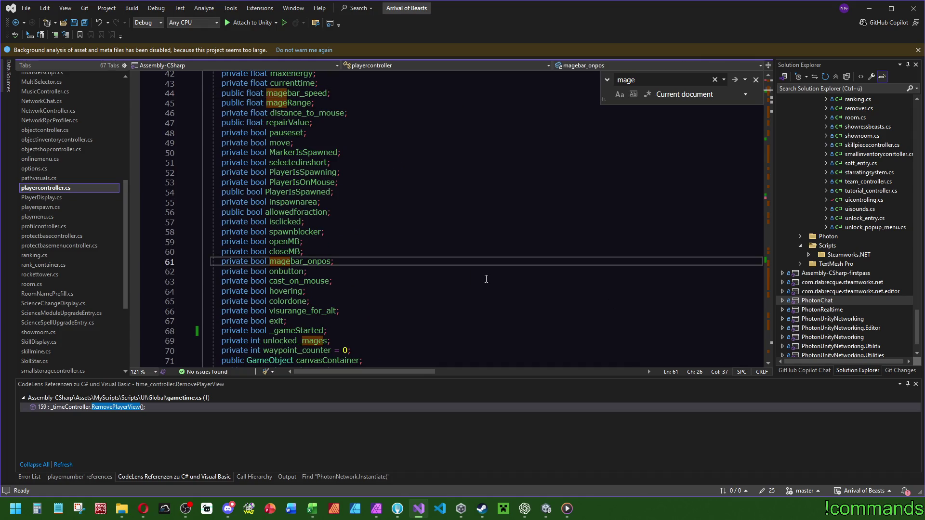
scroll(502, 278, "down", 7)
- Find mageBarSpellContainer uses and review how SetupTheMageBar sets the bar's sizeDelta, then return to Unity
left_click(332, 241)
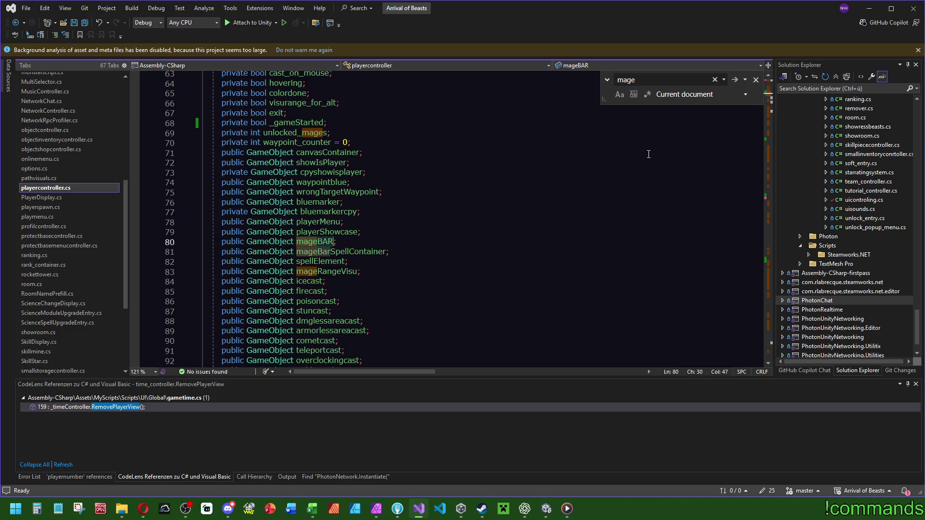
key("ctrl+f")
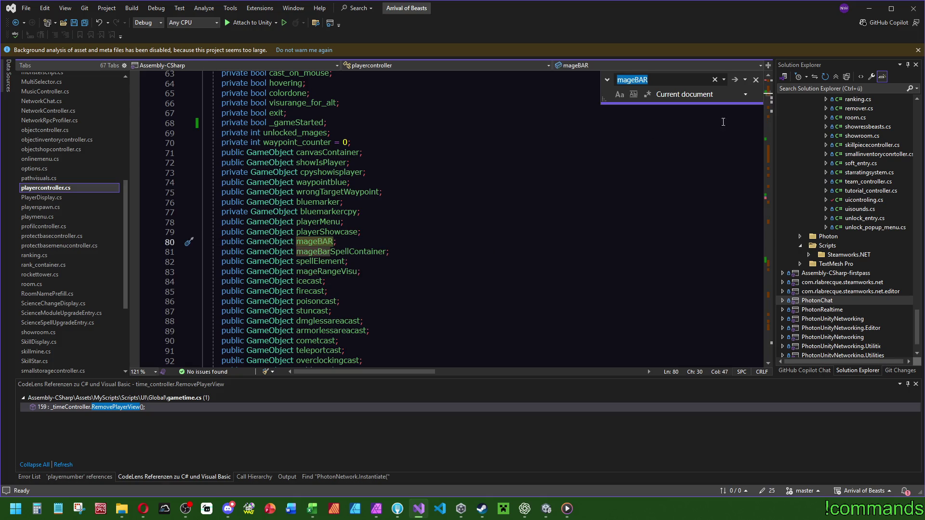
double_click(348, 250)
key("ctrl+f")
key("Return")
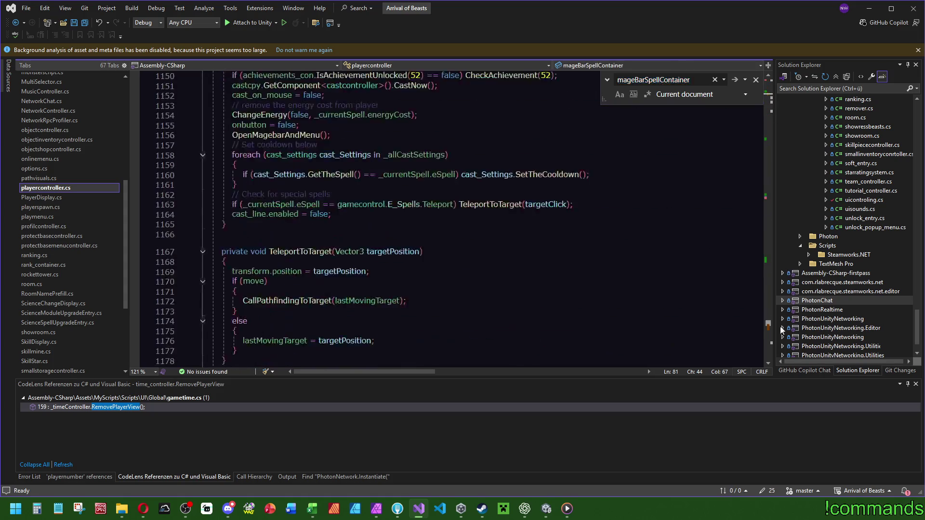
scroll(493, 211, "up", 5)
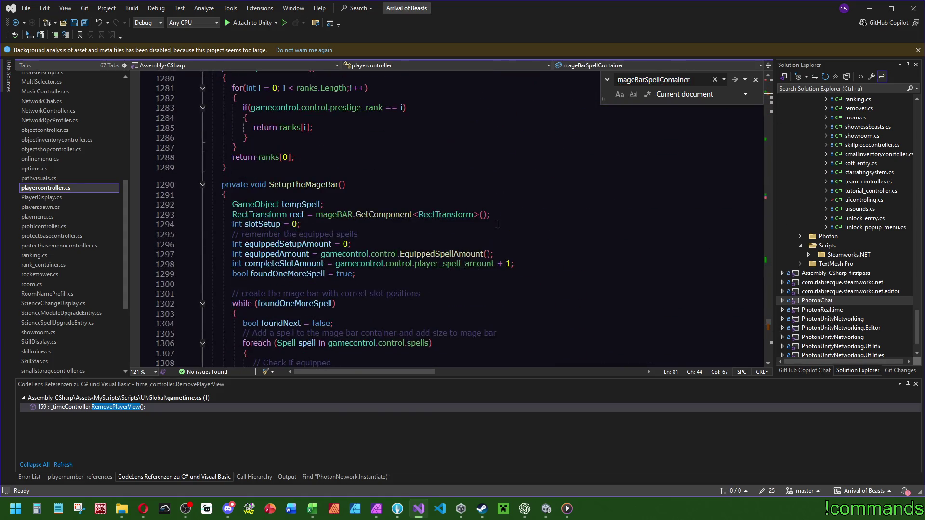
mouse_move(481, 203)
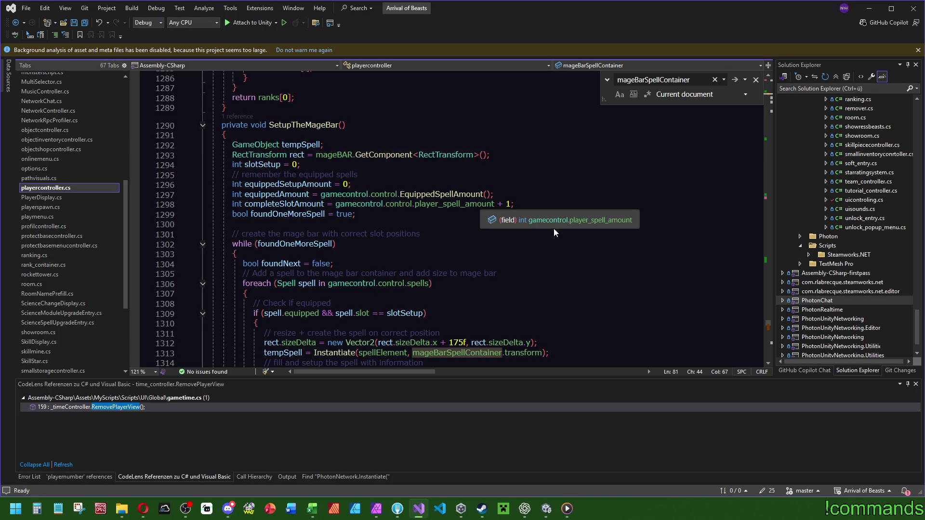
scroll(558, 231, "down", 3)
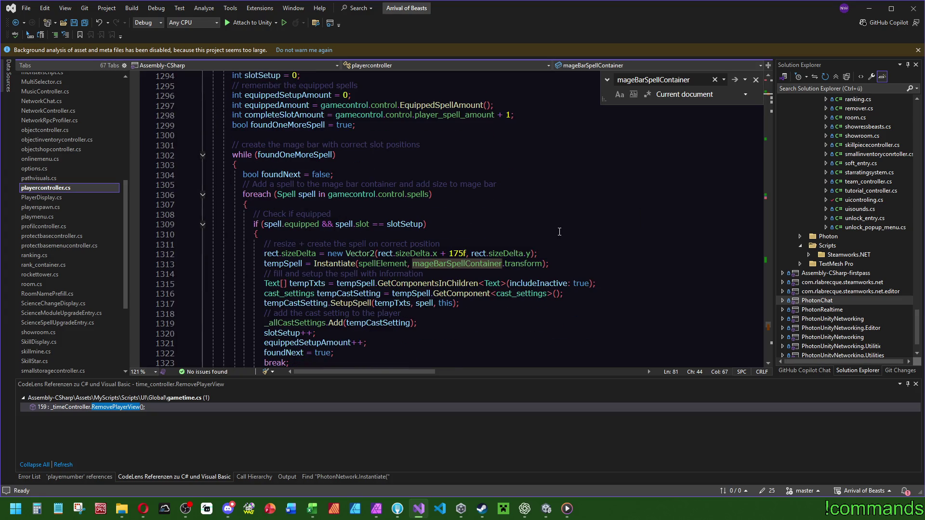
left_click(283, 264)
left_click(305, 254)
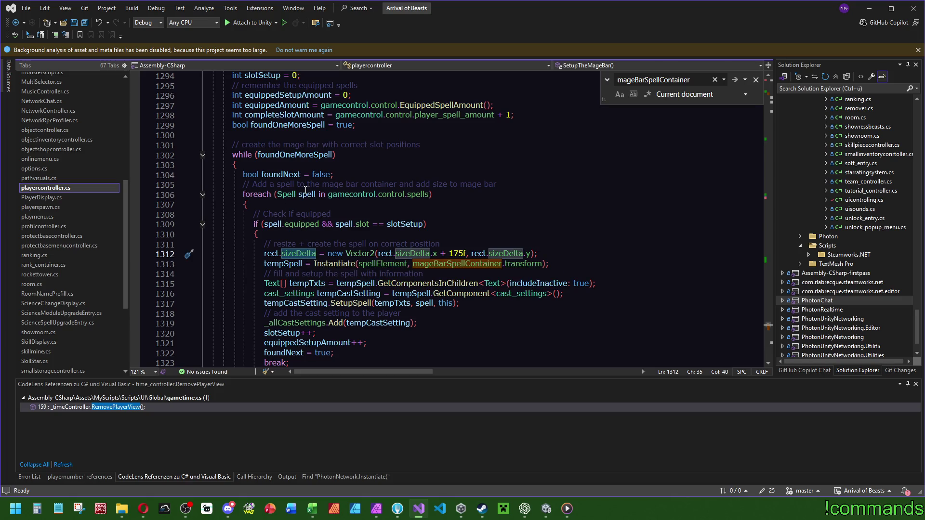
left_click(280, 254)
scroll(415, 173, "up", 4)
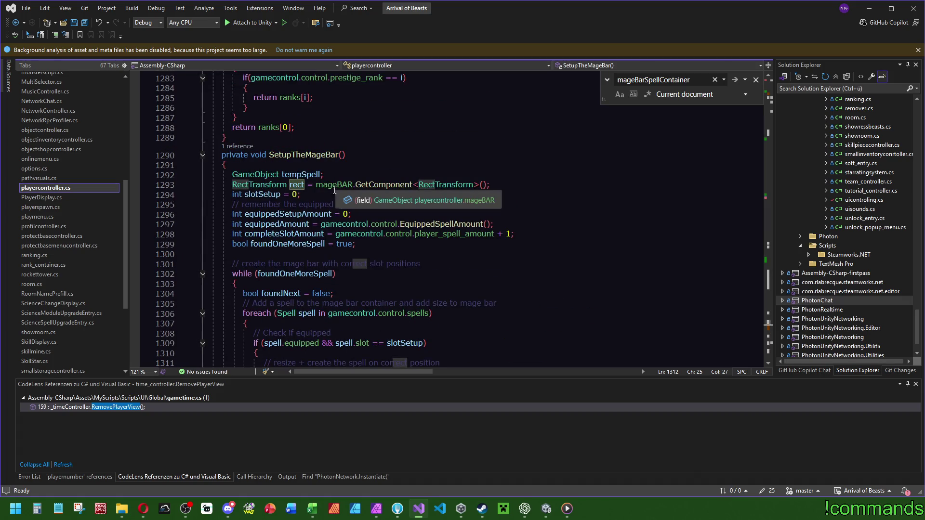
scroll(473, 230, "down", 3)
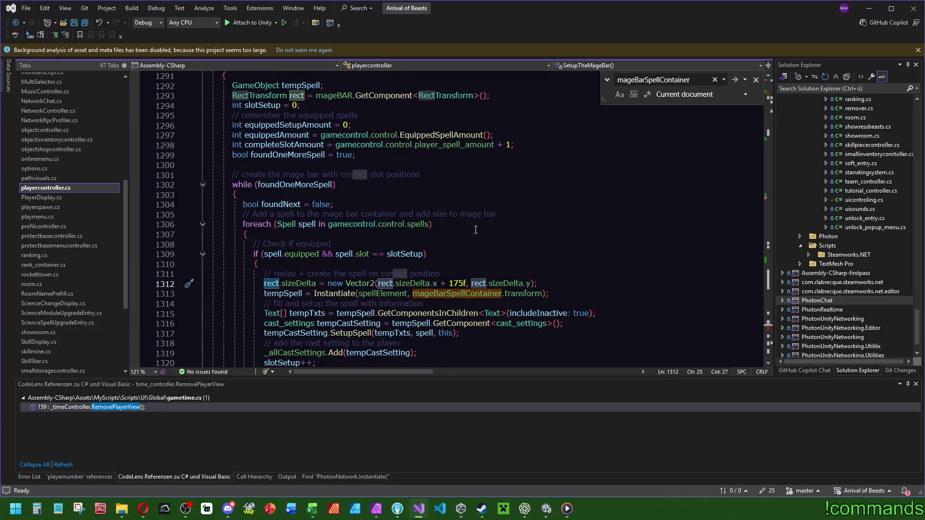
scroll(326, 264, "up", 3)
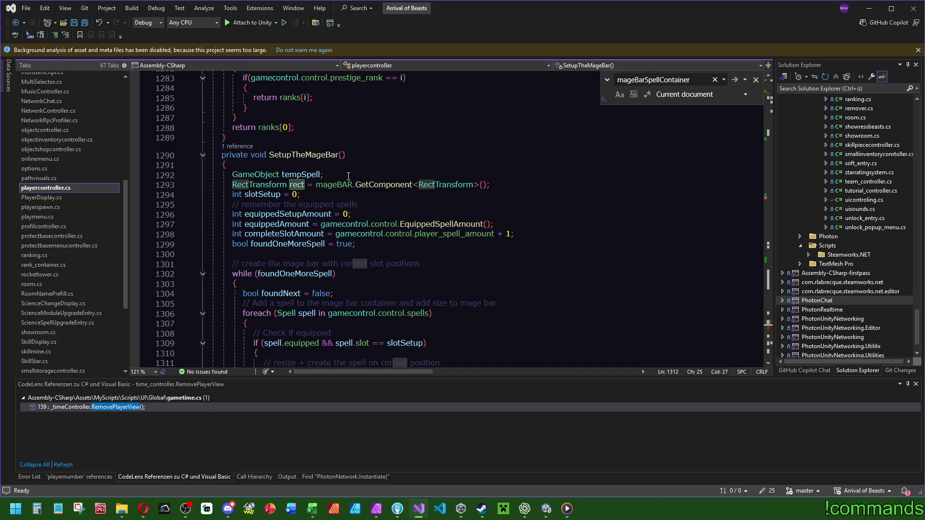
left_click(551, 514)
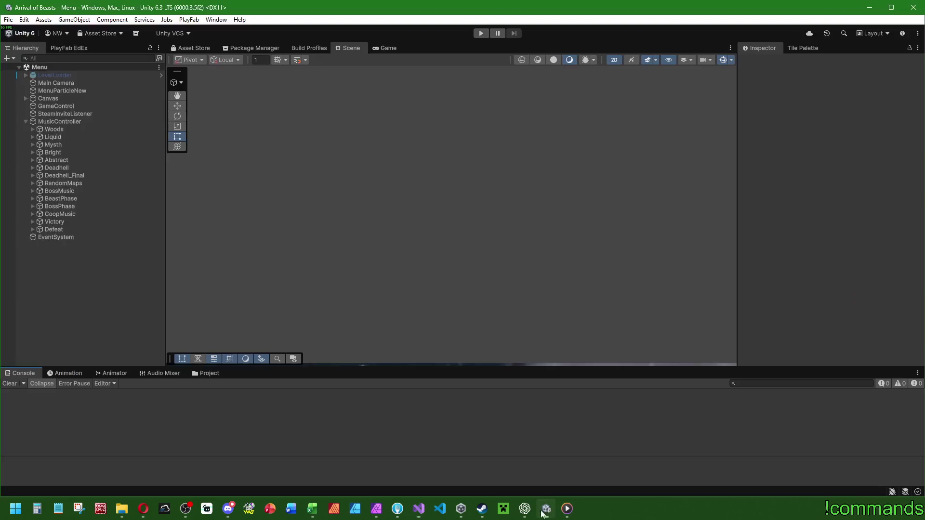
- Open the Player prefab from Assets/Prefabs/UIObjects
left_click(212, 373)
left_click(125, 393)
scroll(489, 426, "up", 1)
double_click(489, 427)
double_click(694, 423)
scroll(696, 424, "down", 1)
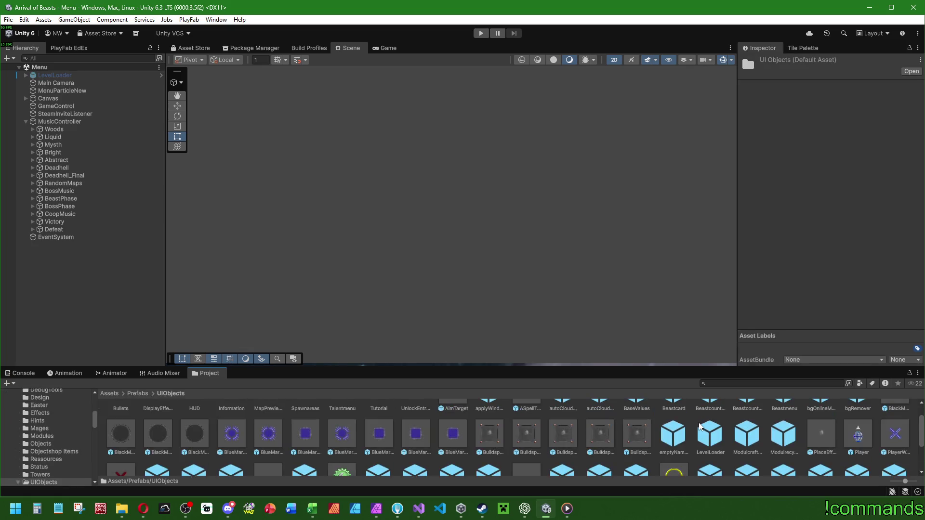
double_click(869, 437)
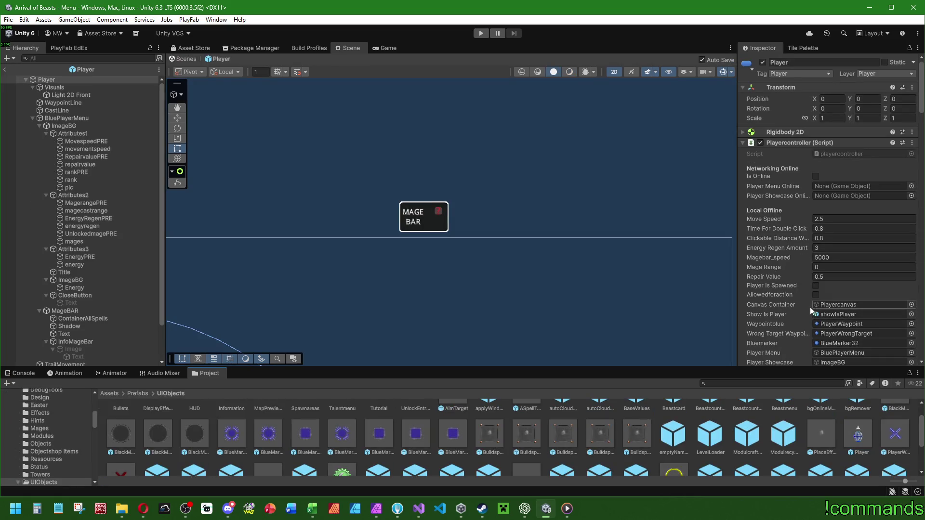
- Check the prefab MageBAR's width of 300, then go back to Visual Studio
scroll(805, 308, "down", 7)
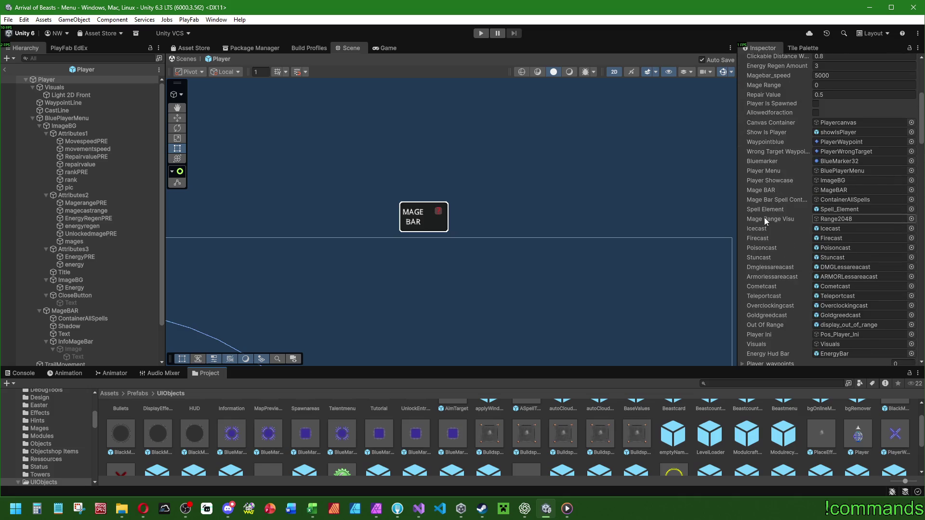
left_click(62, 311)
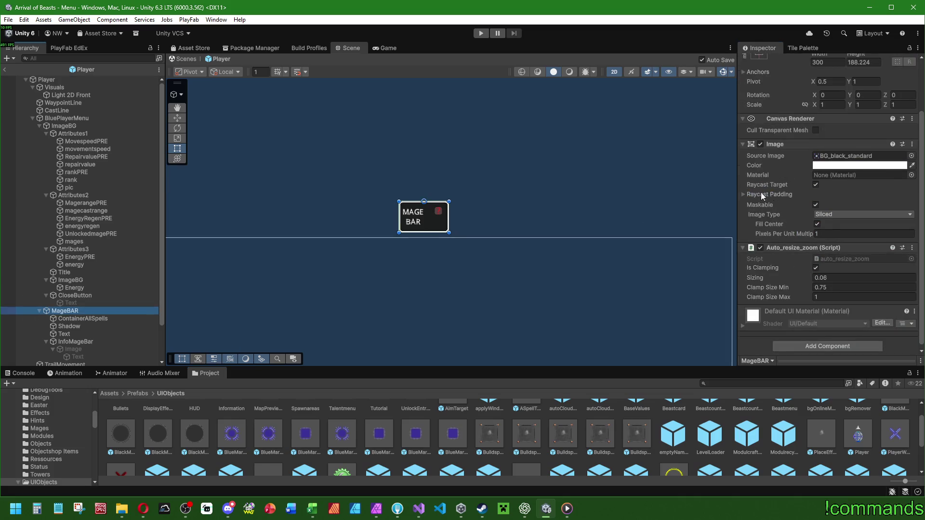
scroll(789, 100, "up", 3)
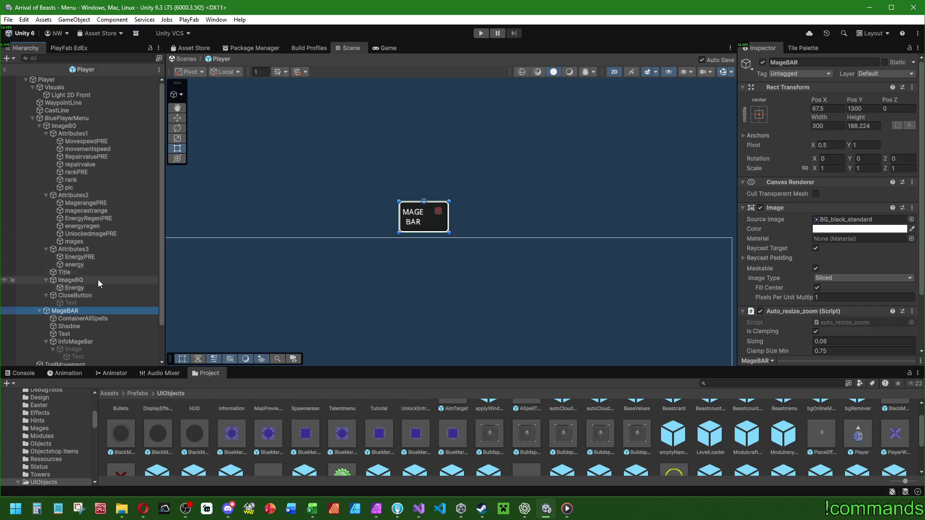
left_click(831, 125)
left_click(417, 511)
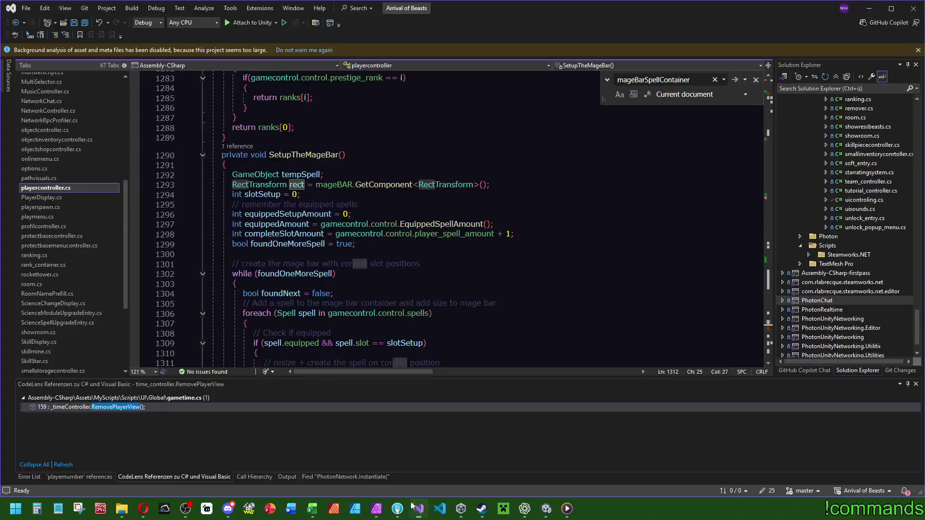
- Search playercontroller.cs for 'rect' and scroll through its uses in SetupTheMageBar
left_click(302, 187)
key("ctrl+f")
scroll(424, 217, "down", 2)
scroll(424, 217, "down", 2)
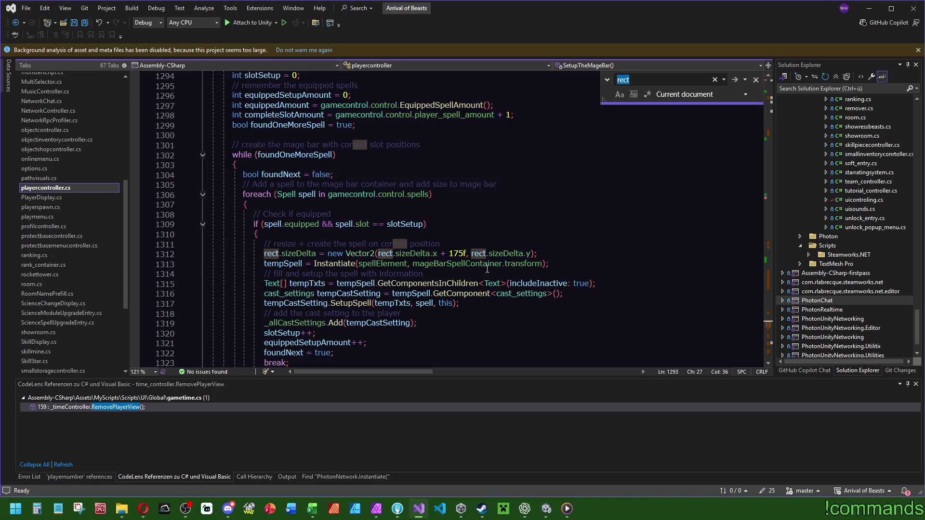
scroll(389, 317, "down", 4)
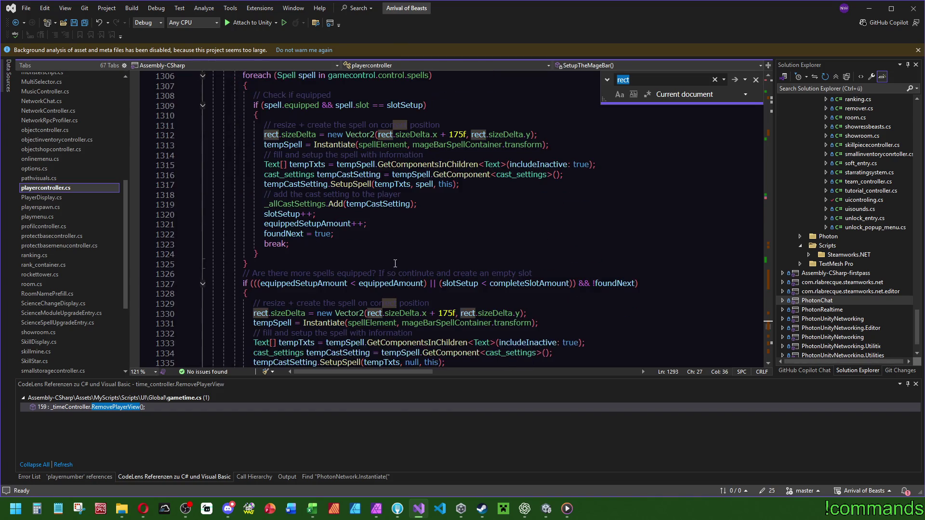
scroll(537, 246, "up", 1)
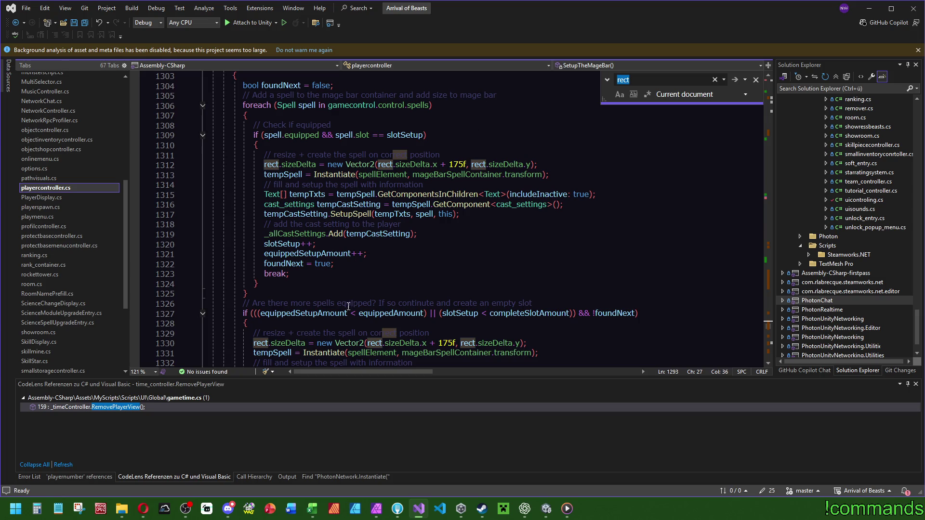
scroll(589, 330, "down", 6)
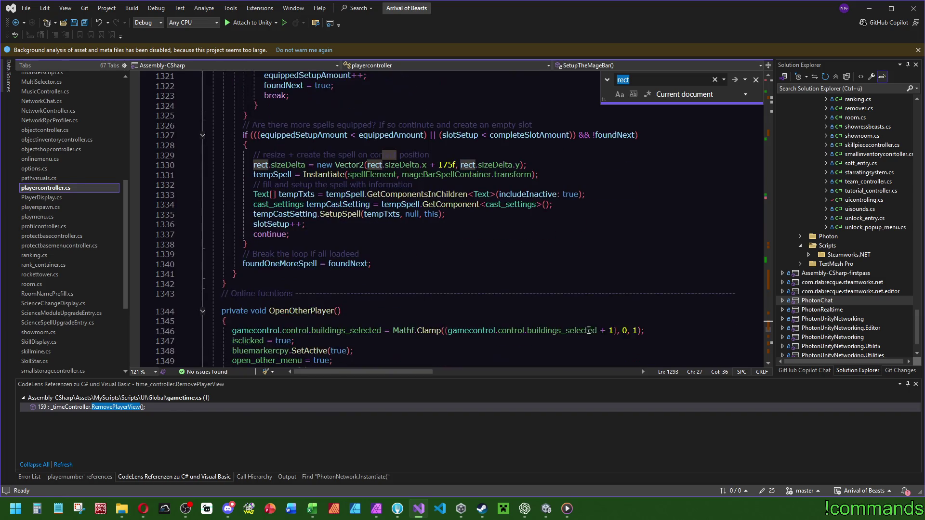
scroll(539, 286, "up", 3)
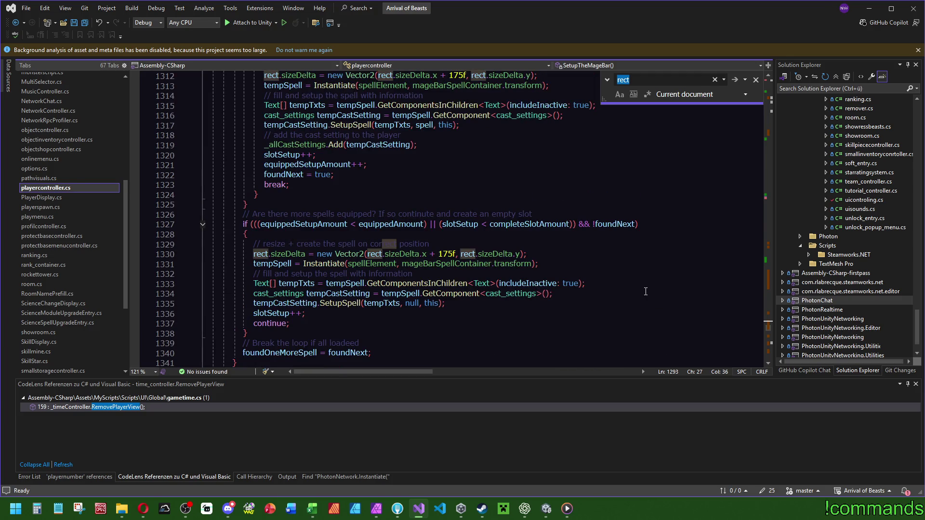
scroll(640, 293, "up", 1)
scroll(631, 291, "down", 1)
scroll(631, 288, "up", 4)
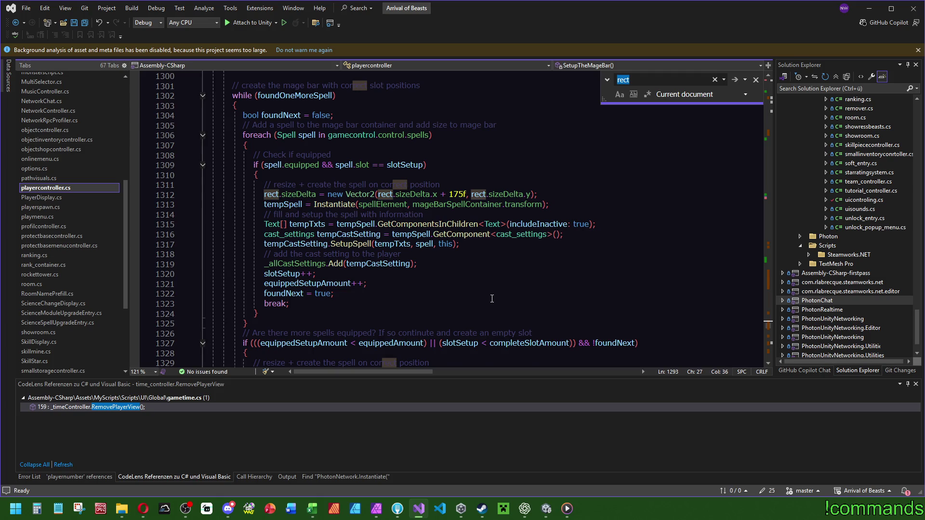
scroll(492, 298, "up", 2)
- Copy the per-spell widening line to the method start, change 175f to 128f, and save
left_click_drag(549, 254, 554, 247)
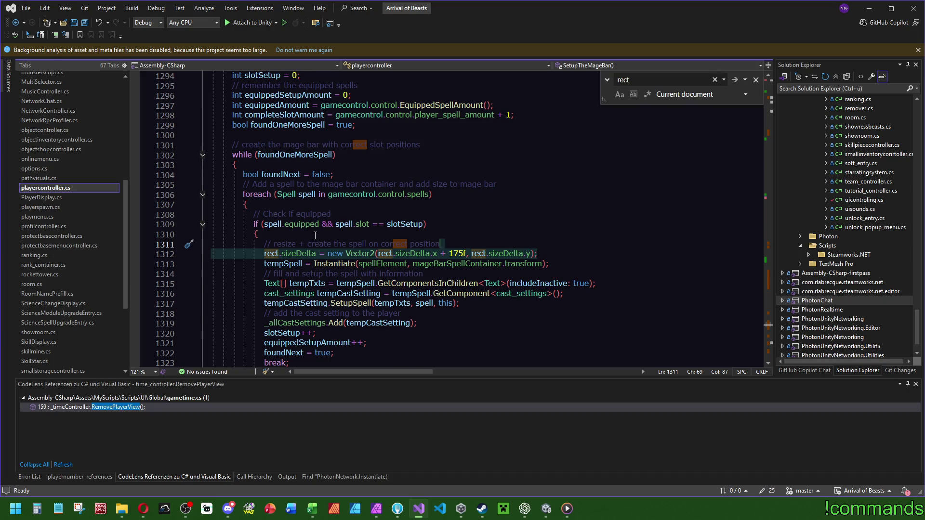
scroll(260, 162, "up", 3)
key("ctrl+c")
left_click(494, 155)
key("ctrl+v")
double_click(426, 165)
type("128")
key("Return")
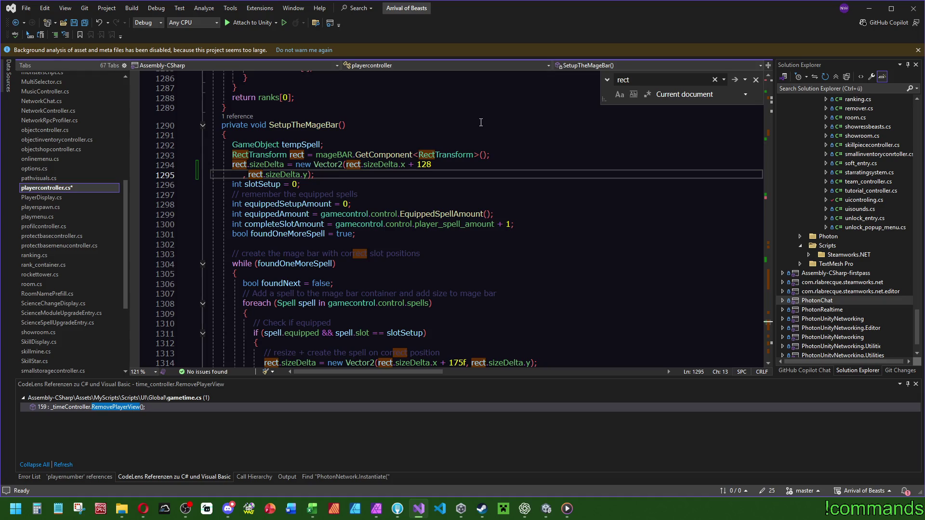
key("ctrl+z")
type("f")
left_click(385, 132)
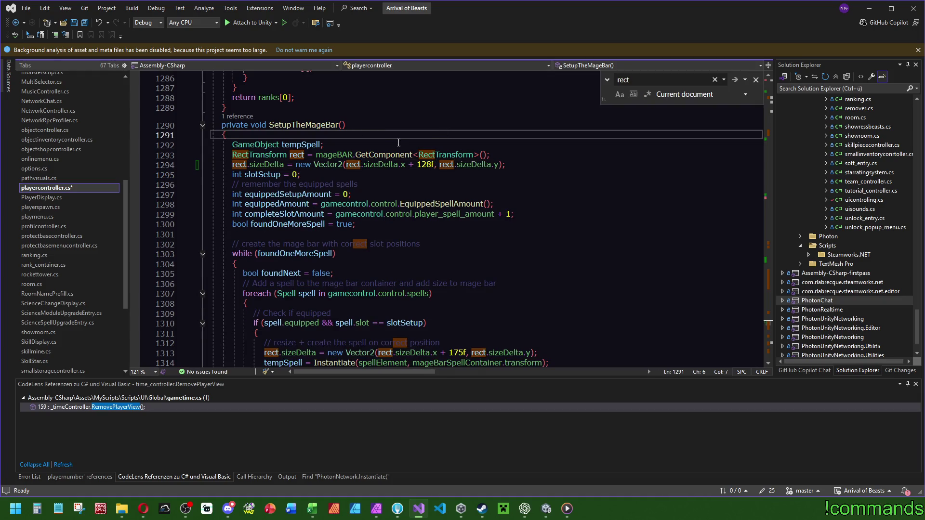
left_click(85, 23)
- Delete the added 128f line, then set the MageBAR width to 428 in Unity
left_click_drag(500, 169, 489, 154)
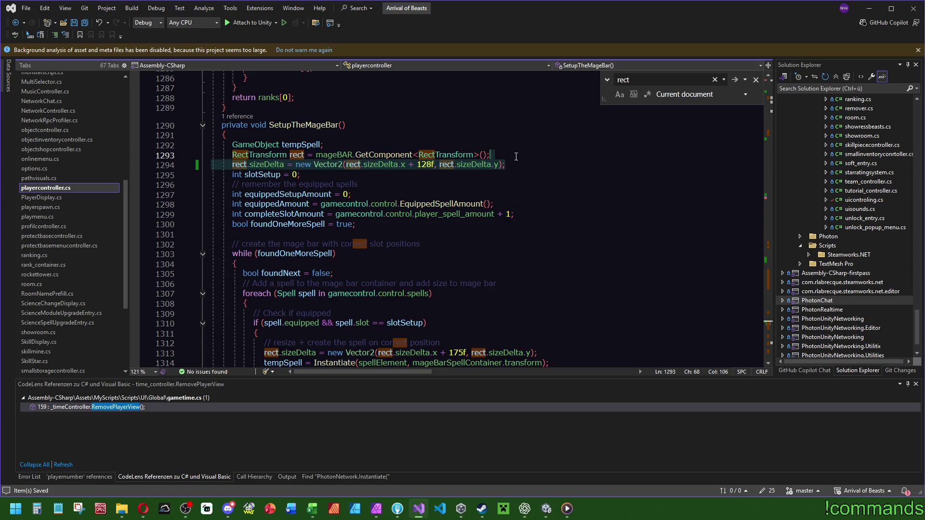
key("Delete")
left_click(346, 125)
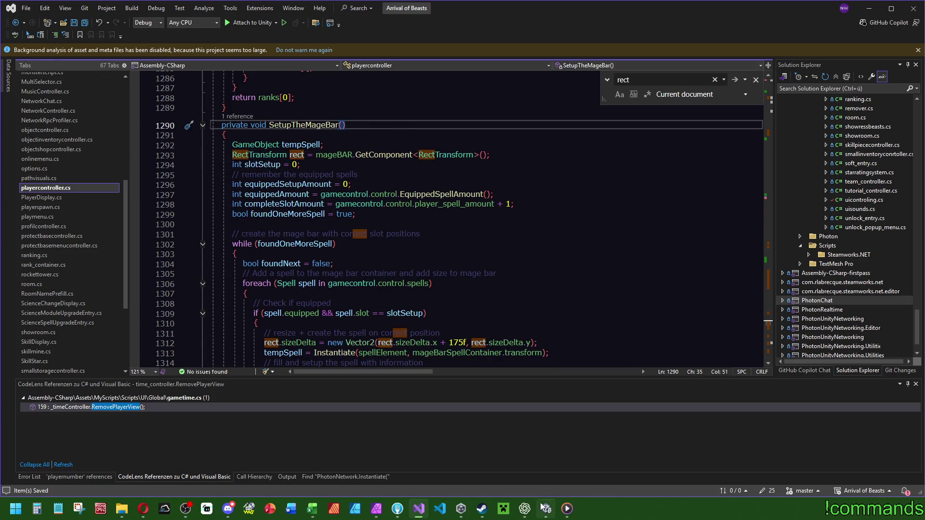
left_click(546, 509)
left_click(828, 126)
type("428")
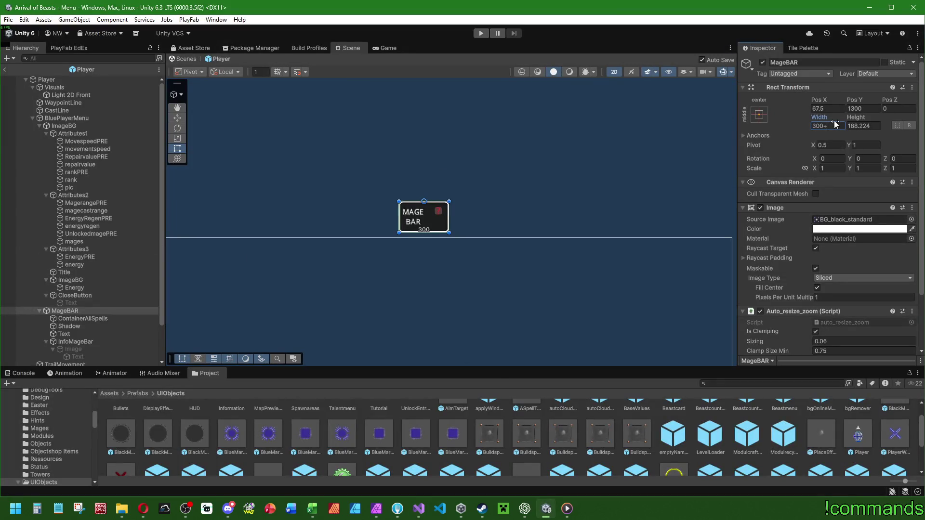
- Set ContainerAllSpells Padding Left to 12, recheck MageBAR, and enter play mode
left_click(86, 318)
scroll(407, 230, "up", 2)
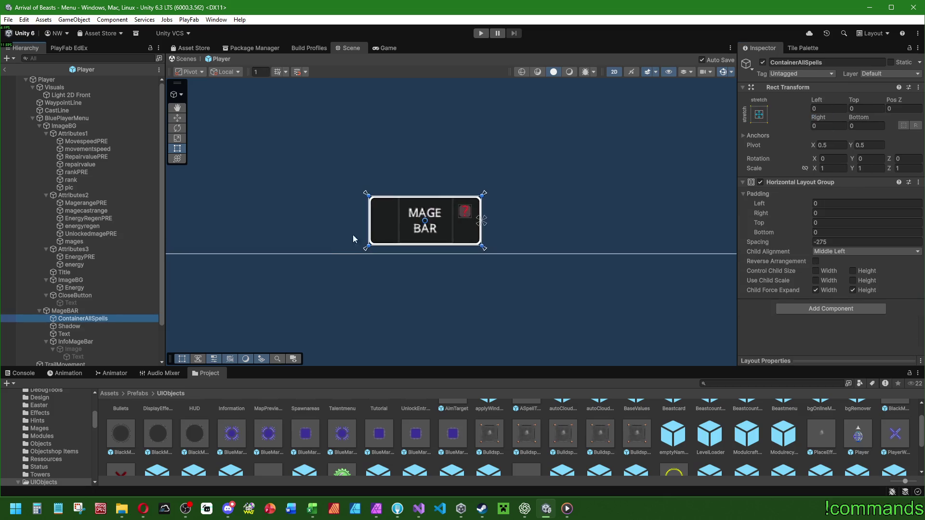
left_click(837, 203)
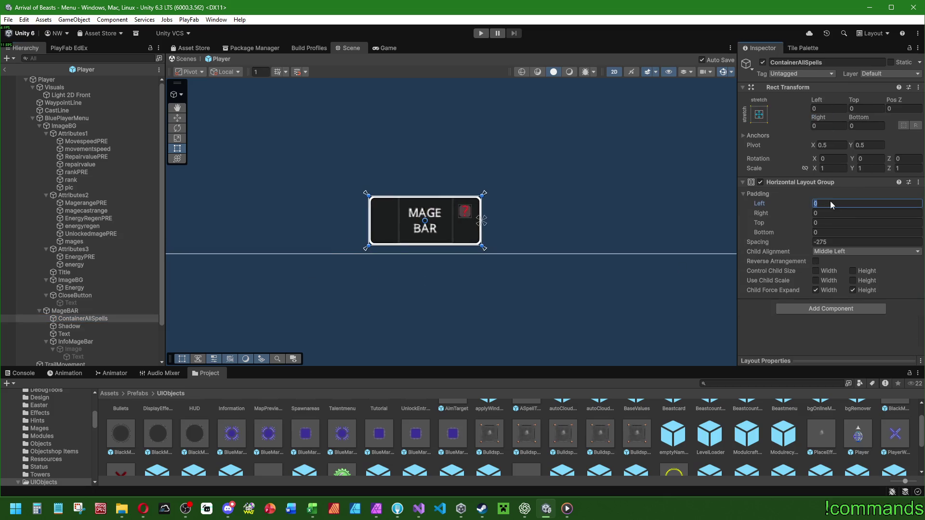
type("128")
left_click(73, 312)
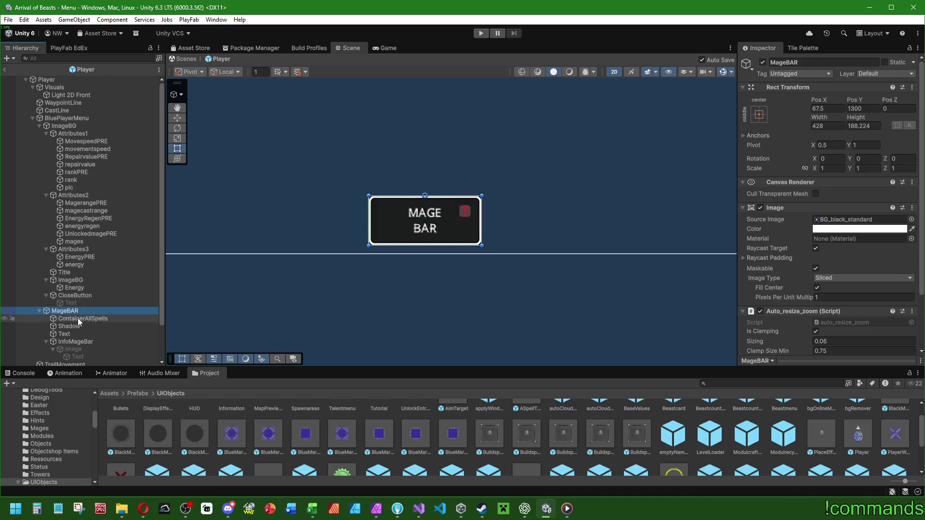
scroll(87, 193, "down", 2)
scroll(308, 218, "down", 4)
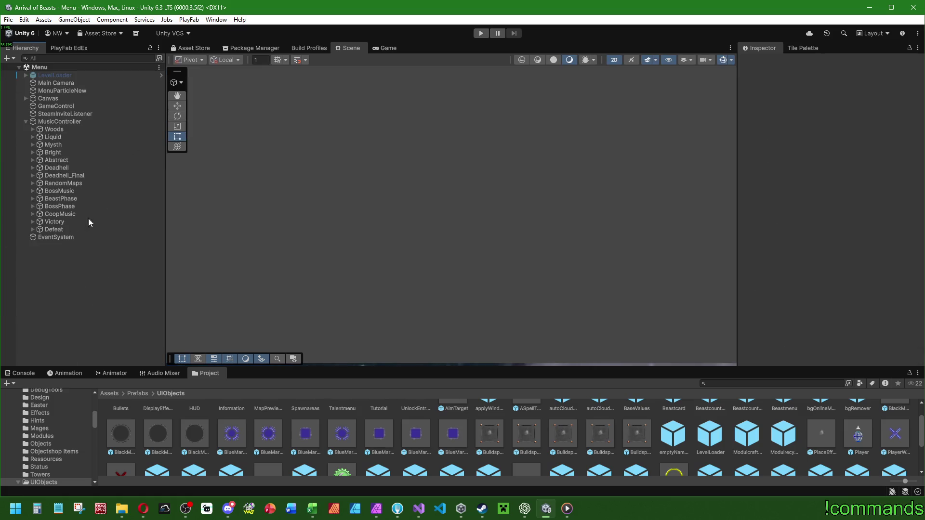
left_click(481, 33)
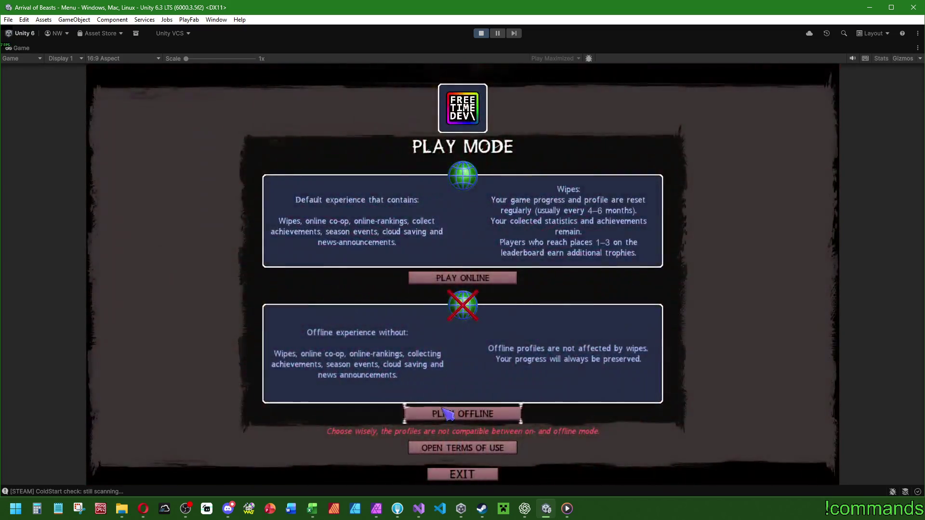
- Choose Play Offline and load into the Your Headquarters profile screen, then close a window with Alt+F4
left_click(463, 410)
left_click(495, 172)
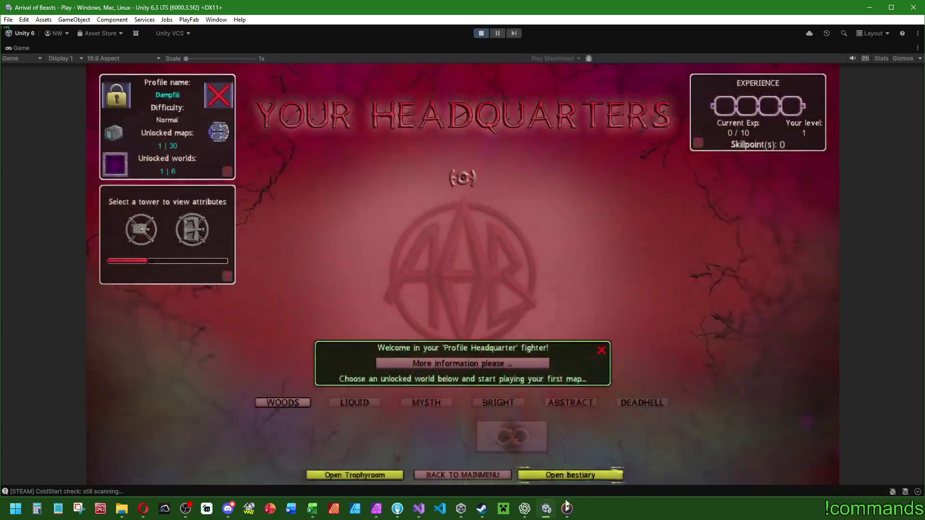
left_click(567, 508)
key("alt+F4")
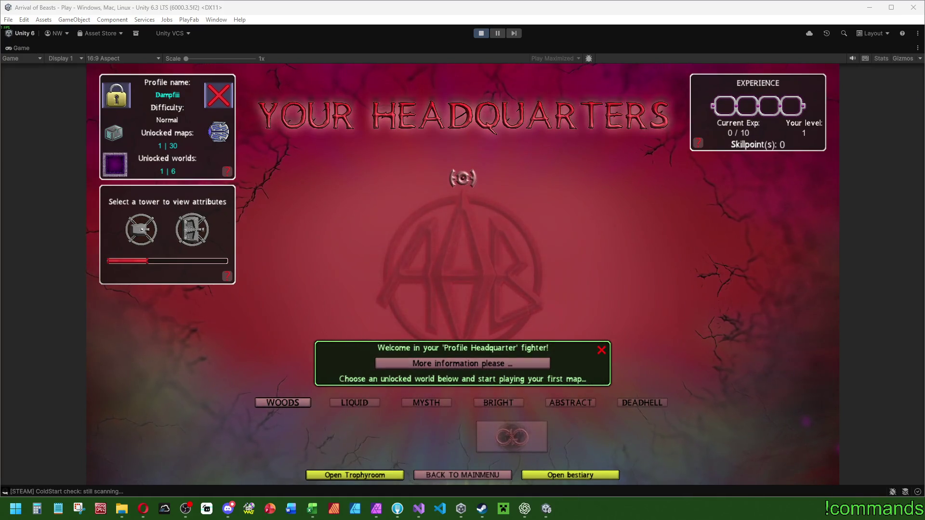
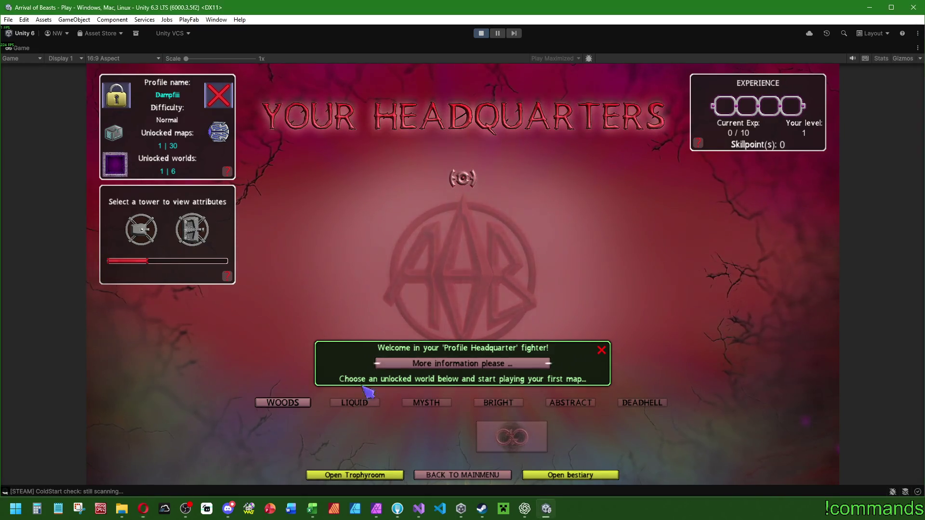
- Load and start the Woods > Forest map
left_click(282, 402)
left_click(325, 320)
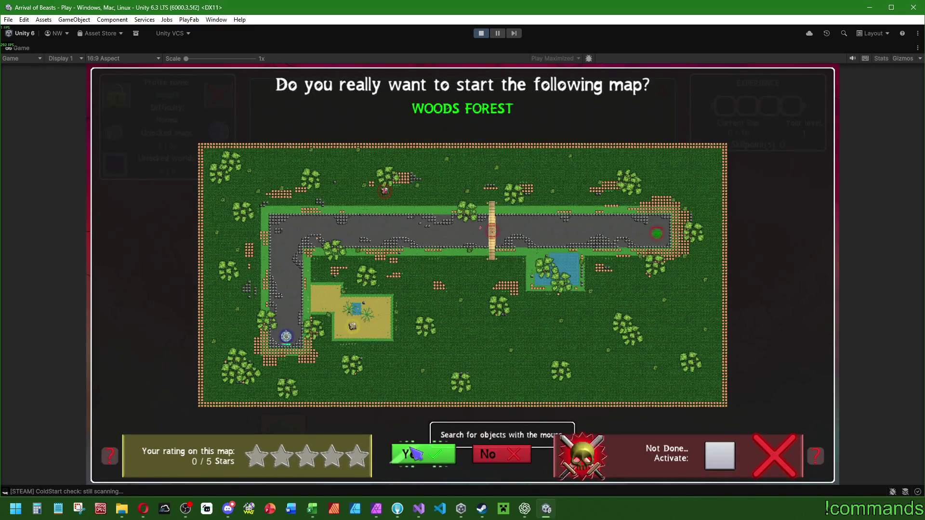
left_click(419, 454)
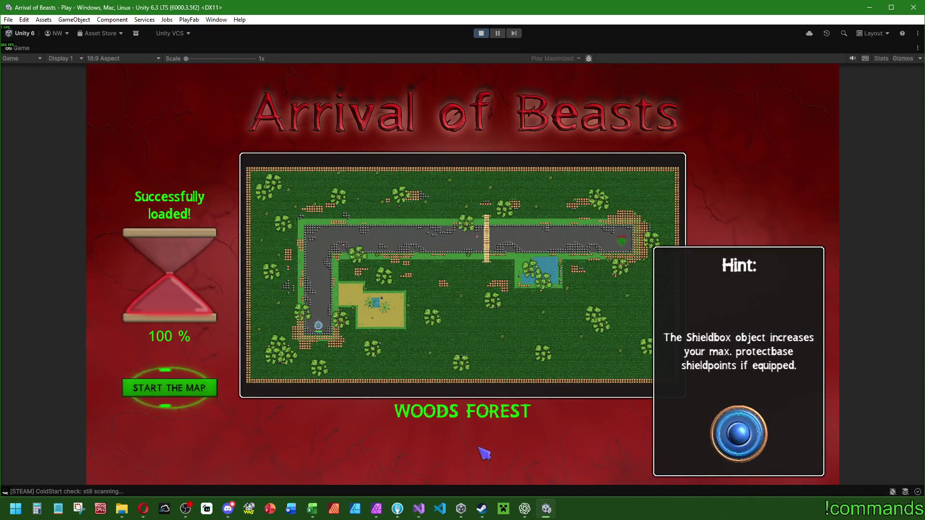
left_click(206, 392)
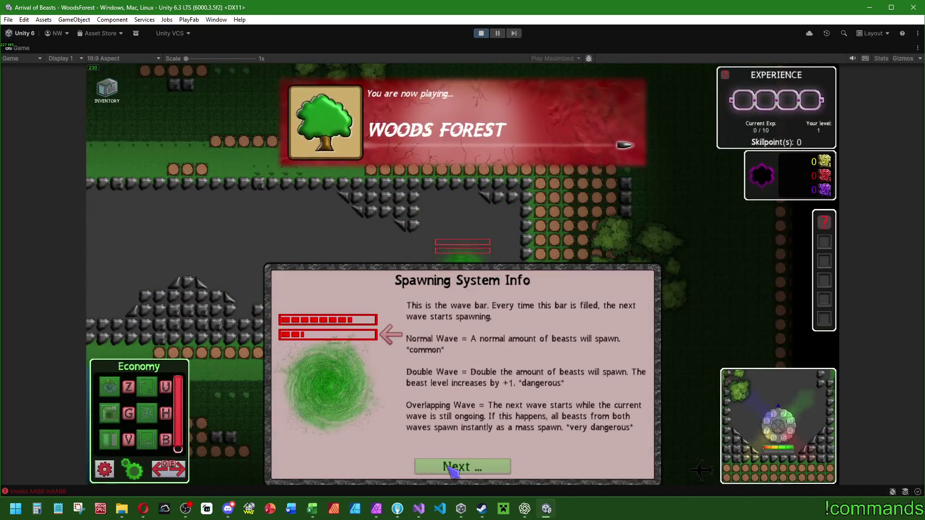
- Step through and dismiss the spawning system tutorial
left_click(453, 467)
left_click(453, 467)
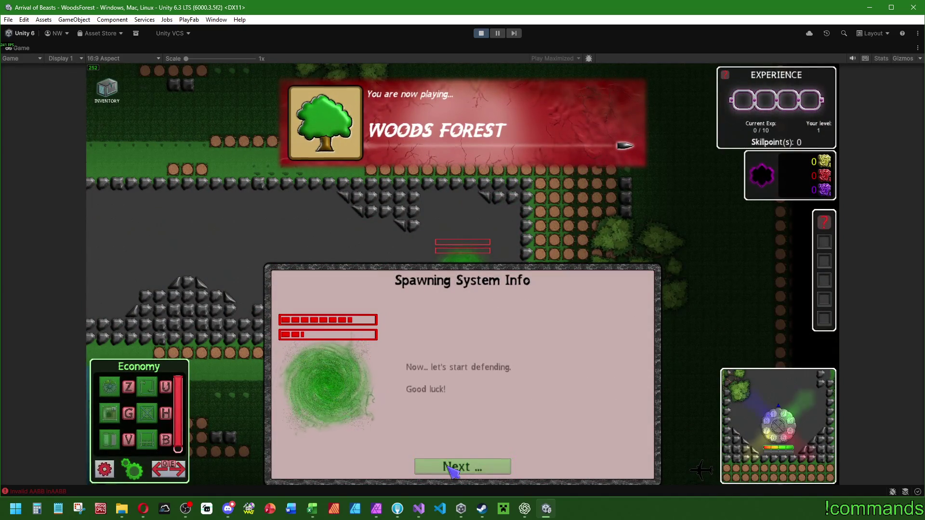
left_click(451, 466)
- Open the player's panel with the Mage Bar and restore the full editor layout
left_click(525, 317)
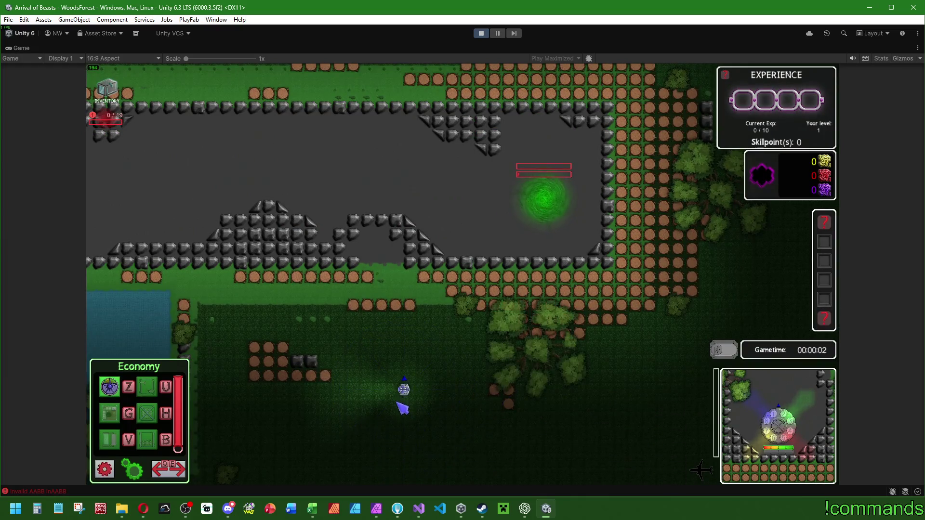
left_click(413, 387)
left_click(409, 394)
left_click(411, 392)
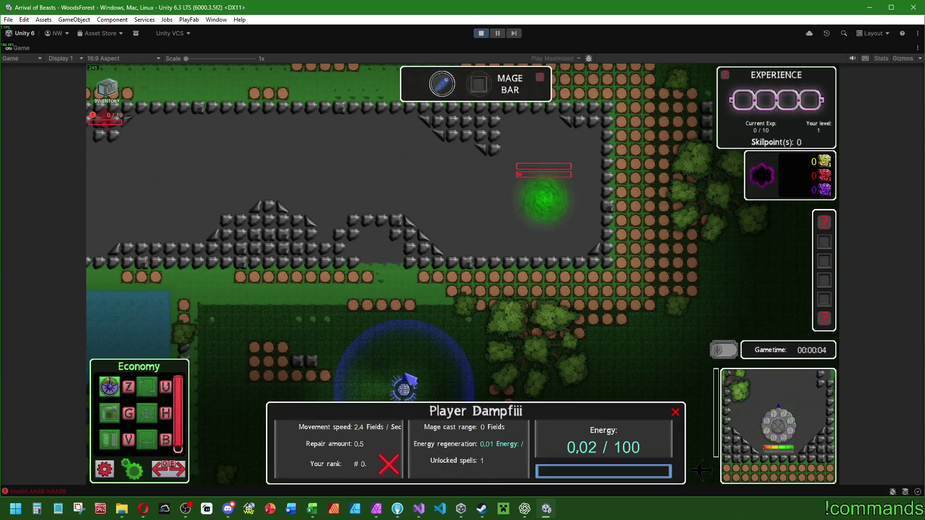
mouse_move(442, 87)
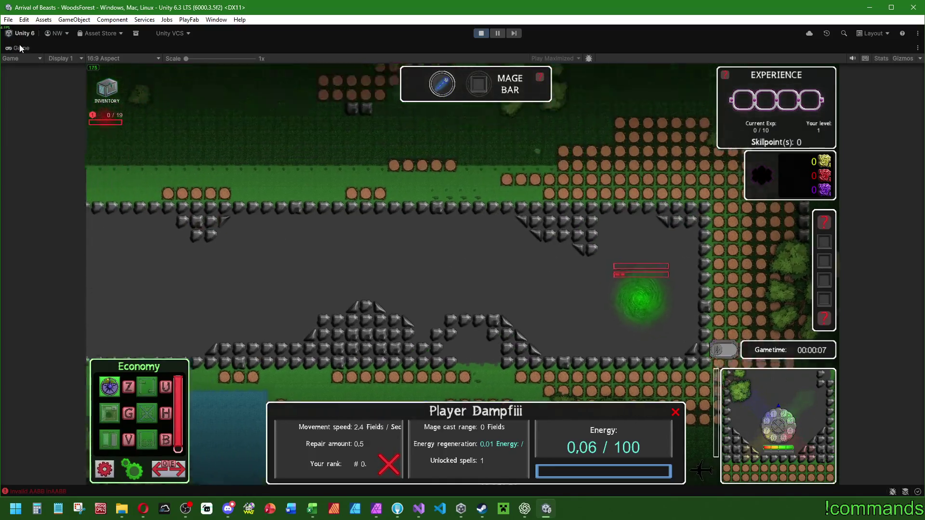
double_click(22, 47)
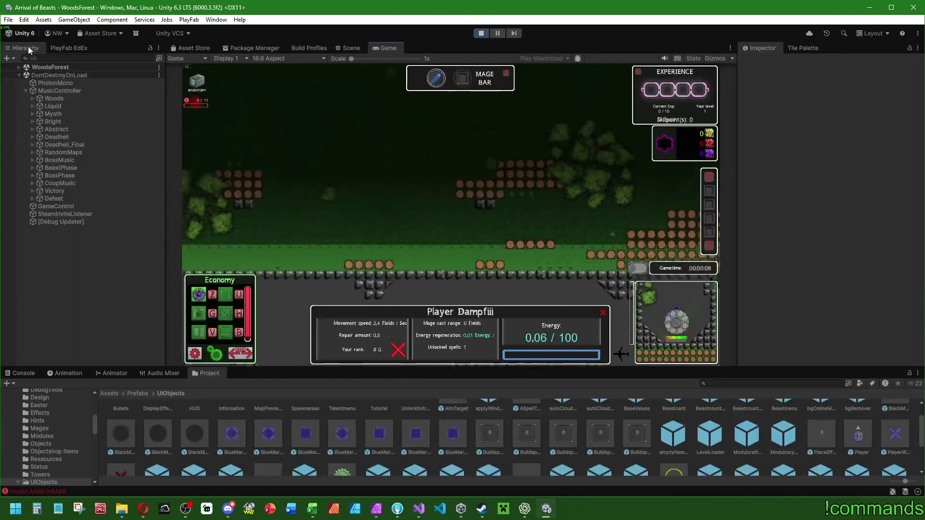
- Find MageBAR with the 'mage' hierarchy filter and set its Source Image to mageBarBg4096
left_click(43, 58)
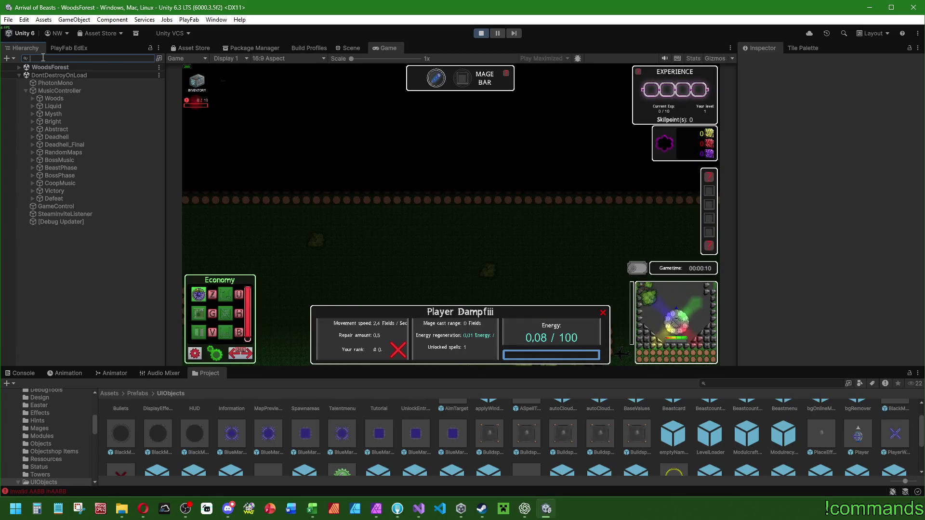
type("mage")
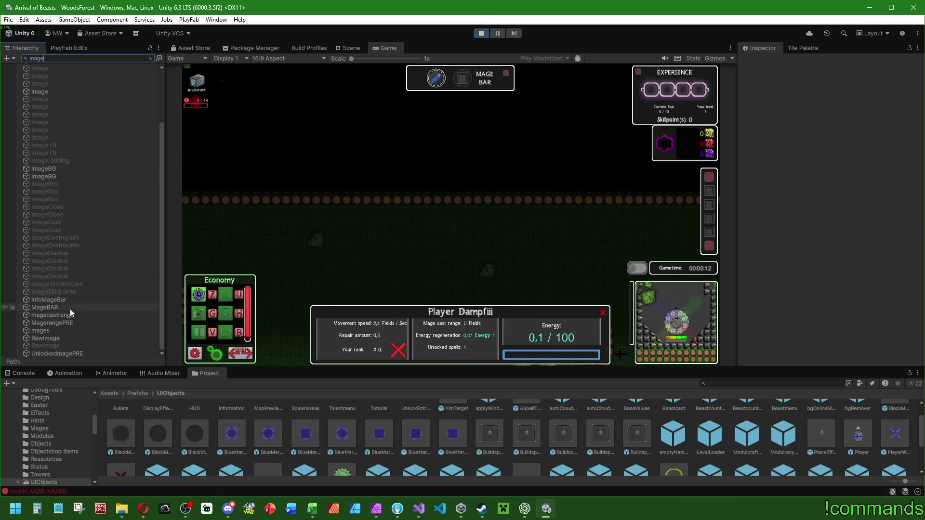
left_click(61, 310)
left_click(65, 57)
key("BackSpace")
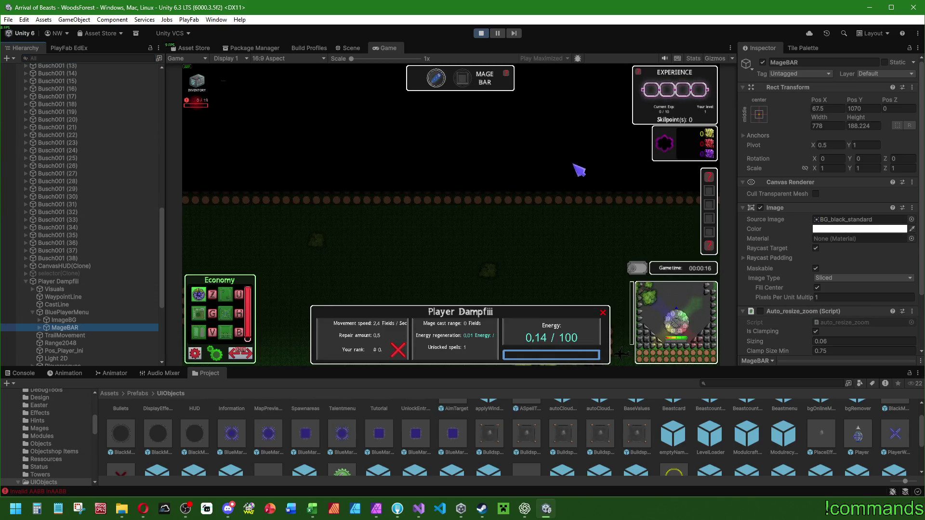
left_click(912, 219)
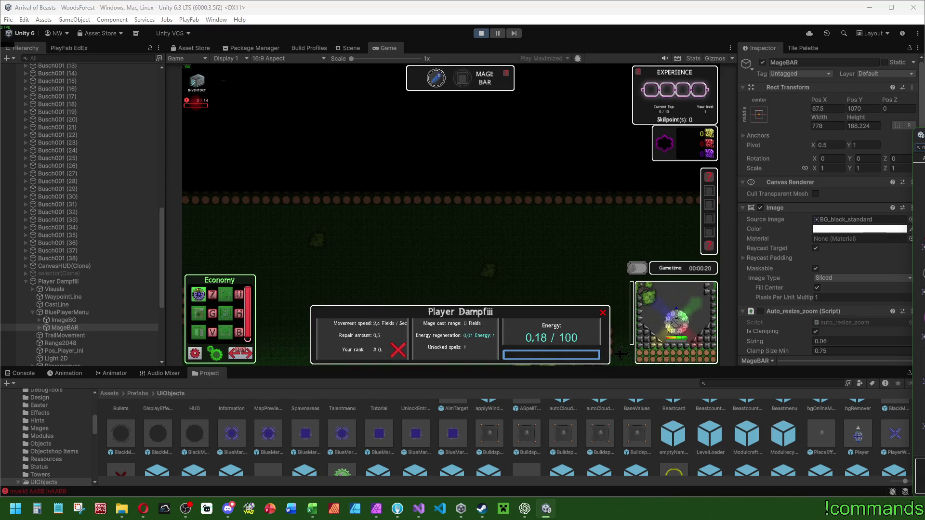
double_click(920, 220)
- Collapse the WoodsForest tree, check the bar in the maximized Game view, then pause
scroll(108, 217, "up", 3)
scroll(107, 218, "up", 10)
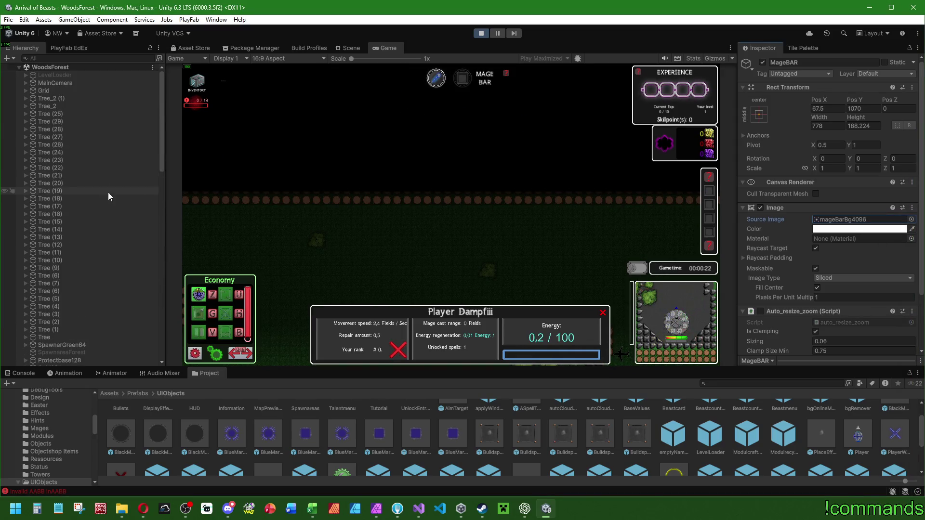
left_click(18, 67)
left_click(87, 251)
double_click(374, 47)
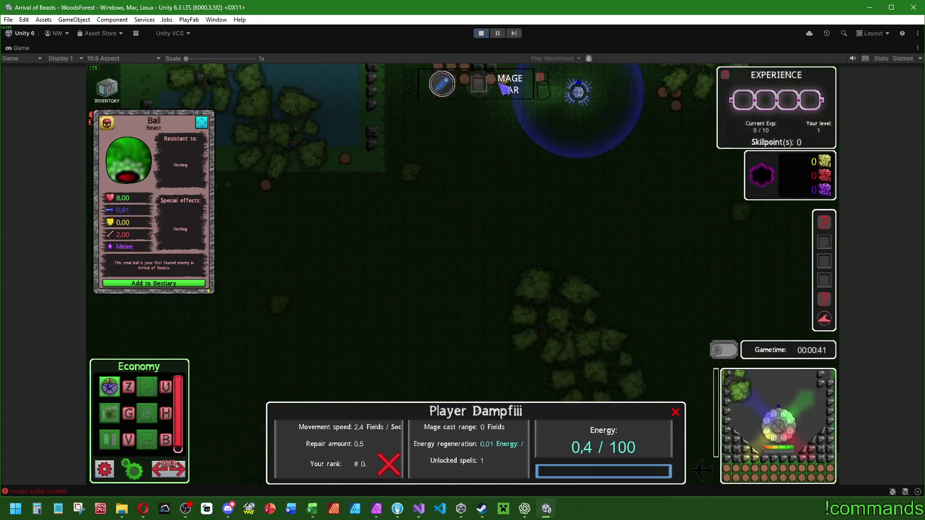
left_click(496, 34)
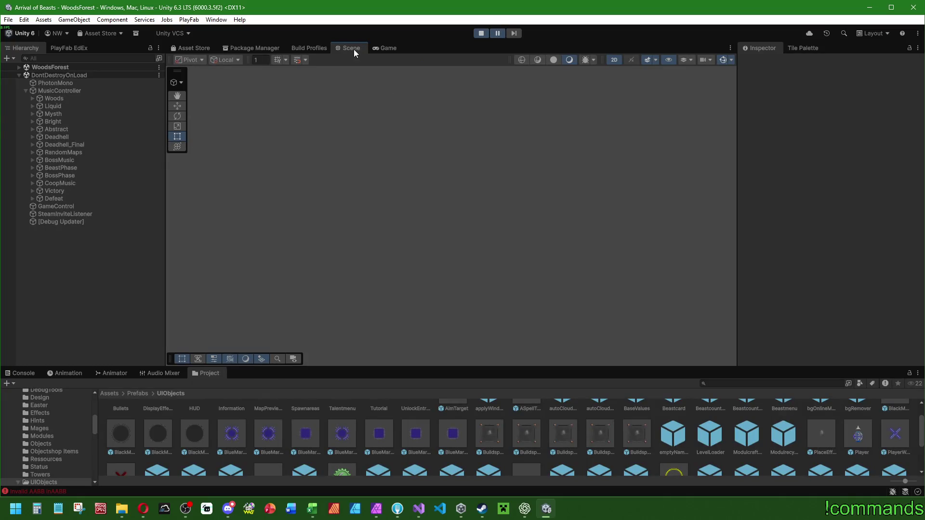
- Select MageBAR under the expanded WoodsForest tree and frame it with F
left_click(19, 67)
scroll(79, 222, "down", 5)
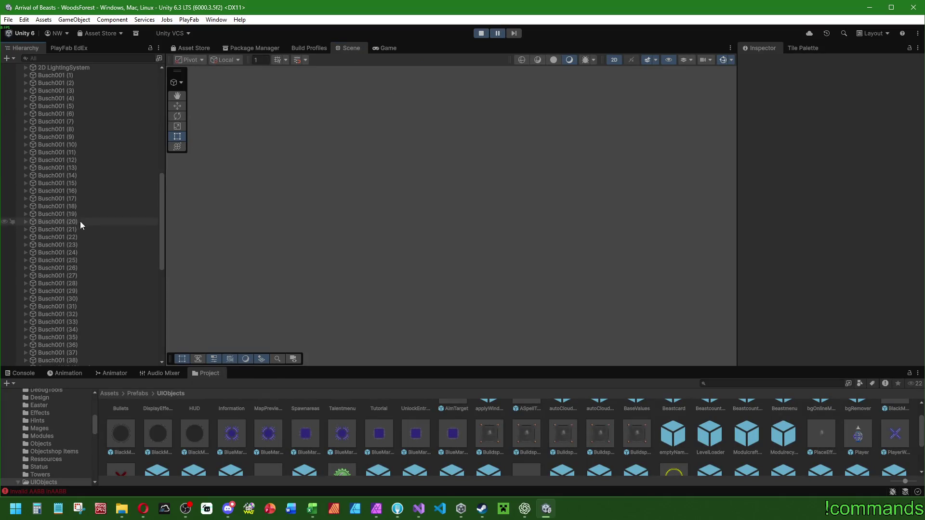
scroll(76, 226, "down", 15)
left_click(96, 133)
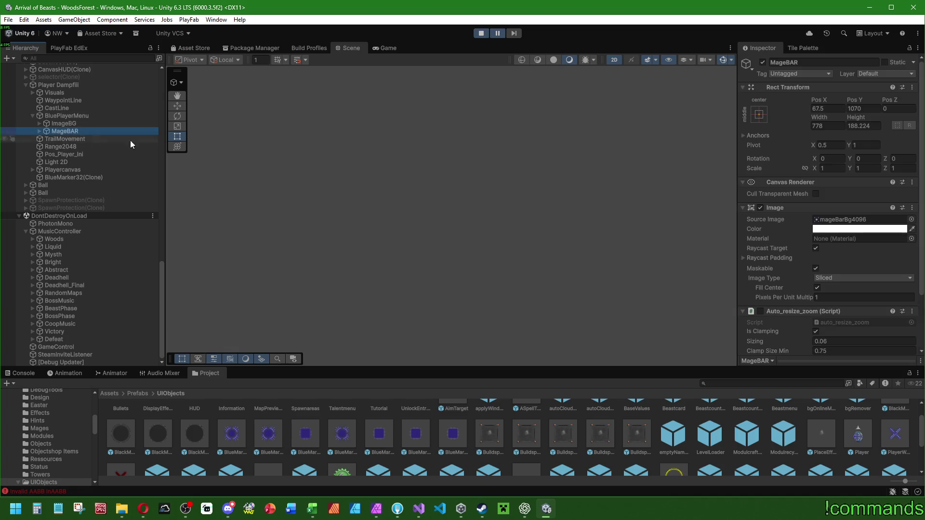
key("f")
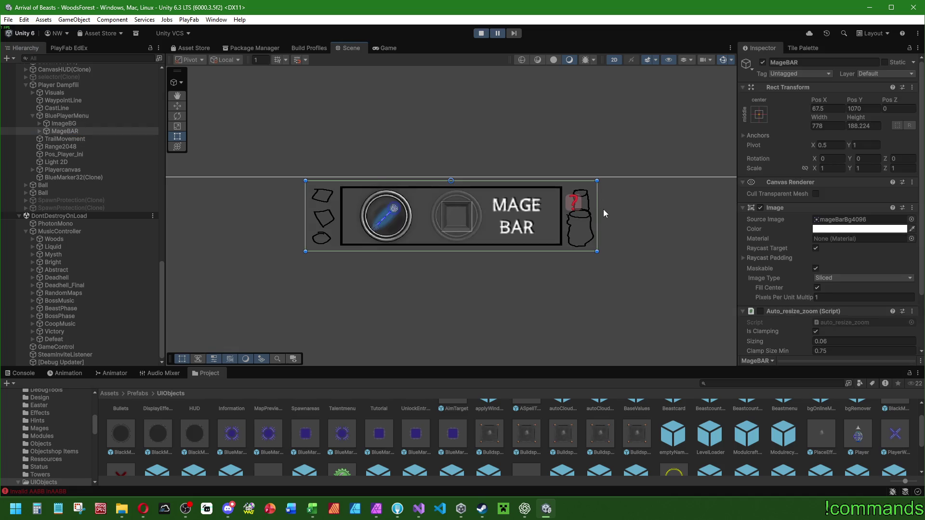
- Center the whole Mage Bar in Scene view and select its ContainerAllSpells child
scroll(605, 212, "up", 6)
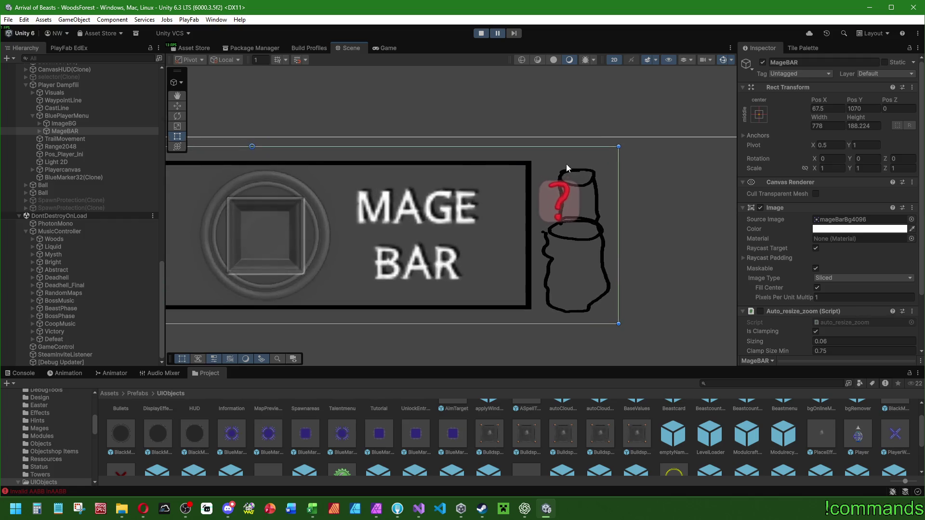
scroll(541, 223, "down", 2)
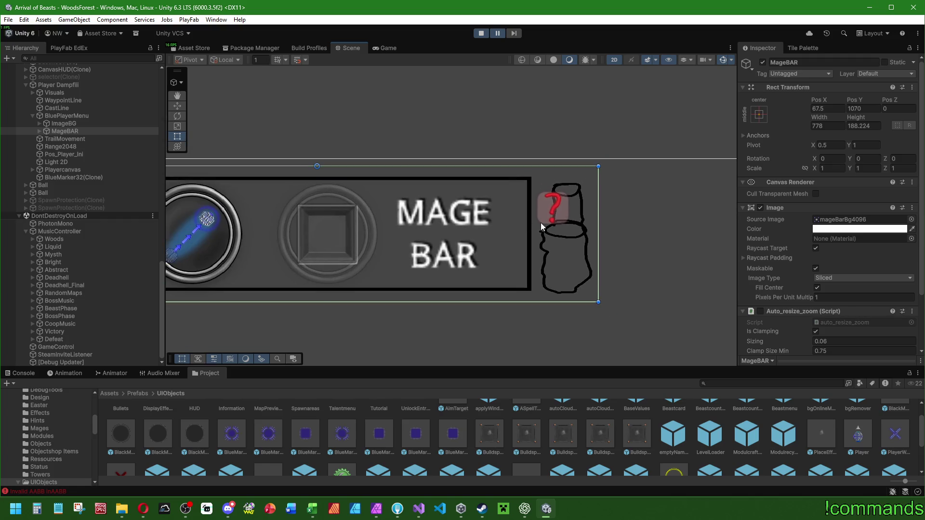
left_click_drag(568, 215, 522, 222)
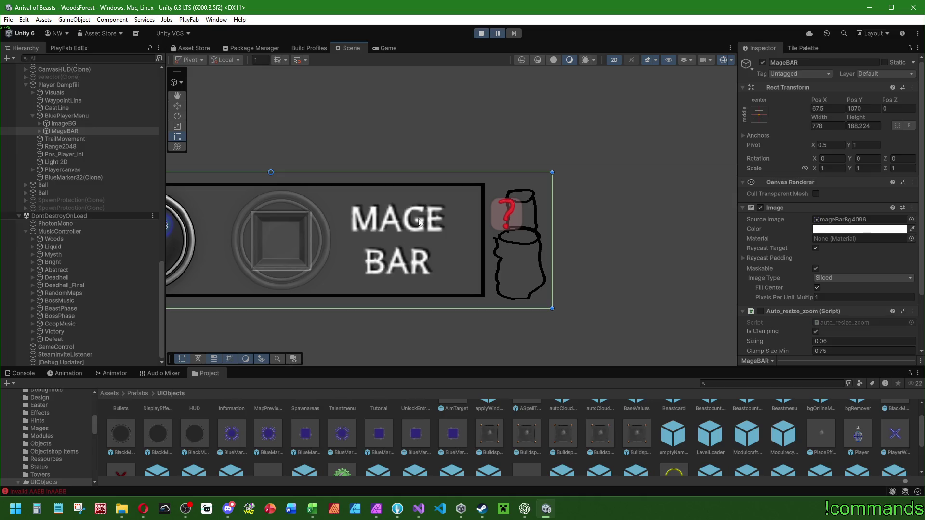
scroll(318, 182, "down", 2)
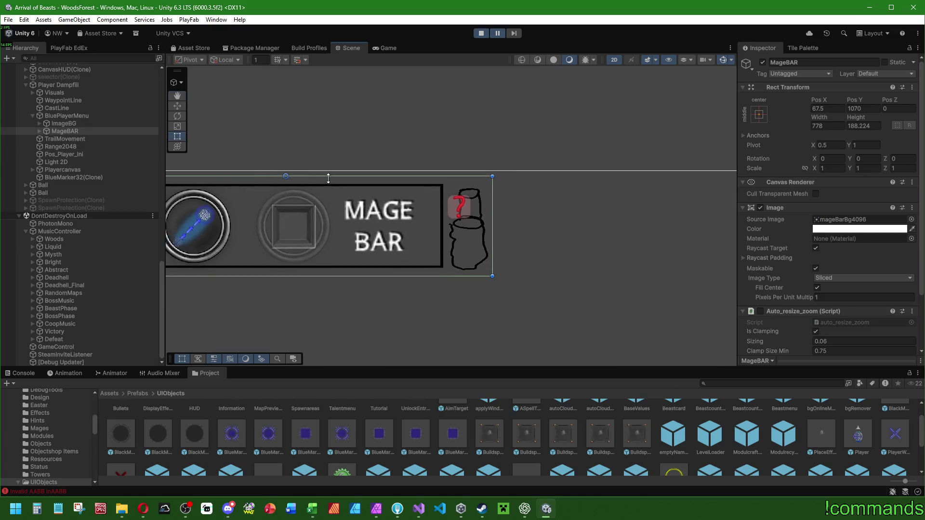
left_click_drag(307, 177, 452, 186)
scroll(452, 186, "down", 1)
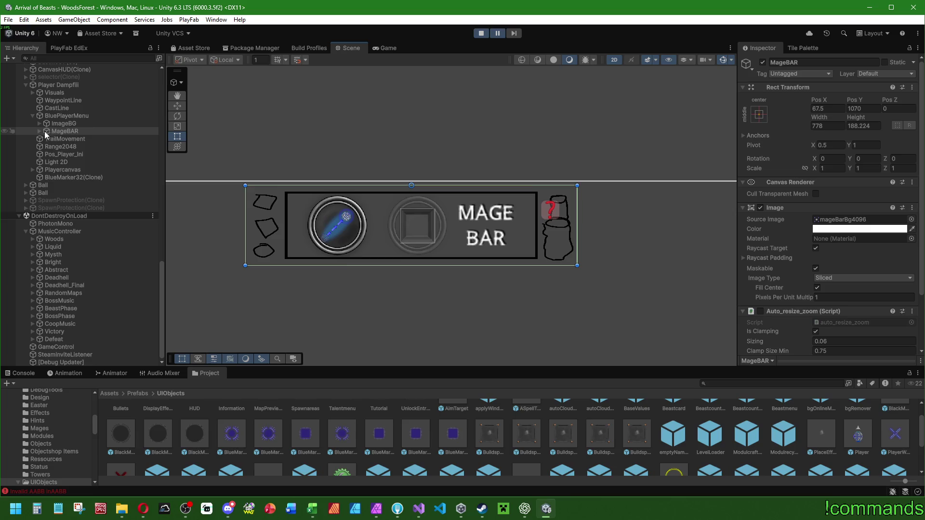
scroll(605, 256, "down", 1)
scroll(545, 217, "up", 2)
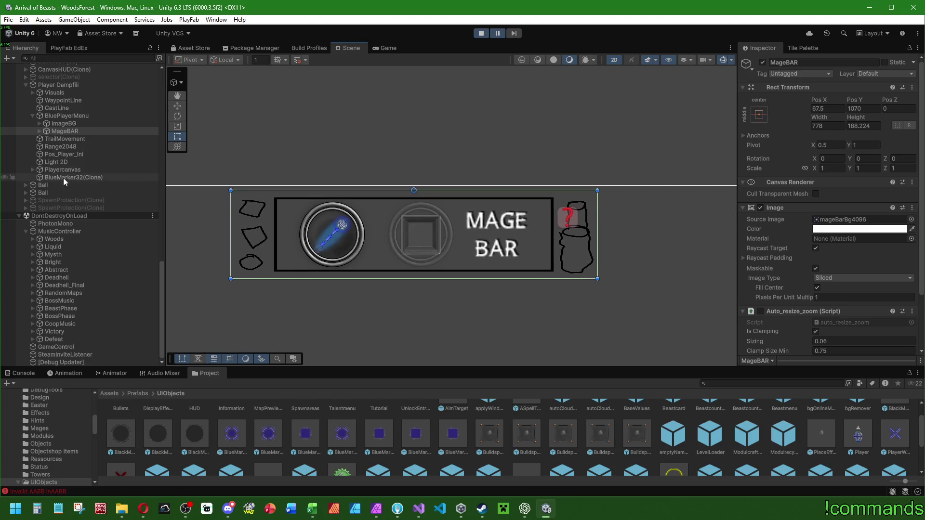
left_click(39, 131)
left_click(74, 139)
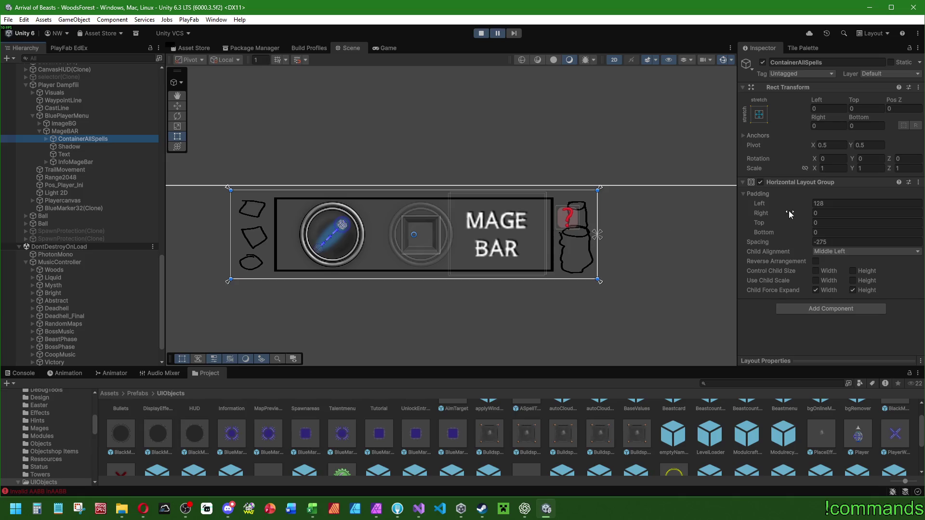
- Set the spell container's Horizontal Layout Group right padding to 0
left_click(844, 213)
type("139")
key("ctrl+a")
type("0")
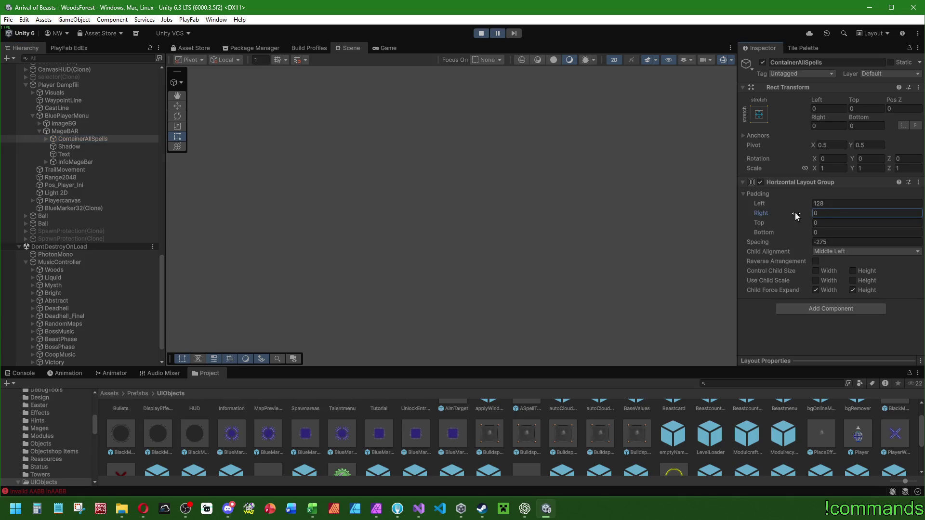
type("f")
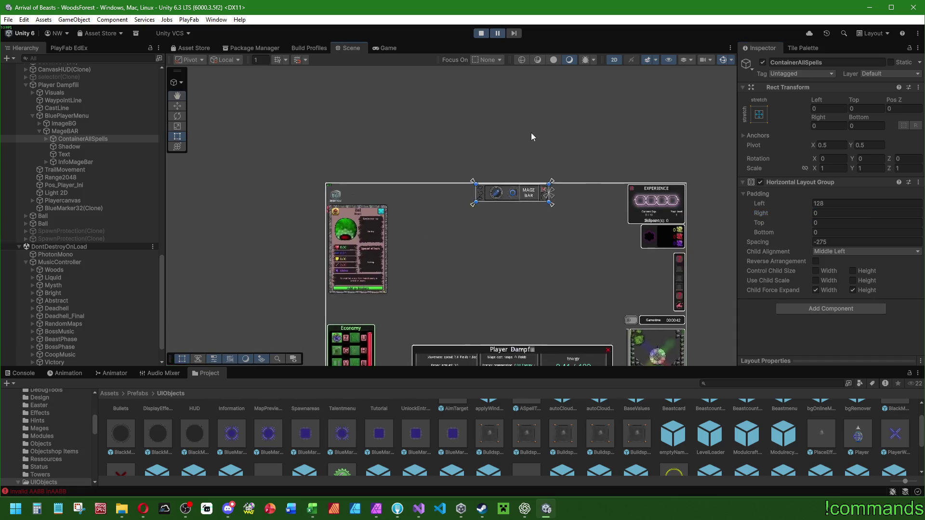
scroll(508, 196, "up", 3)
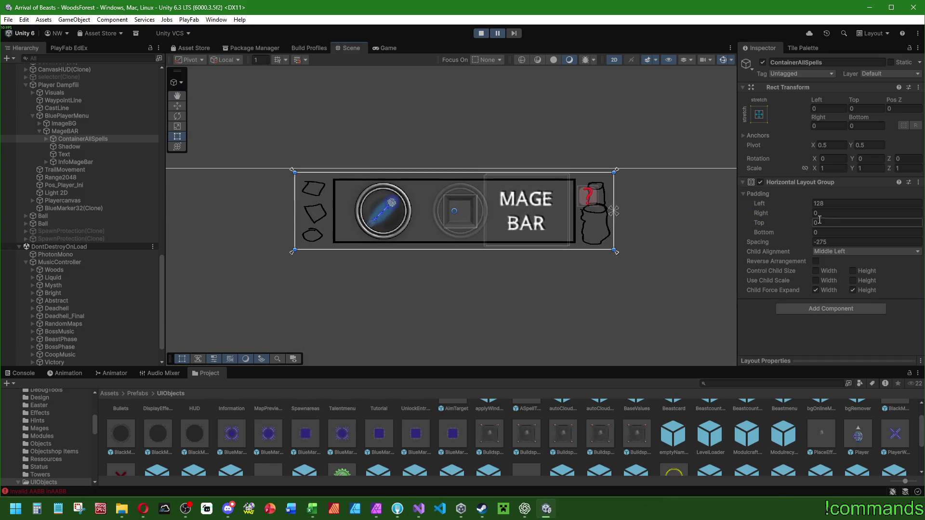
left_click_drag(773, 212, 917, 215)
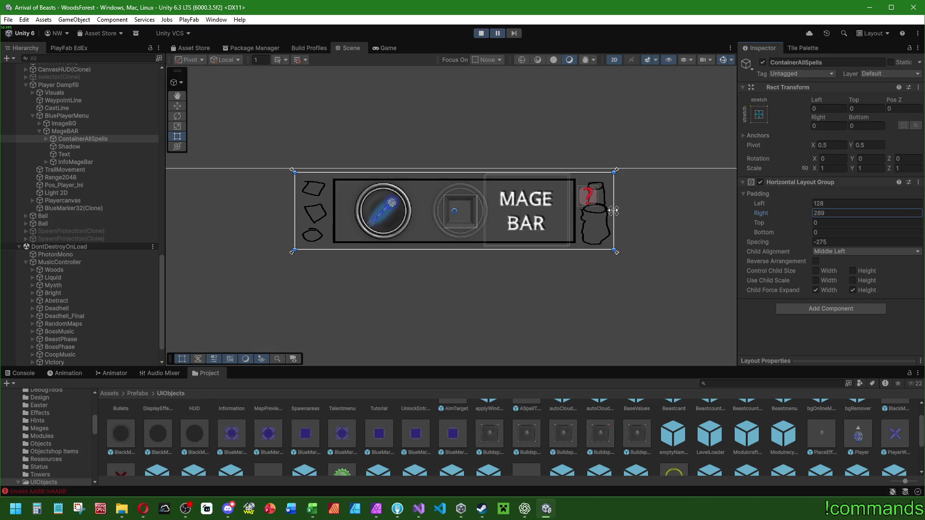
left_click_drag(601, 219, 489, 187)
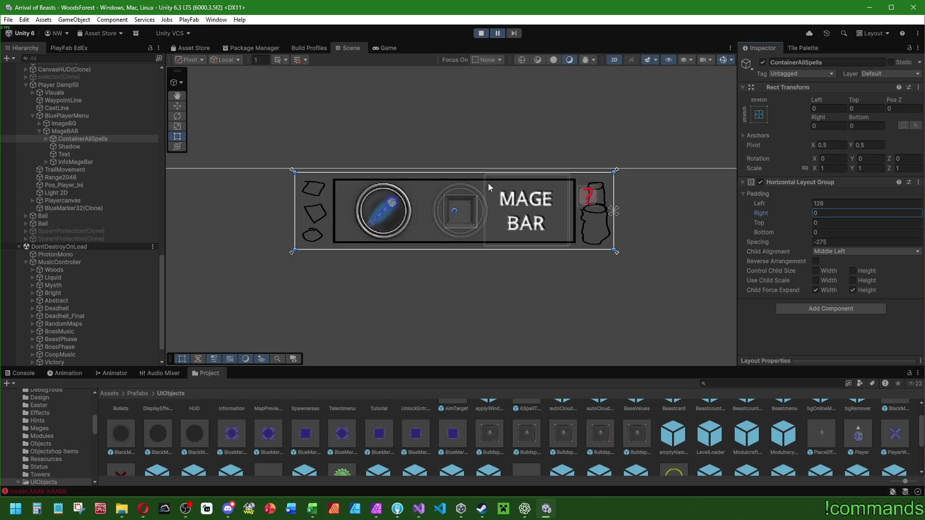
- Play the game with the editor layout restored and try another right padding value
left_click(480, 33)
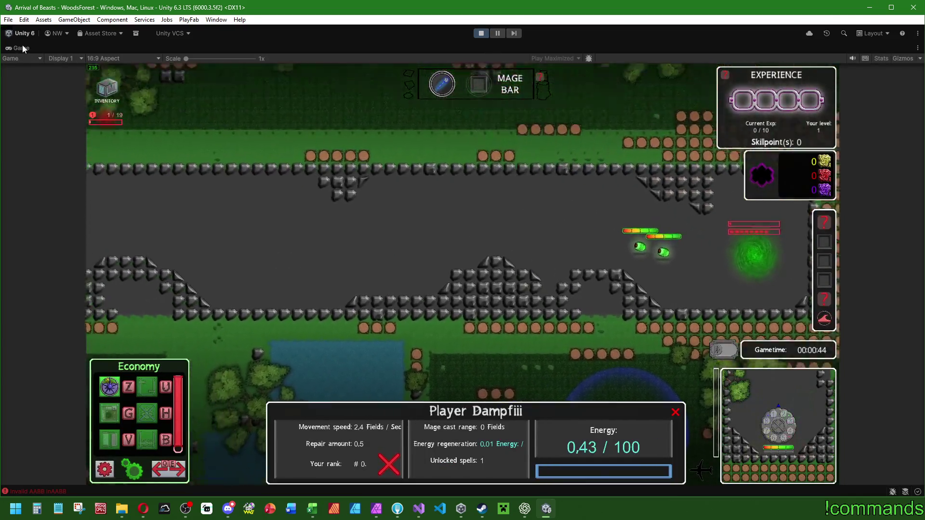
double_click(22, 45)
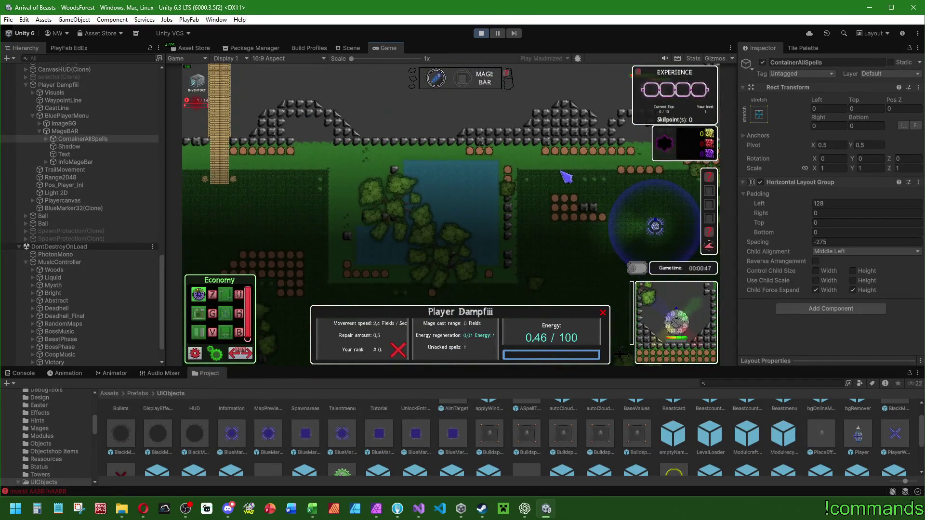
key("super")
left_click(762, 213)
mouse_move(762, 213)
left_mouse_down()
mouse_move(799, 211)
mouse_move(747, 211)
mouse_move(822, 210)
mouse_move(594, 200)
left_mouse_up()
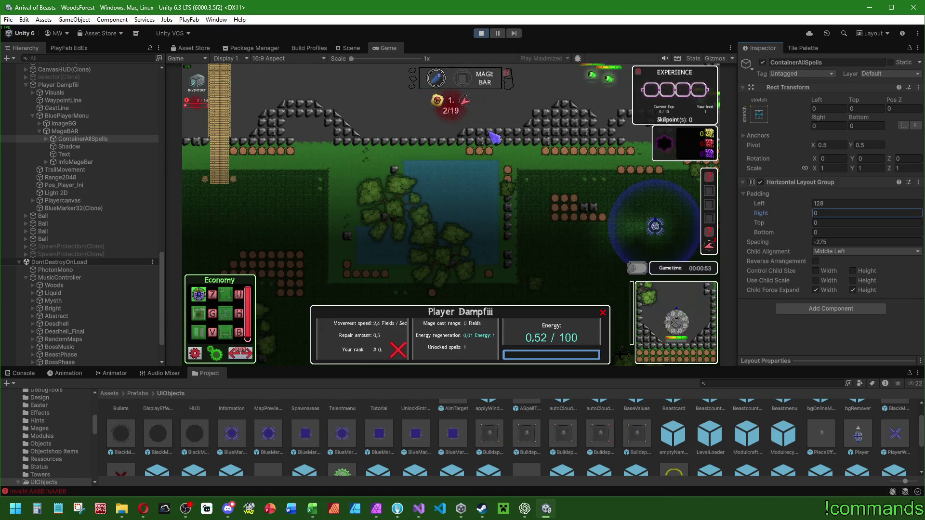
- Inspect the InfoMageBar icon and MAGE BAR text, then stop Play mode
left_click(351, 48)
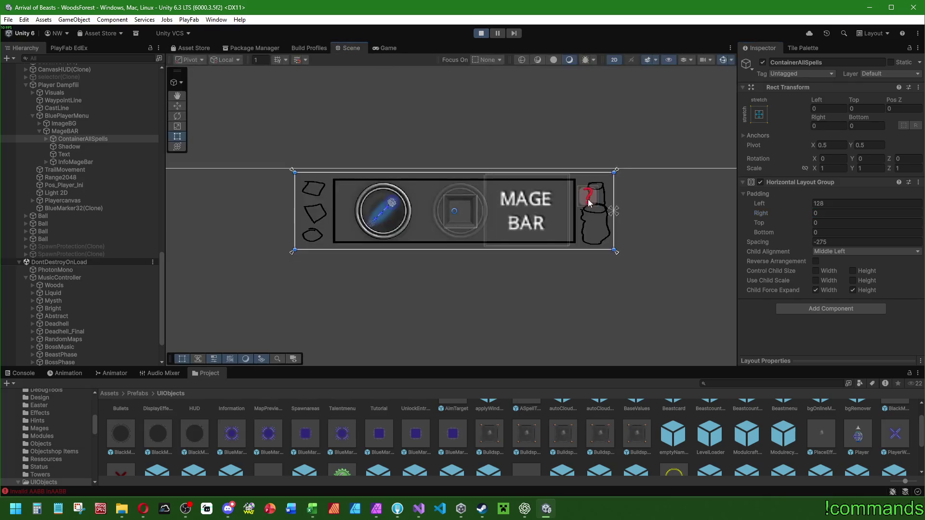
left_click(74, 161)
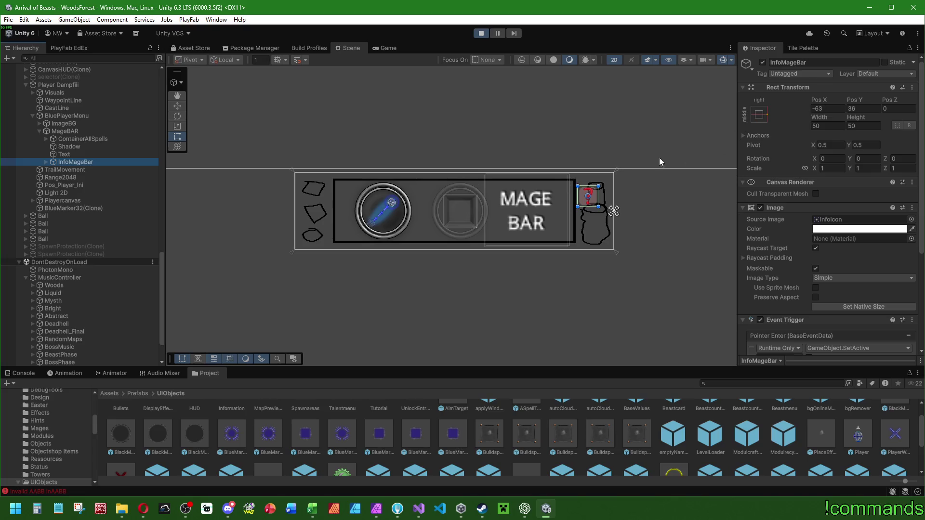
left_click(64, 154)
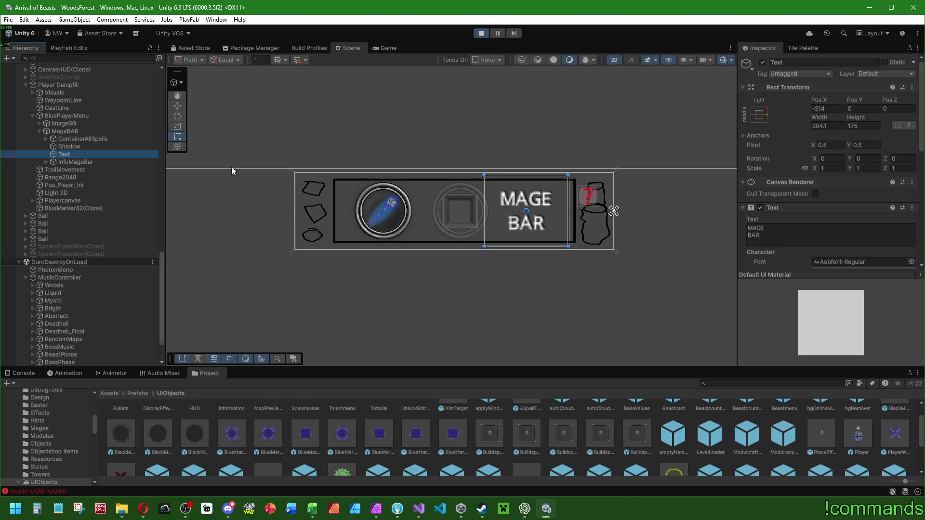
scroll(786, 193, "down", 5)
key("ctrl+p")
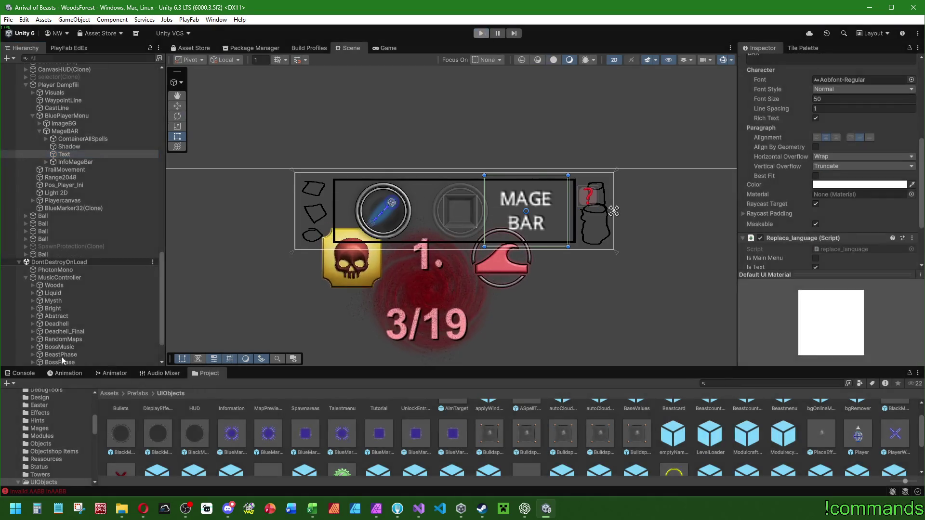
left_click(207, 374)
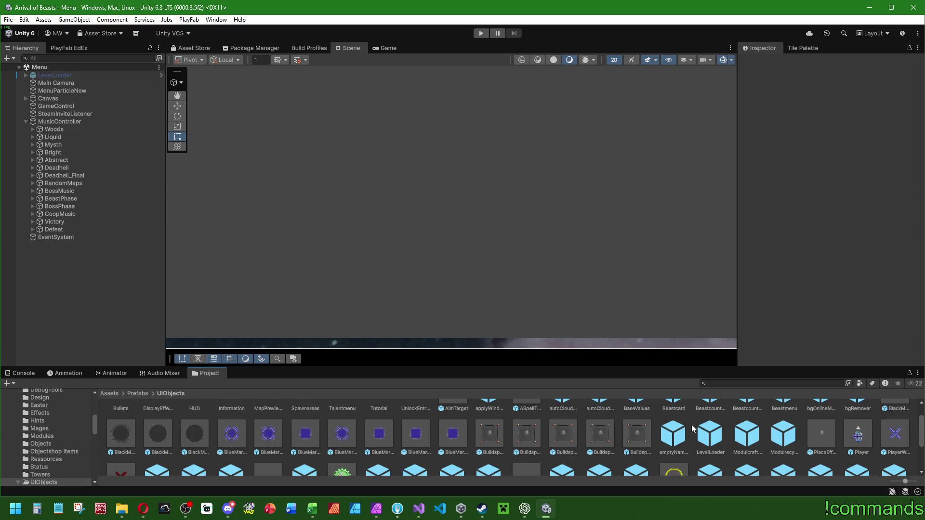
- Open the Player prefab from the Project window
scroll(703, 433, "up", 2)
scroll(702, 436, "down", 5)
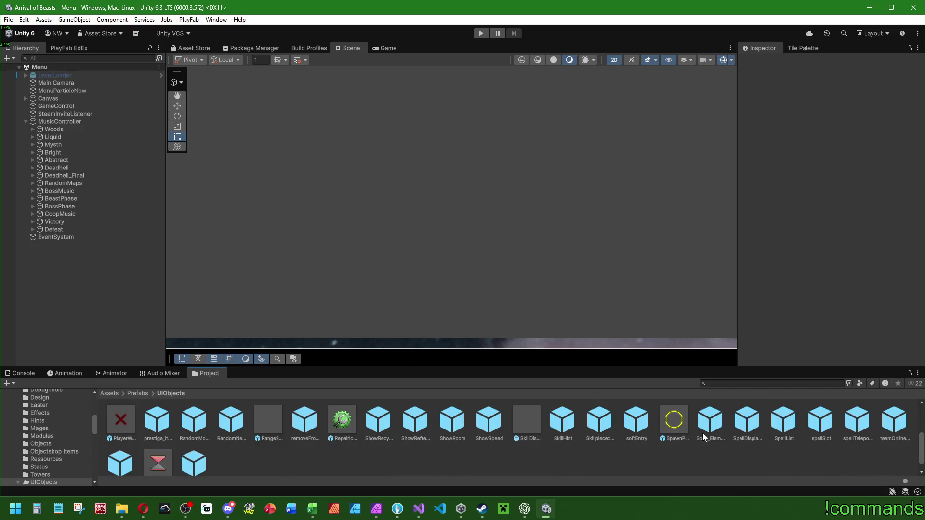
scroll(709, 439, "up", 1)
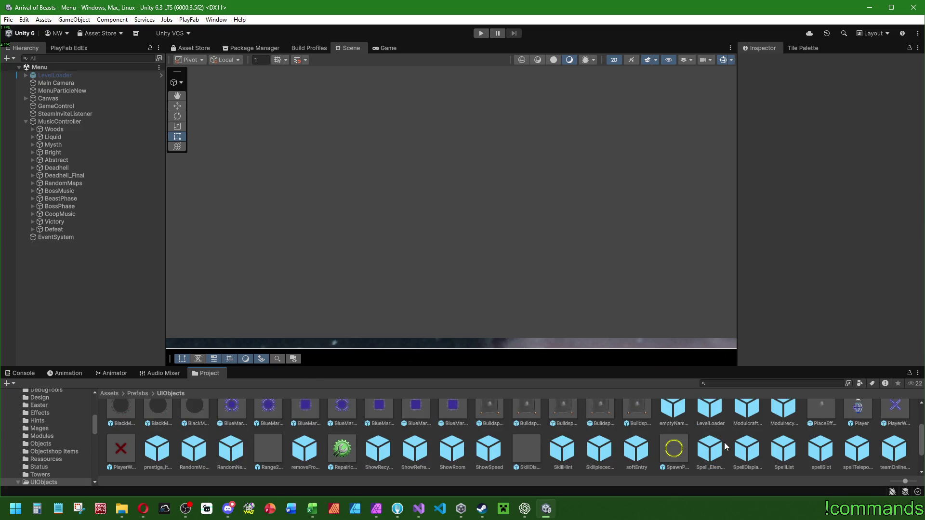
scroll(709, 448, "up", 1)
scroll(708, 448, "down", 1)
double_click(860, 439)
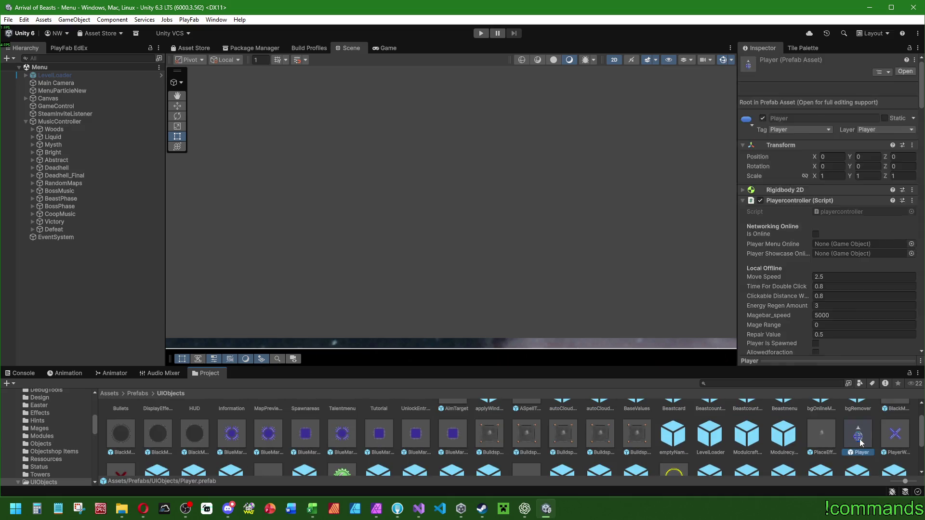
- Set the prefab MageBAR's Source Image to mageBarBg4096 and select its MAGE BAR text
scroll(337, 224, "up", 5)
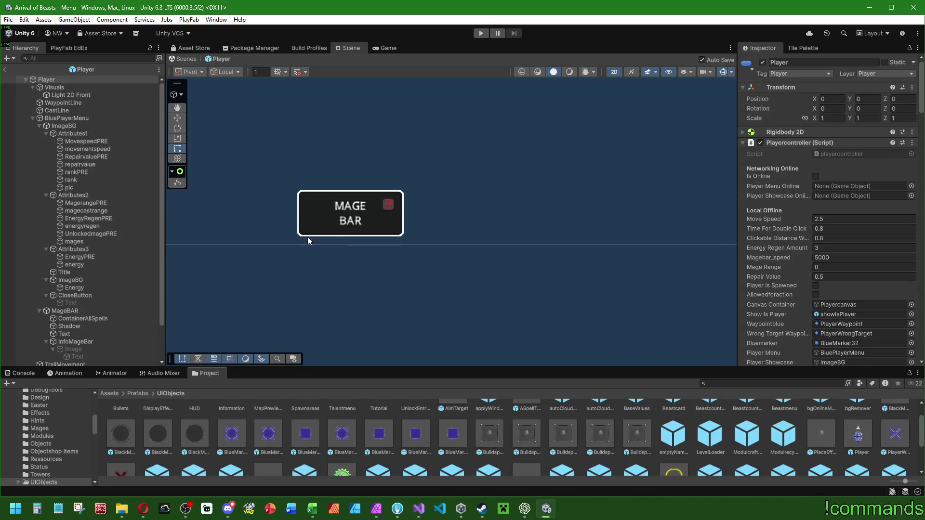
left_click(65, 311)
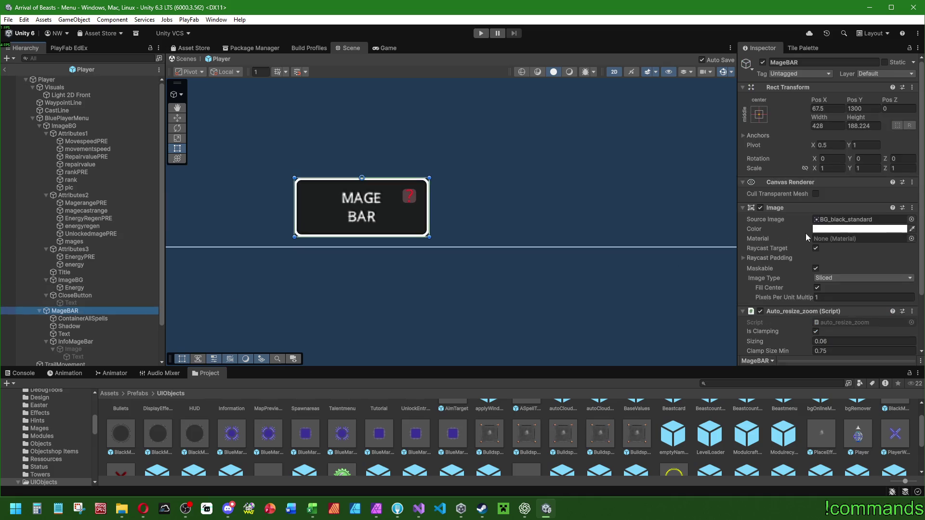
left_click(910, 219)
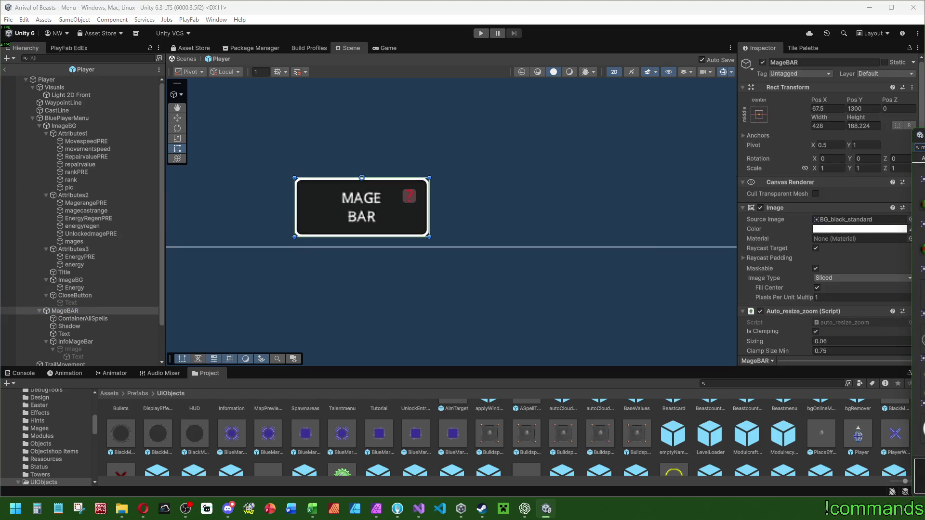
double_click(921, 241)
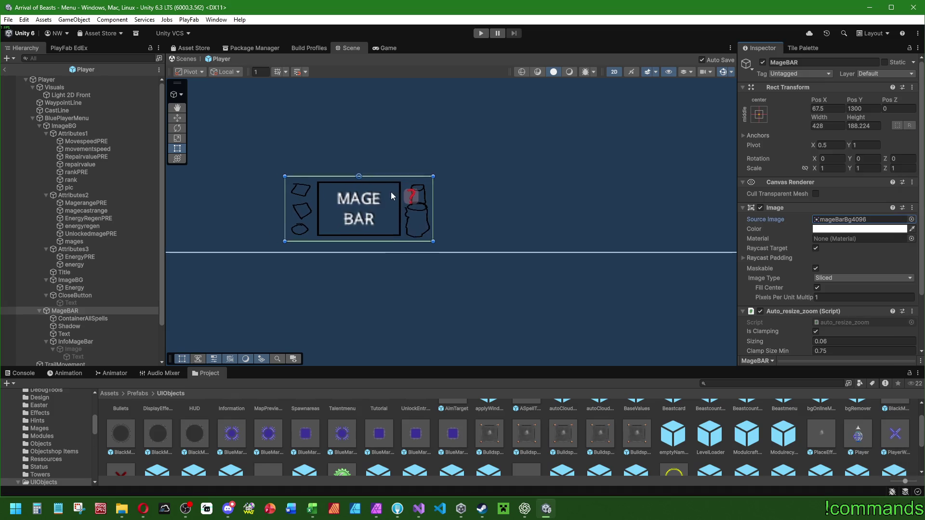
scroll(99, 307, "down", 3)
scroll(99, 308, "down", 1)
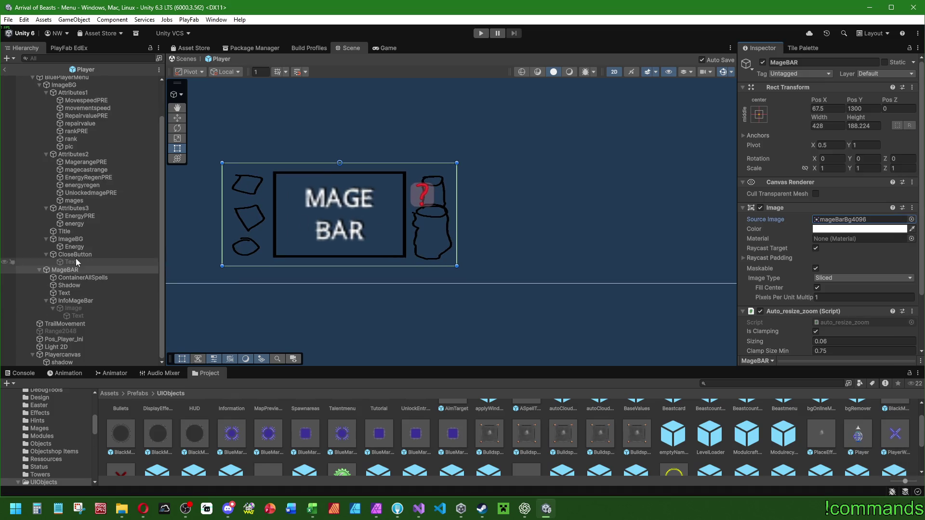
left_click(80, 292)
scroll(835, 190, "down", 5)
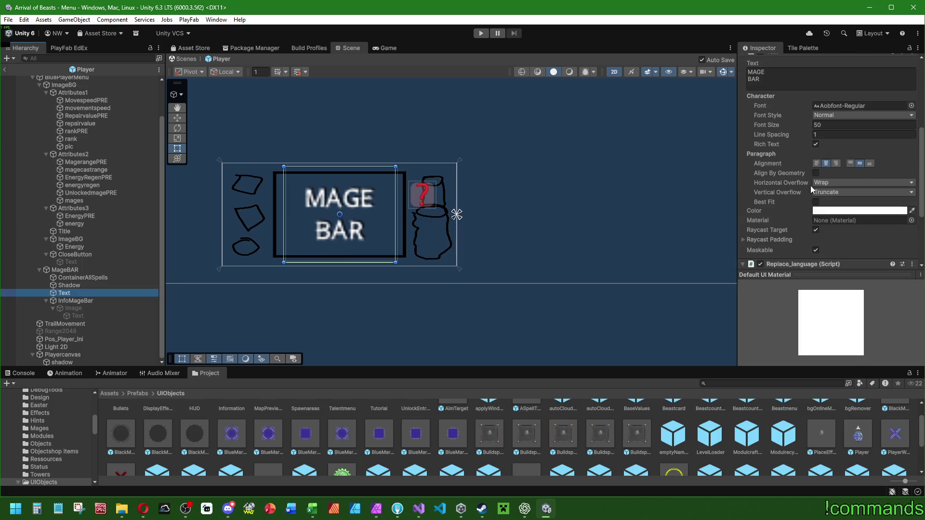
- Turn off Raycast Target on MageBAR's Shadow and select the InfoMageBar icon
left_click(75, 287)
left_click(815, 230)
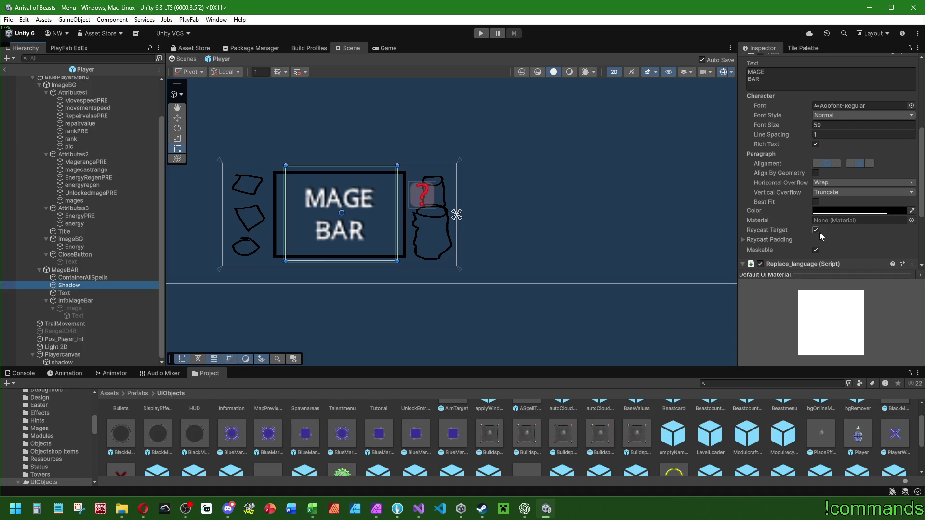
left_click(87, 302)
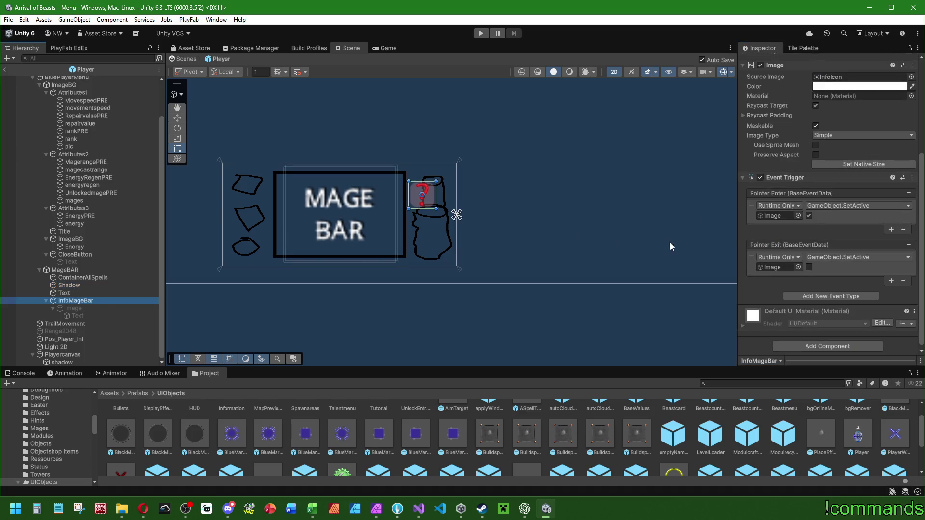
scroll(751, 193, "up", 5)
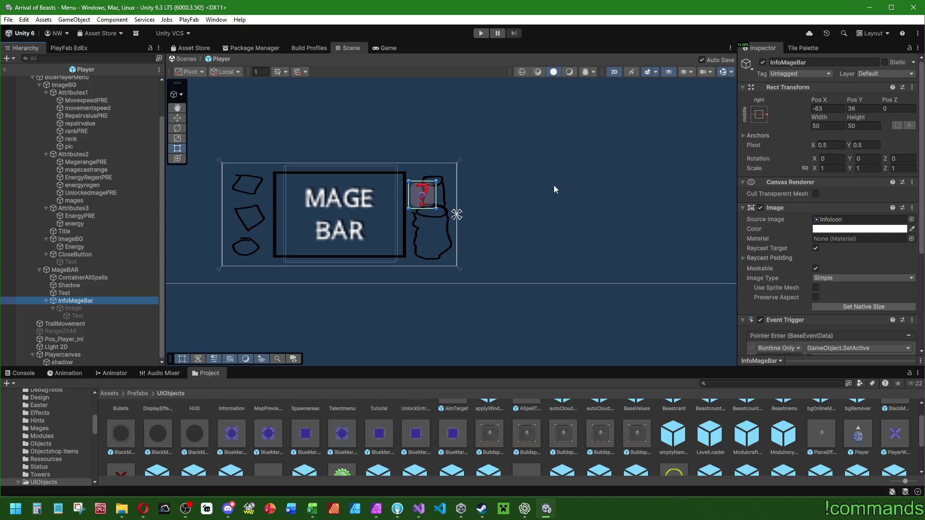
- Centre the Mage Bar in Scene view and set InfoMageBar's Pos Y to 45
key("alt+Tab")
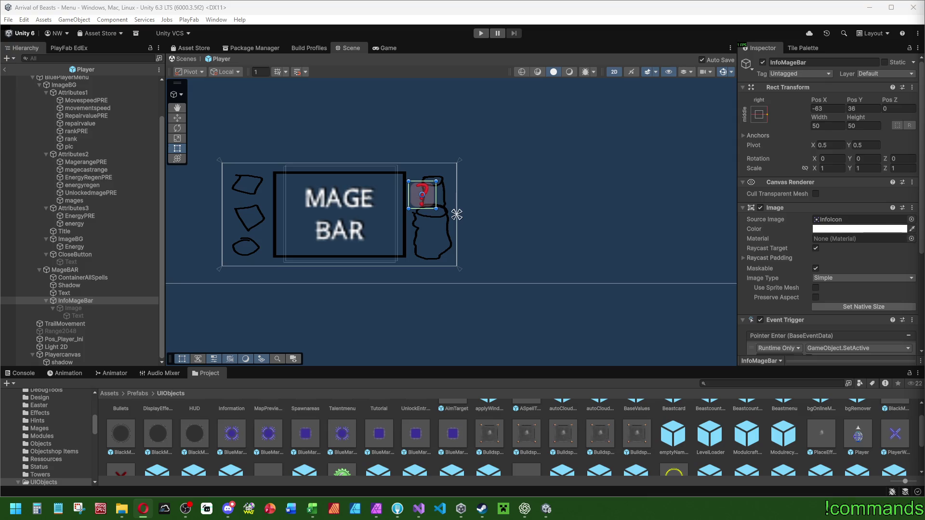
left_click_drag(436, 250, 619, 245)
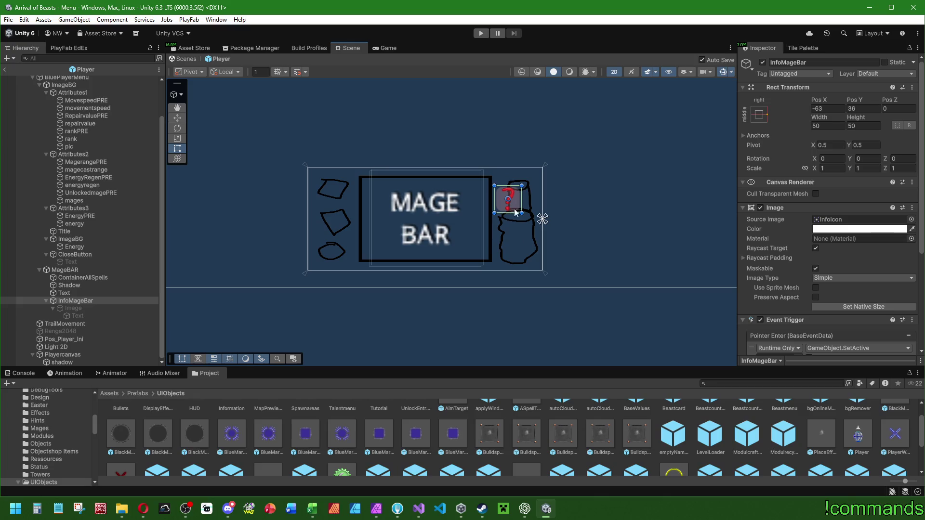
scroll(430, 235, "down", 1)
scroll(481, 189, "up", 3)
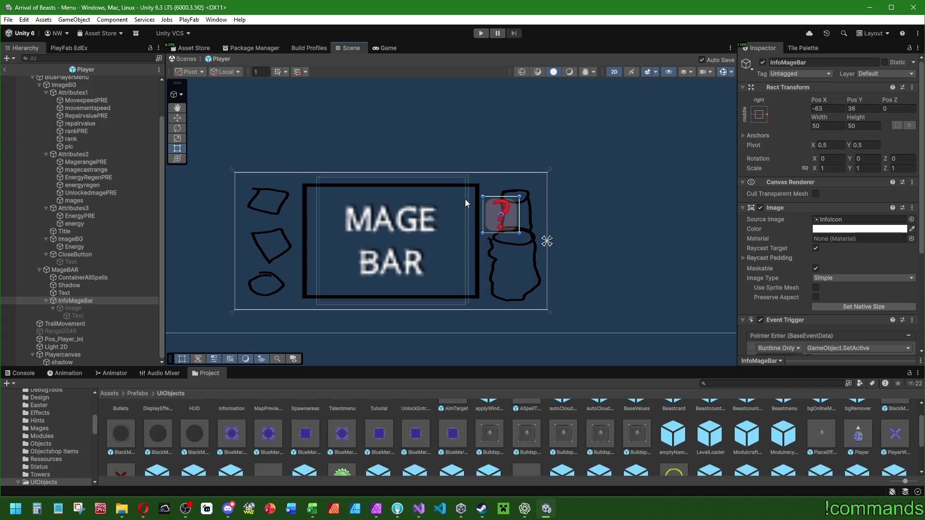
left_click_drag(854, 103, 881, 102)
left_click(872, 109)
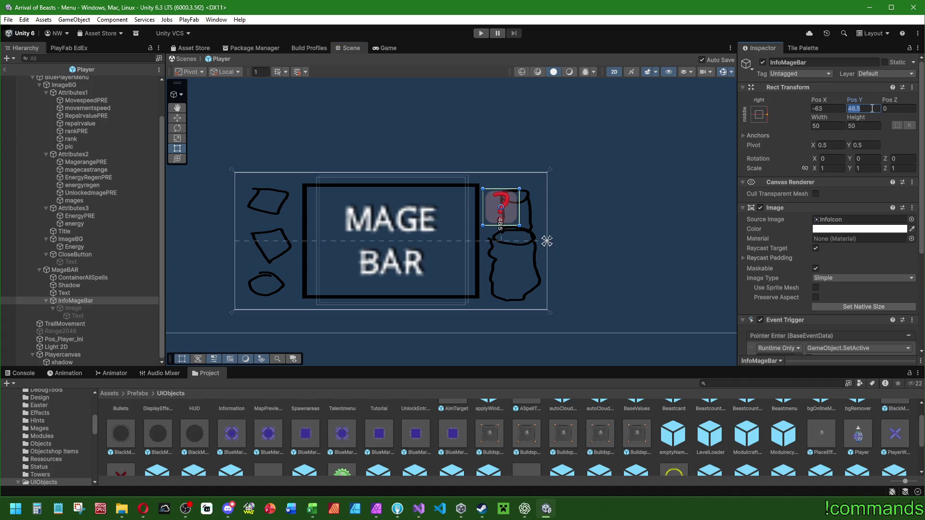
type("45")
key("Return")
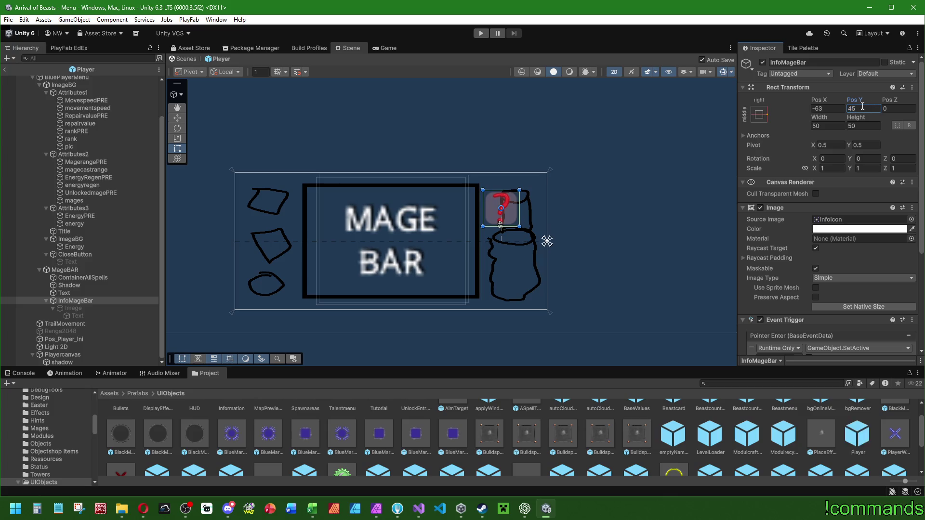
scroll(539, 129, "down", 1)
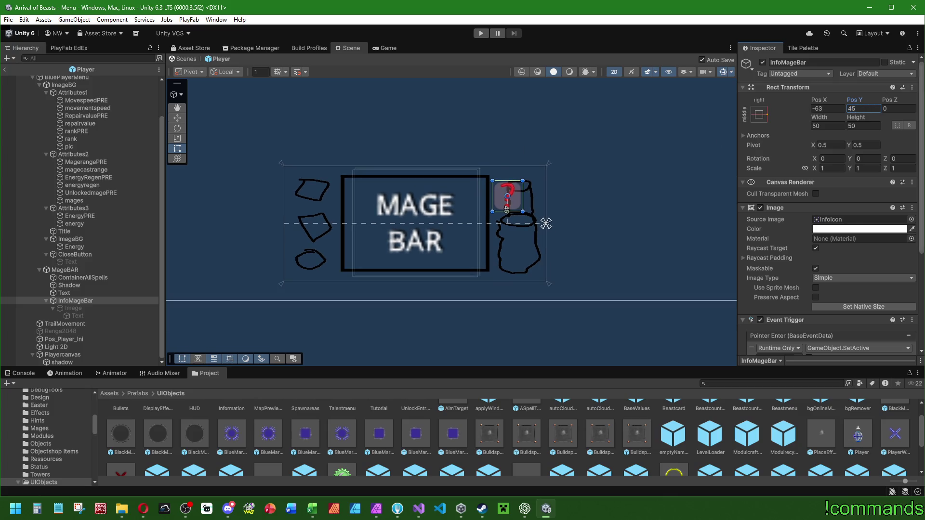
key("alt+Tab")
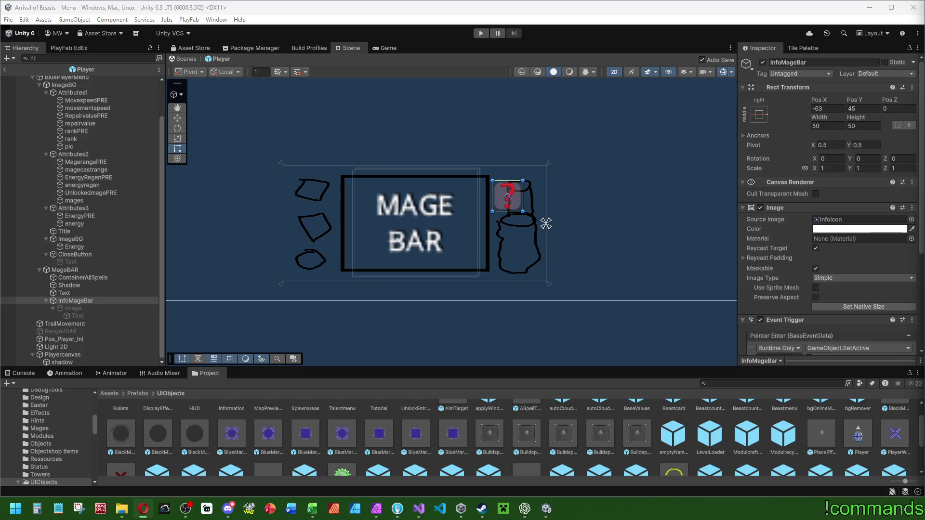
- Zoom out the Scene view and exit the Player prefab back to the Menu scene
scroll(552, 237, "down", 5)
scroll(507, 226, "down", 1)
scroll(51, 134, "up", 3)
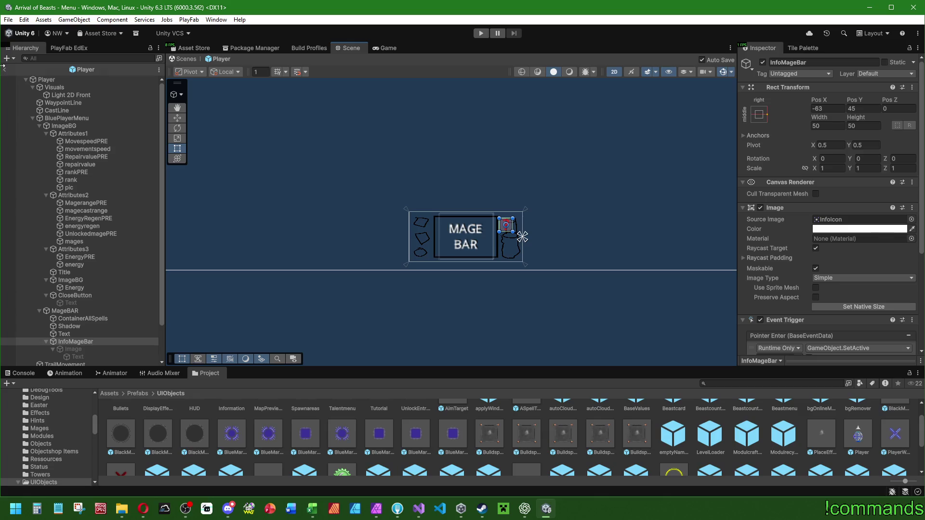
left_click(3, 68)
- Exit Prefab Mode to the Menu scene and pan the Scene view onto the menu canvas
left_click(18, 374)
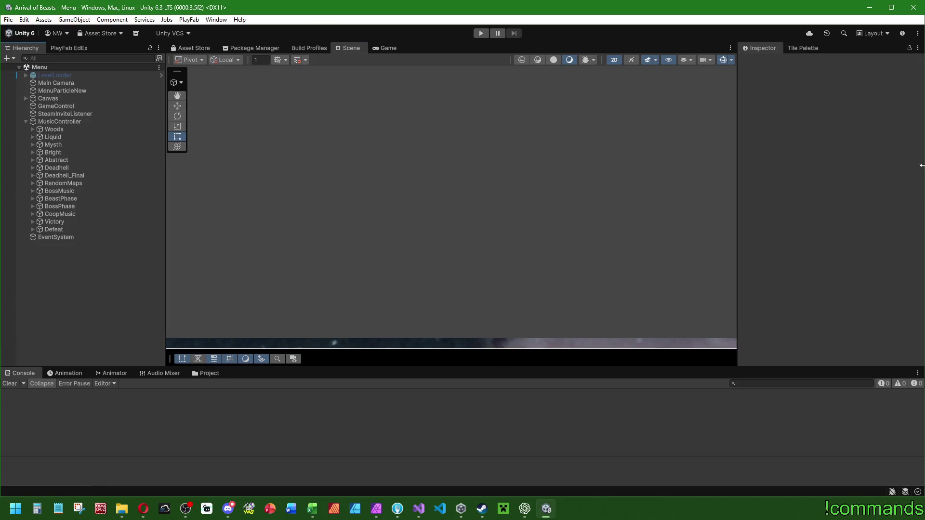
key("alt+Tab")
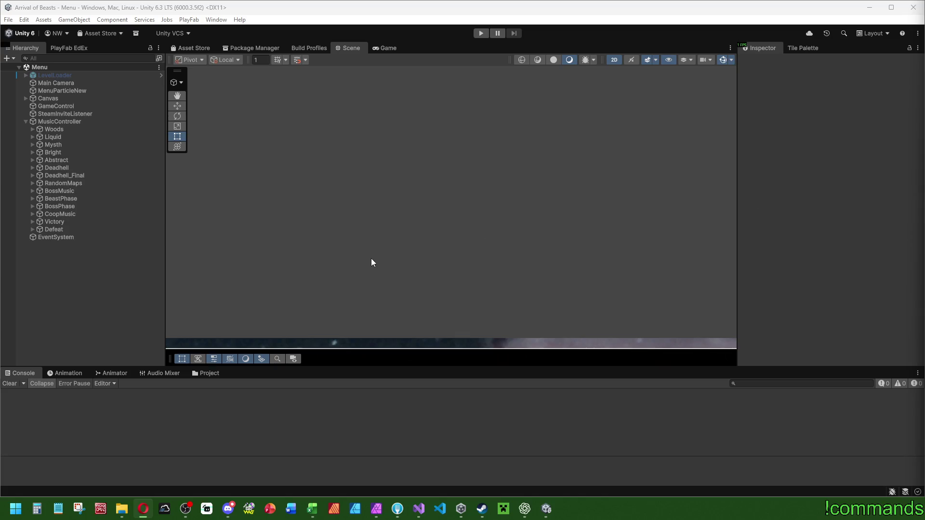
left_click(120, 335)
mouse_move(241, 295)
left_mouse_down()
mouse_move(457, 227)
mouse_move(468, 238)
mouse_move(499, 178)
mouse_move(464, 215)
mouse_move(500, 206)
left_mouse_up()
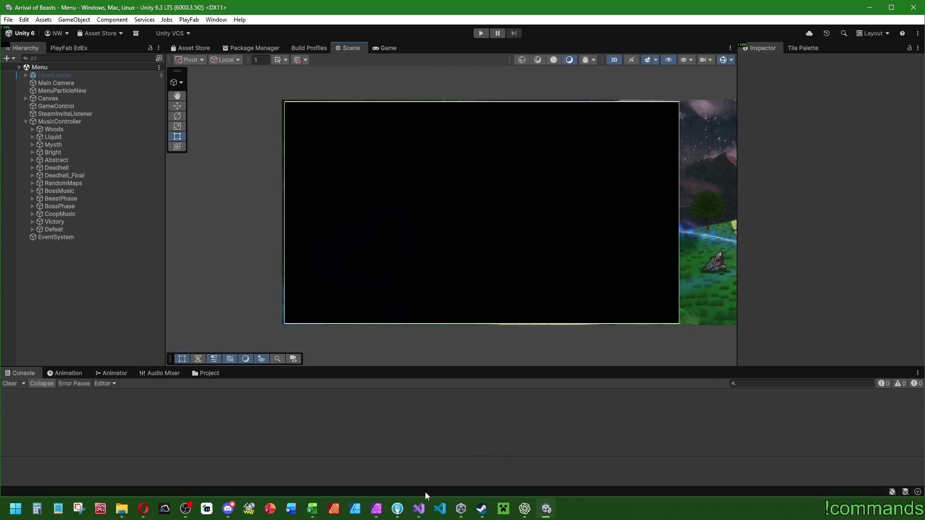
- Open a File Explorer window and enlarge it
mouse_move(376, 508)
left_click(385, 457)
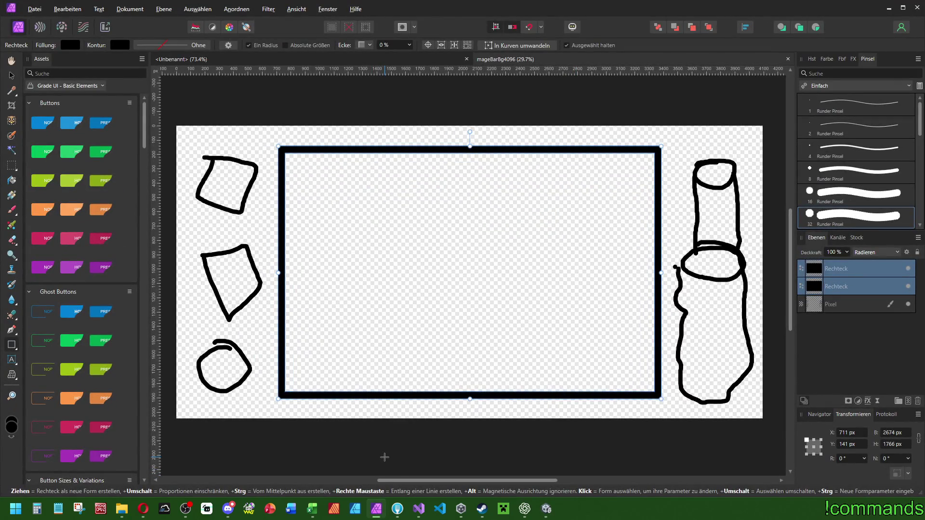
left_click(121, 509)
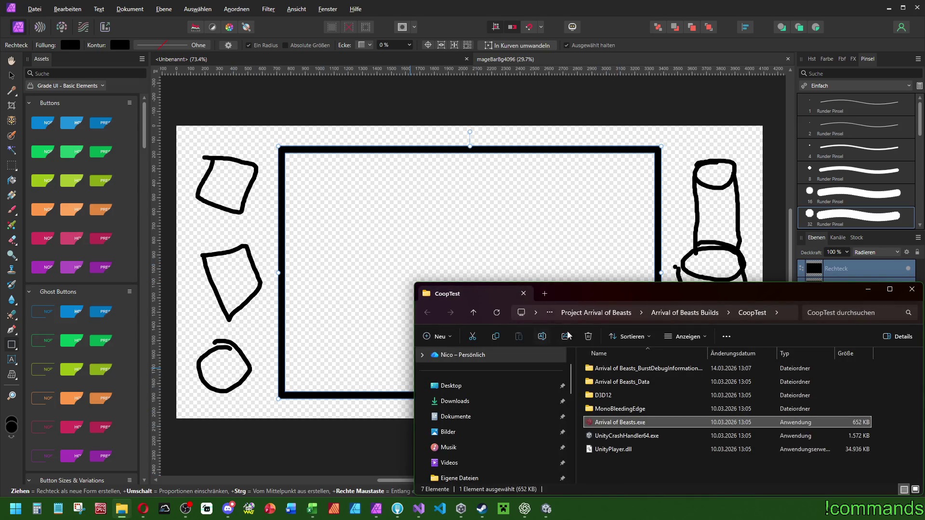
left_click(571, 338)
left_click_drag(409, 282, 383, 74)
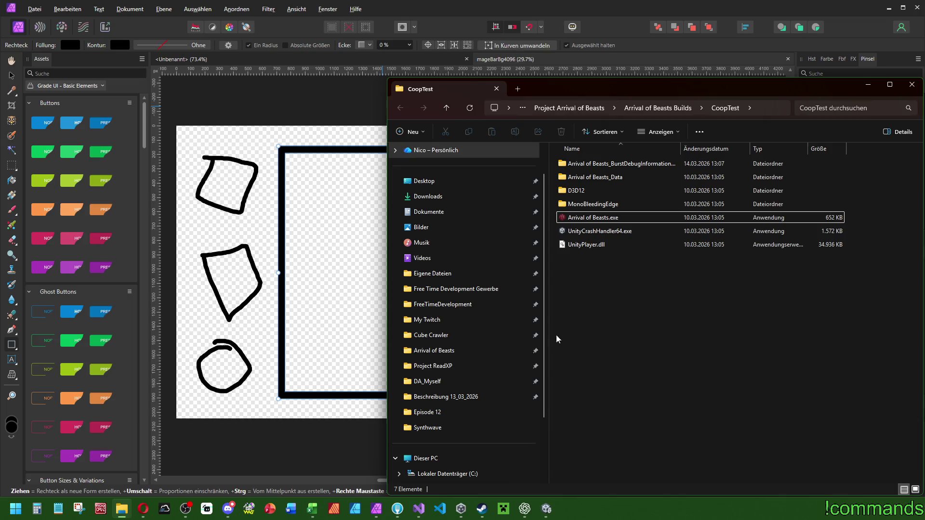
- Navigate to Arrival of Beasts\Library\Visuals_Raw\Menu
left_click(418, 355)
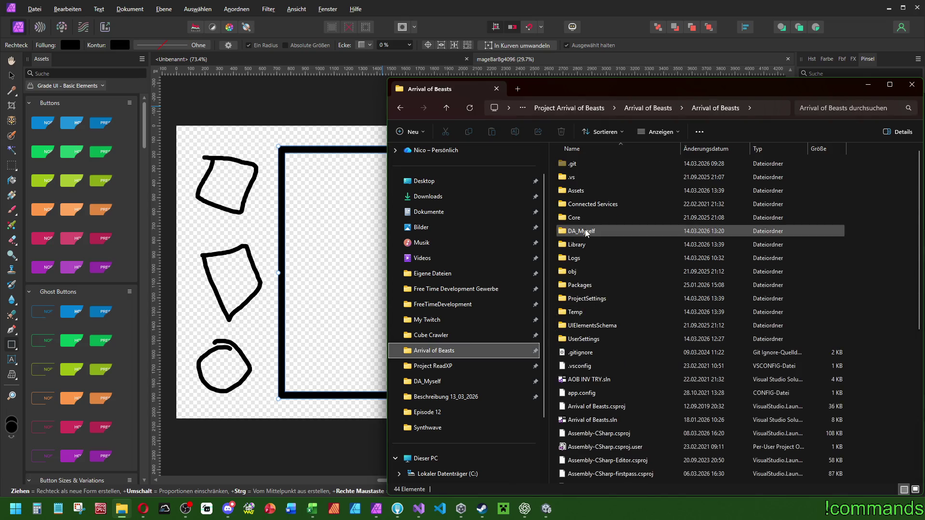
double_click(573, 190)
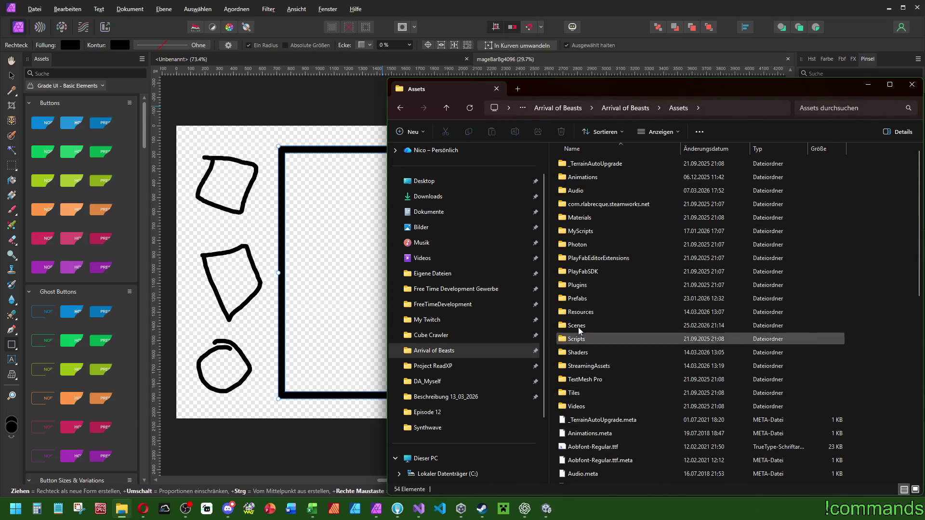
left_click(626, 107)
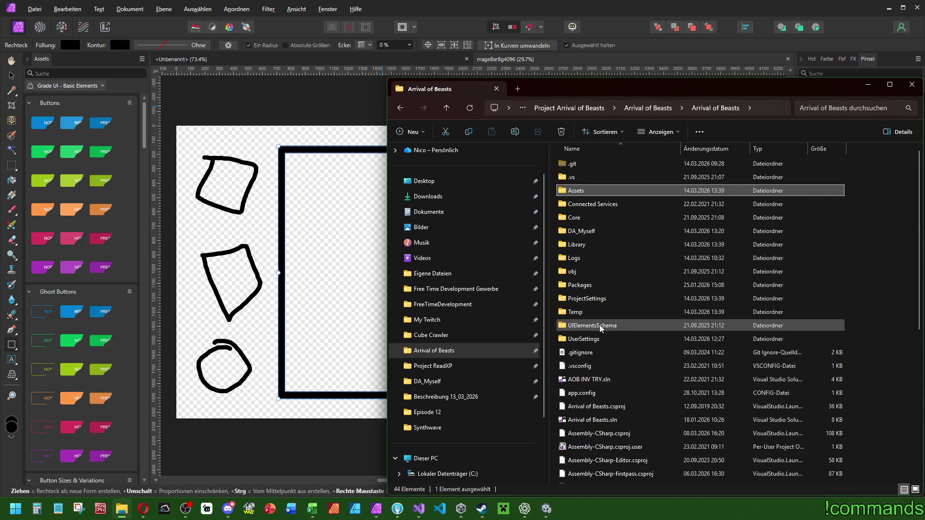
double_click(591, 234)
left_click(626, 108)
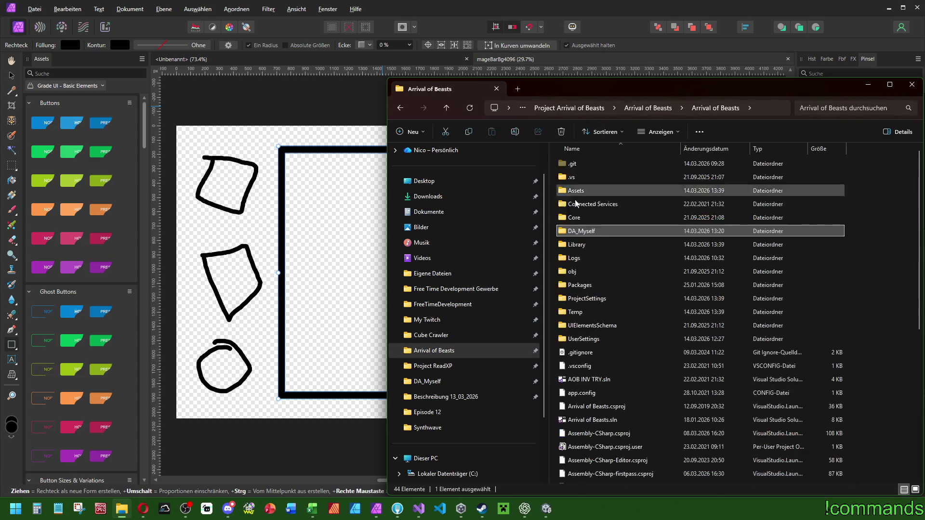
double_click(584, 244)
scroll(578, 298, "down", 5)
scroll(577, 327, "up", 3)
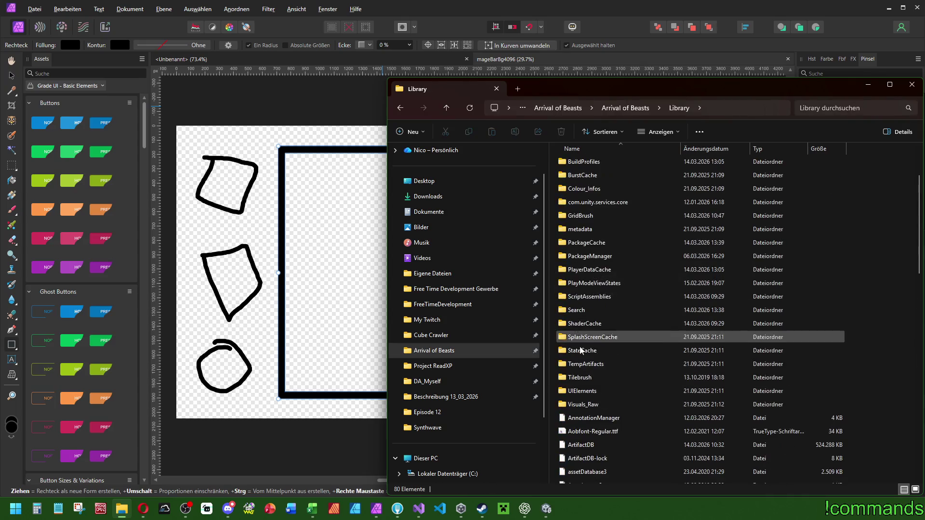
double_click(572, 403)
scroll(594, 345, "down", 2)
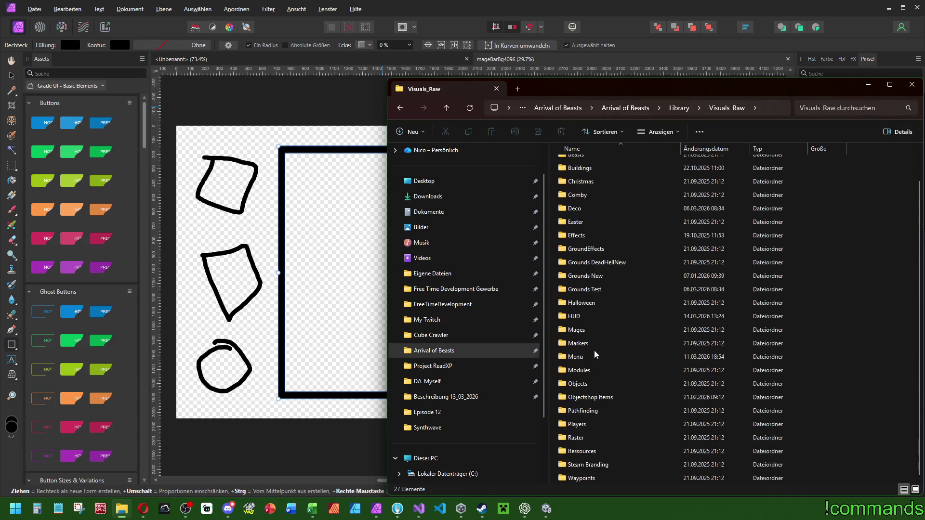
double_click(578, 357)
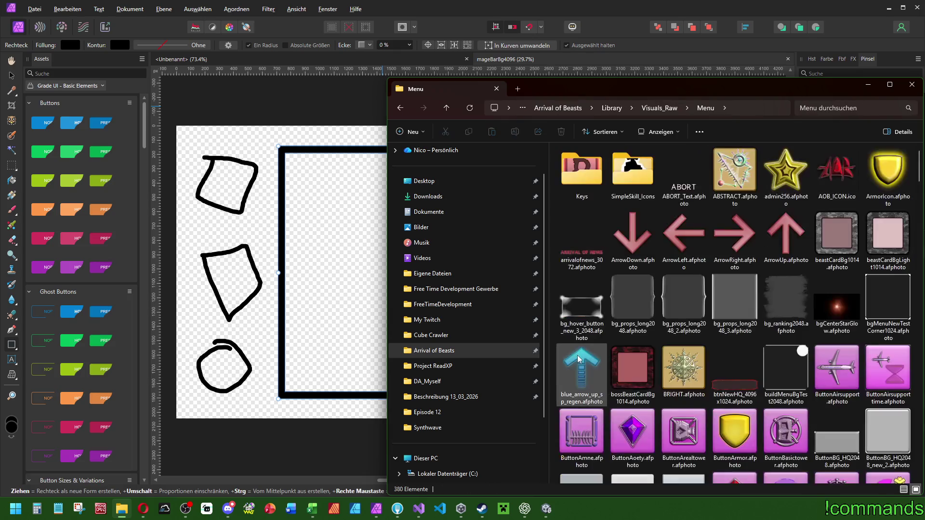
scroll(579, 359, "down", 3)
- Find ObjectShopBGblack_UI_new.afphoto in the Menu folder and open it in Affinity Photo
scroll(588, 357, "up", 3)
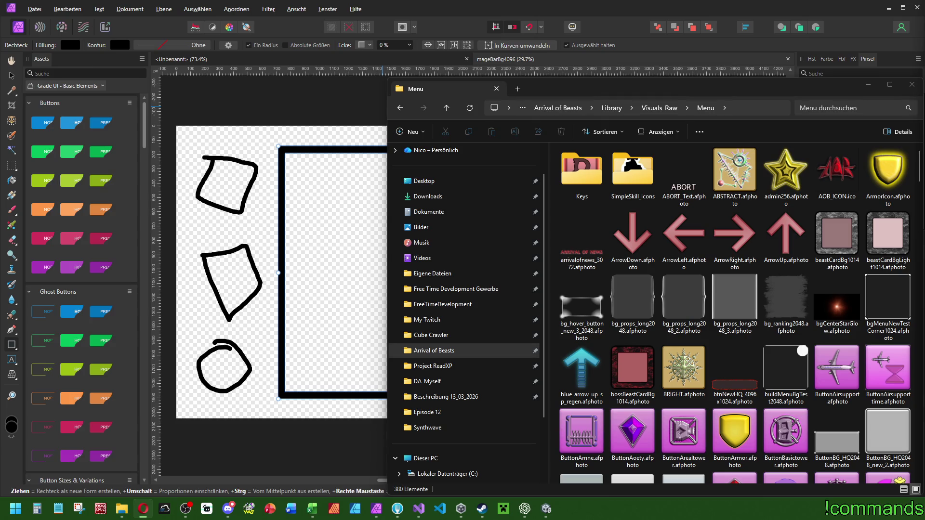
scroll(793, 322, "down", 15)
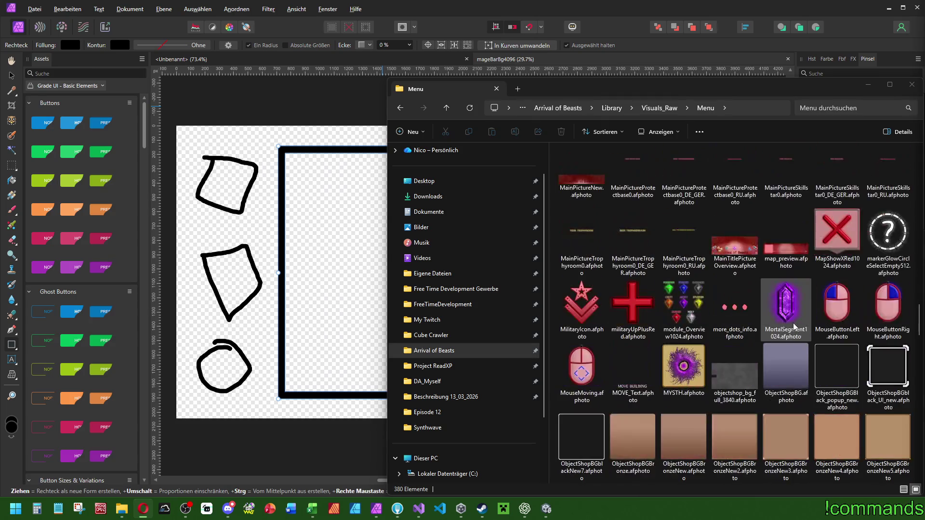
scroll(795, 366, "down", 5)
scroll(756, 354, "up", 20)
scroll(751, 337, "up", 10)
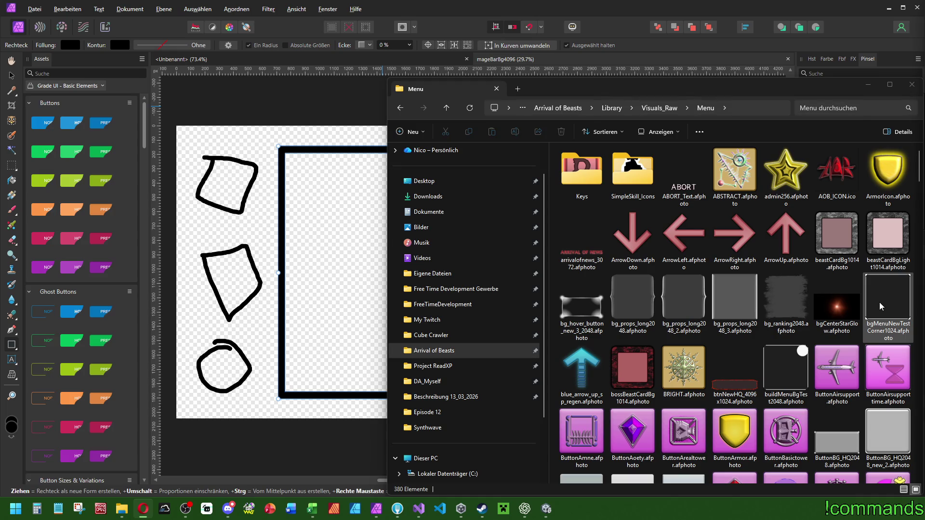
scroll(877, 307, "down", 5)
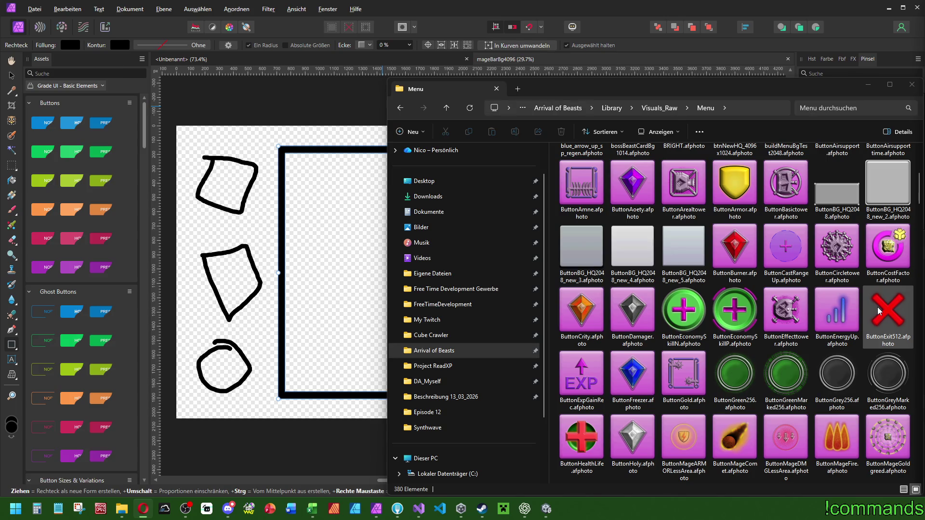
scroll(877, 310, "down", 15)
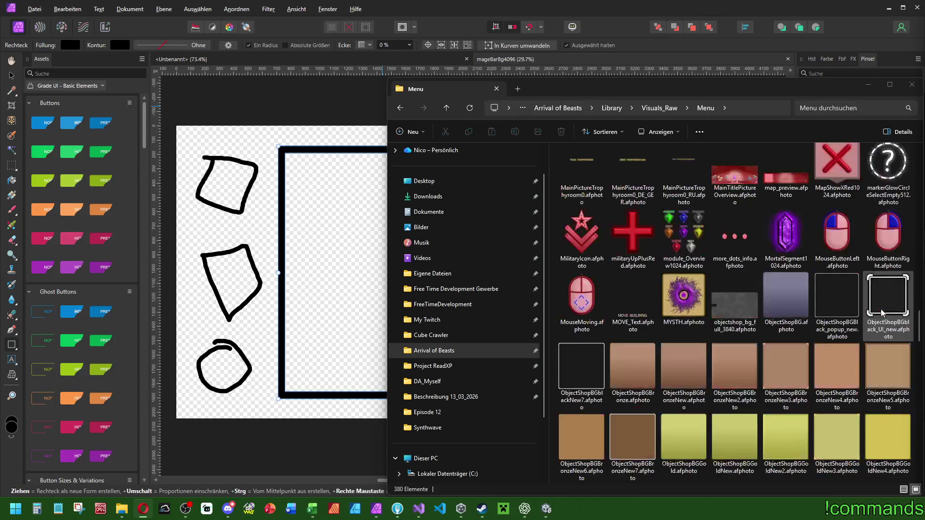
scroll(829, 311, "down", 6)
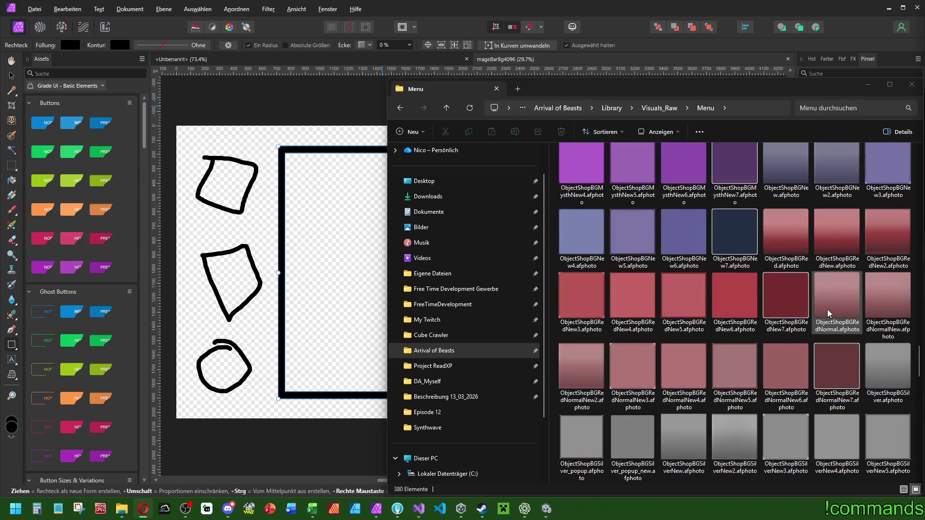
scroll(829, 309, "down", 10)
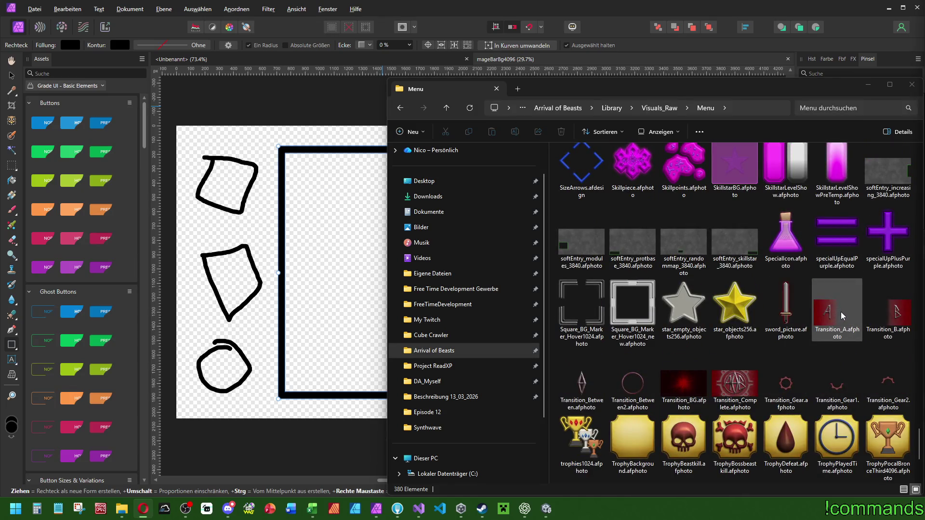
scroll(840, 311, "down", 3)
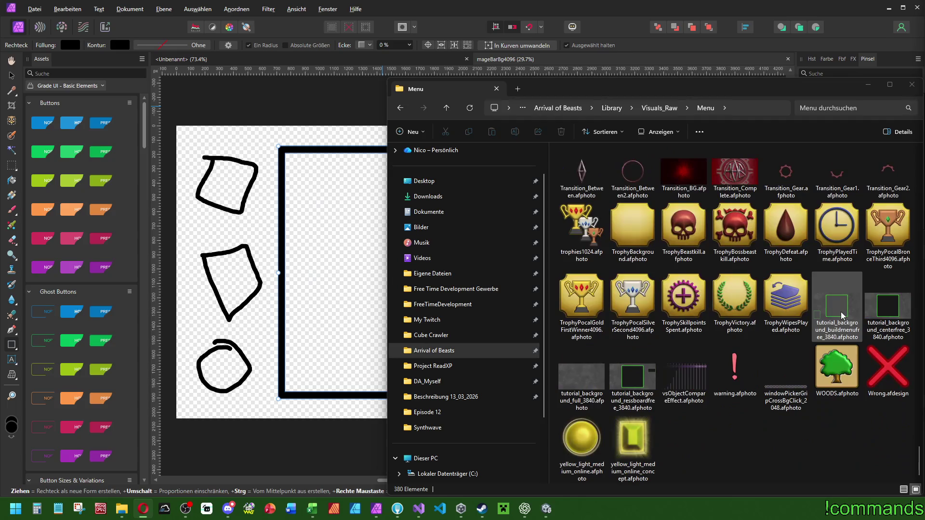
scroll(840, 311, "up", 2)
scroll(841, 311, "up", 3)
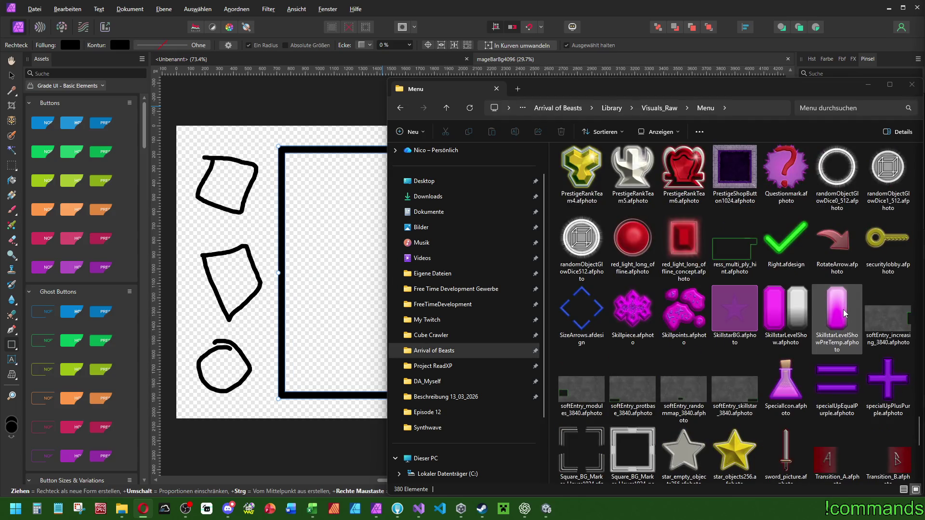
scroll(843, 312, "up", 4)
scroll(845, 314, "up", 4)
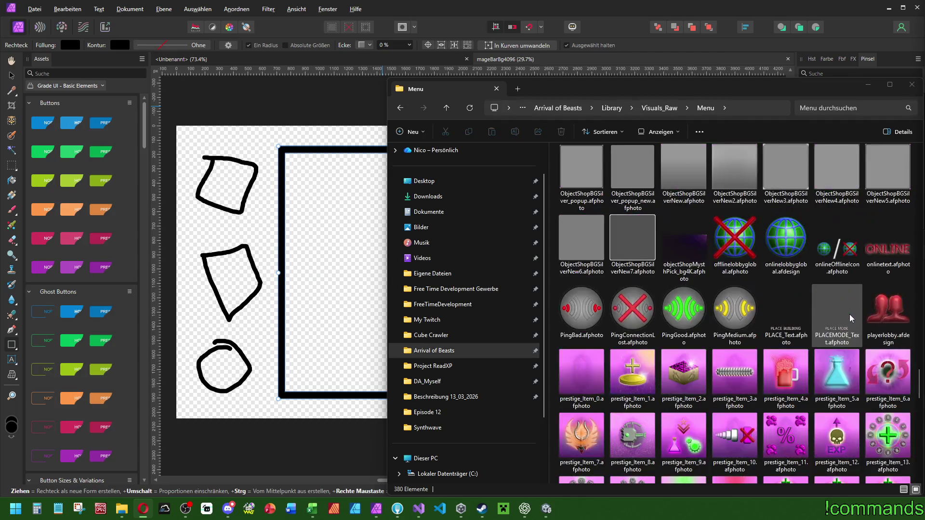
scroll(850, 317, "up", 3)
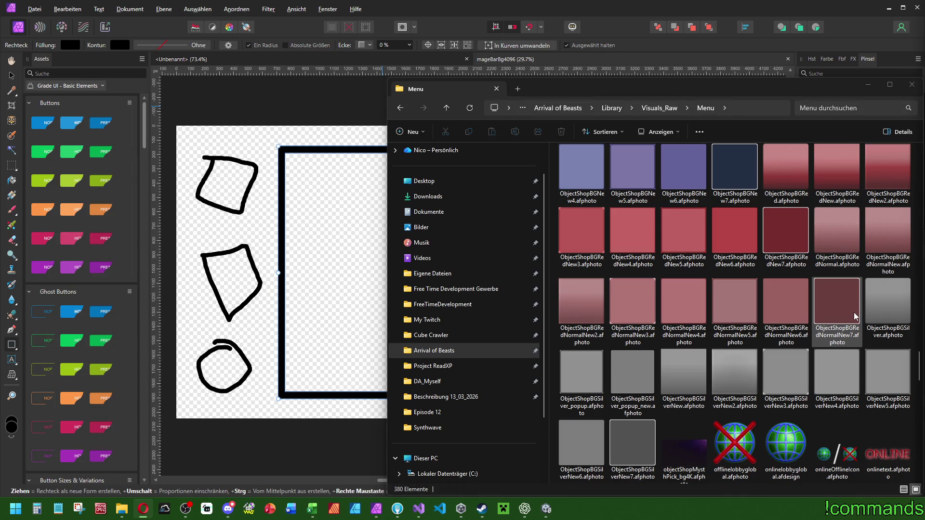
scroll(855, 316, "up", 5)
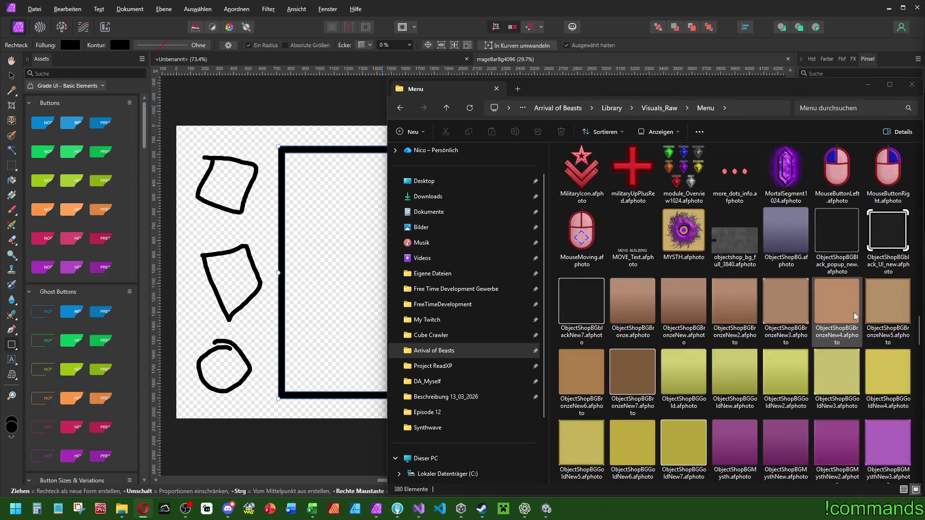
left_click(882, 245)
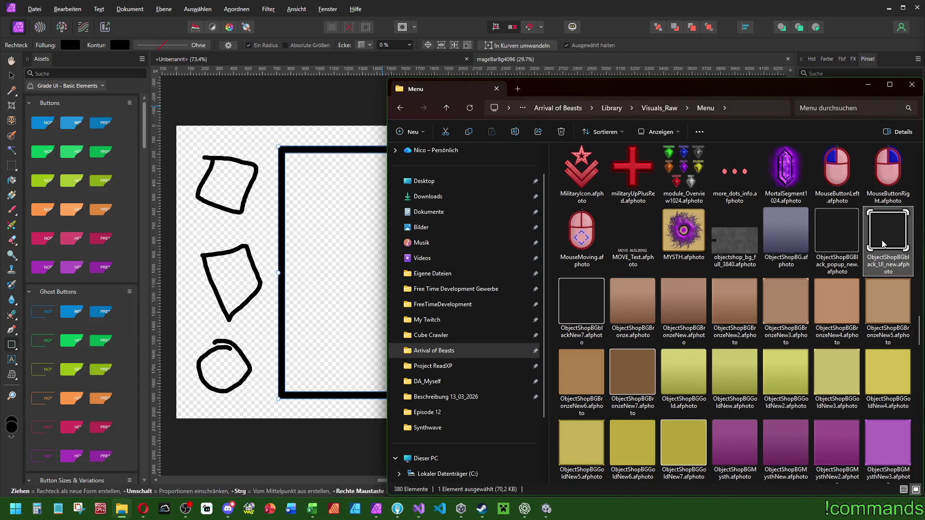
double_click(885, 233)
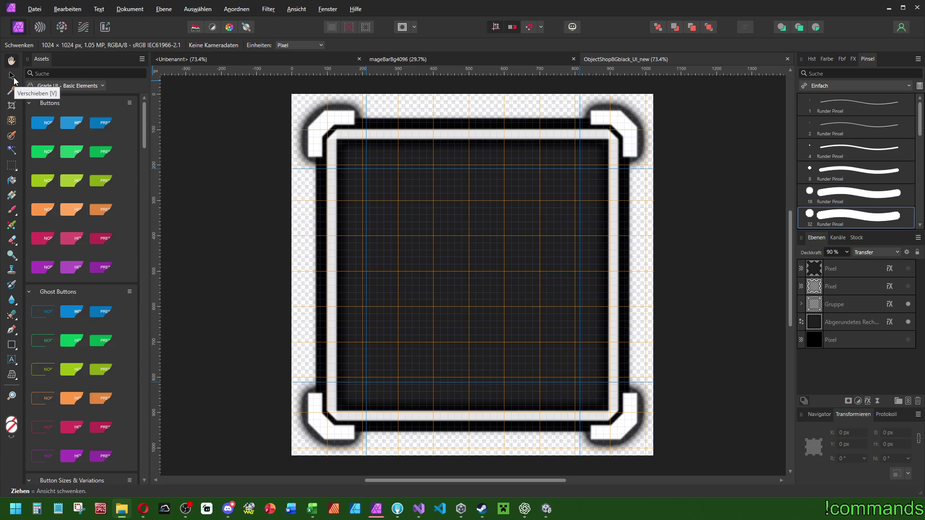
- Compare the two documents and check the ObjectShopBGblack_UI_new document size without resizing it
left_click(12, 76)
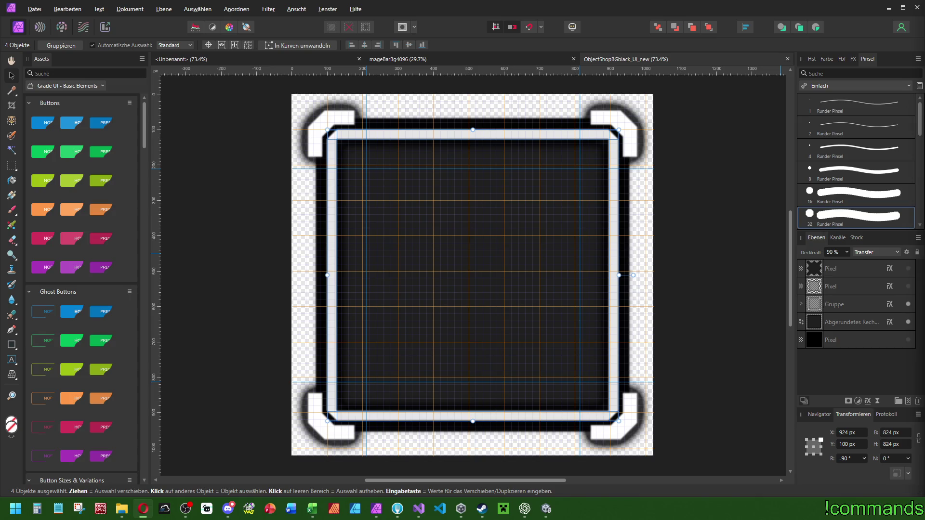
key("ctrl+Tab")
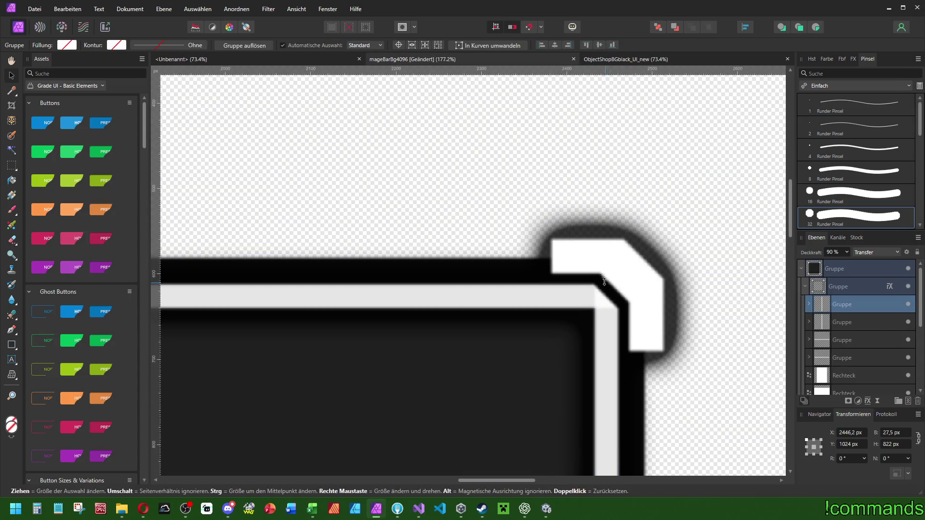
scroll(602, 279, "up", 1)
scroll(621, 255, "down", 5)
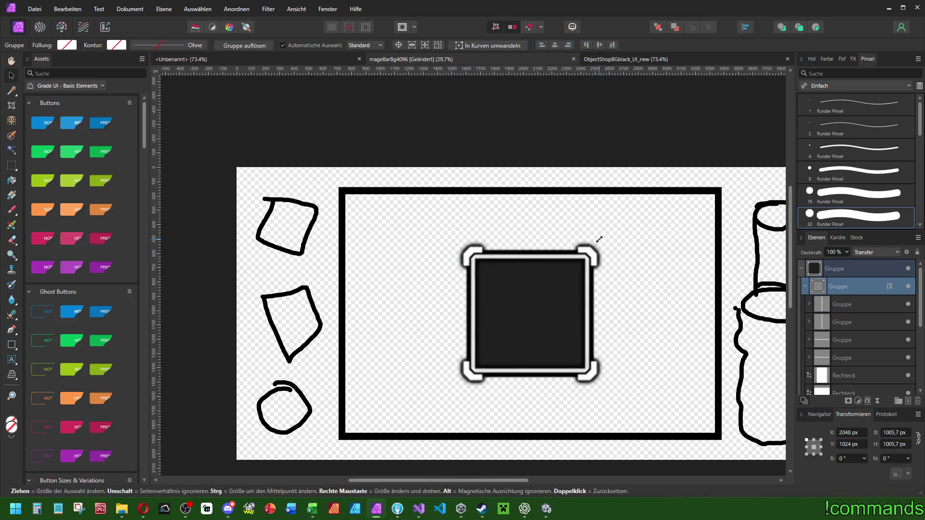
scroll(621, 256, "up", 2)
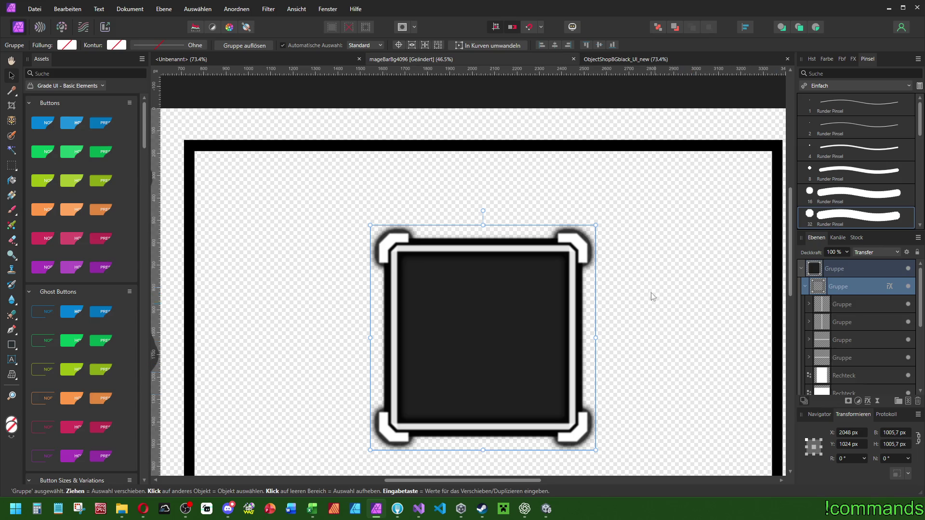
scroll(654, 280, "down", 5)
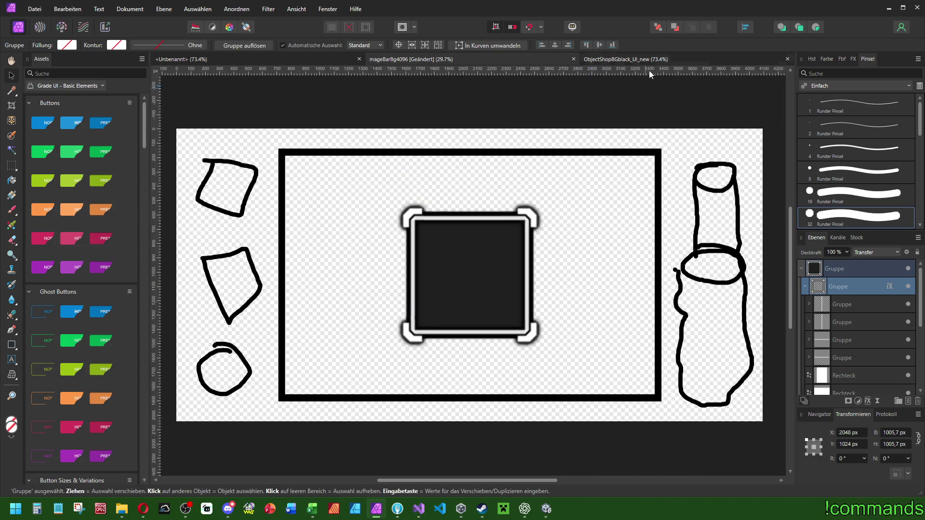
left_click(641, 60)
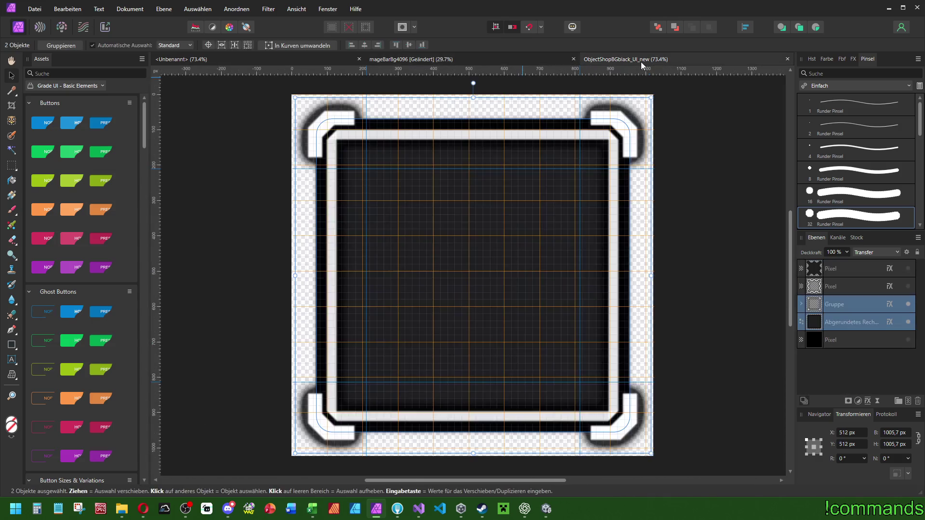
left_click(130, 9)
left_click(135, 62)
double_click(460, 215)
key("Escape")
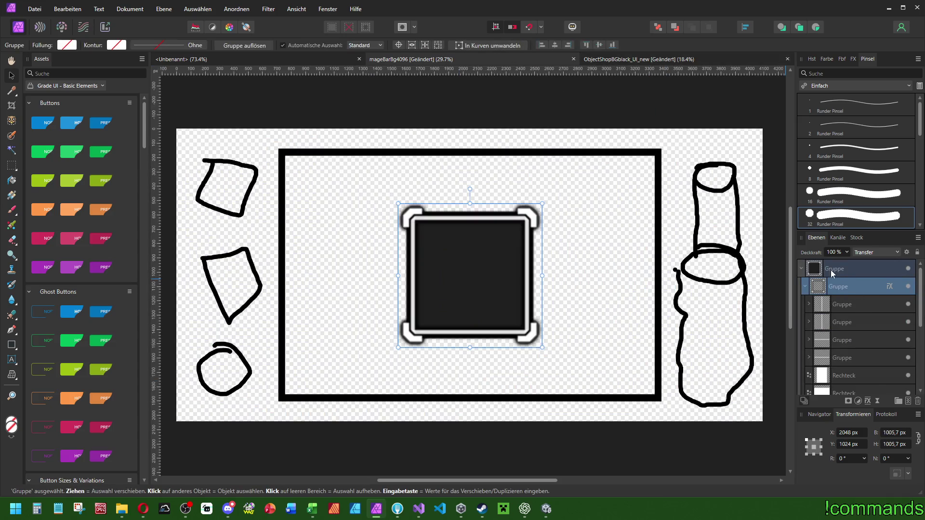
- Delete the old framed square group and paste the copied beveled frame into mageBarBg4096
left_click(800, 269)
key("Delete")
left_click(641, 58)
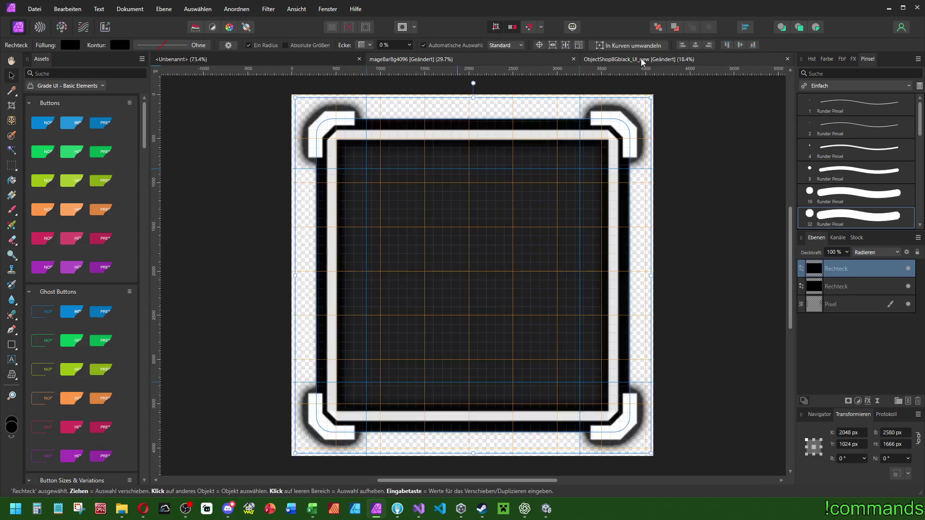
left_click(513, 58)
key("ctrl+v")
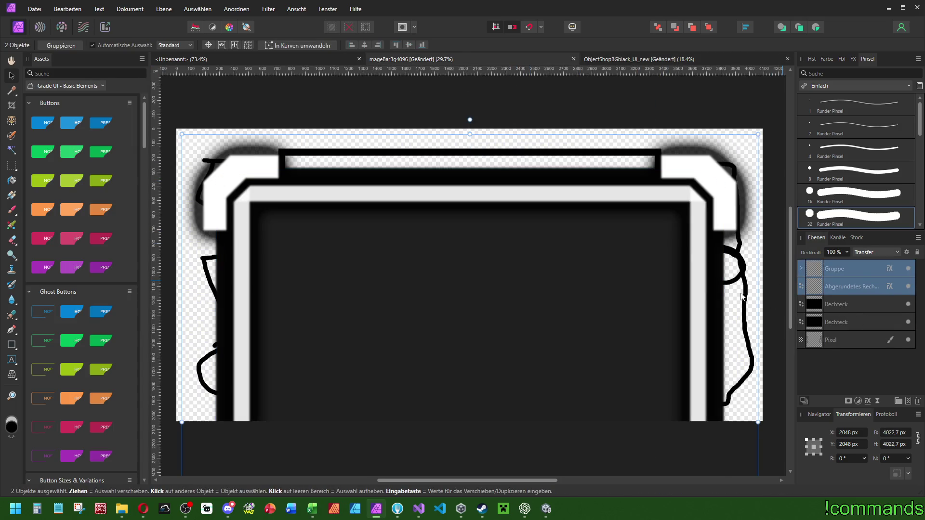
- Centre the pasted frame vertically and resize it to about 2170 px square
scroll(590, 207, "down", 3)
left_click(556, 45)
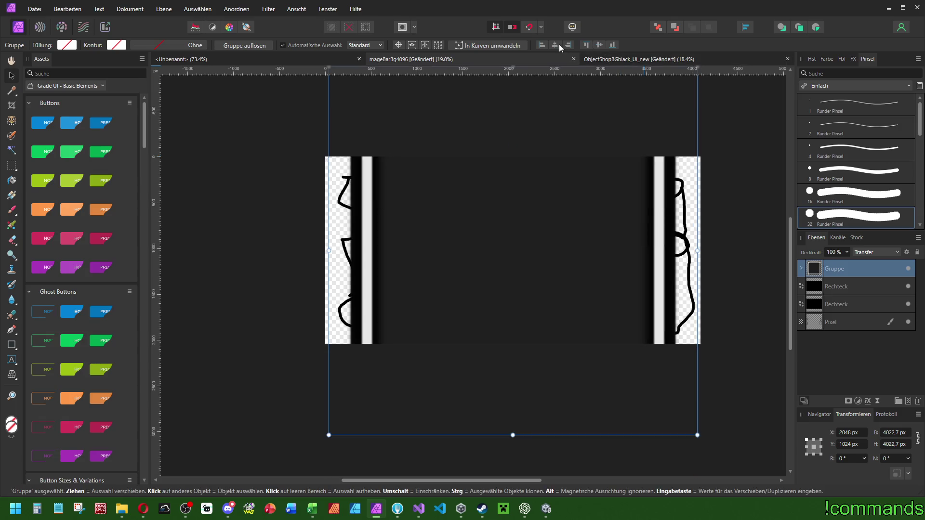
scroll(645, 146, "up", 3)
mouse_move(684, 198)
left_mouse_down()
mouse_move(651, 296)
mouse_move(666, 341)
mouse_move(659, 343)
left_mouse_up()
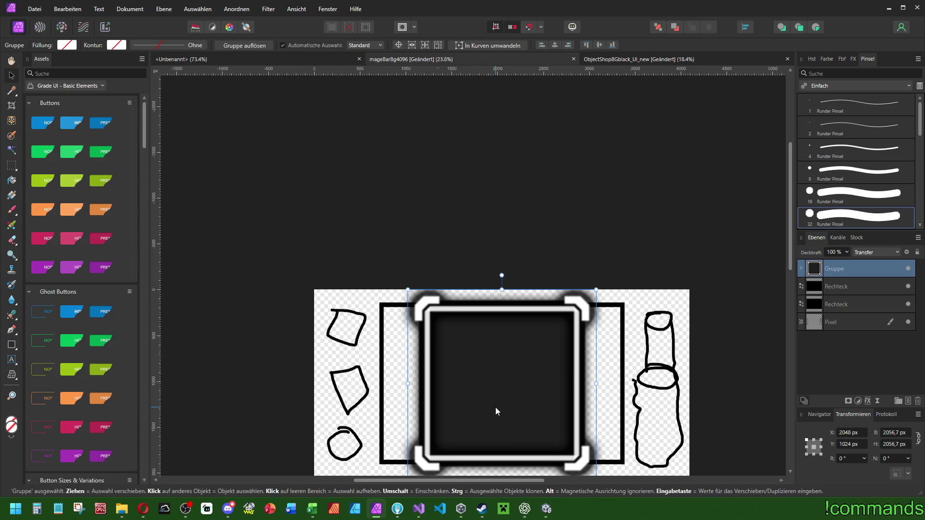
scroll(477, 289, "up", 3)
scroll(592, 183, "down", 2)
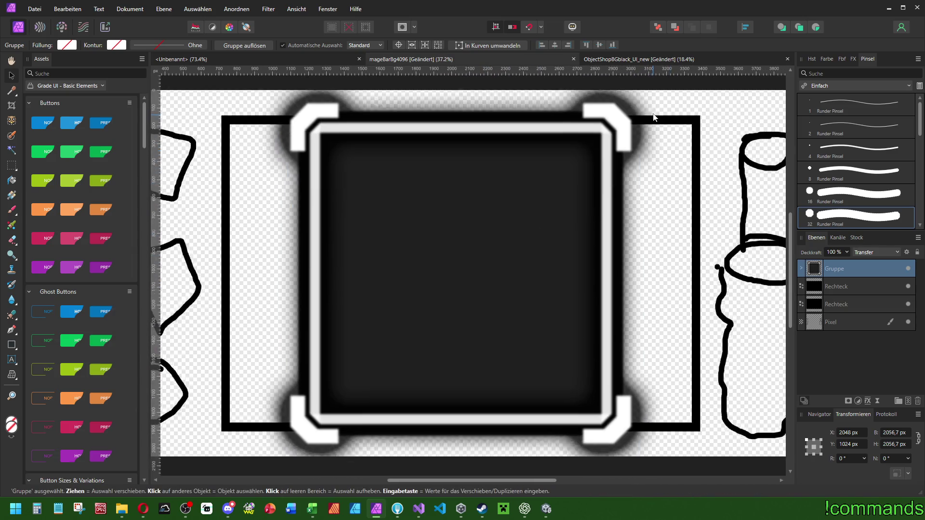
scroll(654, 124, "down", 1)
left_click_drag(655, 117, 678, 120)
left_click(546, 509)
- Open the Player prefab from the Project assets to view the MAGE BAR, then return to Affinity
left_click(199, 373)
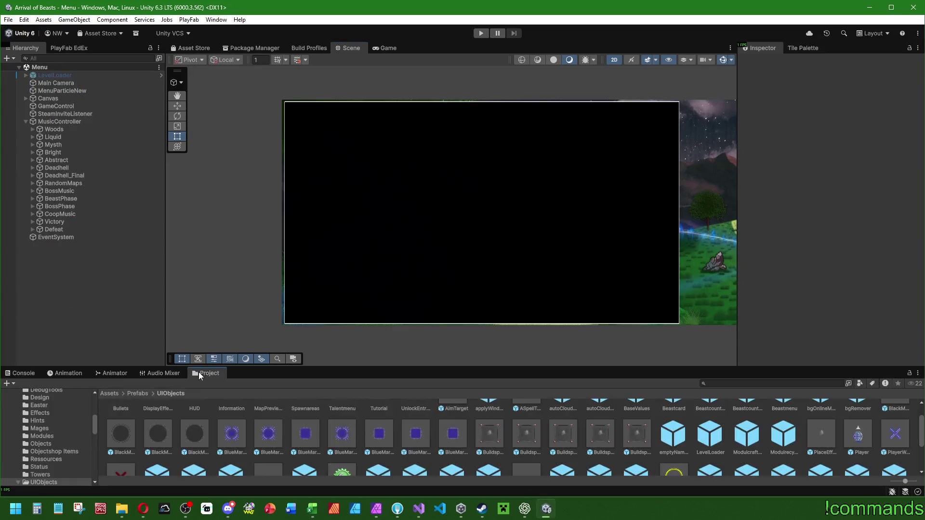
scroll(593, 459, "up", 2)
scroll(593, 460, "down", 3)
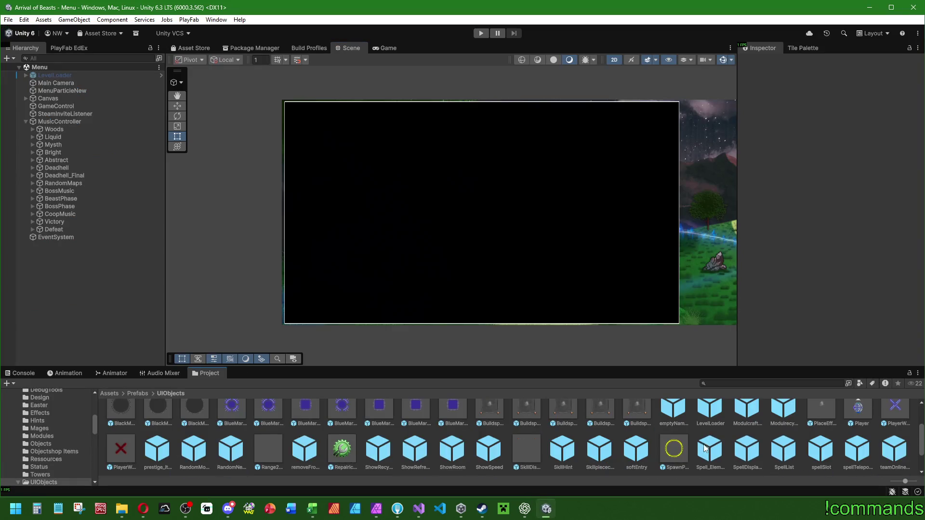
scroll(704, 447, "up", 1)
double_click(851, 427)
scroll(443, 240, "up", 4)
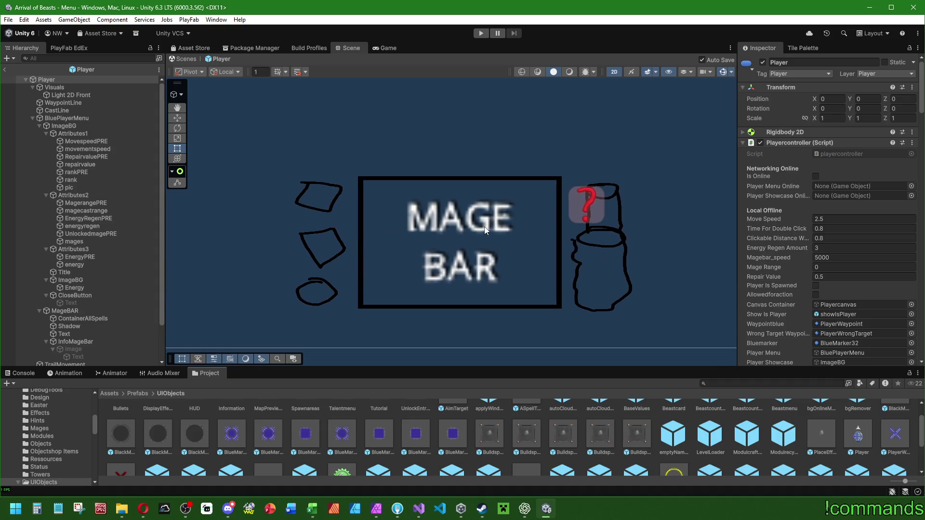
mouse_move(415, 514)
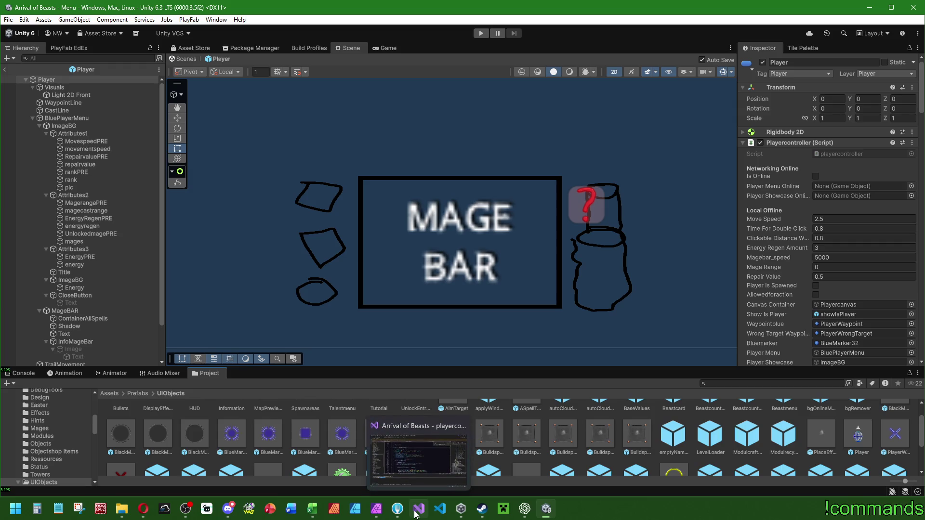
left_click(377, 509)
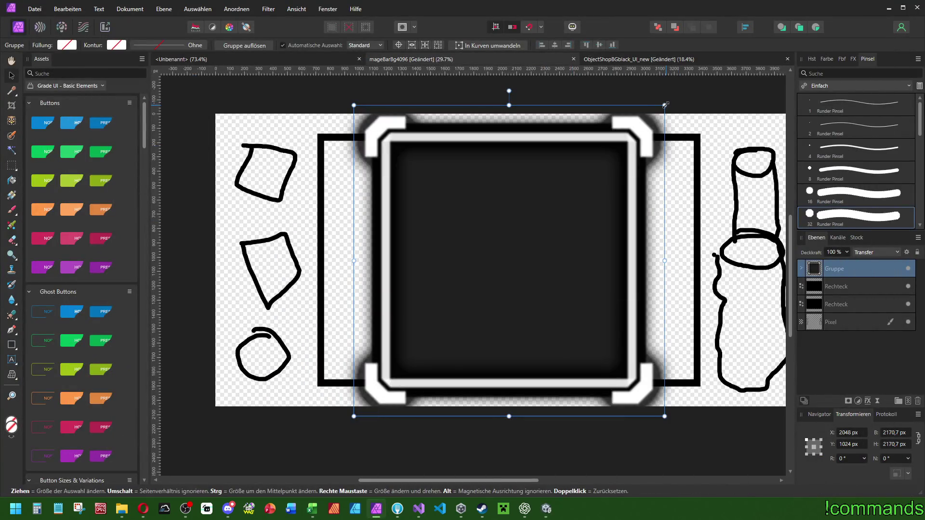
- Make the frame group exactly 2048 px square
left_click_drag(665, 104, 666, 123)
left_click(895, 433)
type("2")
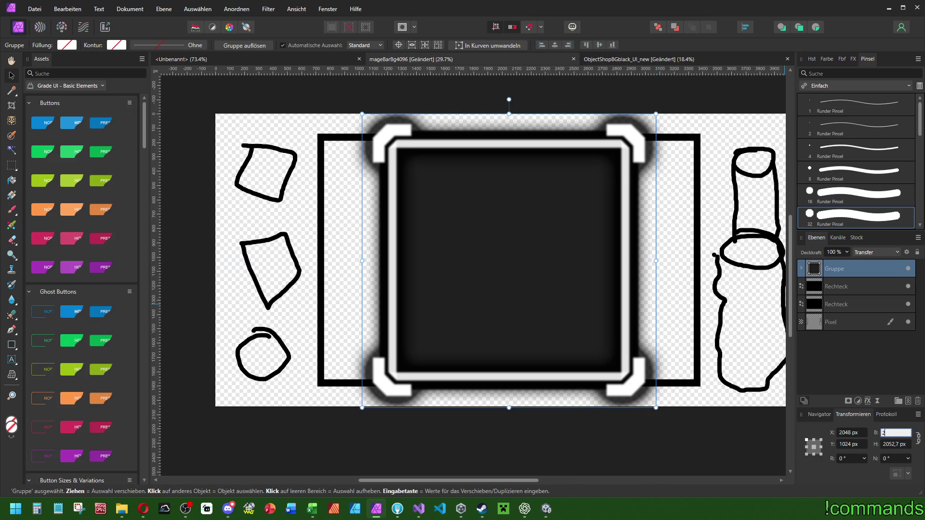
type("048")
key("Return")
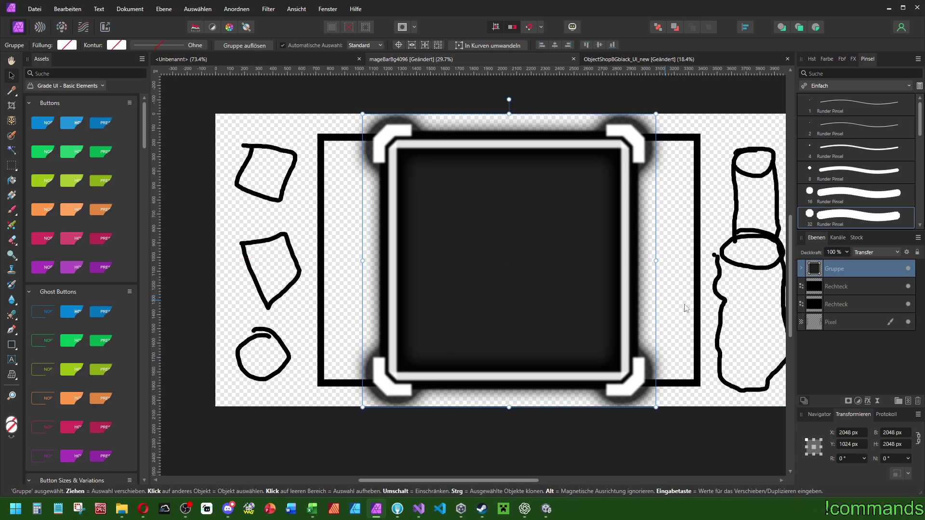
- Expand the frame group and select its inner rounded rectangle layers
left_click(803, 271)
left_click(850, 289)
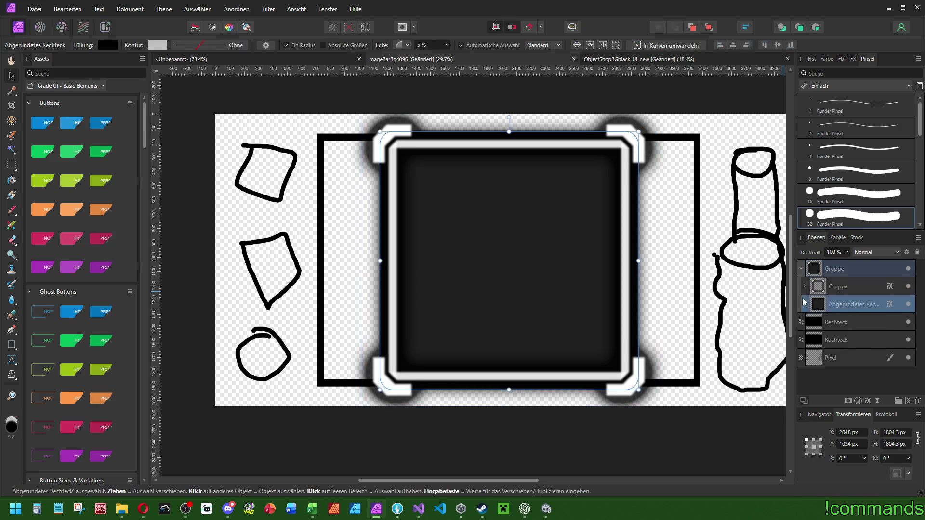
left_click(845, 303)
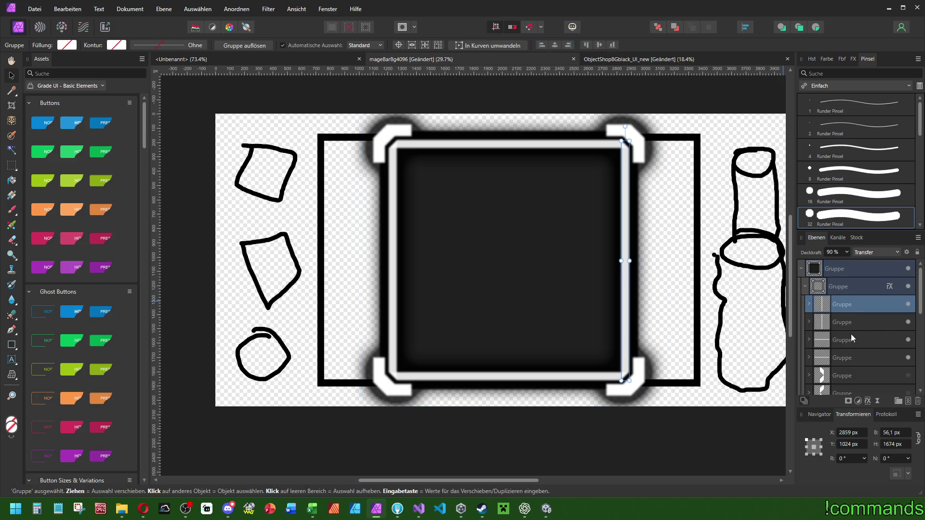
scroll(840, 367, "down", 3)
scroll(840, 367, "down", 2)
left_click(848, 273)
left_click(848, 308)
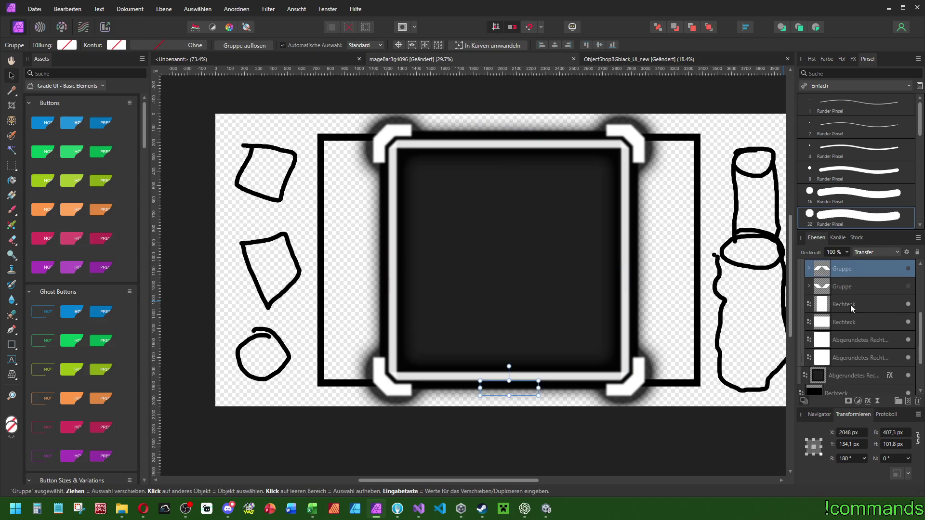
left_click(839, 284)
left_click(843, 323)
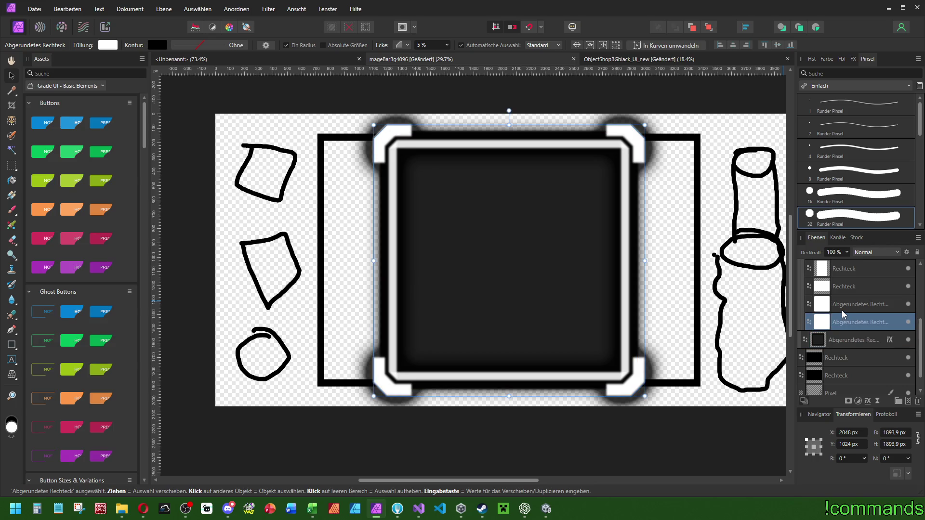
scroll(432, 44, "down", 2)
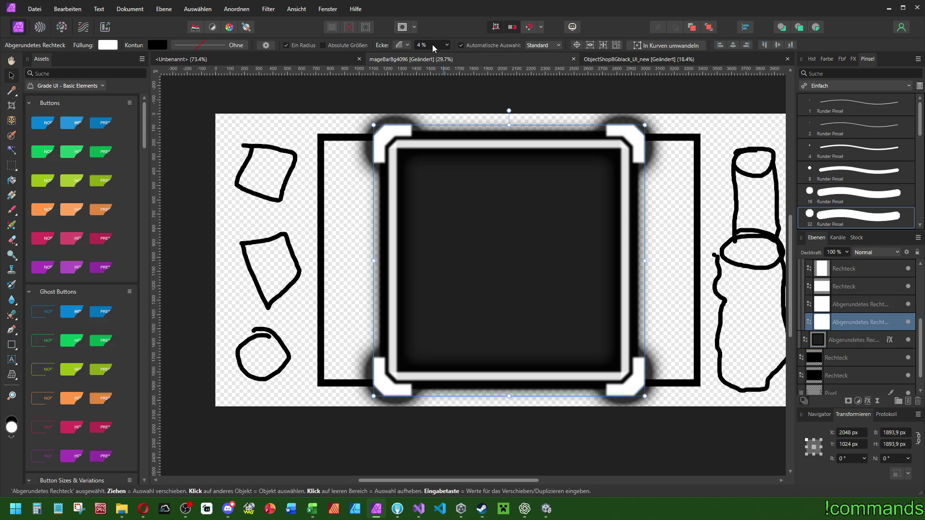
scroll(432, 44, "down", 1)
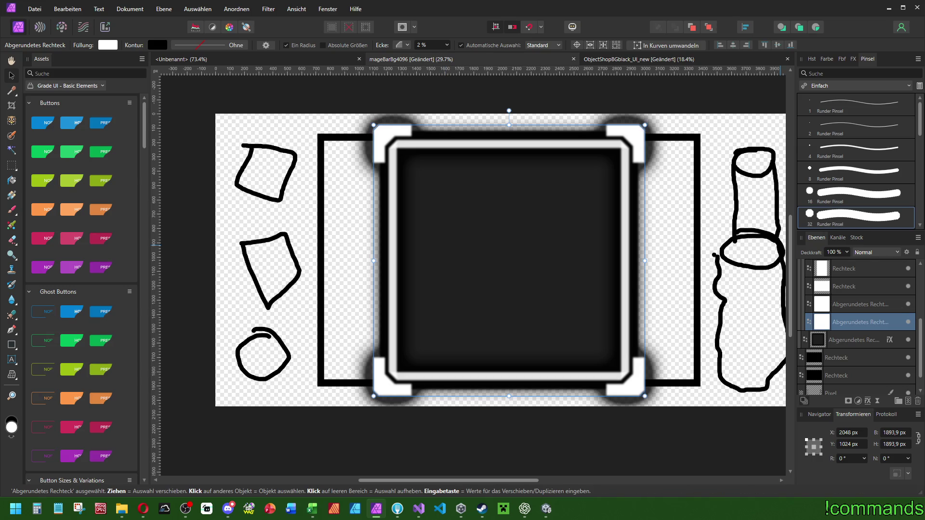
left_click(859, 305)
- Enlarge the inner rounded rectangle's width by 64 then 16 px to 1811 px
left_click(897, 433)
type("64")
key("Return")
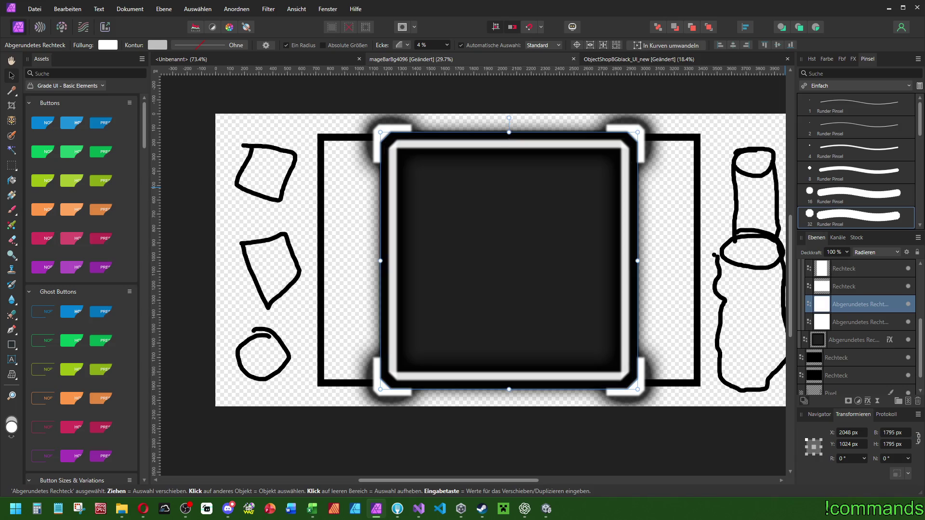
type("+16")
key("Return")
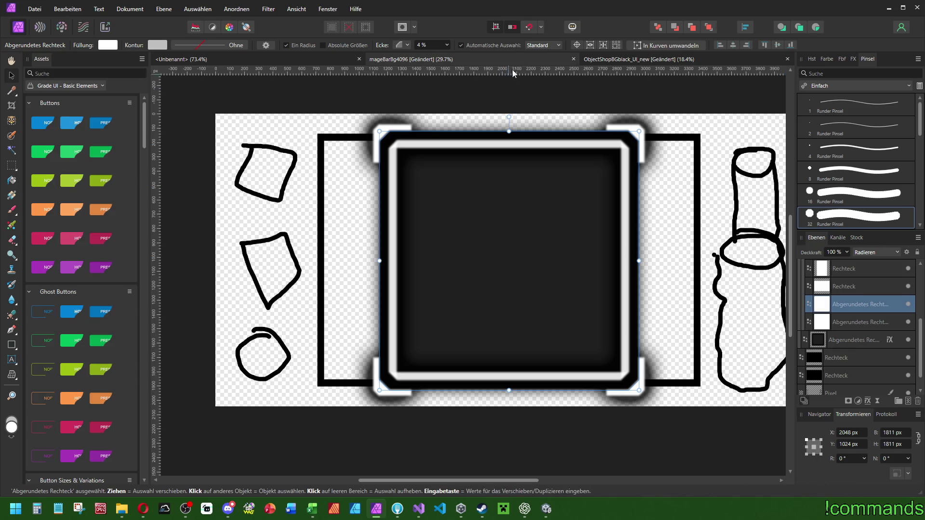
scroll(433, 45, "down", 2)
scroll(434, 45, "down", 1)
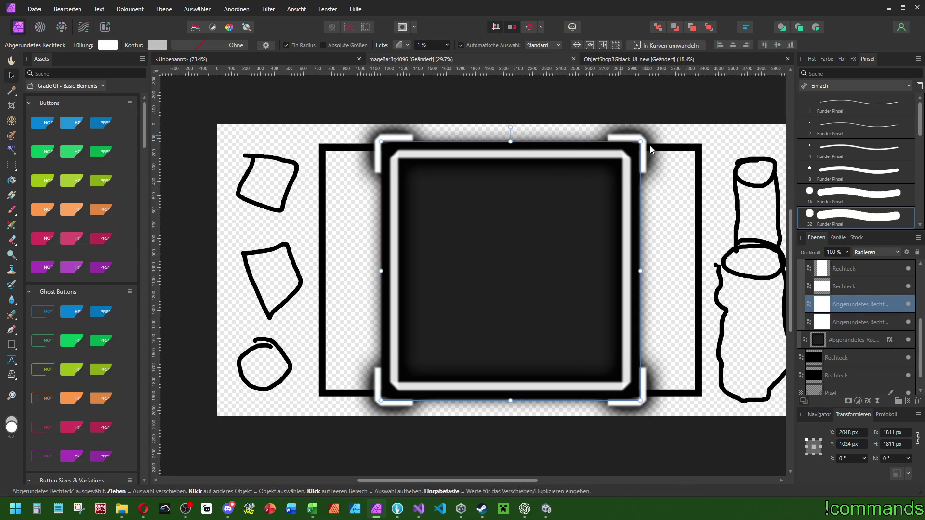
left_click(834, 285)
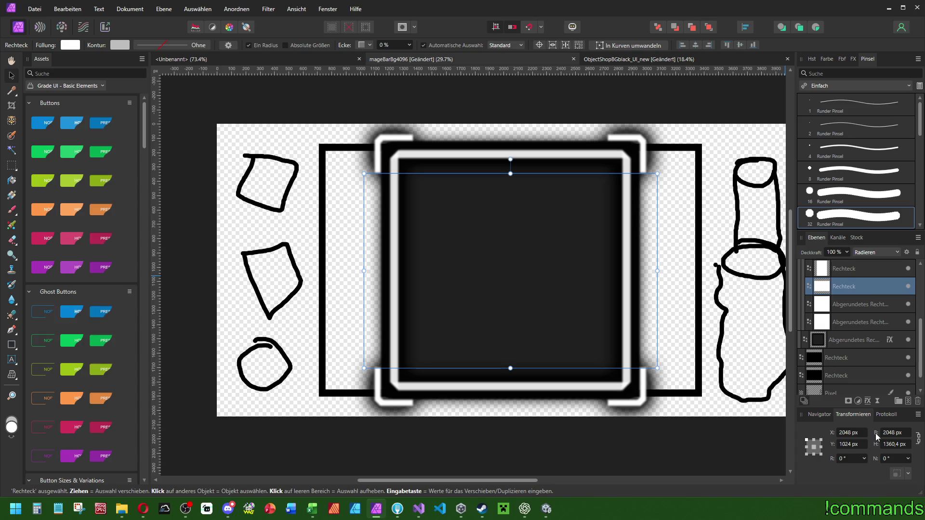
- Give the white rectangle straight 25% chamfered corners and scale it evenly to about 3018 px square
left_click_drag(876, 449, 905, 449)
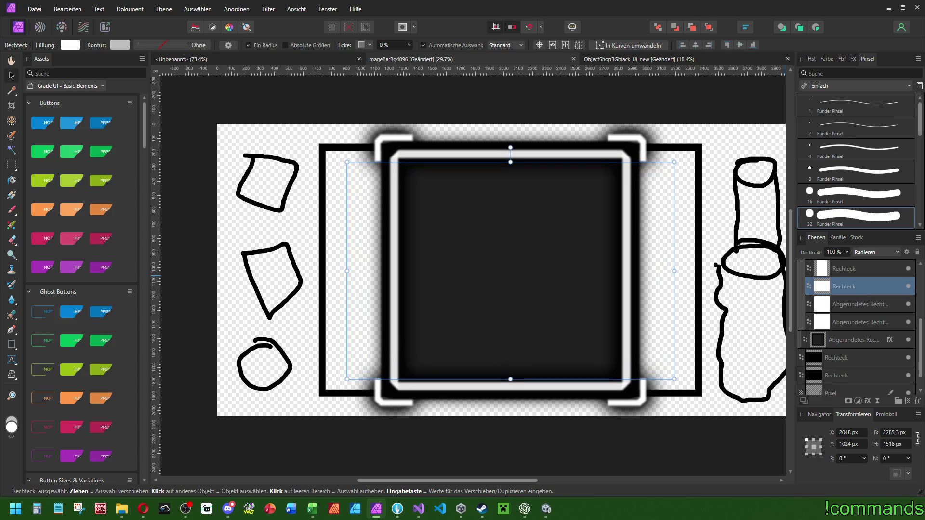
left_click(854, 271)
key("Delete")
type("2048")
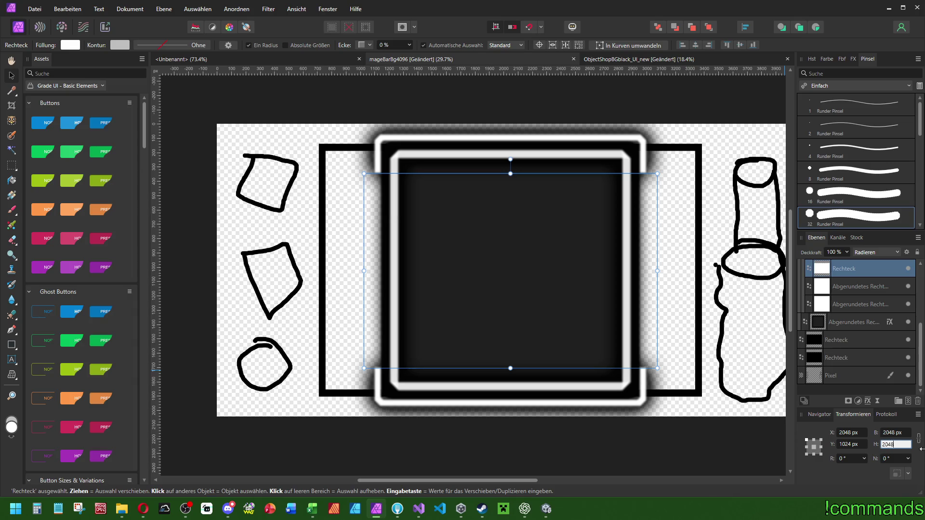
key("Return")
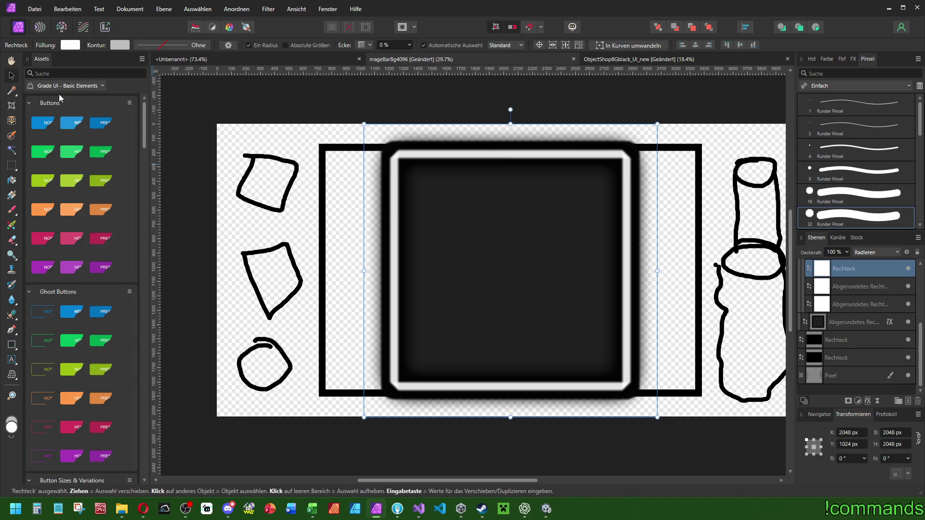
left_click(365, 45)
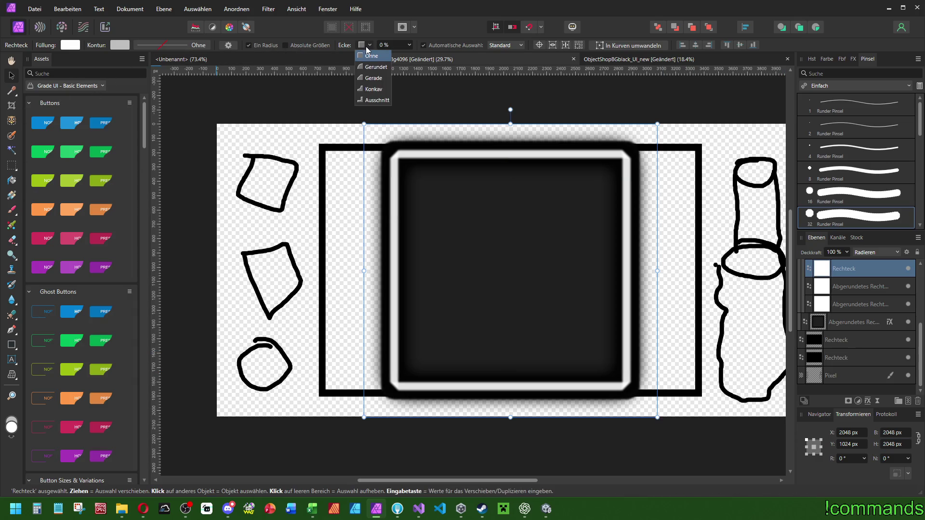
left_click(369, 78)
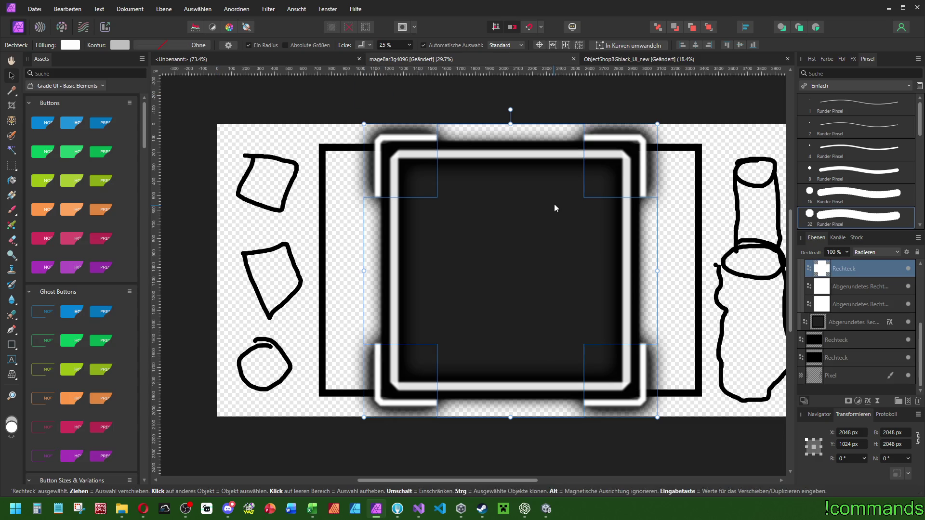
mouse_move(658, 123)
left_mouse_down()
mouse_move(647, 131)
mouse_move(749, 128)
mouse_move(776, 138)
mouse_move(754, 138)
mouse_move(774, 138)
left_mouse_up()
- Shorten the bevel bar group and delete the left and right vertical bar groups
left_click(839, 286)
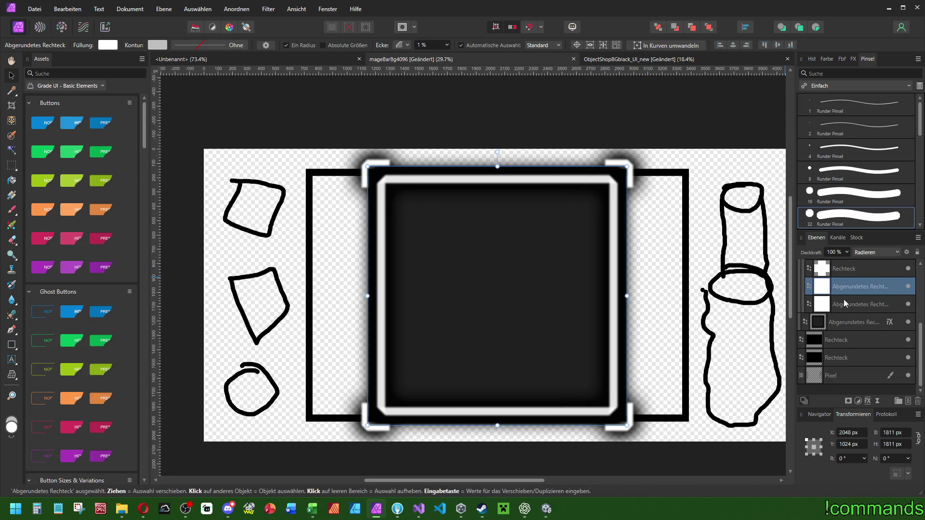
scroll(907, 342, "up", 3)
left_click(829, 359)
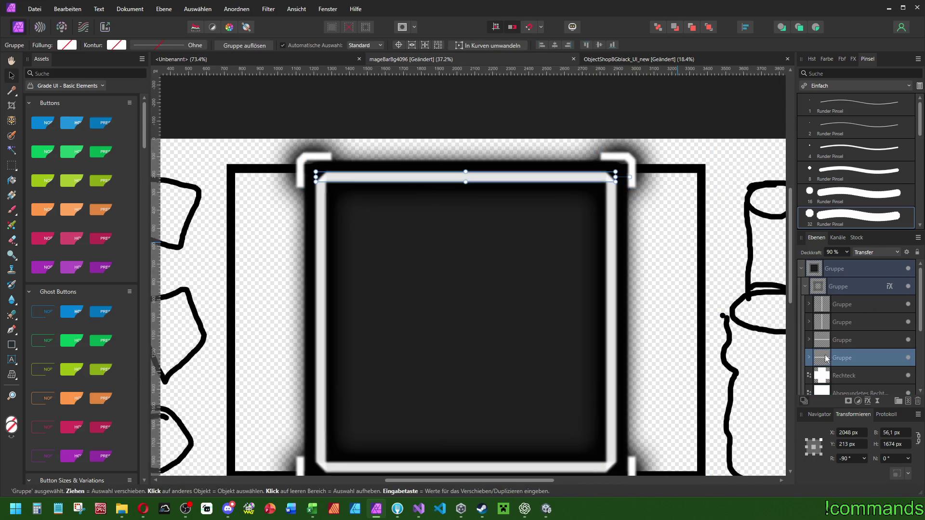
scroll(724, 168, "up", 5)
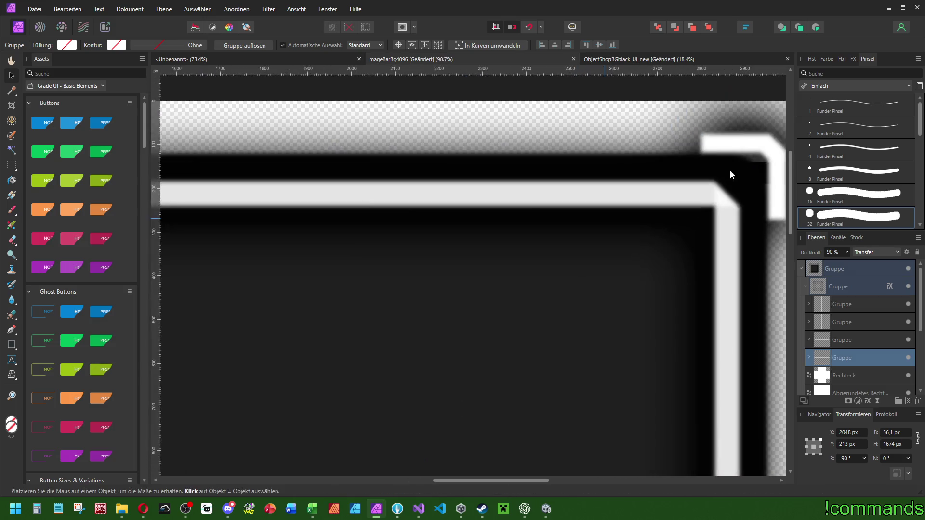
left_click_drag(680, 220, 625, 222)
scroll(487, 241, "down", 4)
scroll(518, 231, "up", 1)
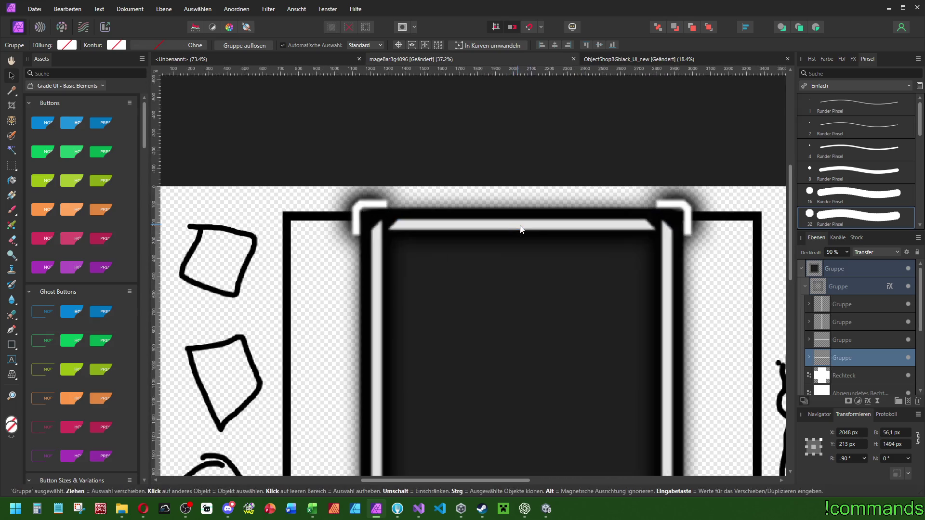
left_click(837, 340)
left_click_drag(615, 325, 582, 229)
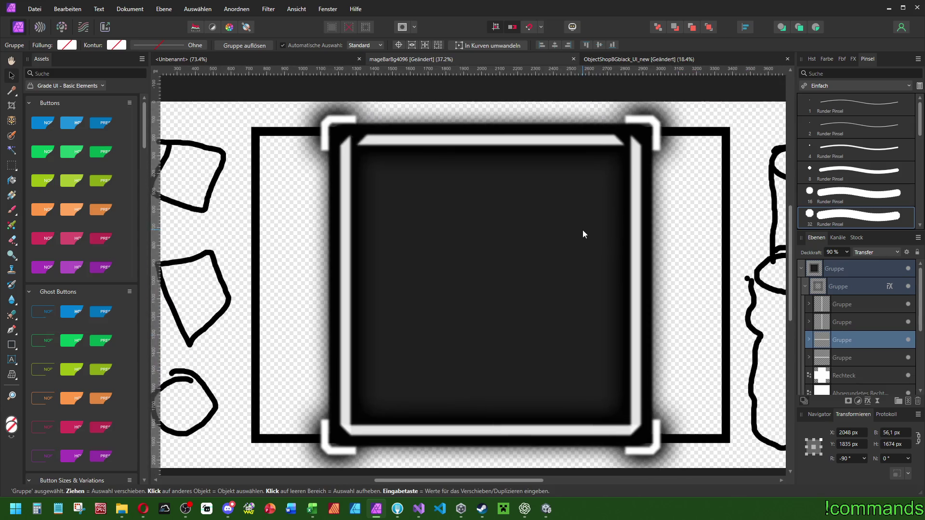
left_click(854, 308)
key("Delete")
key("Delete")
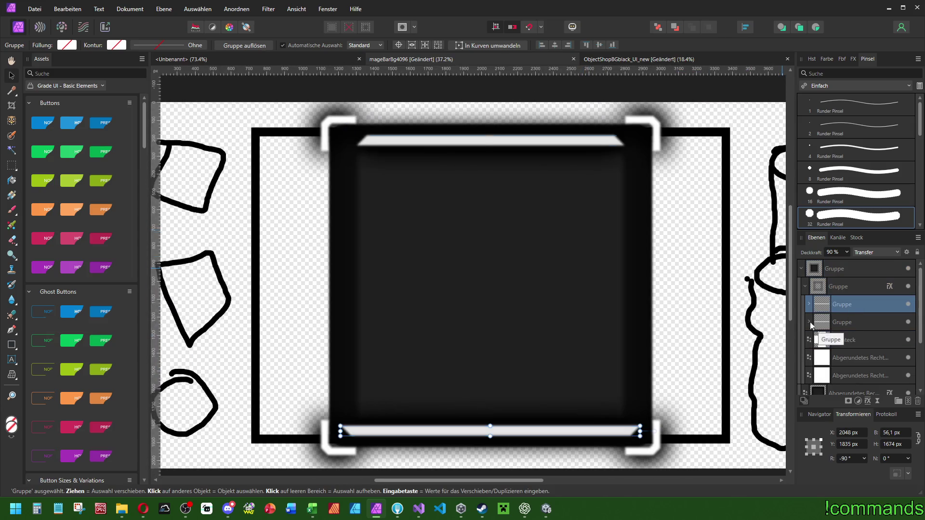
key("Delete")
- Move and shorten the top bar, then add a vertically flipped, shortened copy beneath it
scroll(580, 220, "up", 3)
mouse_move(498, 230)
left_mouse_down()
mouse_move(501, 199)
mouse_move(469, 215)
mouse_move(471, 191)
left_mouse_up()
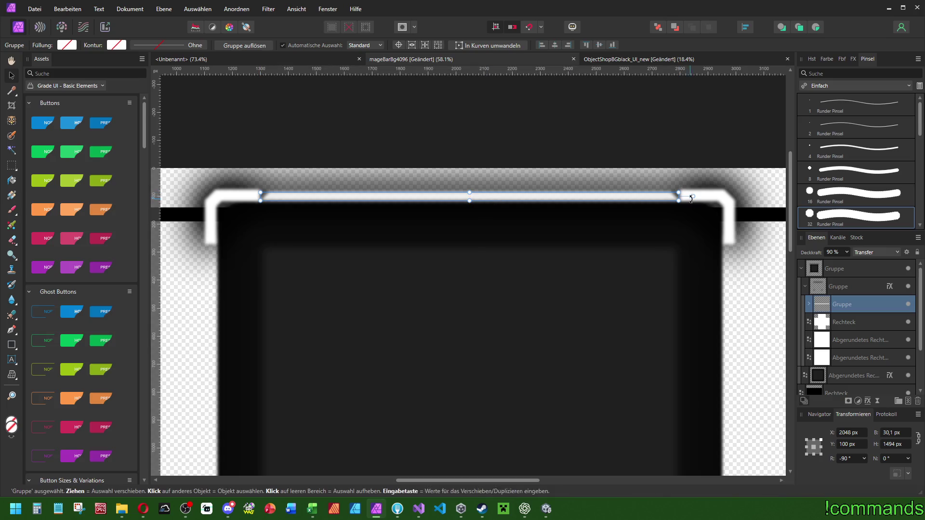
left_click_drag(679, 196, 669, 196)
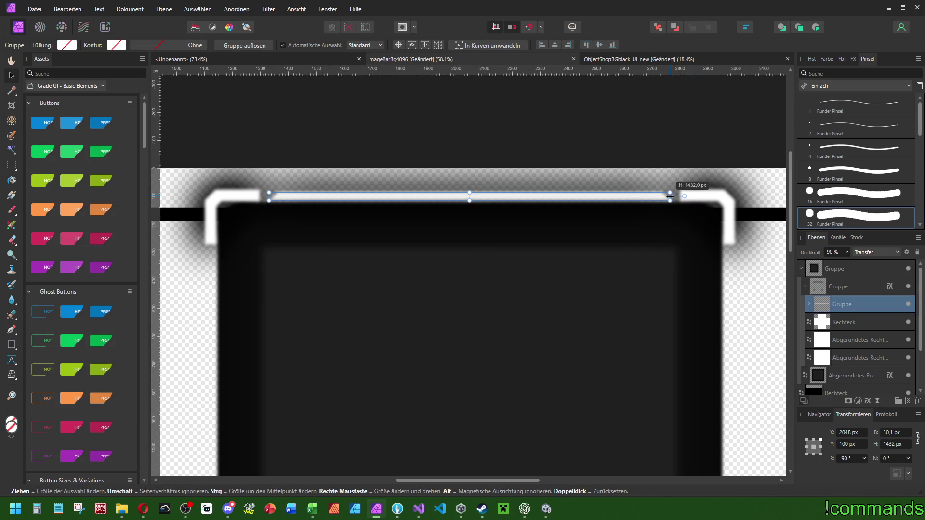
scroll(596, 203, "up", 3, "ctrl")
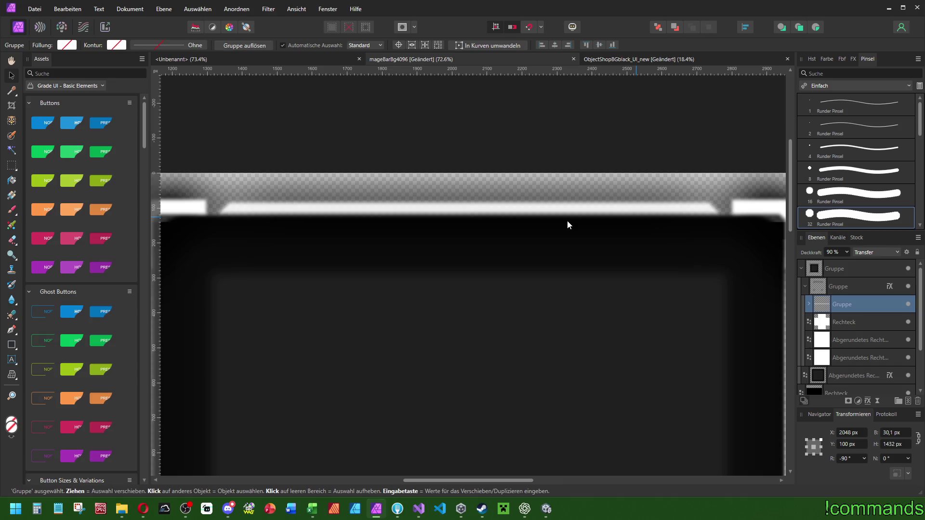
scroll(568, 220, "down", 3, "ctrl")
scroll(525, 208, "up", 1, "ctrl")
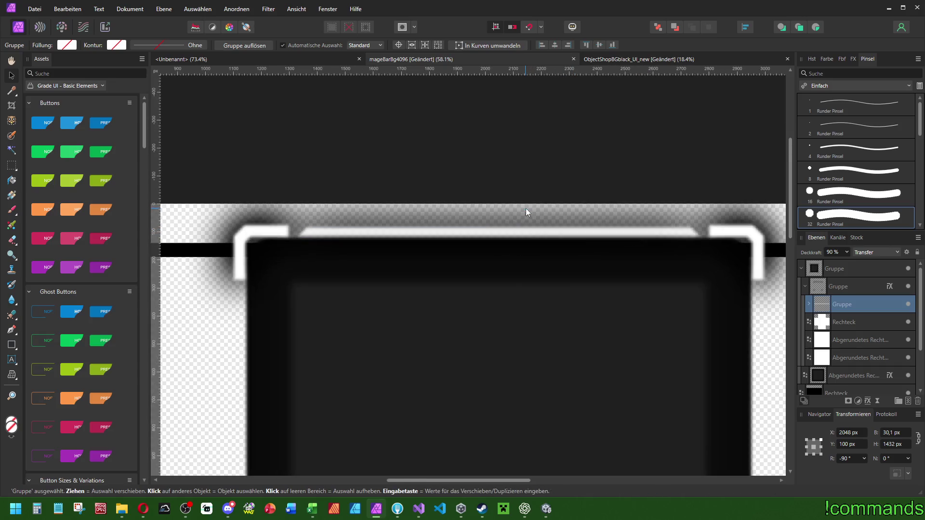
left_click_drag(523, 234, 522, 224, "ctrl")
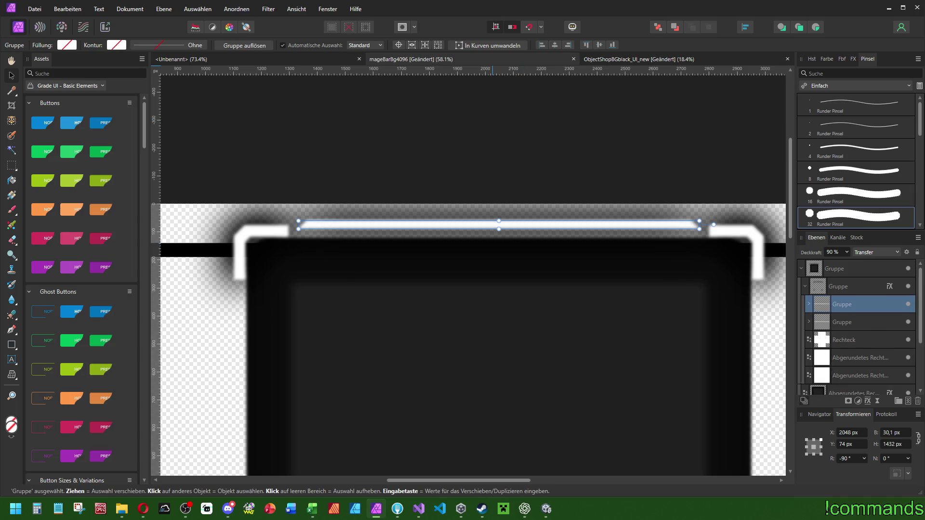
scroll(265, 175, "up", 1)
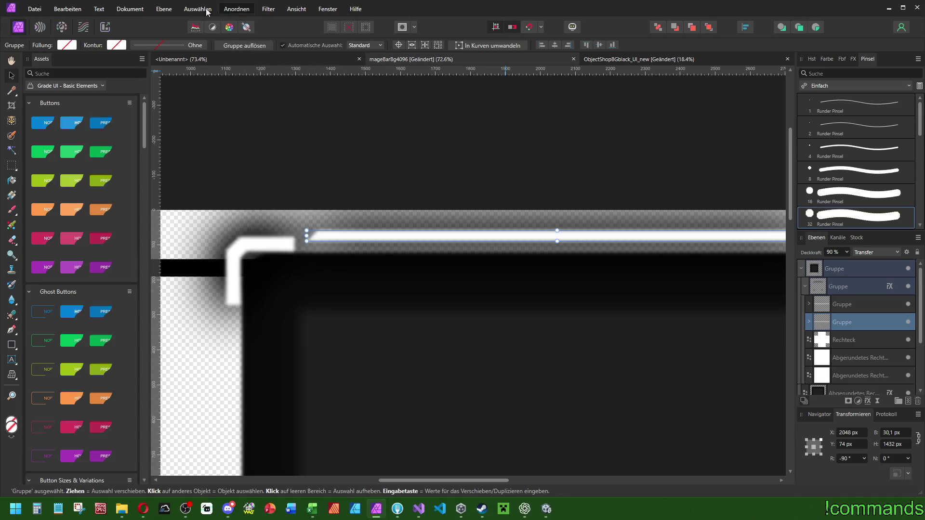
left_click(197, 9)
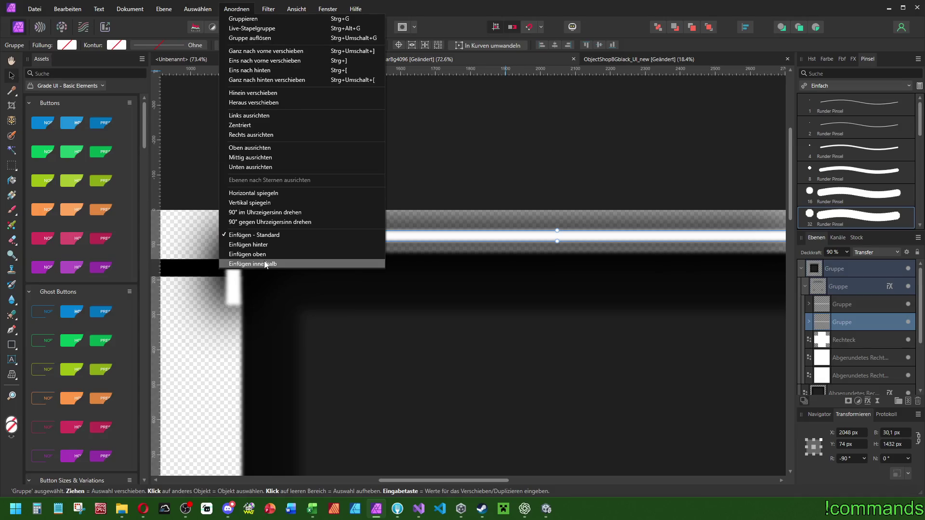
left_click(260, 205)
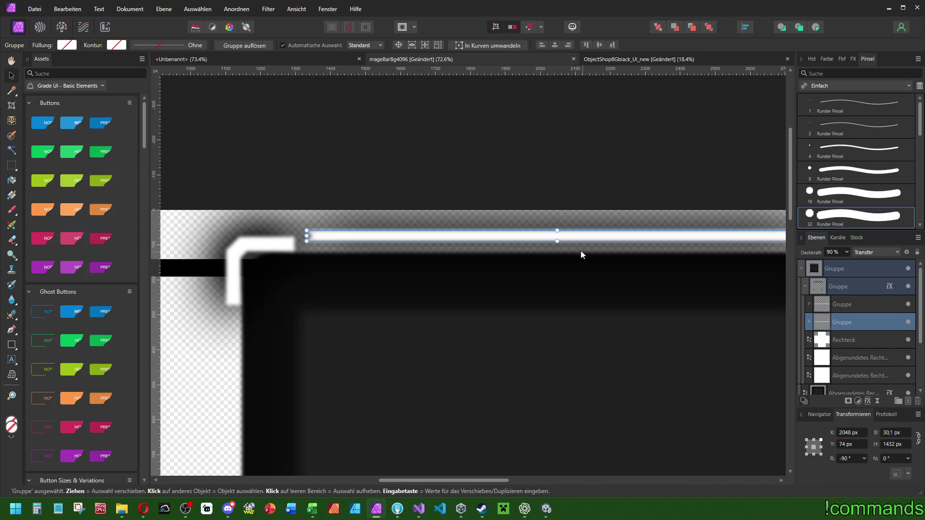
mouse_move(570, 242)
left_mouse_down()
mouse_move(562, 252)
mouse_move(569, 258)
left_mouse_up()
scroll(570, 258, "right", 5)
scroll(388, 250, "down", 3)
left_click_drag(512, 250, 480, 251)
scroll(360, 257, "up", 3)
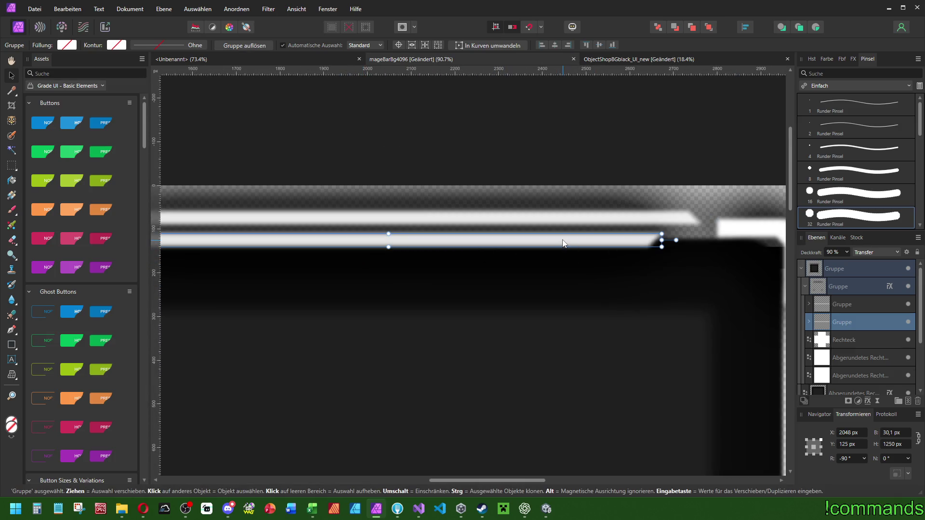
- Move the lower bar into the upper bar group and nudge the group down slightly
left_click(843, 304, "shift")
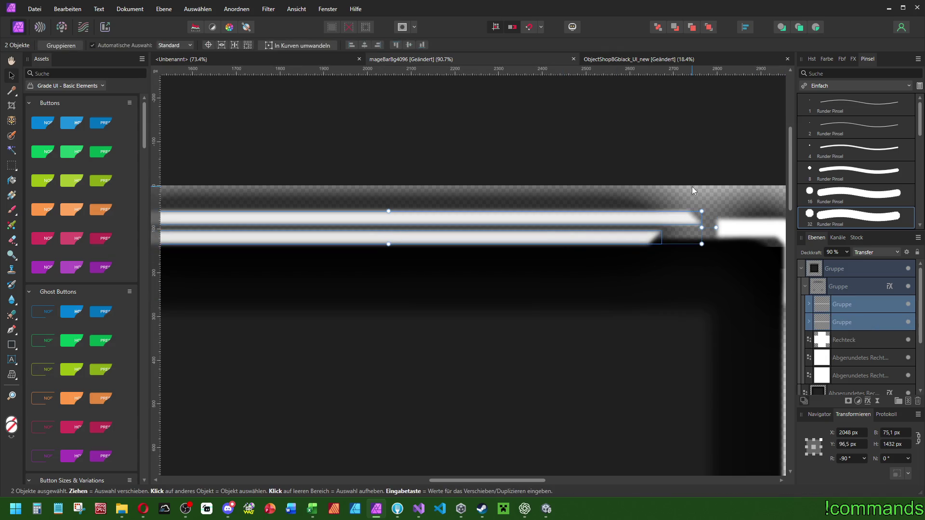
left_click(852, 322, "ctrl")
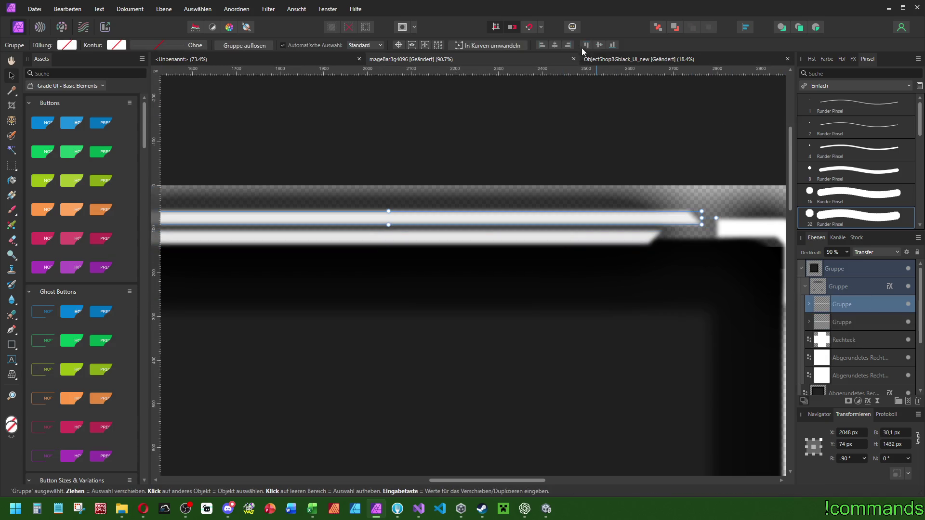
left_click(852, 322)
left_click_drag(842, 322, 843, 304)
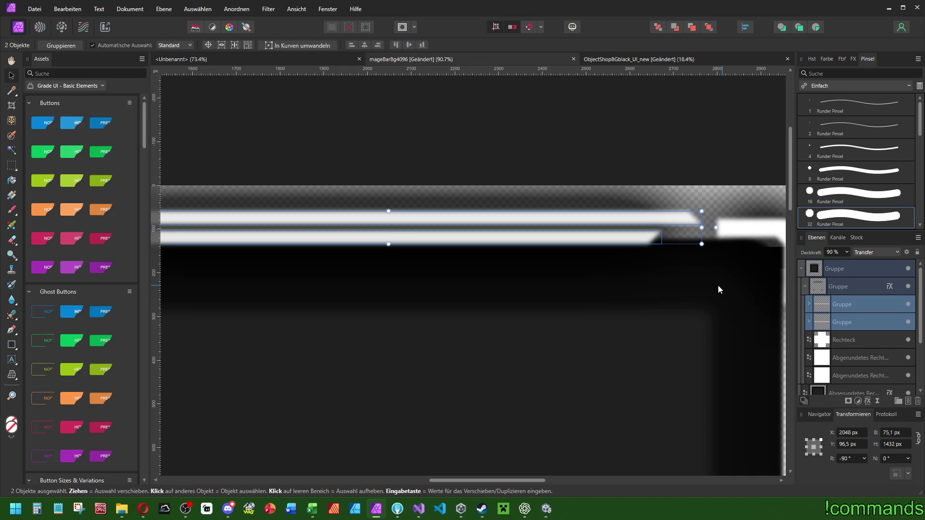
scroll(389, 252, "down", 2)
scroll(573, 236, "up", 5)
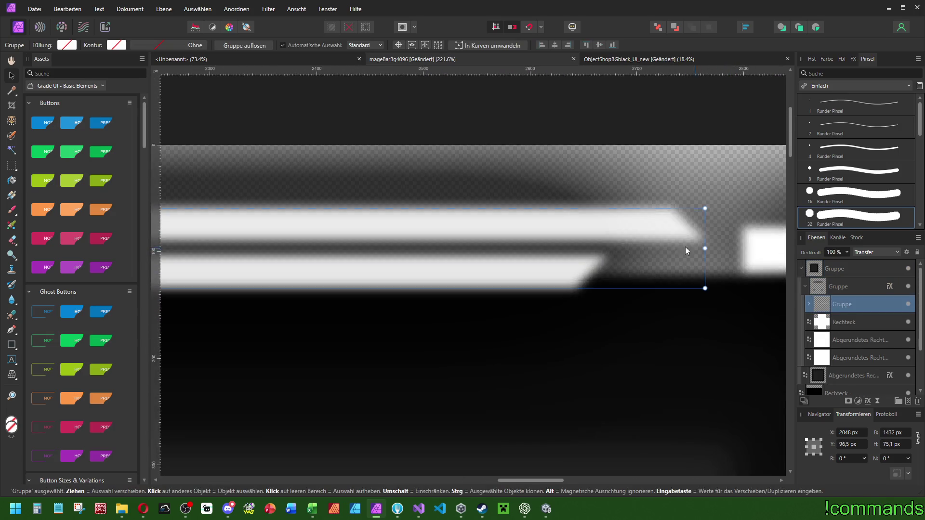
left_click_drag(544, 222, 544, 226)
scroll(544, 227, "down", 5)
scroll(520, 270, "down", 4)
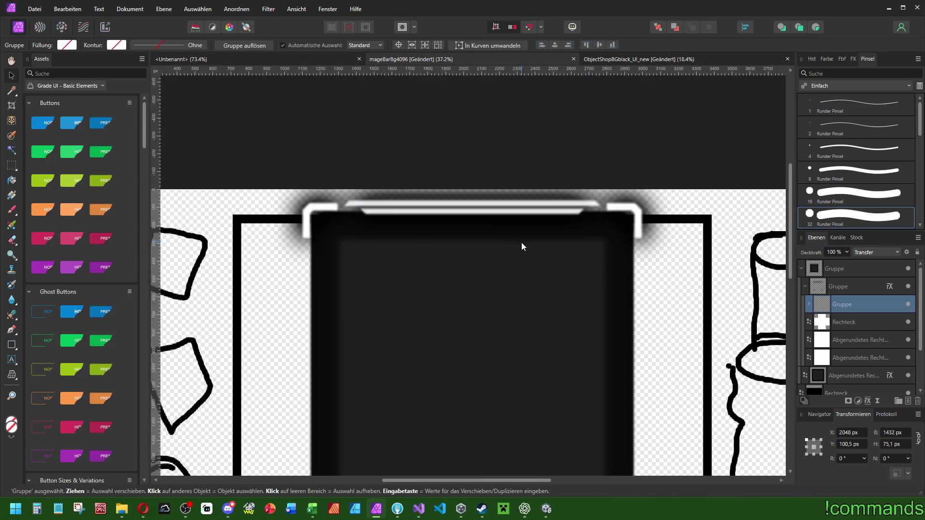
- Duplicate and flip the top bars to the slot's bottom edge, then group top and bottom bars
key("ctrl+j")
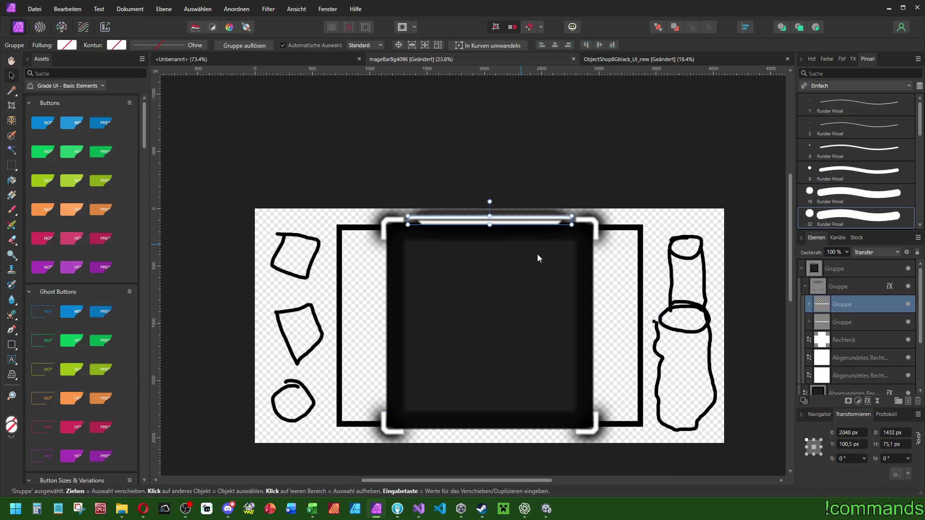
left_click(236, 9)
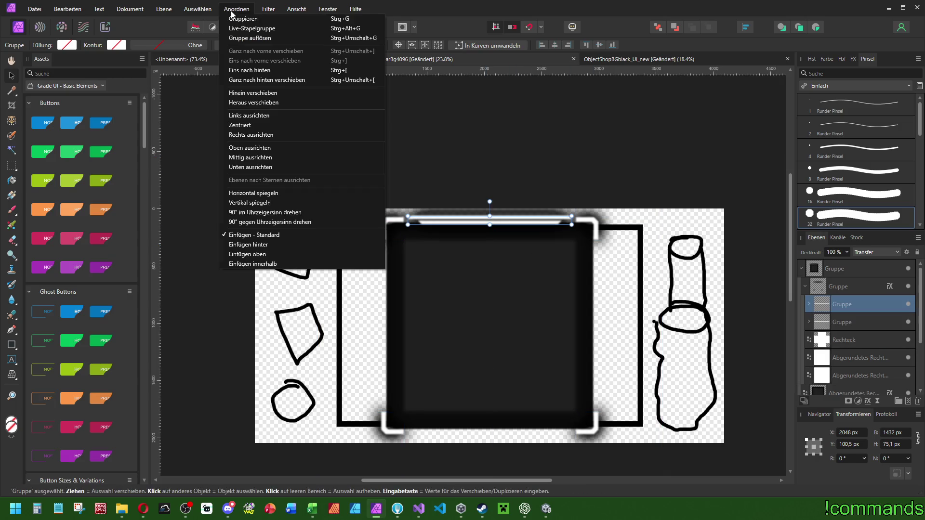
left_click(248, 202)
left_click(856, 445)
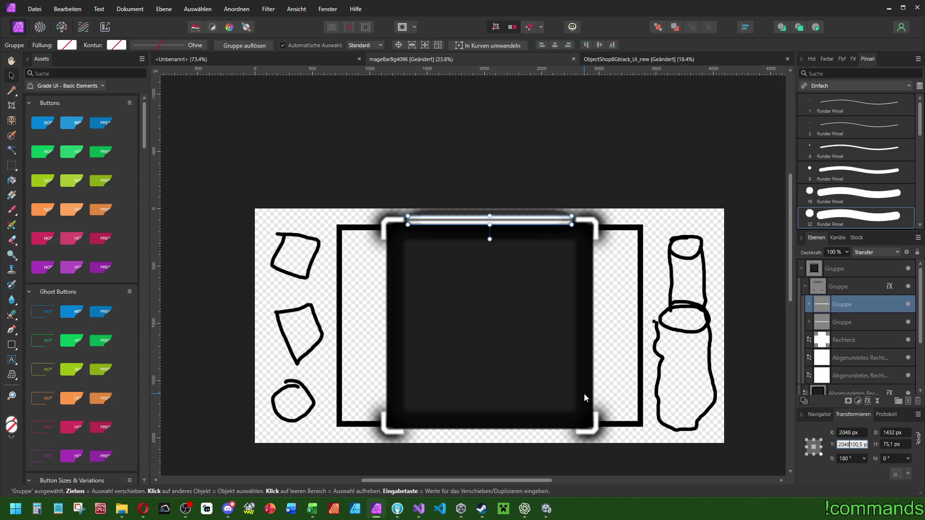
type("-")
key("Return")
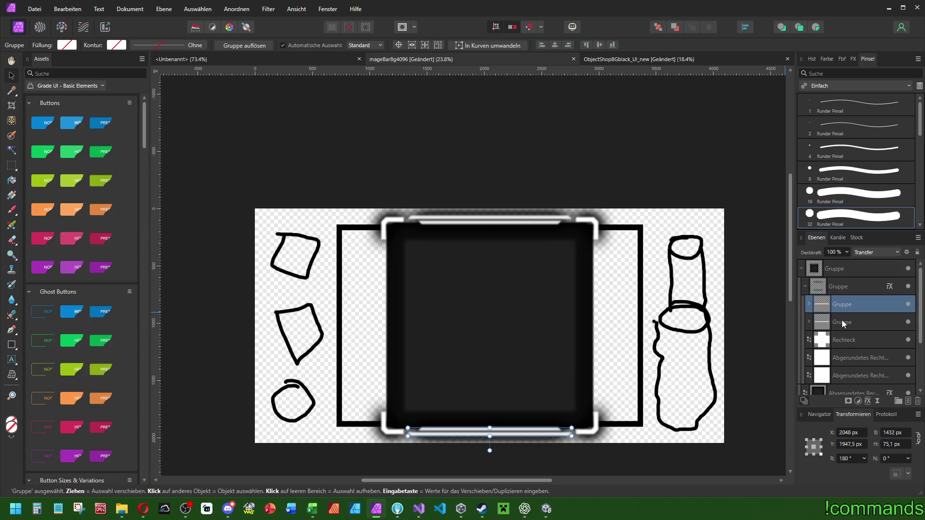
left_click(842, 320, "shift")
key("ctrl+g")
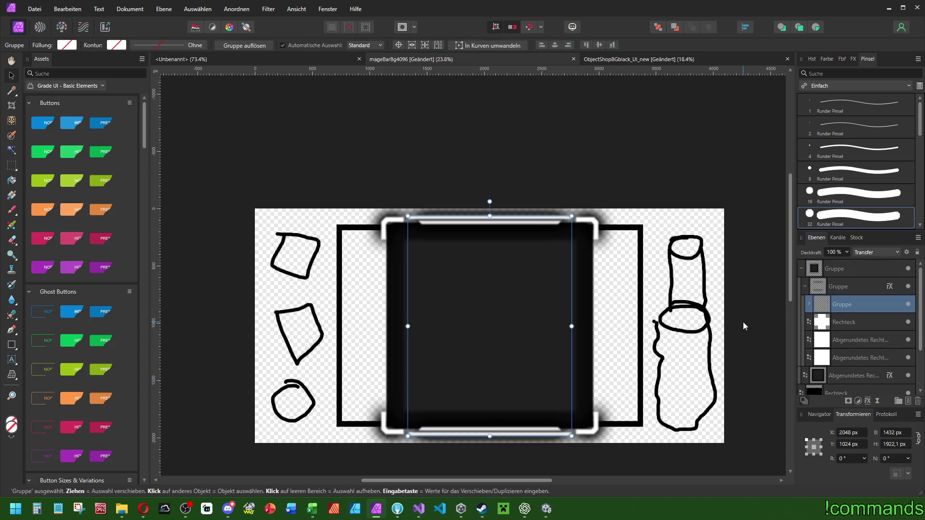
- Duplicate the combined bars rotated -90° for the sides, then collapse the inner group's sublayers
key("ctrl+j")
left_click_drag(489, 201, 757, 298)
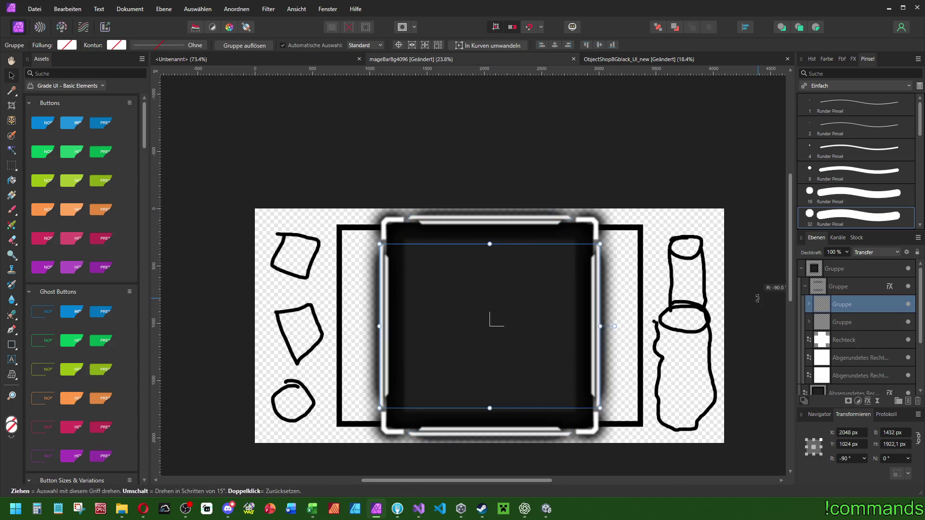
scroll(619, 320, "up", 4)
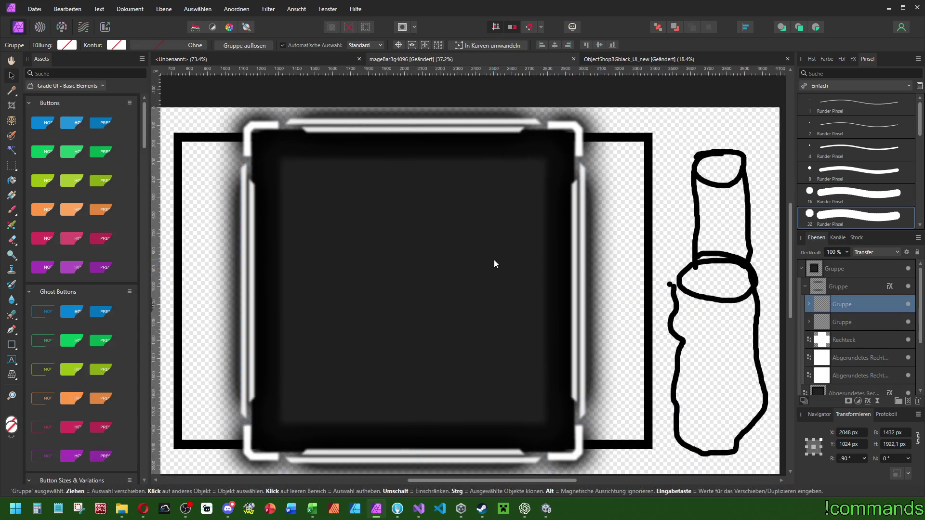
scroll(494, 263, "down", 2)
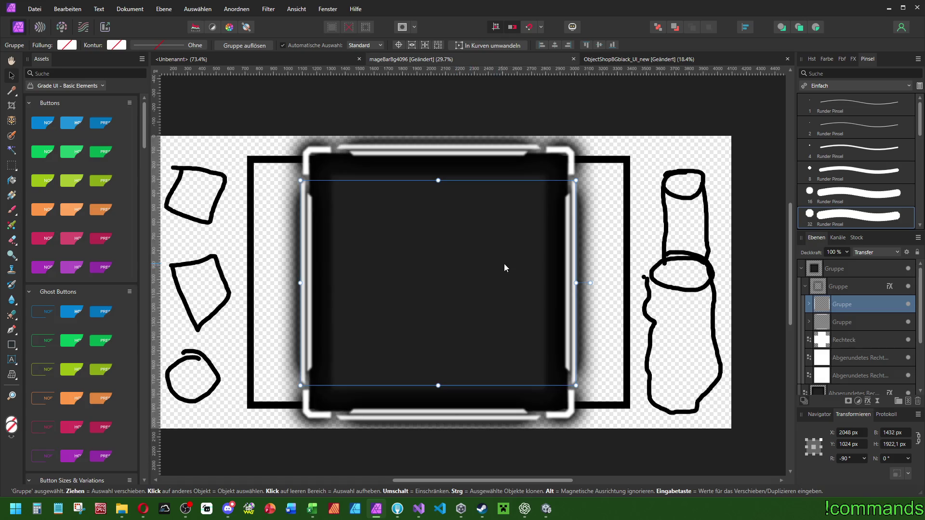
left_click(833, 286)
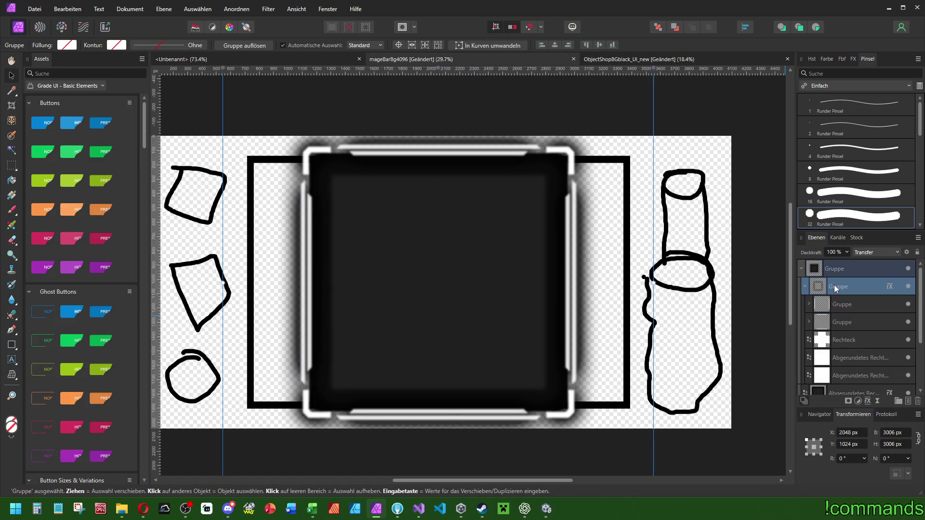
left_click(804, 286)
- Stretch the slot frame group wider horizontally and select the Rechteck shape
left_click_drag(650, 282, 744, 283)
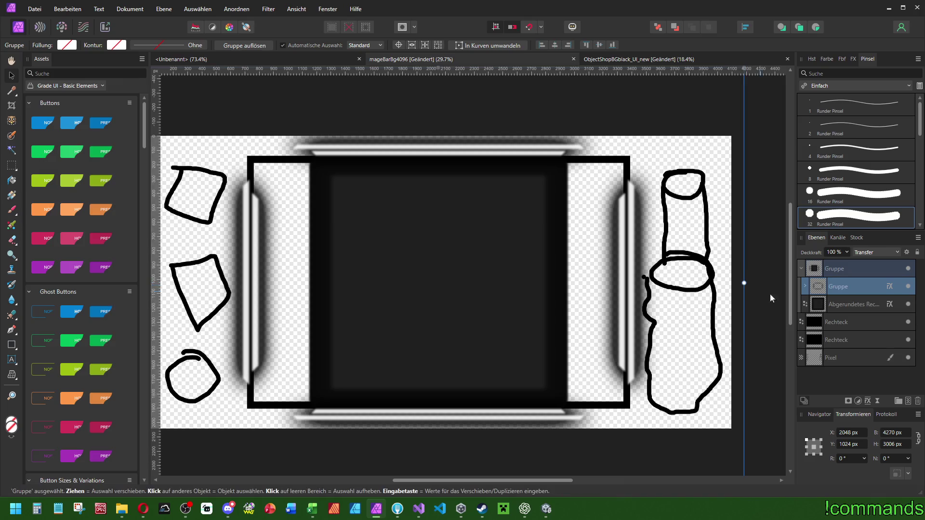
left_click(804, 286)
left_click(838, 340)
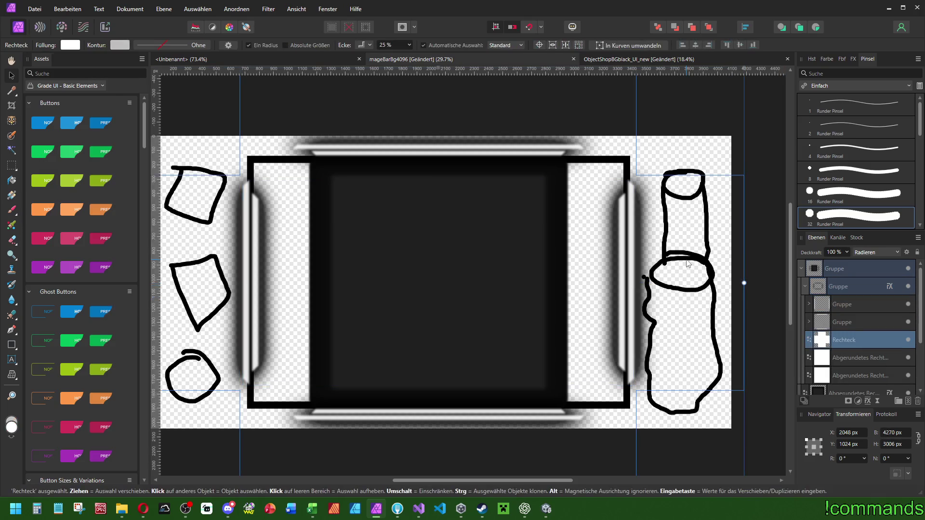
scroll(640, 230, "down", 3)
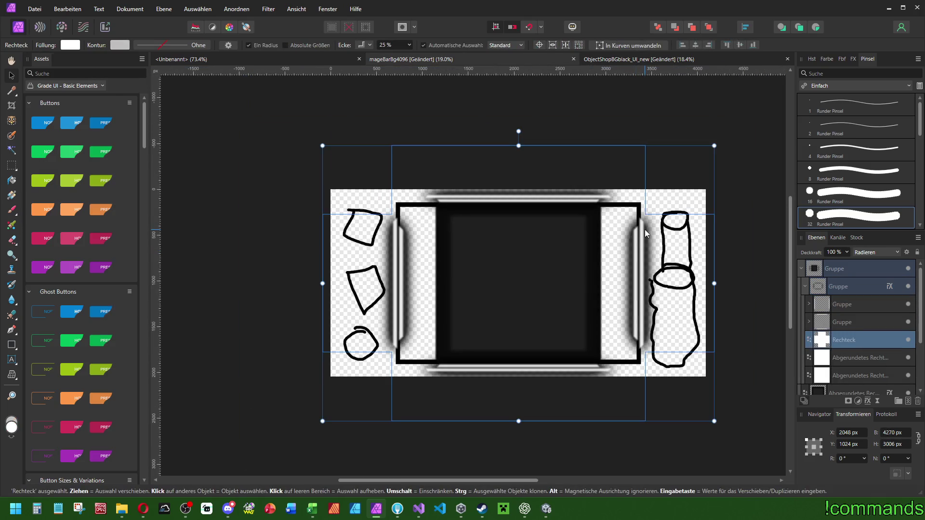
scroll(645, 230, "up", 3)
scroll(646, 232, "down", 1)
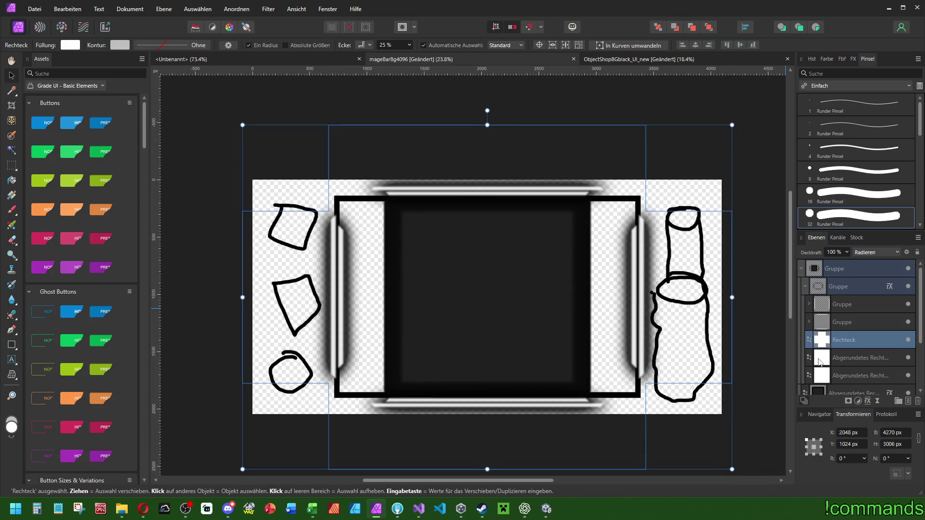
- Resize the Rechteck with its handles to about 2916 × 2174 px
left_click_drag(732, 297, 704, 297)
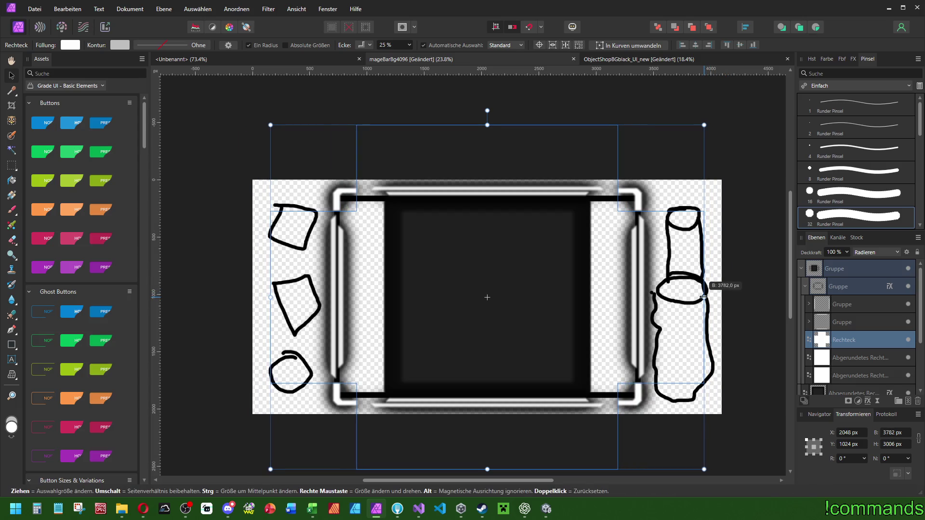
left_click_drag(483, 110, 483, 172)
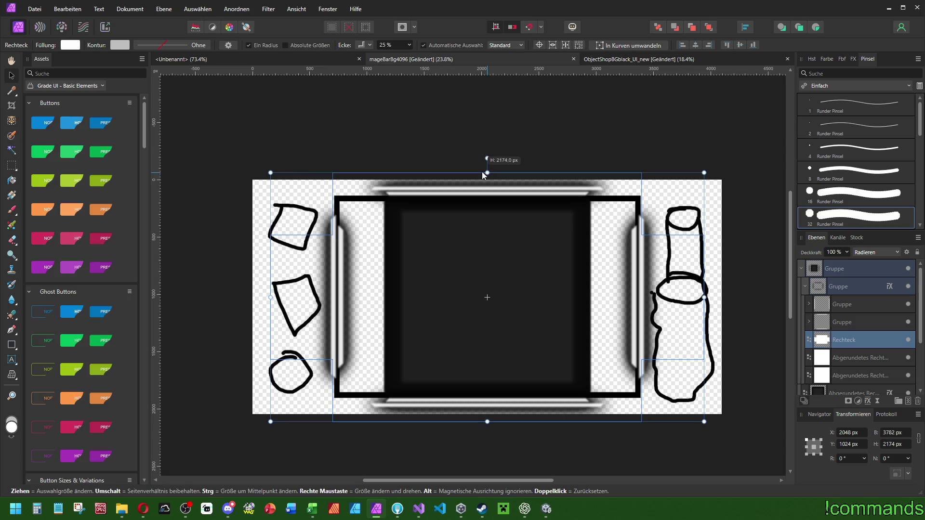
left_click_drag(704, 297, 654, 293)
scroll(392, 48, "down", 11)
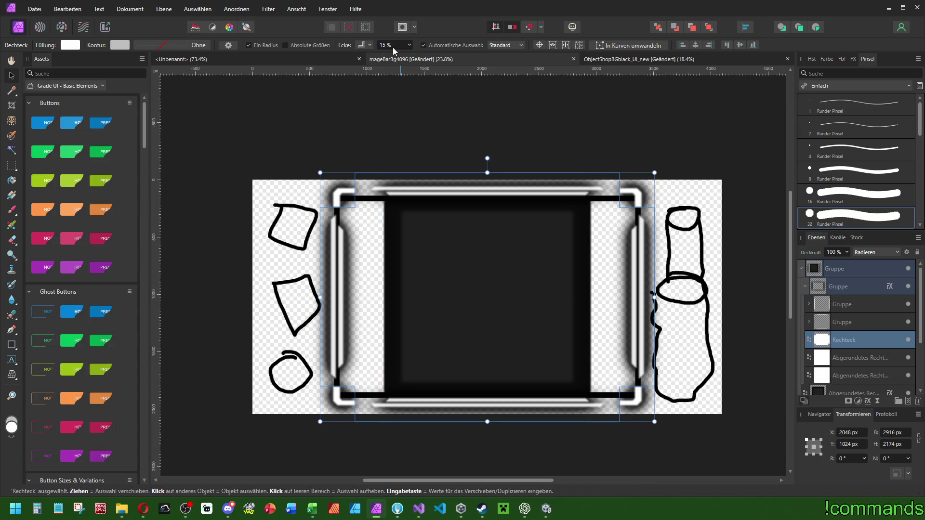
scroll(392, 47, "up", 1)
left_click(837, 322)
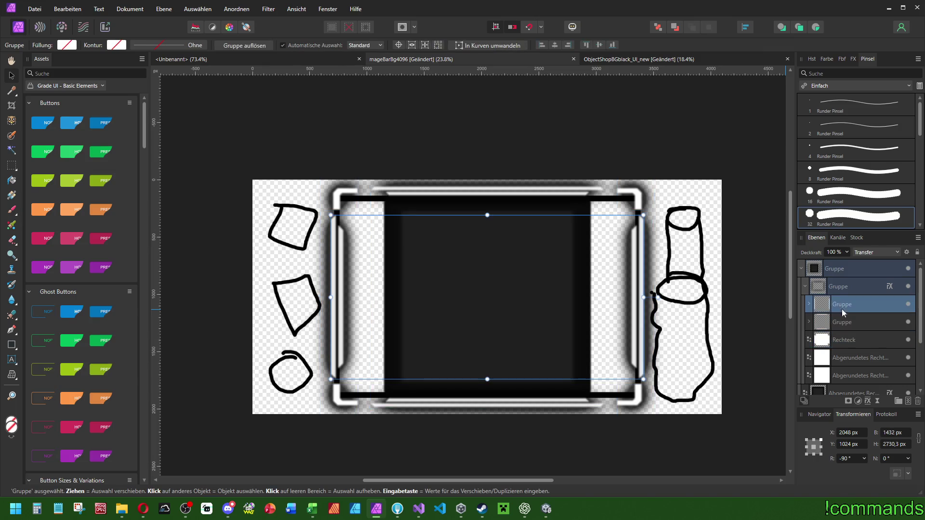
- Resize the rounded rim rectangle to 2690 × 1895 px in the Transform panel
scroll(847, 325, "down", 2)
left_click(840, 304)
scroll(617, 196, "up", 3)
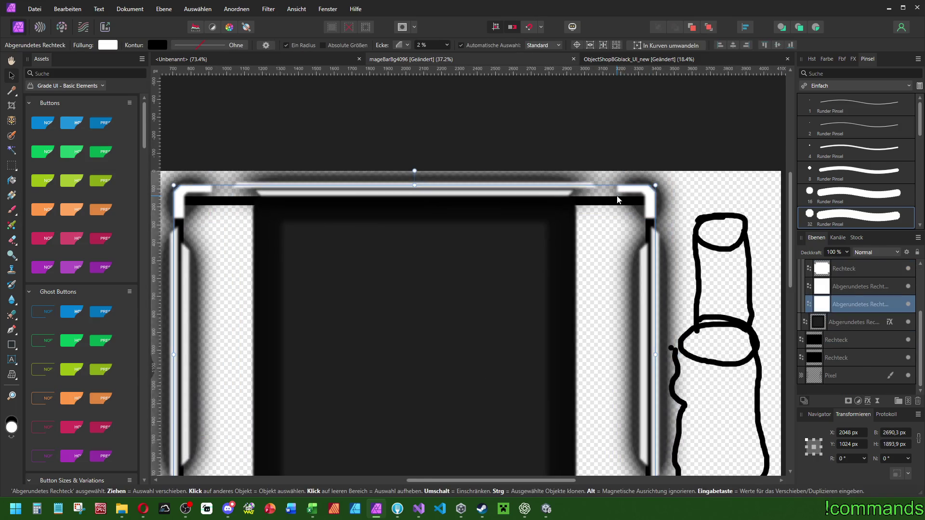
scroll(617, 196, "down", 3)
scroll(619, 200, "up", 3)
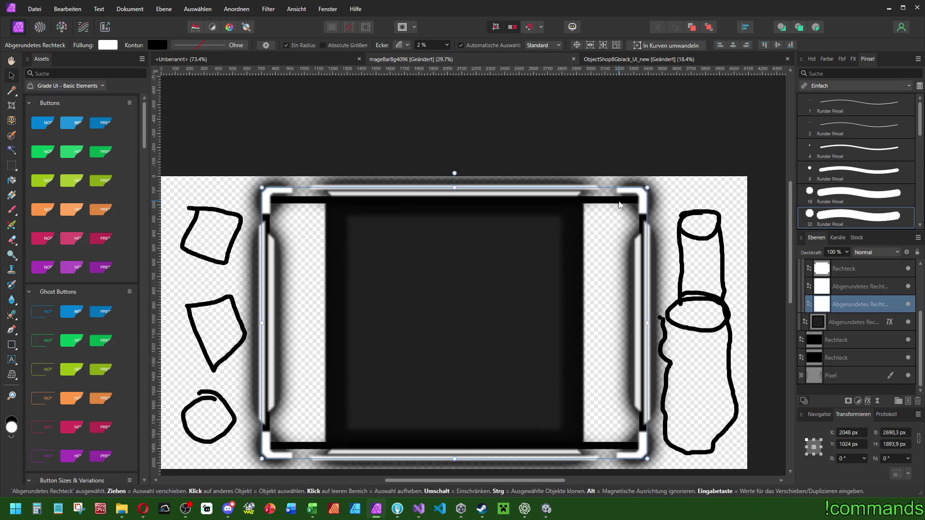
left_click(839, 288)
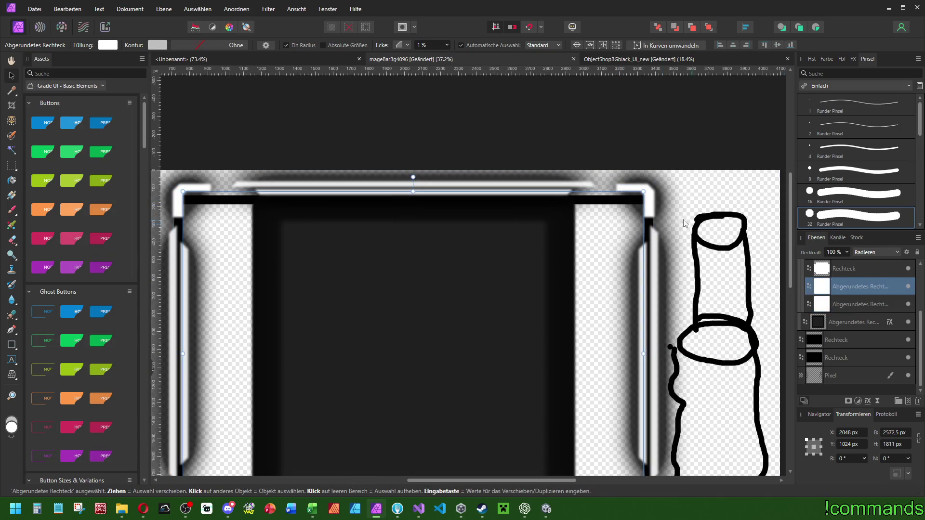
left_click_drag(672, 329, 674, 331)
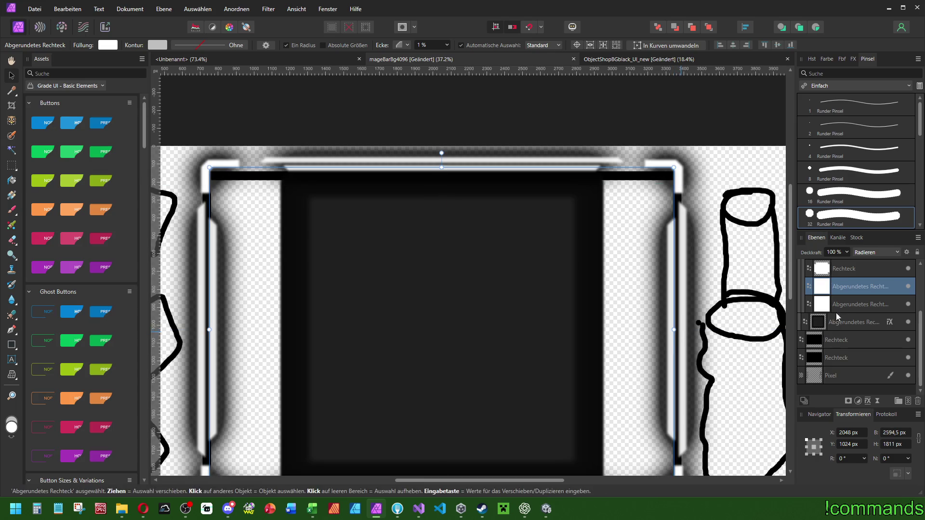
left_click(844, 305)
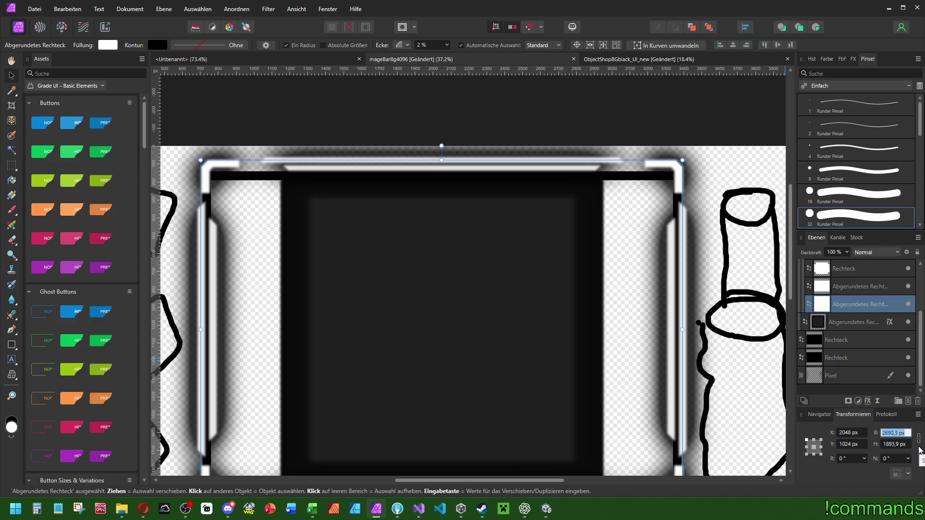
type("2690")
left_click(903, 449)
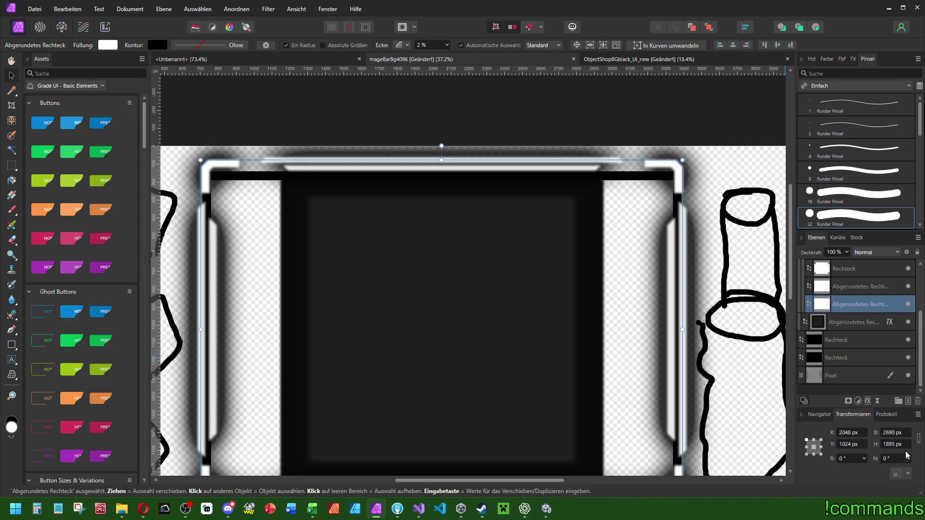
left_click(860, 288)
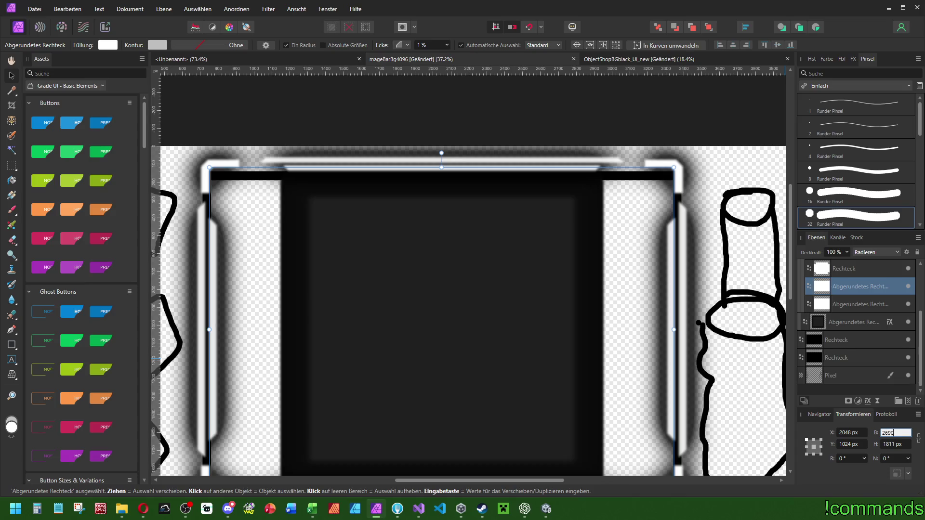
key("Return")
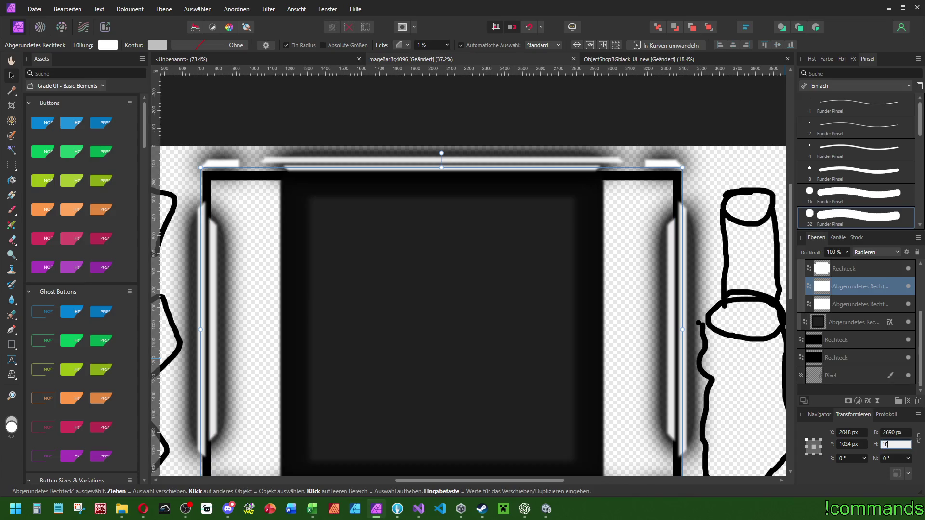
key("Return")
type("5")
key("Return")
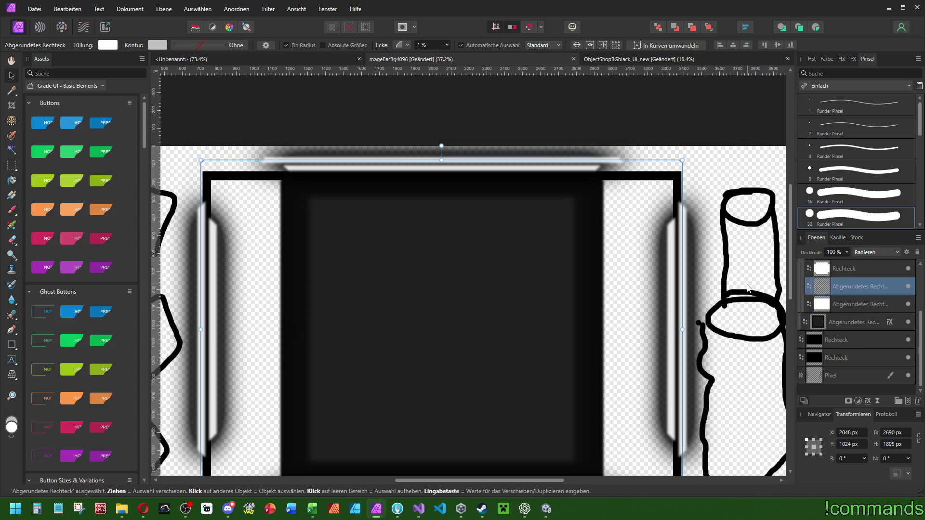
- Shrink the other rounded rectangle evenly to 2598 × 1809 px
left_click_drag(684, 160, 676, 167)
scroll(676, 169, "up", 5, "ctrl")
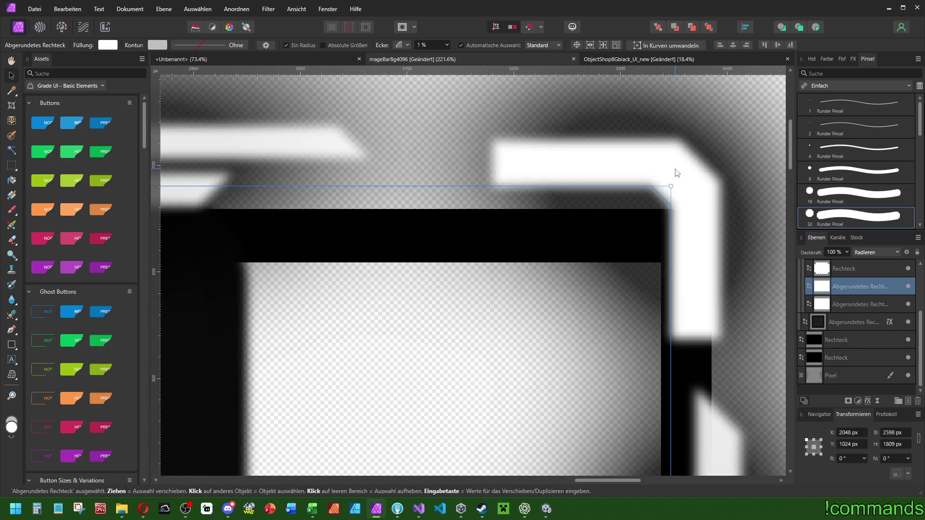
scroll(678, 173, "down", 10)
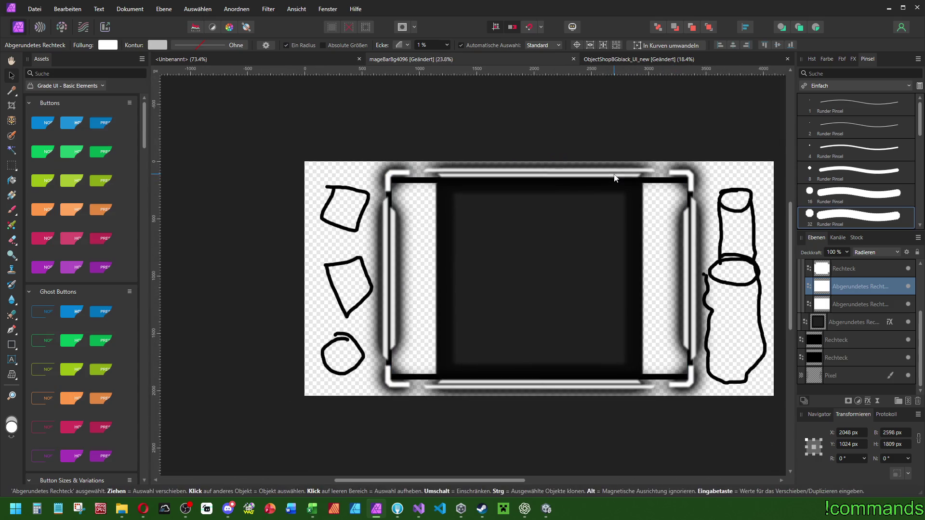
scroll(588, 208, "up", 3)
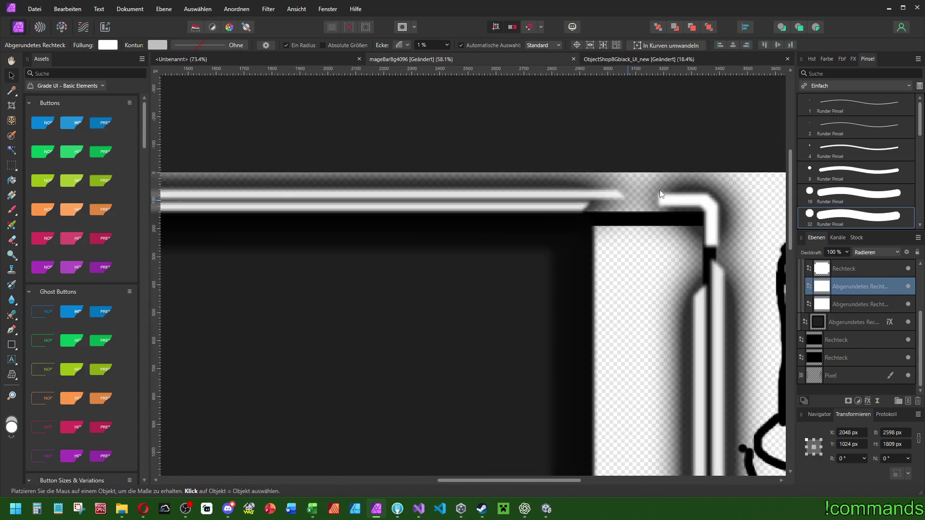
scroll(661, 196, "down", 3)
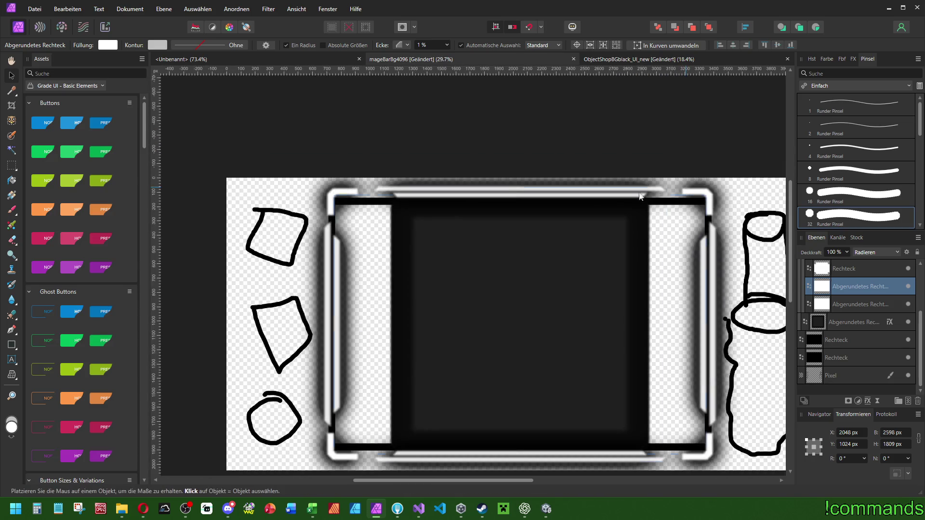
left_click(851, 304)
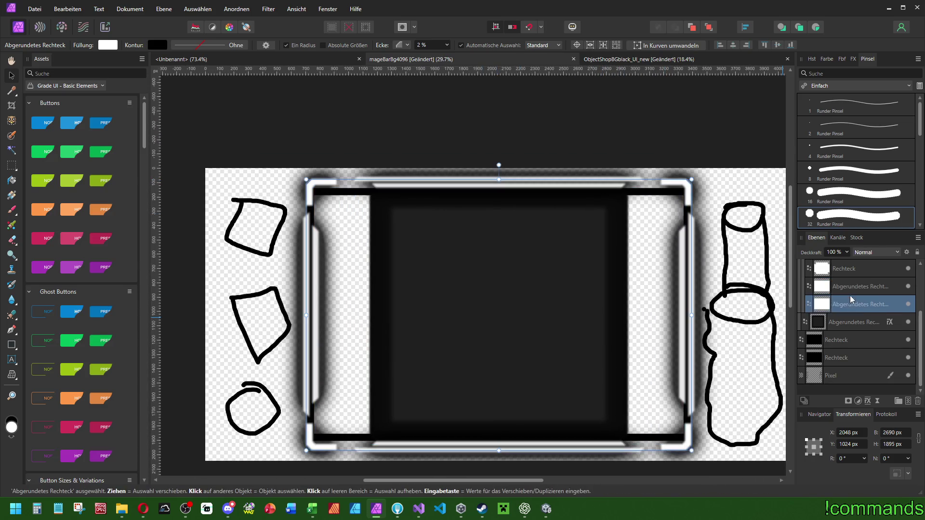
- Widen the top Rechteck layer to about 2970 px
left_click(853, 268)
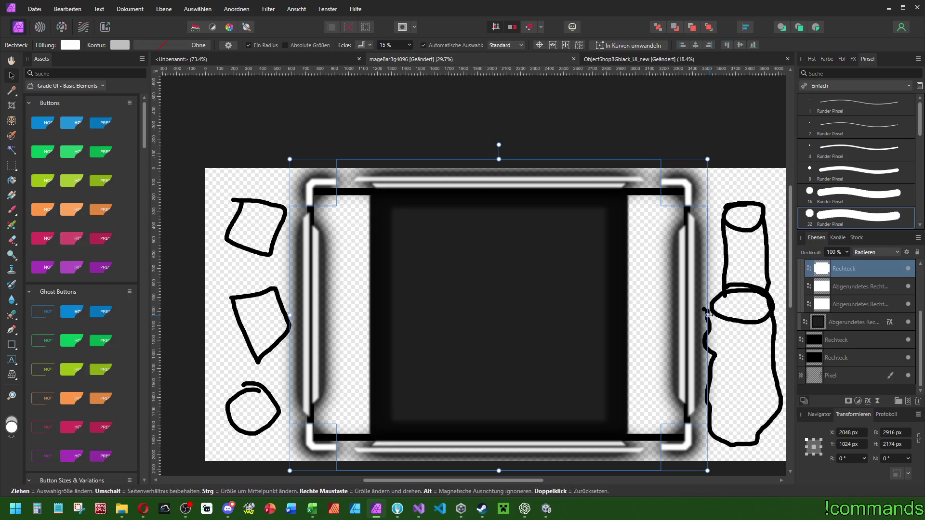
left_click_drag(707, 314, 716, 315)
left_click_drag(713, 314, 711, 314)
- Widen the lower inner group to about 2324 px, make it slightly taller, and widen the upper group
scroll(859, 312, "up", 2)
left_click(843, 323)
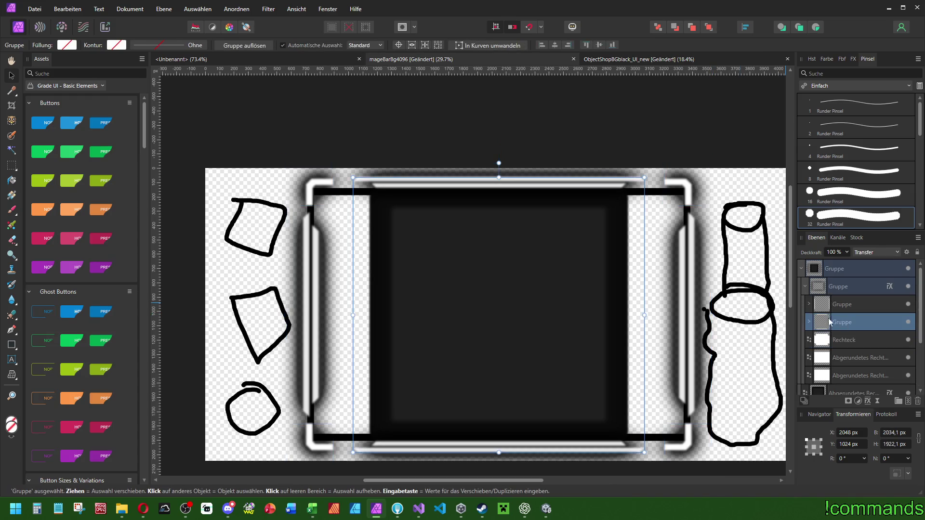
mouse_move(644, 315)
left_mouse_down()
mouse_move(680, 314)
mouse_move(658, 316)
left_mouse_up()
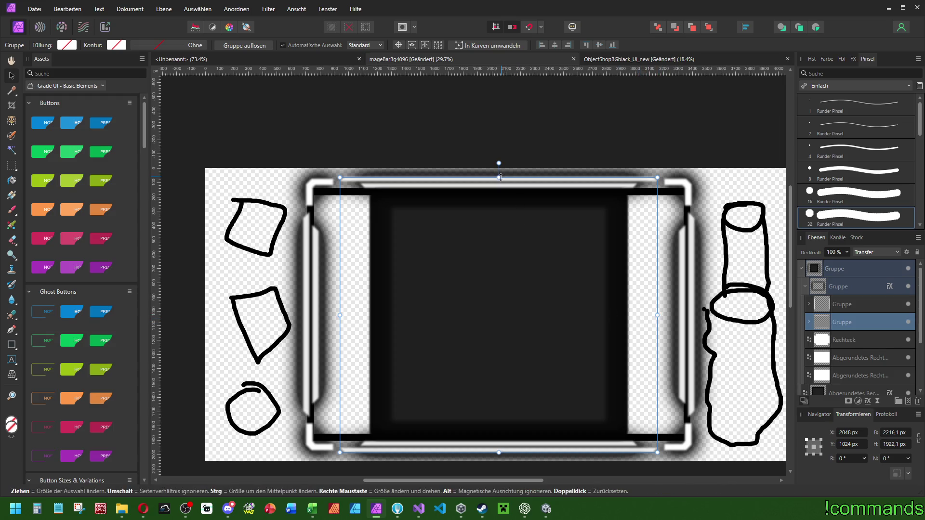
left_click_drag(499, 177, 499, 177)
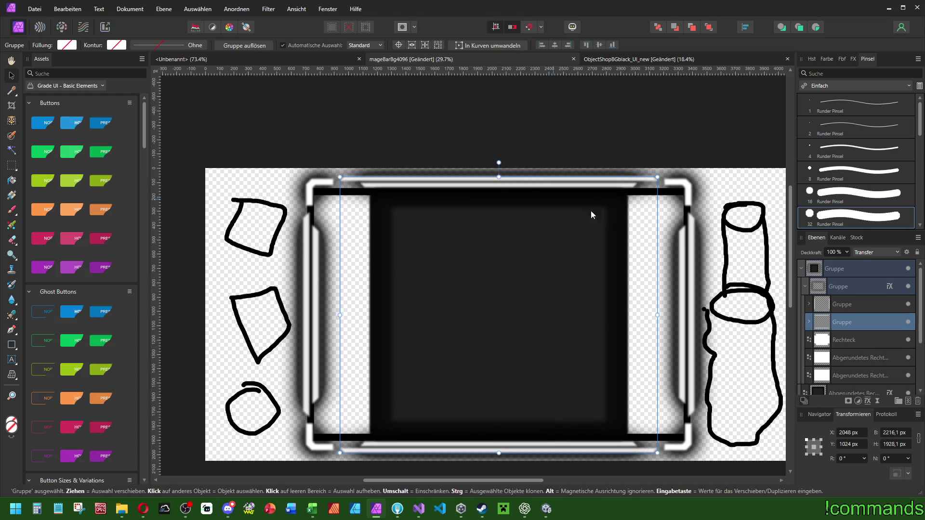
left_click(843, 304)
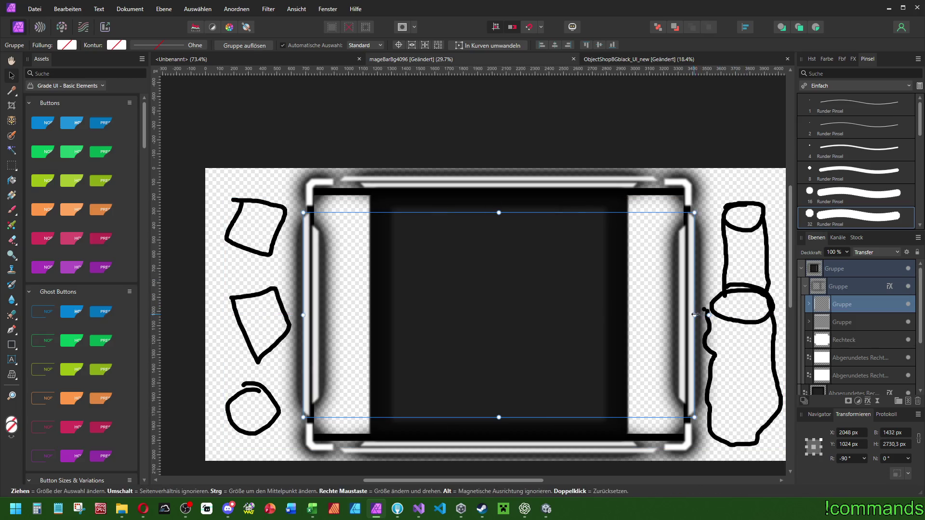
left_click_drag(696, 314, 697, 314)
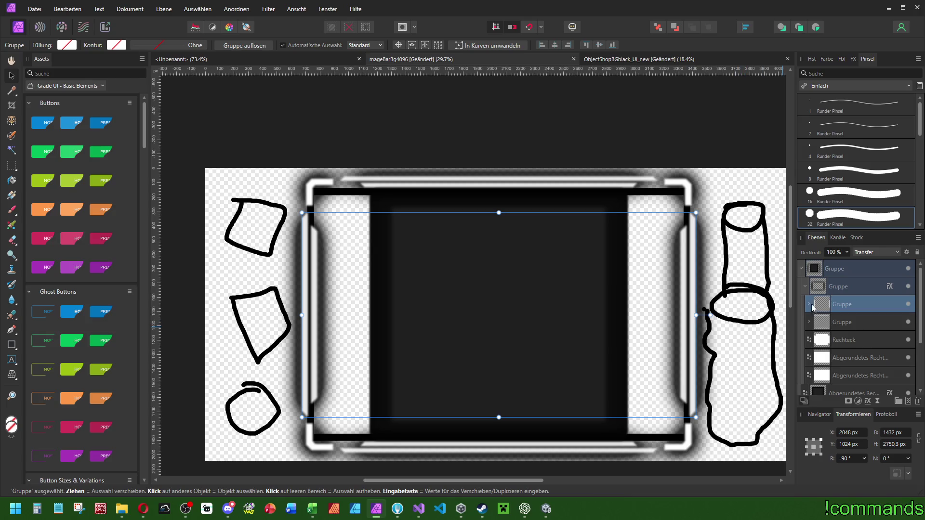
- Expand the nested frame groups to find the side bar layers, undoing an accidental group deletion
left_click(809, 304)
left_click(845, 322)
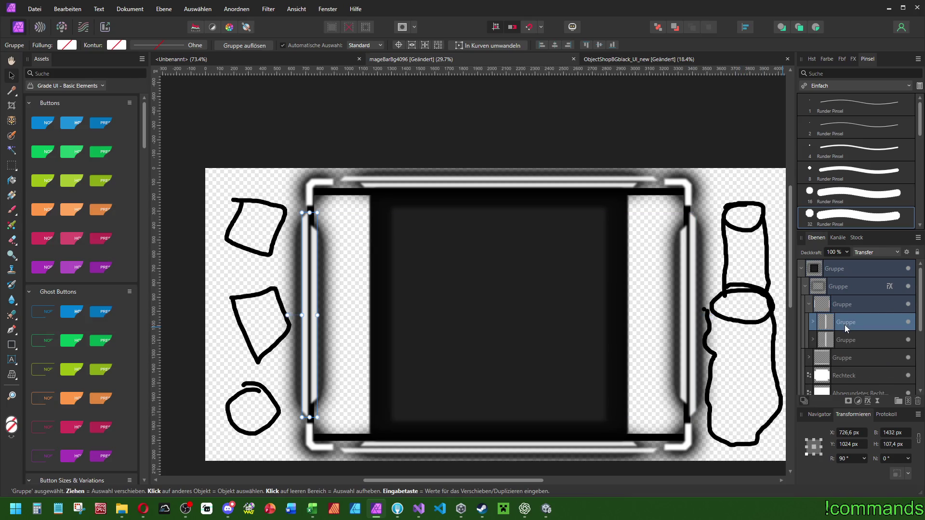
left_click(812, 322)
left_click(834, 348)
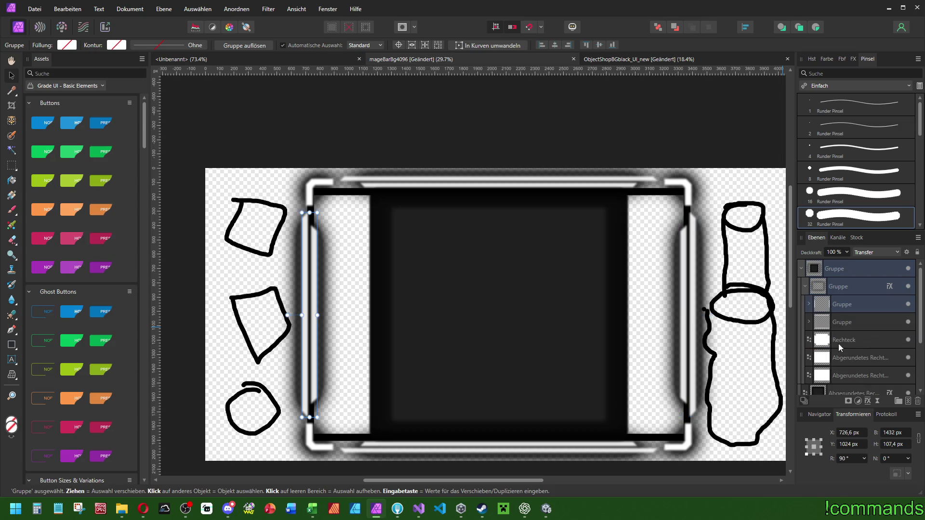
left_click(817, 340)
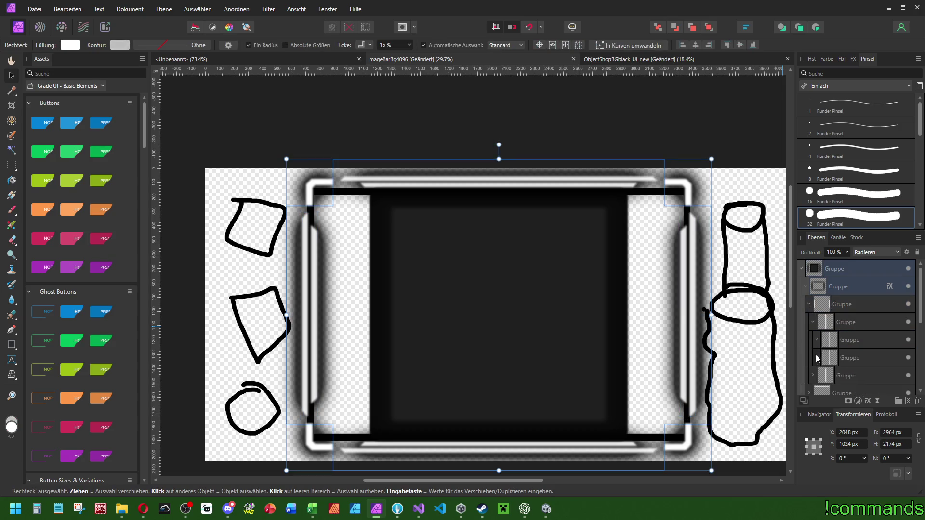
left_click(848, 357)
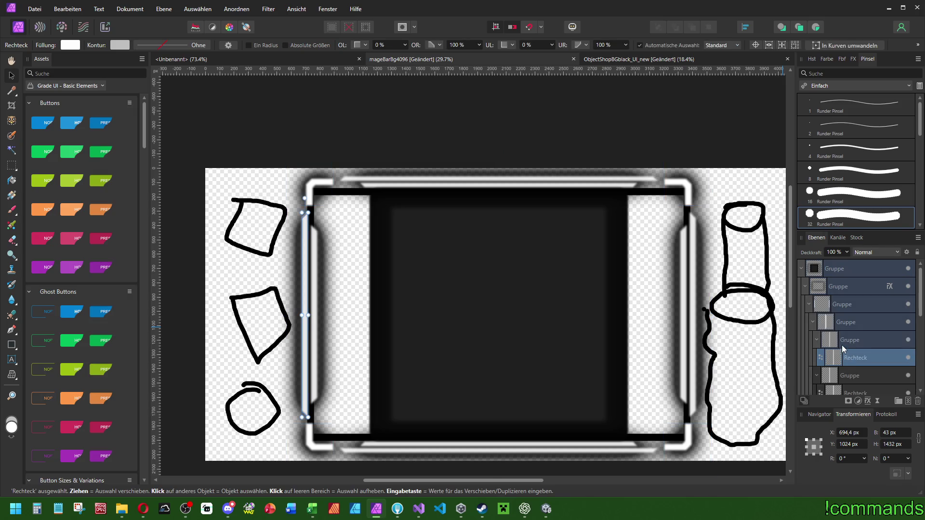
left_click(842, 342)
left_click(816, 340)
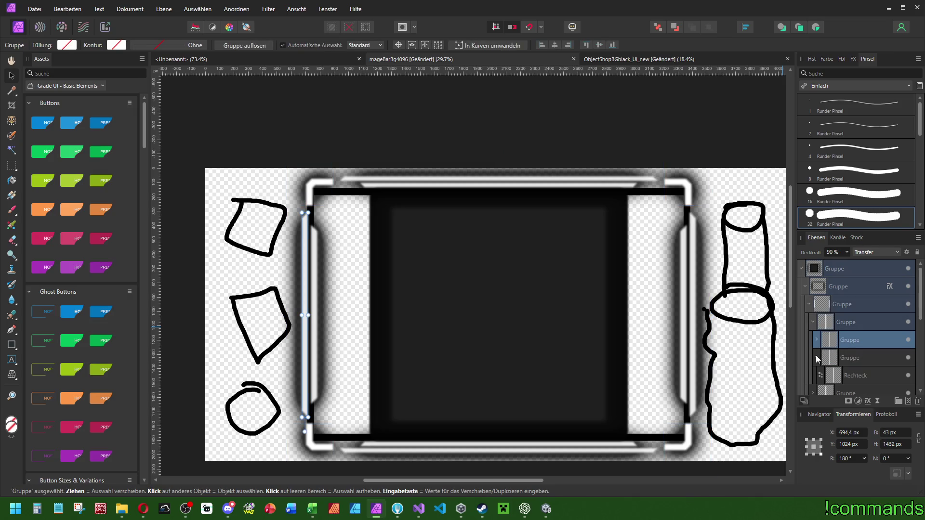
left_click(821, 357)
key("Delete")
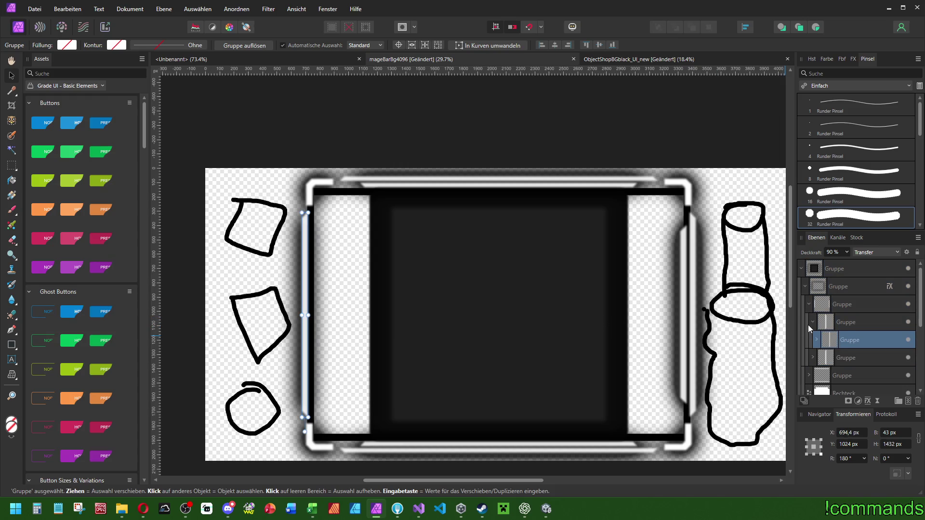
left_click(813, 322)
left_click(813, 339)
left_click(832, 358)
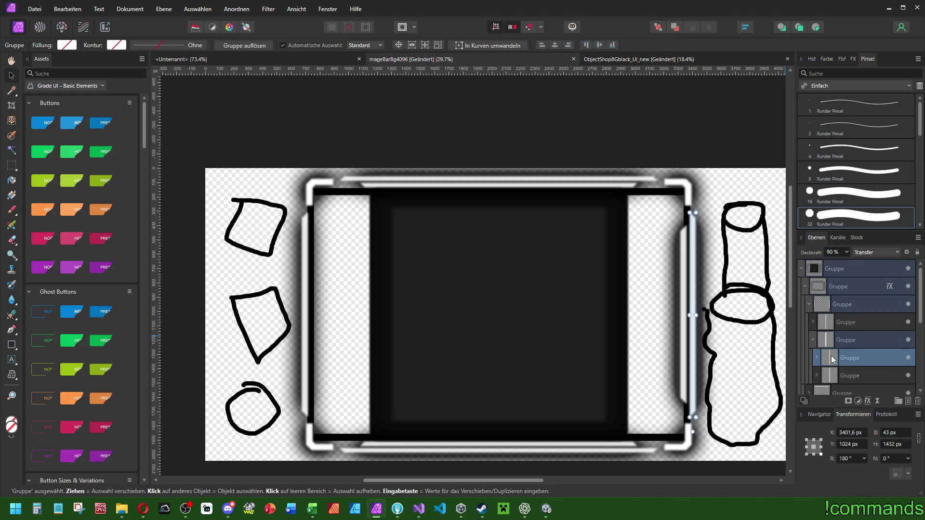
left_click(844, 375)
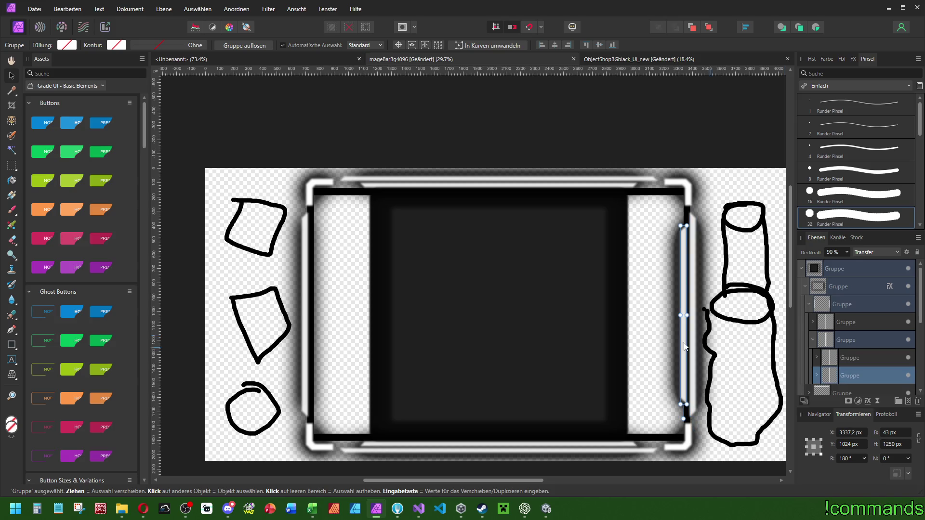
key("ctrl+z")
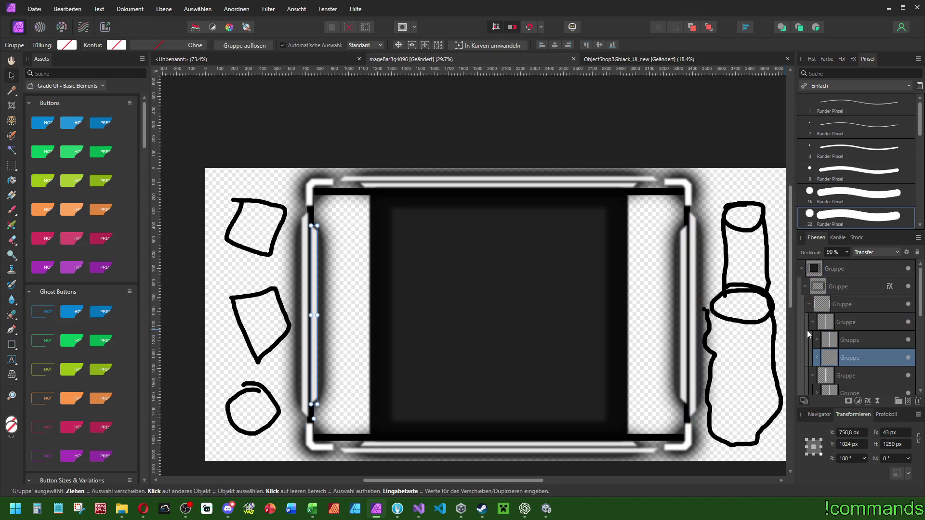
- Lower the frame group's top edge to about 1890 px height, then raise it slightly
left_click(809, 305)
left_click(845, 322)
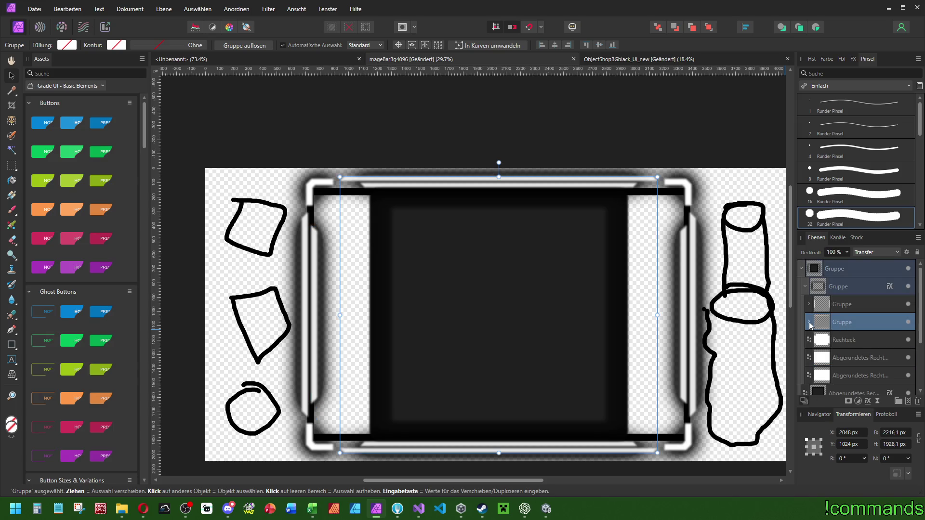
left_click(853, 340)
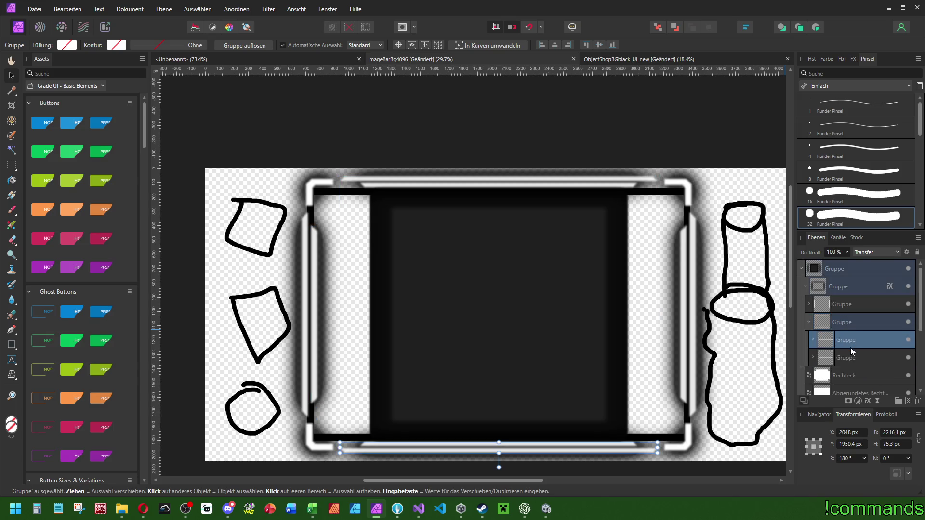
left_click(812, 346)
scroll(862, 333, "down", 2)
left_click(846, 304)
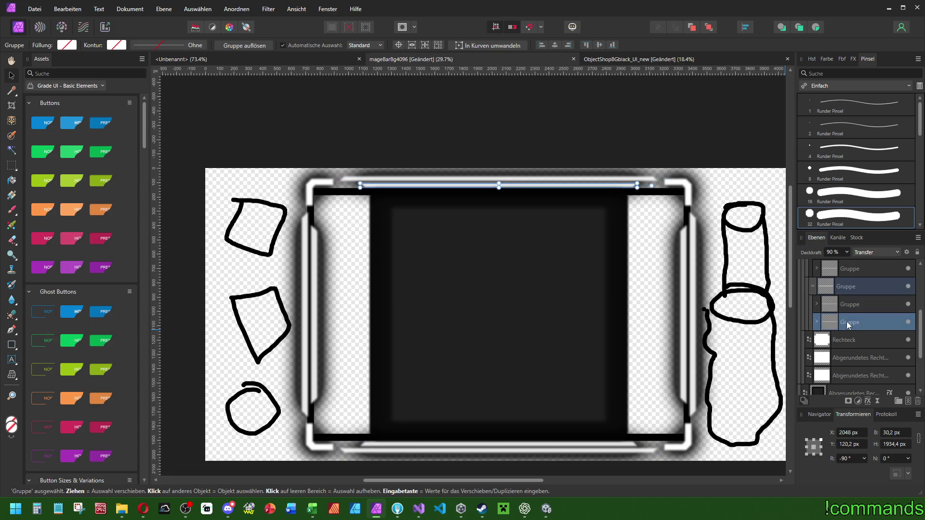
left_click(843, 269)
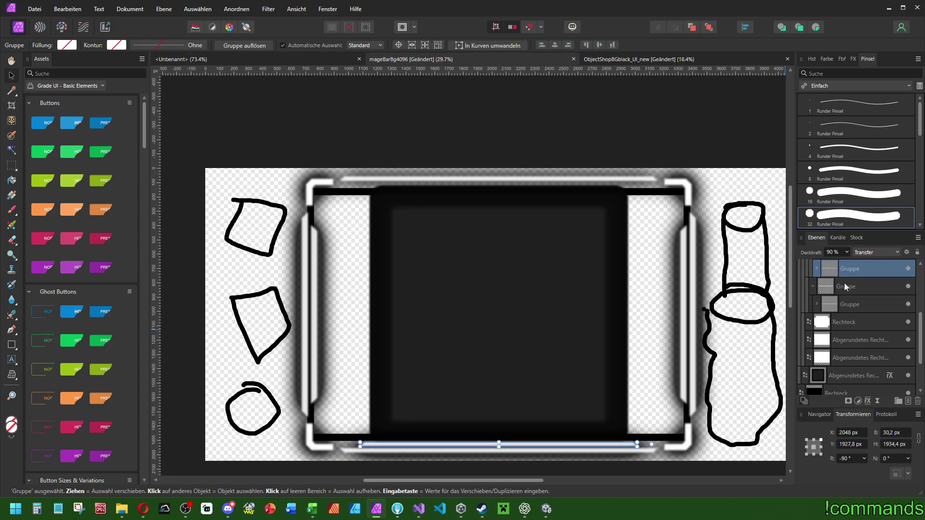
scroll(828, 306, "up", 3)
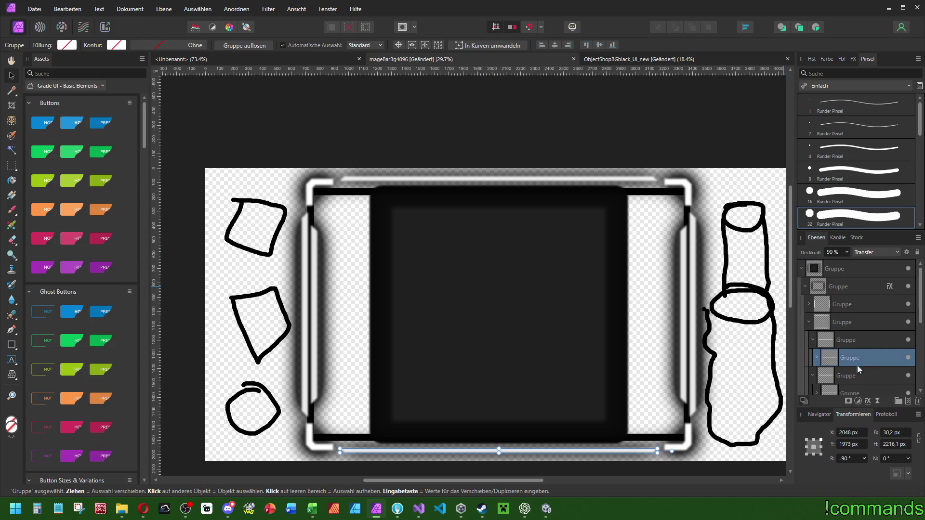
left_click(842, 338)
left_click(838, 322)
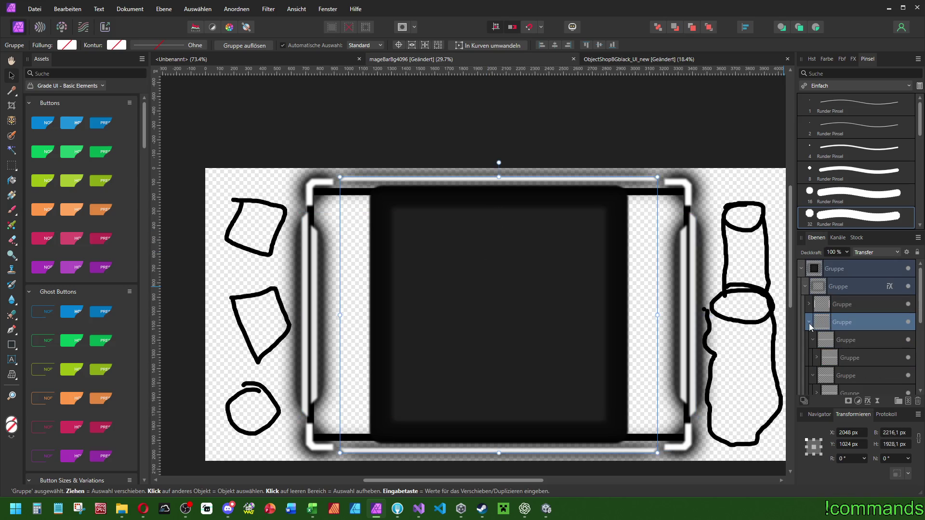
left_click(809, 321)
scroll(518, 184, "up", 2)
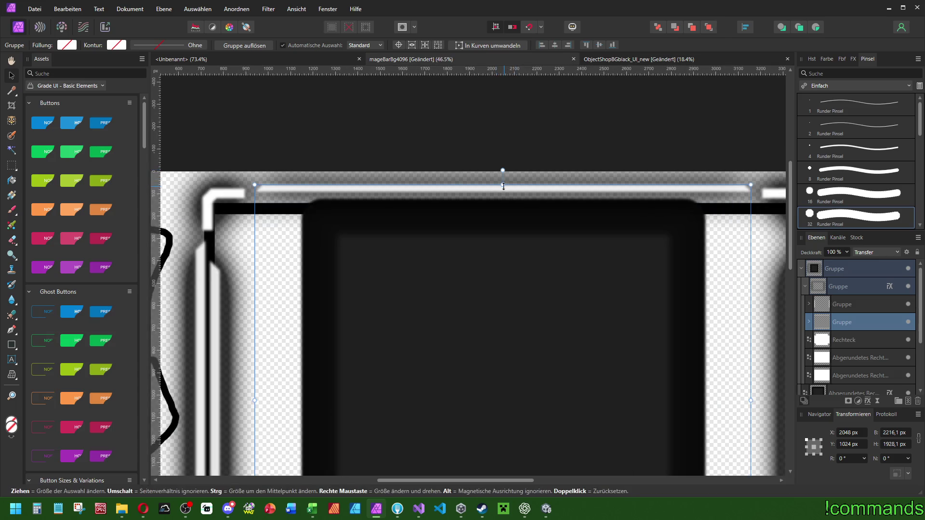
left_click_drag(503, 187, 504, 191)
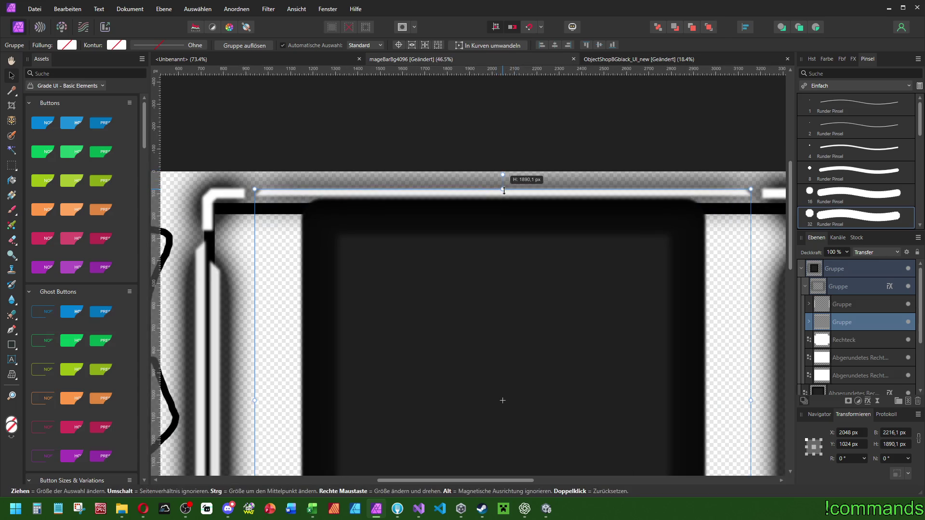
scroll(504, 191, "down", 3)
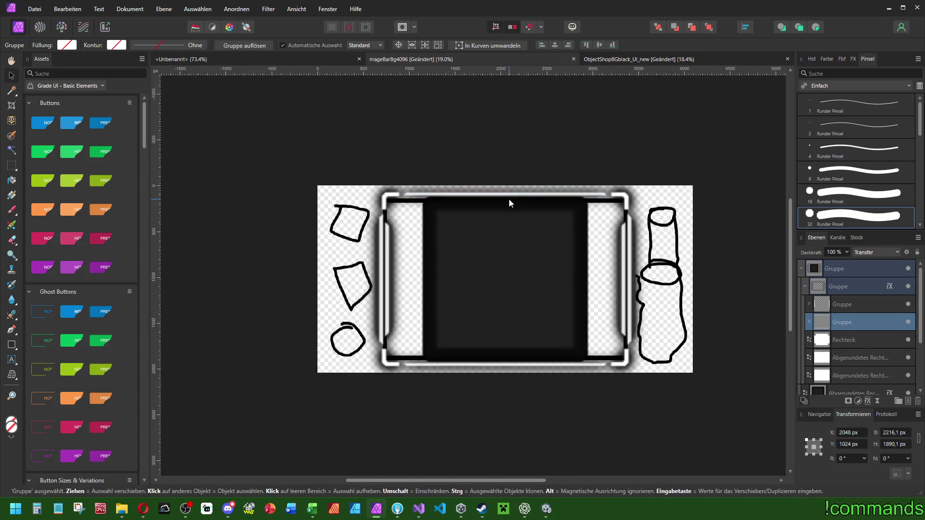
scroll(504, 191, "up", 4)
left_click_drag(499, 180, 500, 179)
scroll(504, 244, "down", 5)
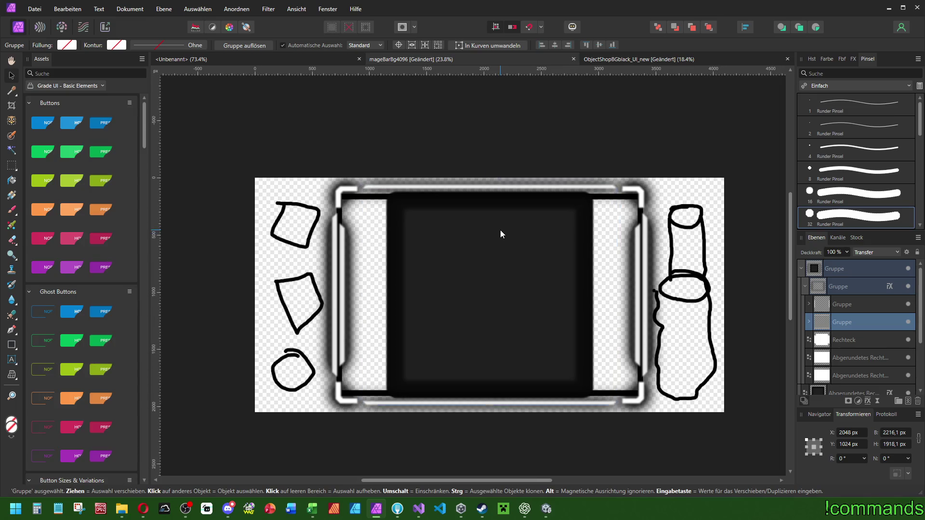
- Set the thin top highlight bar's rectangle width to 35 px
left_click(808, 305)
left_click(808, 305)
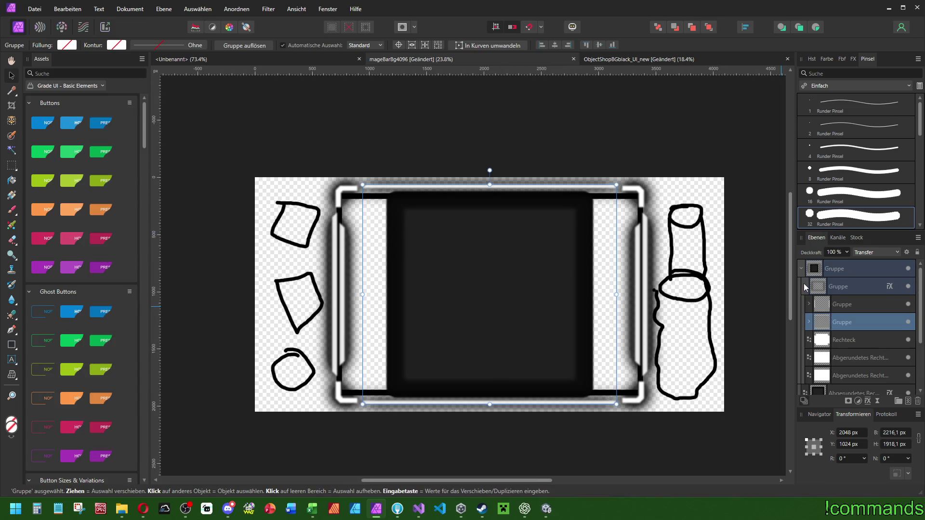
left_click(809, 321)
left_click(840, 355)
scroll(856, 366, "down", 2)
left_click(851, 288)
left_click(816, 287)
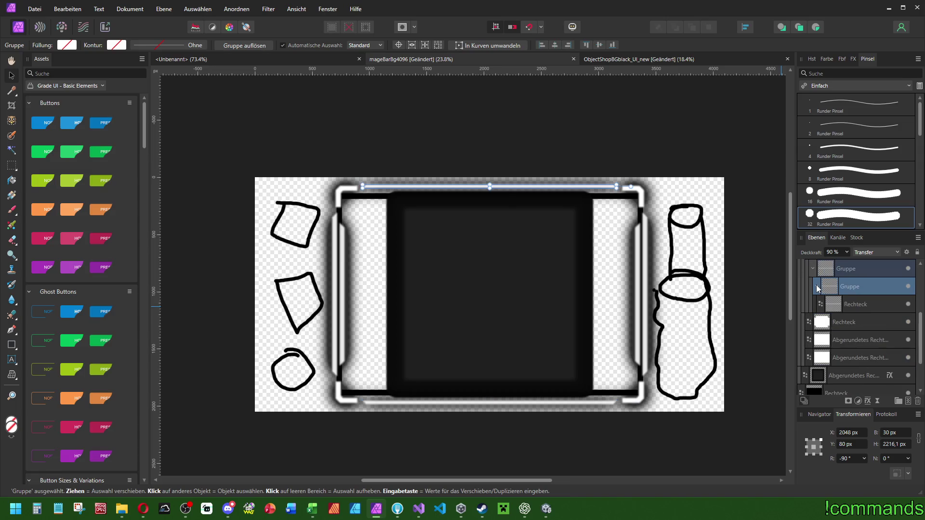
left_click(862, 305)
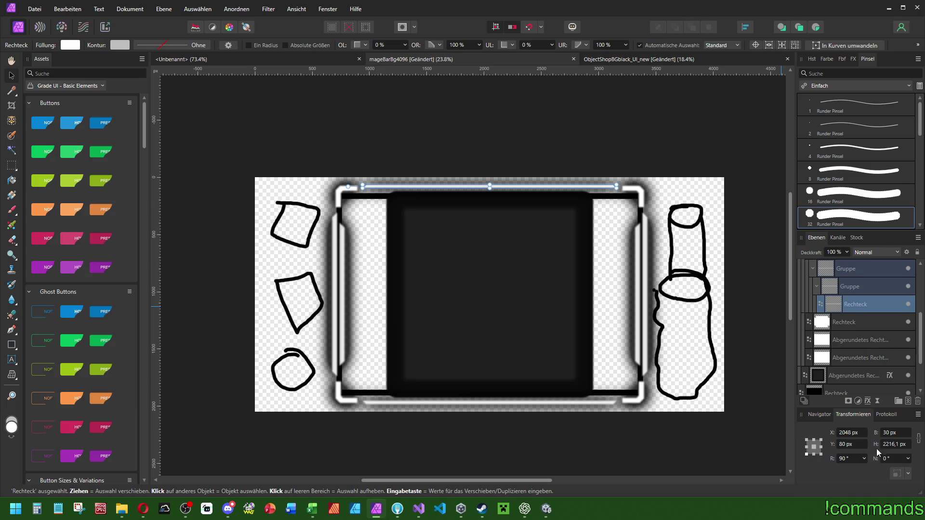
left_click(896, 432)
type("35")
key("Return")
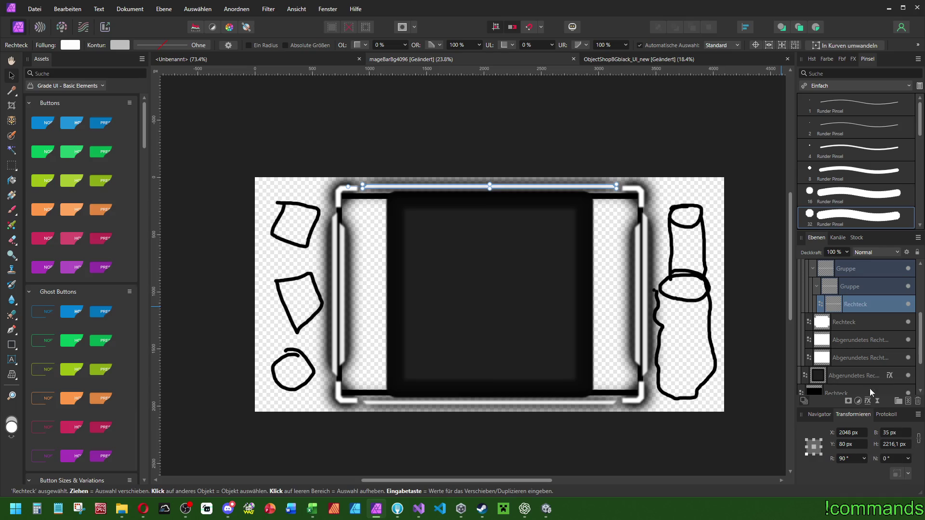
scroll(873, 343, "up", 3)
- Nudge the frame group's top edge down so its height is about 1901 px
left_click(816, 360)
left_click(862, 375)
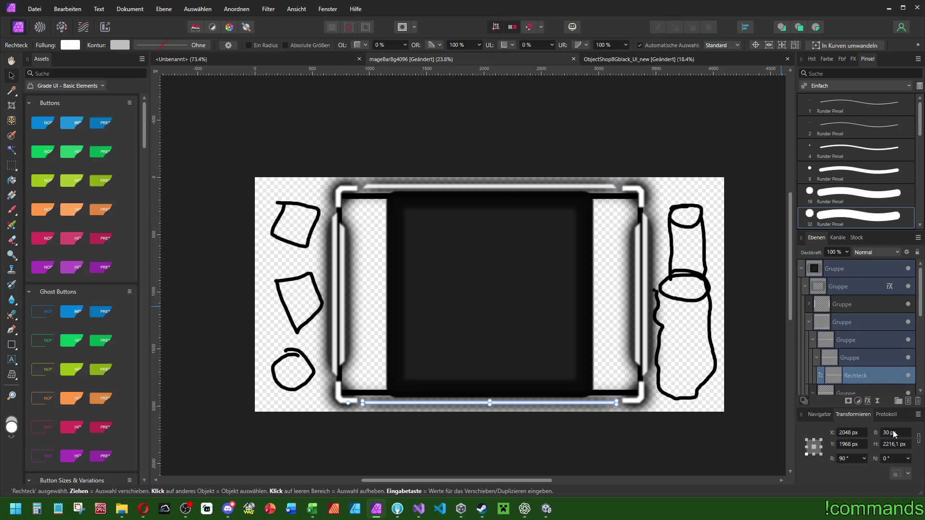
left_click(809, 322)
left_click(849, 324)
scroll(545, 181, "up", 2)
left_click_drag(459, 189, 458, 191)
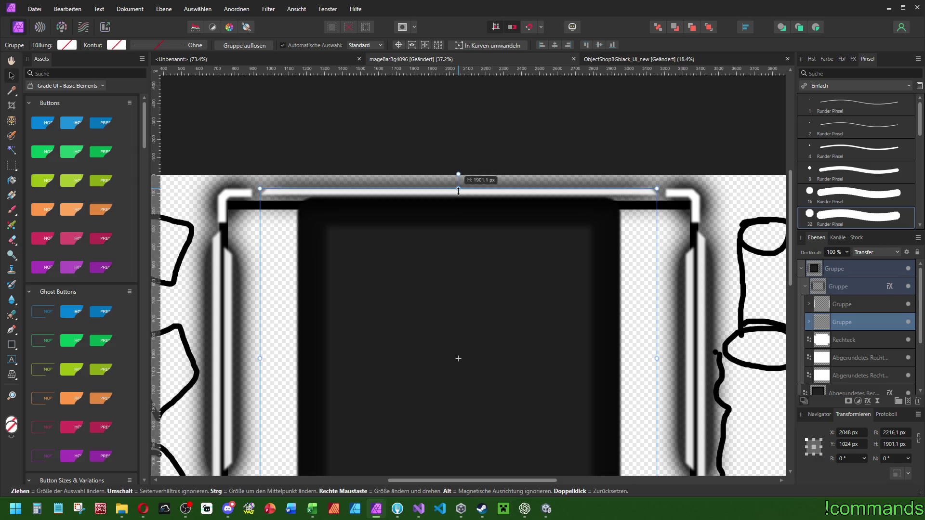
scroll(460, 126, "down", 1)
scroll(482, 127, "up", 5)
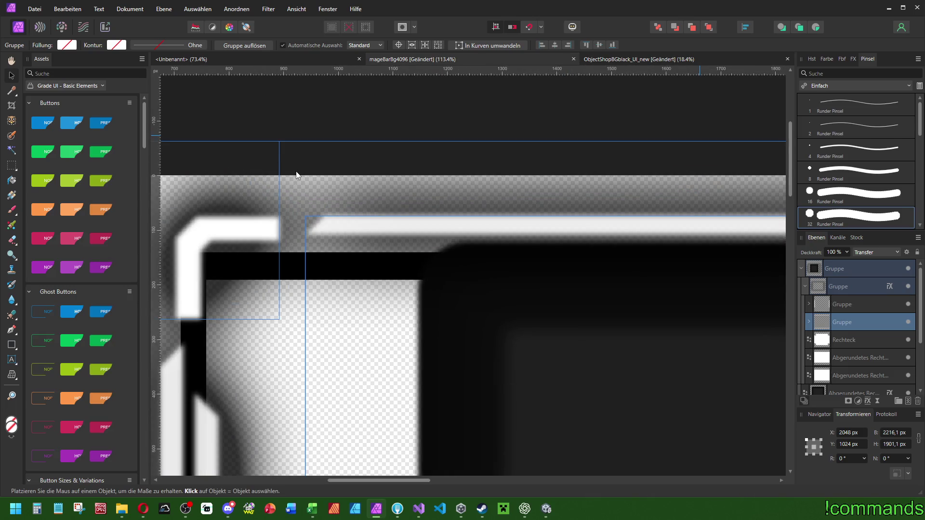
scroll(296, 175, "down", 5)
scroll(351, 199, "down", 2)
scroll(352, 200, "up", 2)
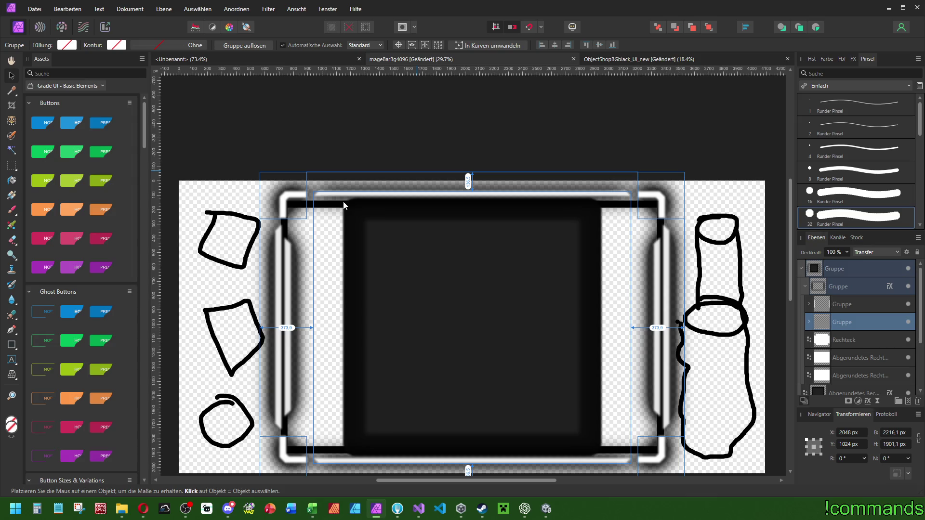
- Give the outer frame Rechteck chamfered corners at 22 %
left_click(839, 335)
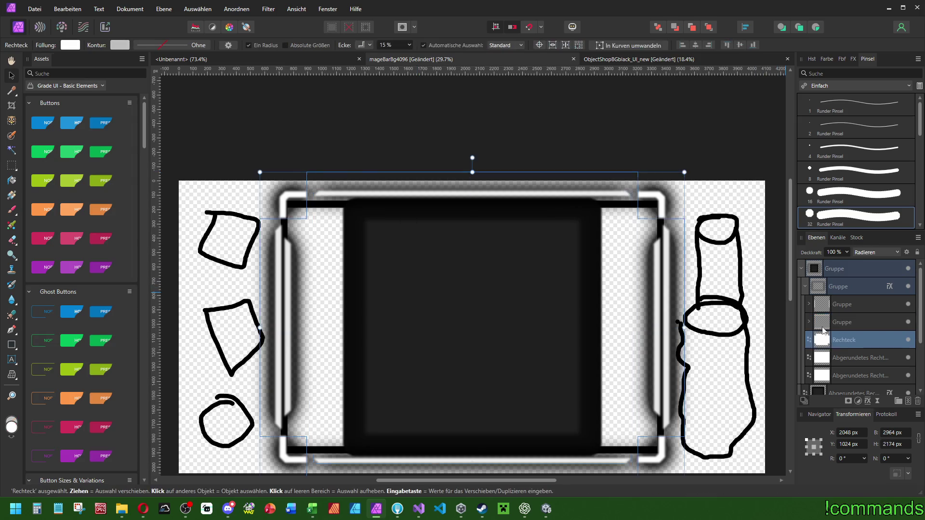
left_click(369, 45)
left_click(374, 89)
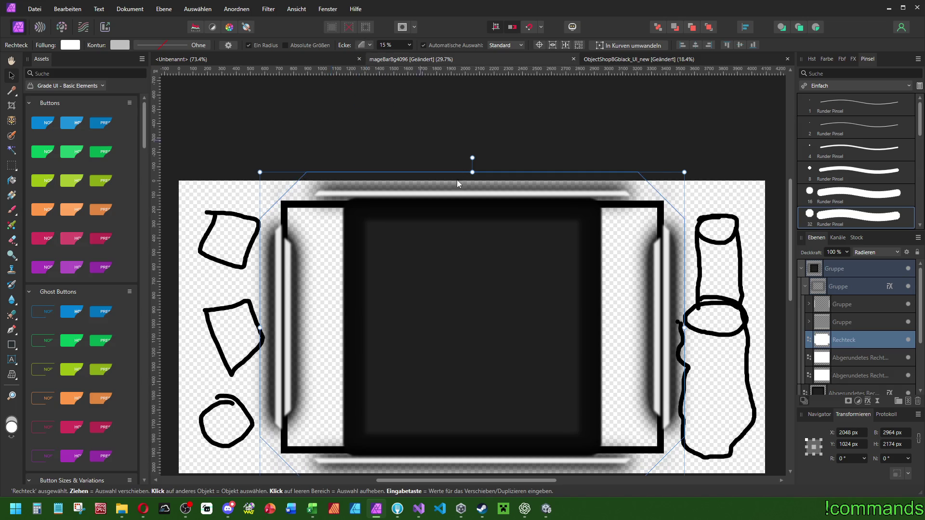
scroll(404, 48, "up", 7)
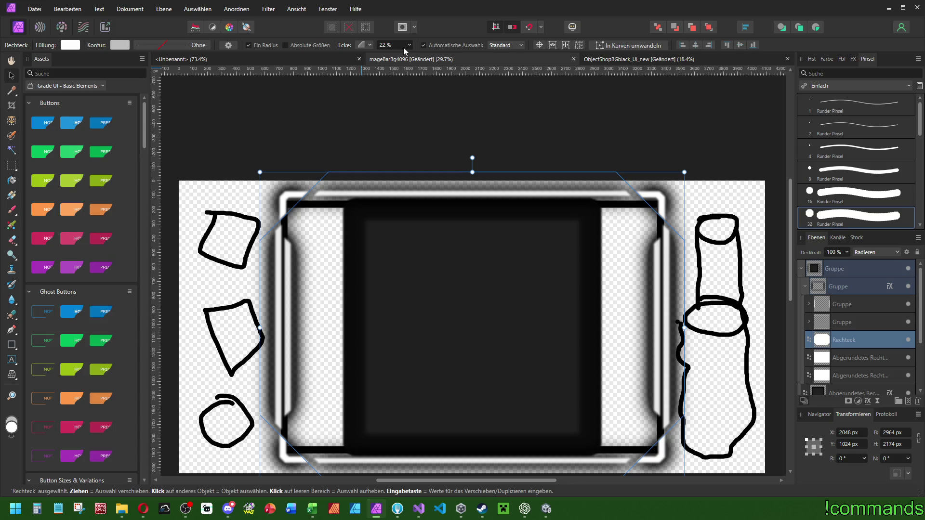
mouse_move(444, 102)
left_mouse_down()
mouse_move(444, 84)
mouse_move(434, 88)
left_mouse_up()
- Enlarge the dark rounded slot symmetrically to about 2692 × 1904 px
left_click(804, 287)
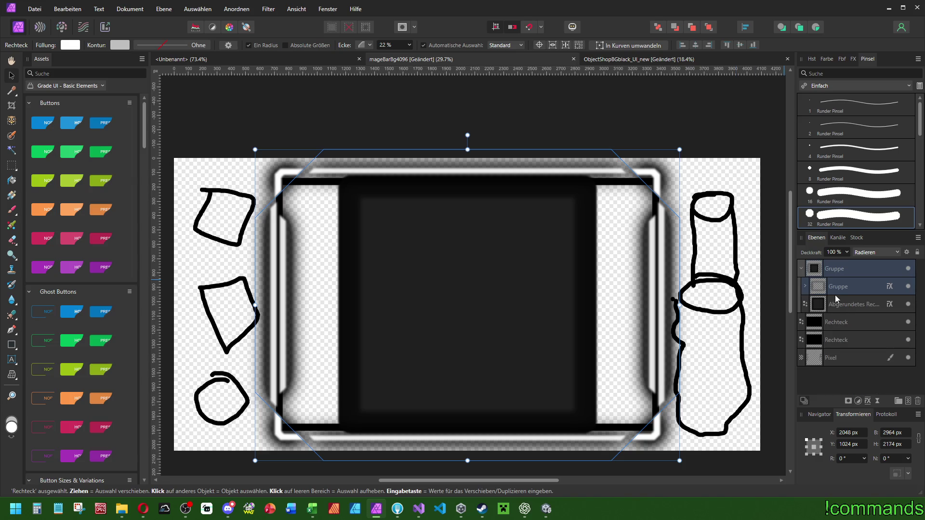
left_click(846, 305)
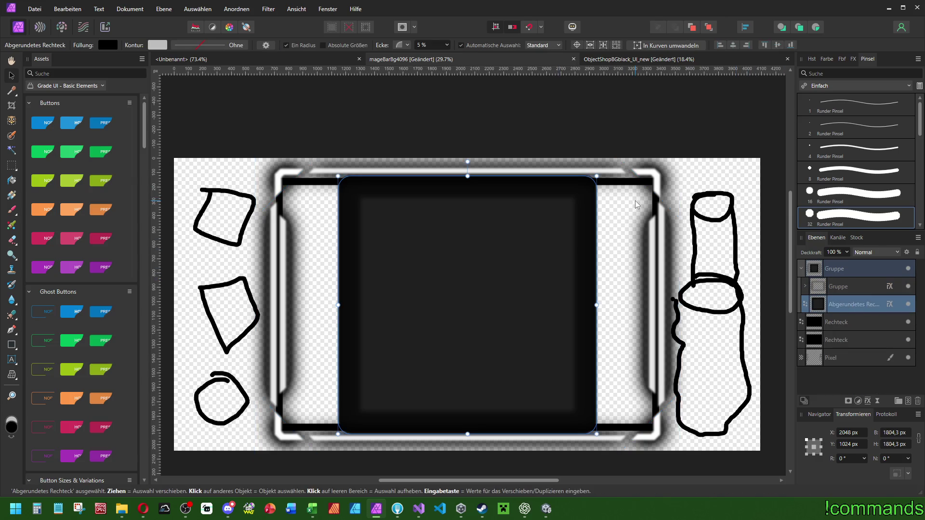
left_click_drag(596, 306, 661, 307)
left_click_drag(467, 177, 466, 171)
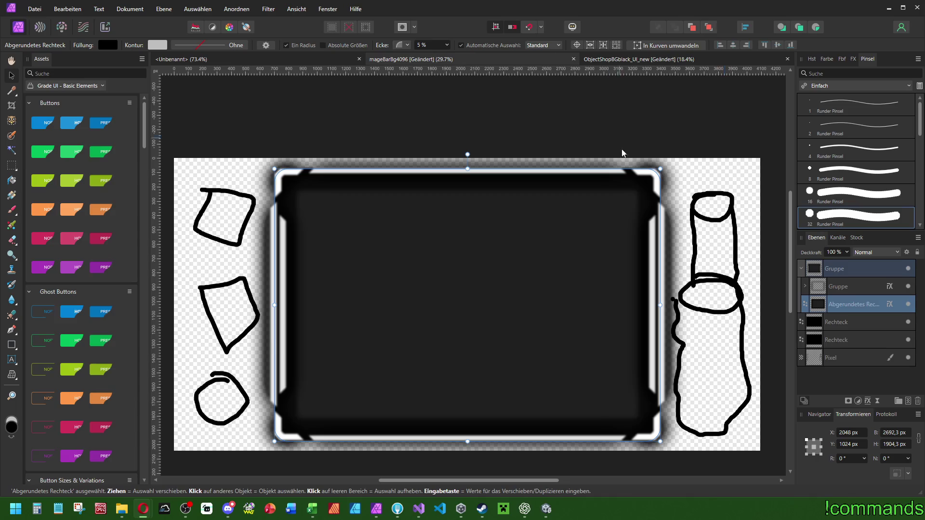
mouse_move(603, 272)
left_mouse_down()
mouse_move(635, 271)
mouse_move(615, 259)
left_mouse_up()
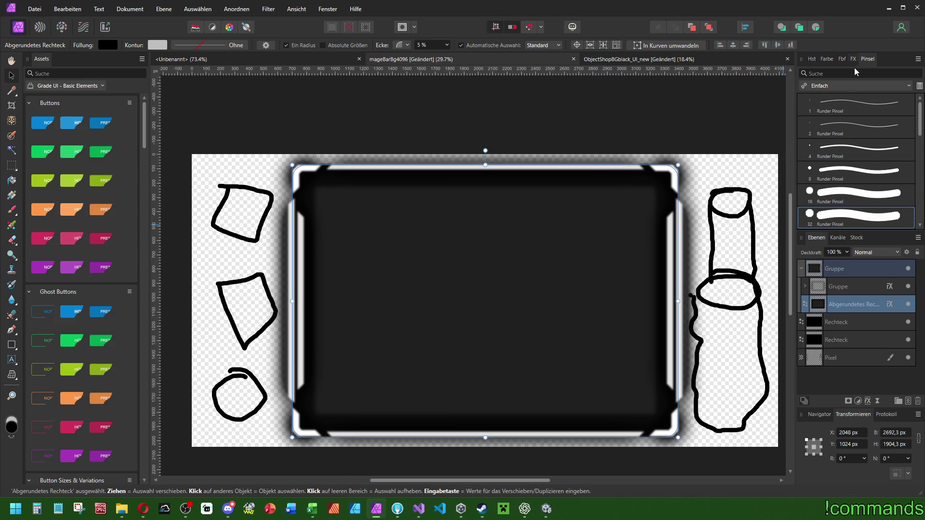
left_click(853, 58)
- Lower the slot's 3D effect radius to 50 px in QuickFX
left_click(805, 123)
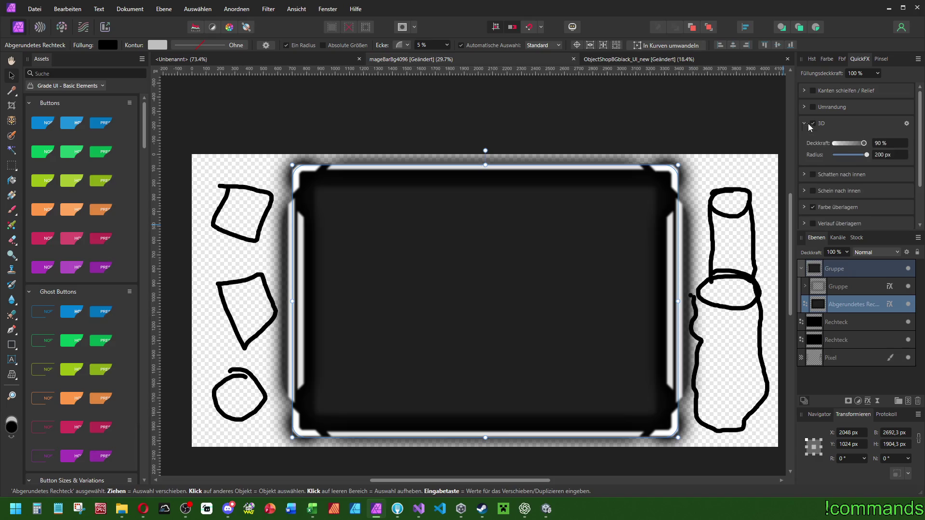
left_click(896, 156)
type("100")
key("Return")
type("50")
key("Return")
mouse_move(862, 154)
left_mouse_down()
mouse_move(845, 155)
mouse_move(862, 155)
left_mouse_up()
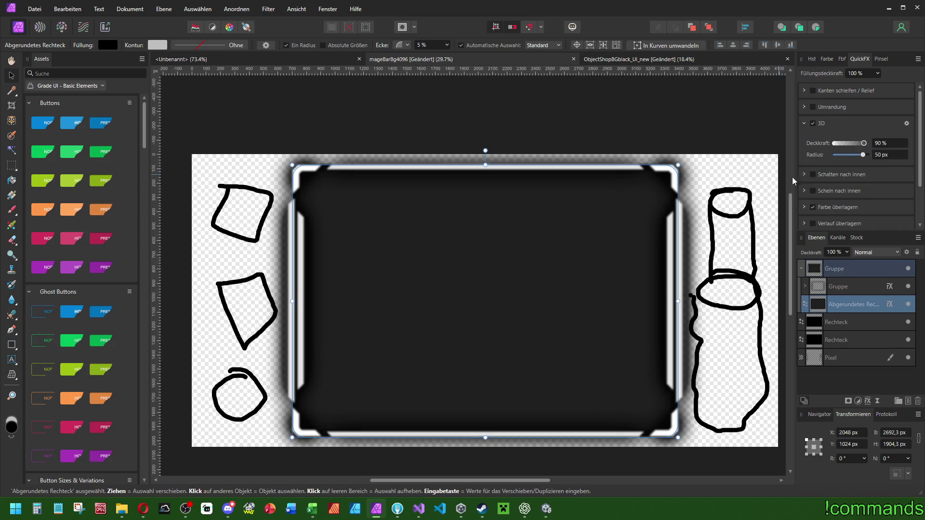
- Set the slot's Gaussian blur radius to 4 px
scroll(805, 206, "down", 2)
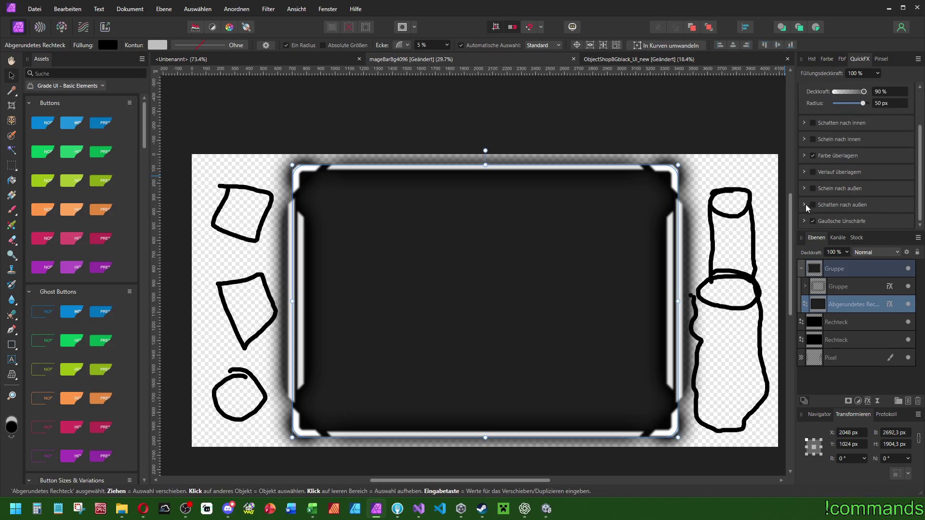
left_click(804, 220)
left_click_drag(852, 211, 843, 211)
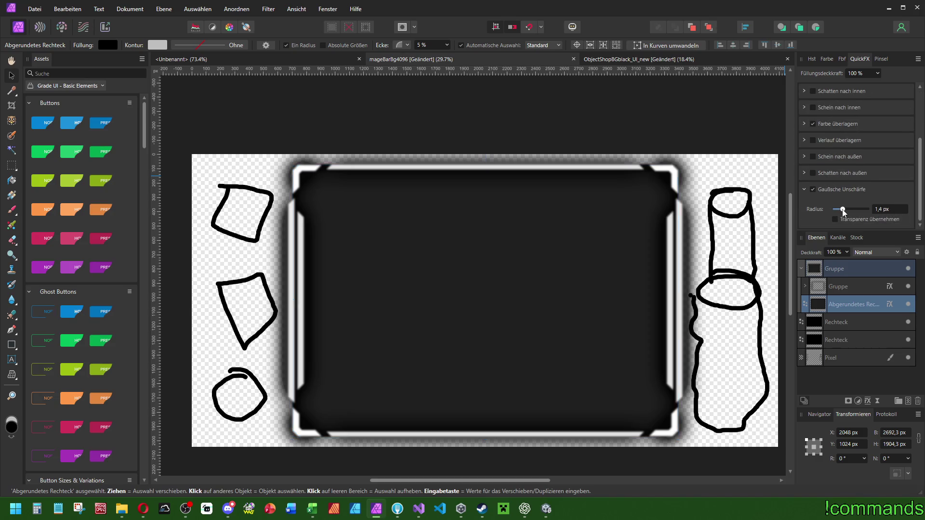
left_click(877, 209)
type("4")
key("Return")
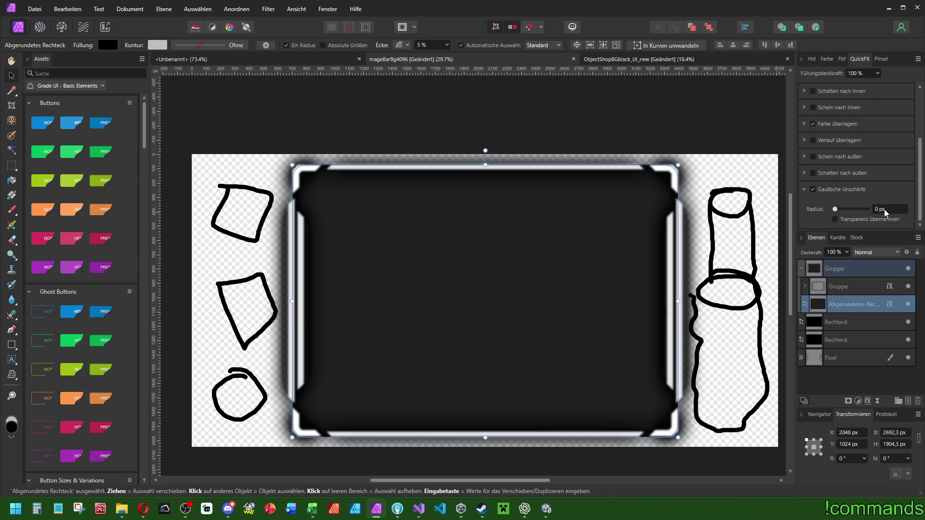
scroll(813, 193, "up", 3)
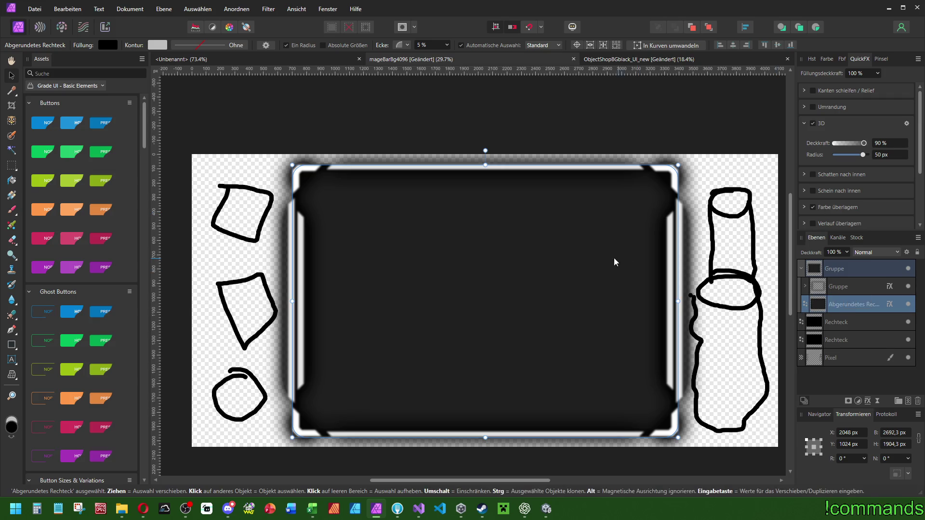
- In the Layer Effects window, reduce the 3D radius to about 26 px and check the colour overlay
left_click(907, 124)
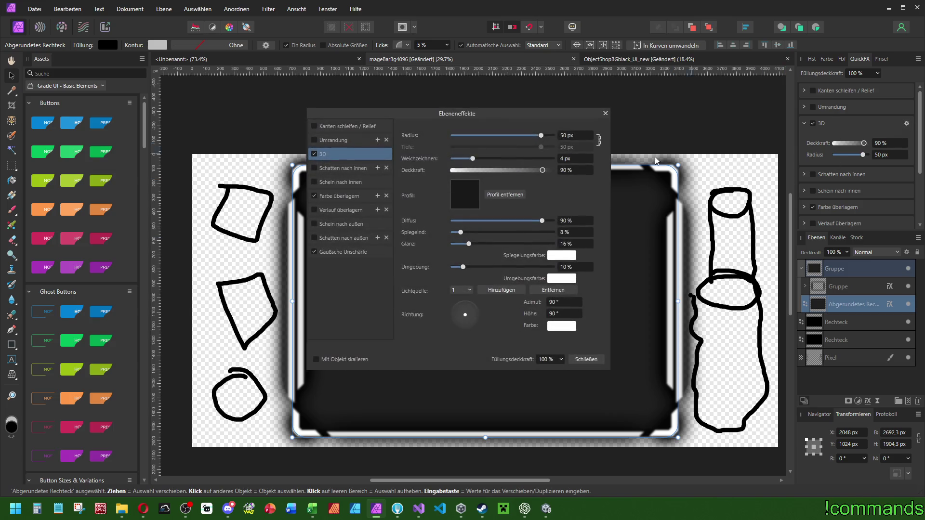
mouse_move(501, 119)
left_mouse_down()
mouse_move(845, 233)
mouse_move(525, 244)
mouse_move(557, 322)
mouse_move(687, 242)
mouse_move(886, 220)
left_mouse_up()
scroll(673, 165, "up", 5, "ctrl")
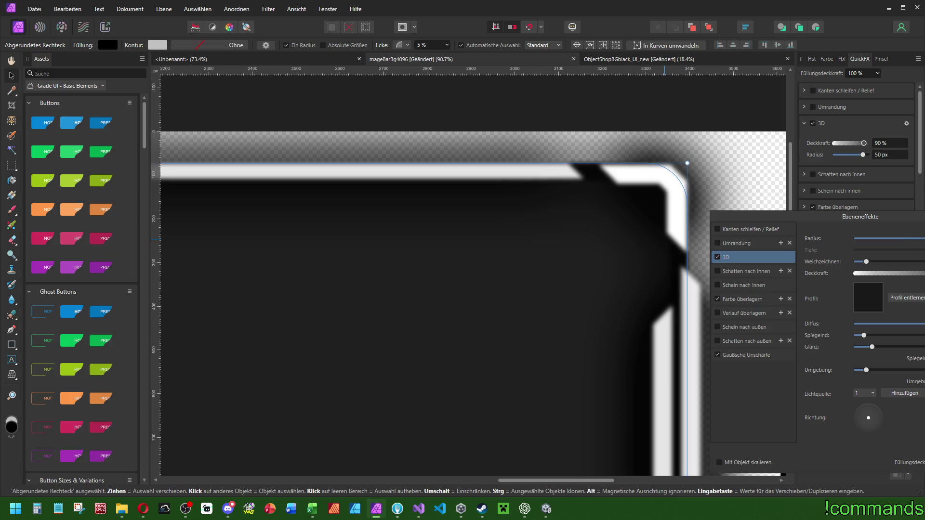
mouse_move(917, 238)
left_mouse_down()
mouse_move(853, 238)
mouse_move(910, 238)
mouse_move(916, 259)
left_mouse_up()
scroll(621, 288, "down", 5)
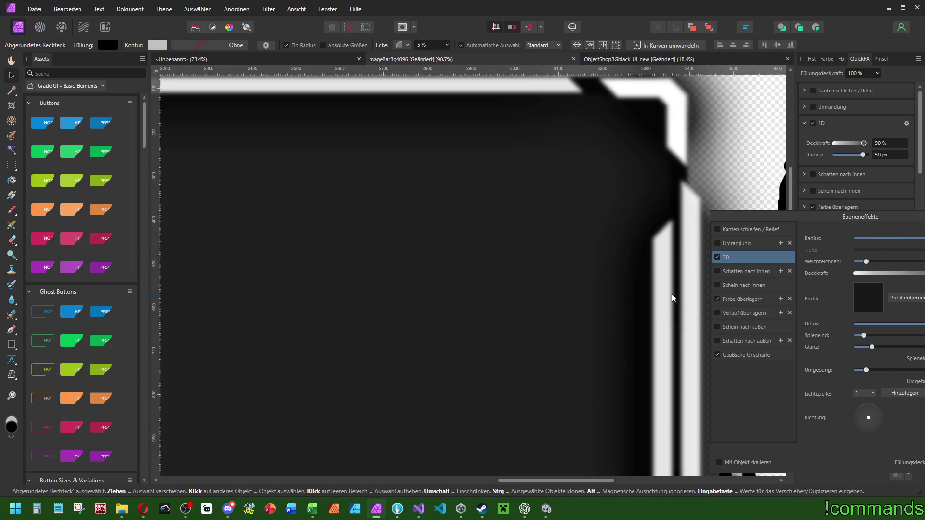
scroll(611, 305, "up", 1)
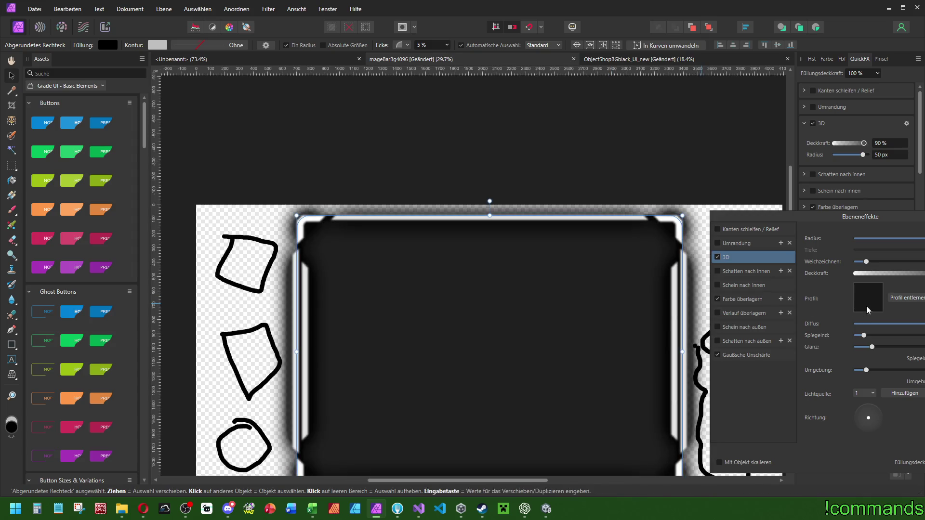
scroll(596, 276, "down", 3)
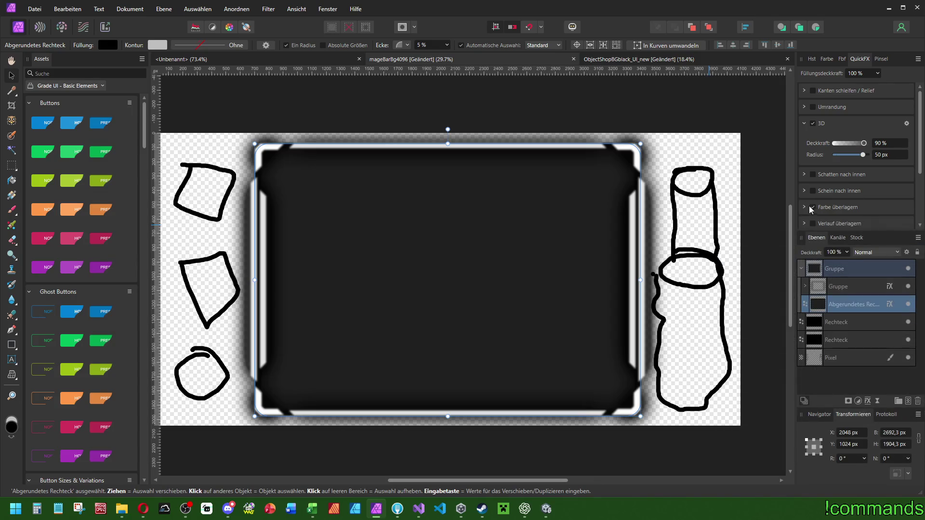
scroll(838, 188, "down", 2)
left_click(846, 181)
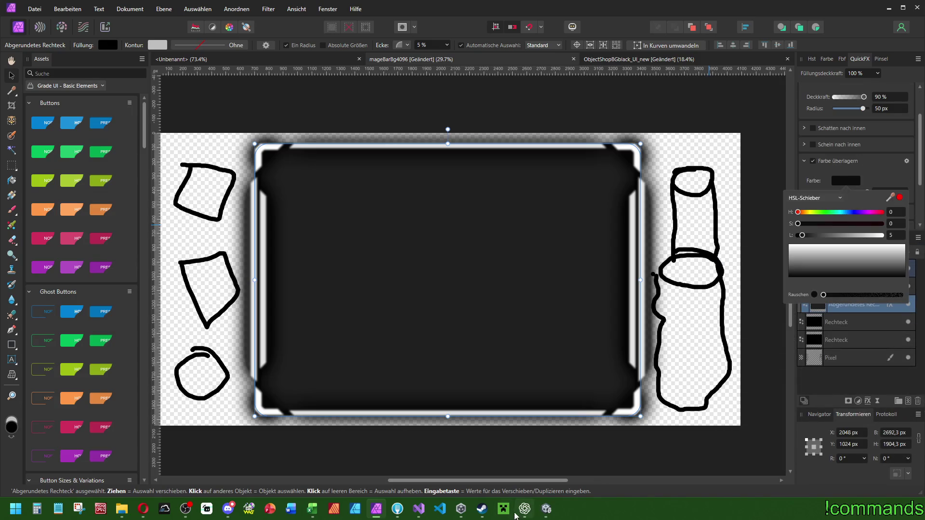
- Preview the Mage Bar in Unity's Scene view, then return to Affinity Photo
mouse_move(546, 508)
left_click(554, 466)
scroll(505, 314, "down", 10)
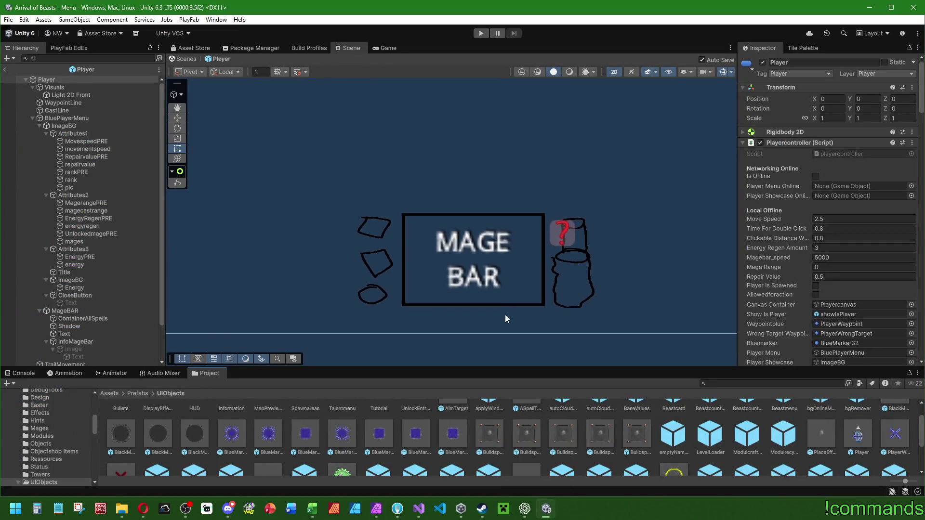
scroll(516, 171, "down", 5)
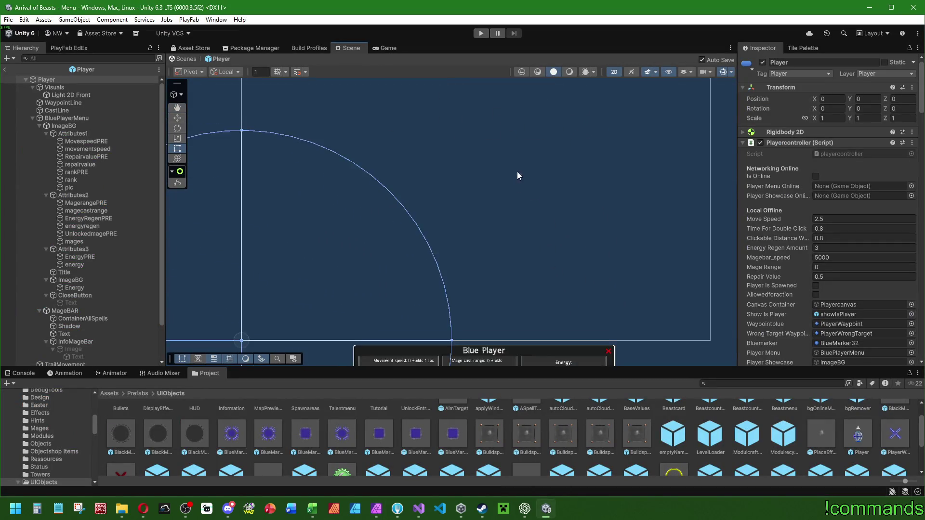
left_click_drag(528, 203, 502, 174)
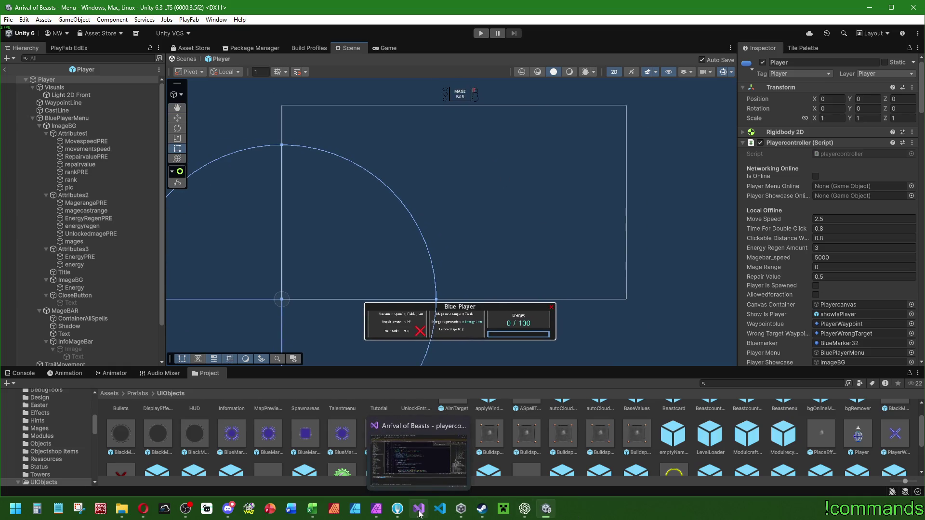
mouse_move(377, 510)
left_click(404, 458)
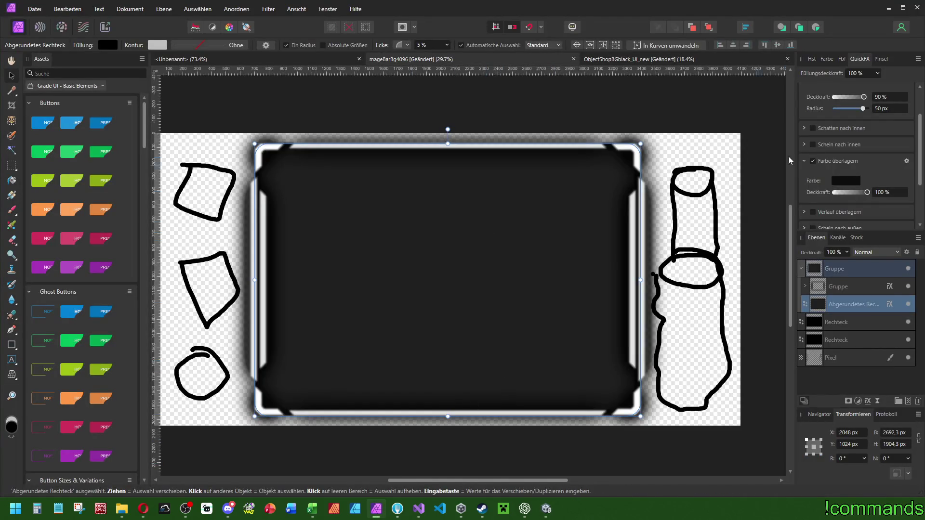
- Raise the Farbe überlagern overlay colour's lightness from 5 to 10
left_click(836, 182)
left_click_drag(891, 239, 895, 239)
left_click_drag(450, 222, 465, 227)
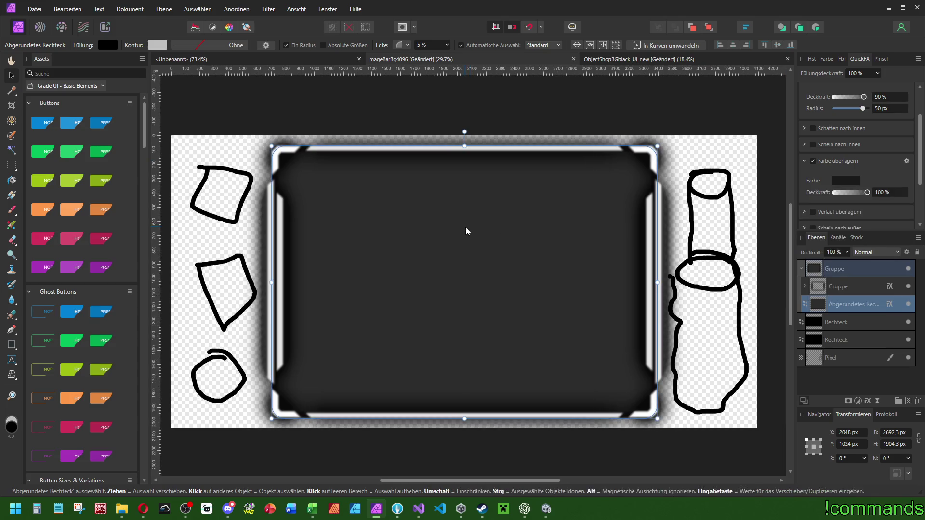
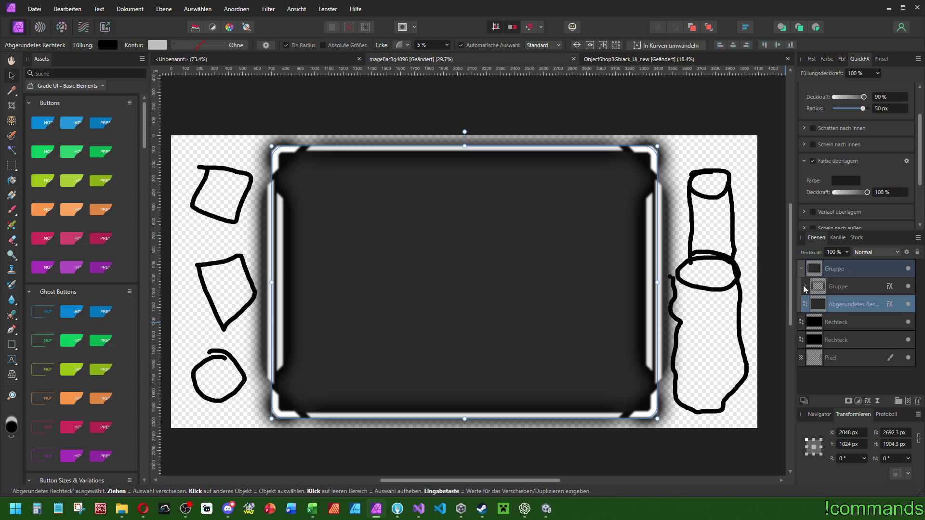
- Delete both black Rechteck layers, keeping only the Gruppe frame group and the Pixel sketch
left_click(838, 274)
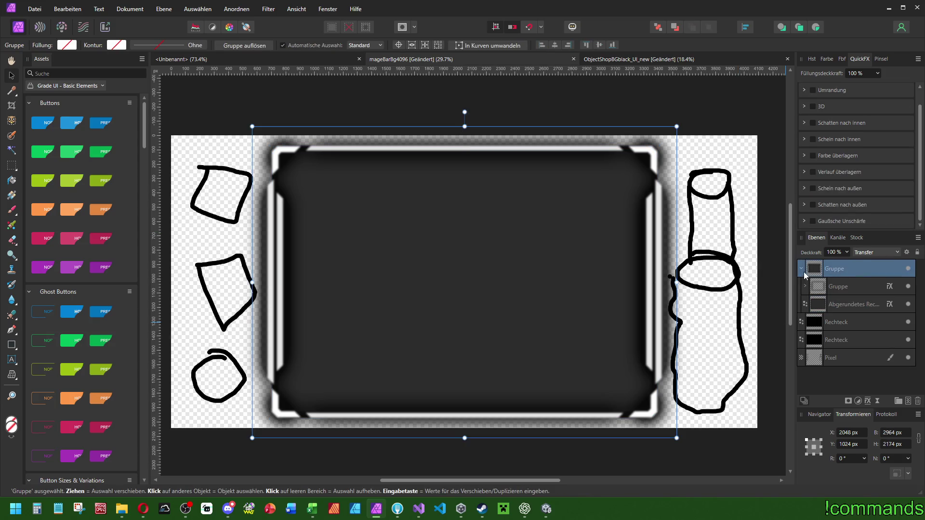
left_click(802, 269)
left_click(843, 287)
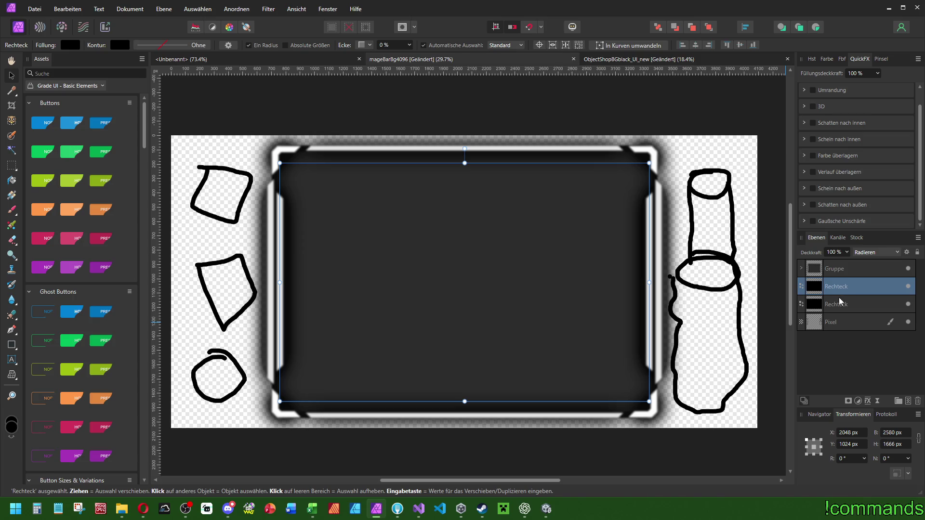
left_click(839, 298)
left_click(843, 288)
left_click(532, 58)
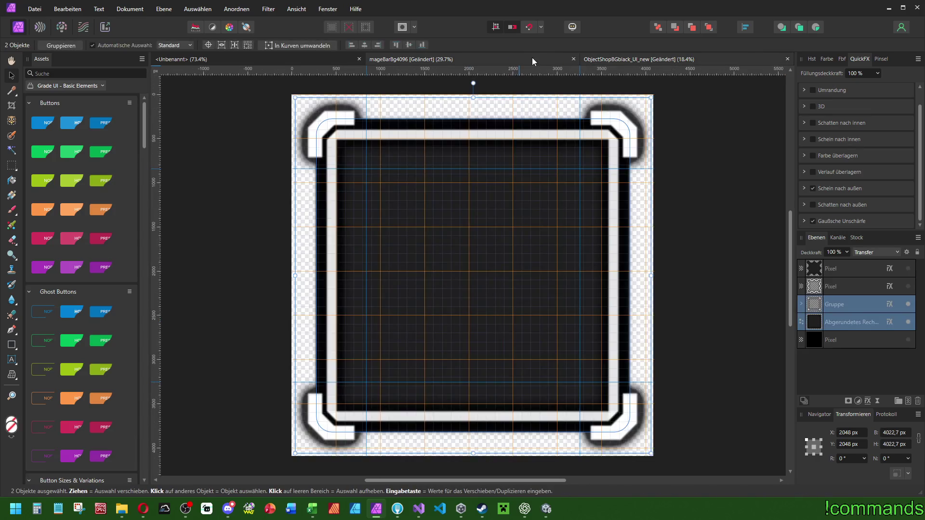
left_click(181, 58)
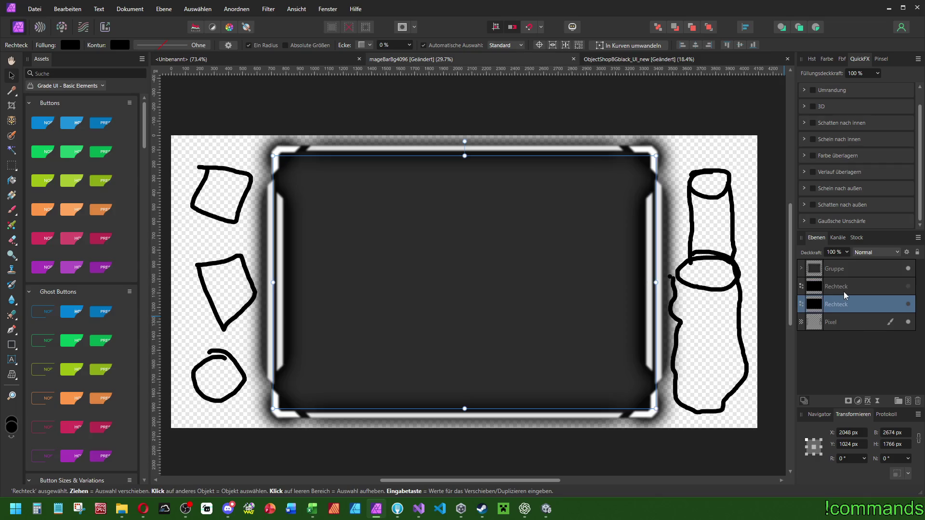
key("Delete")
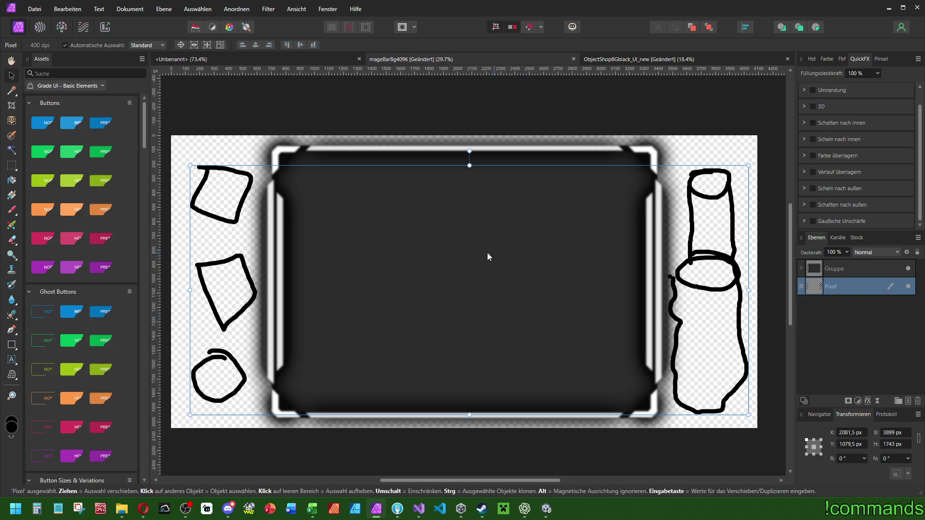
- Draw a flat white-filled ellipse over the top-left sketch
left_click(16, 350)
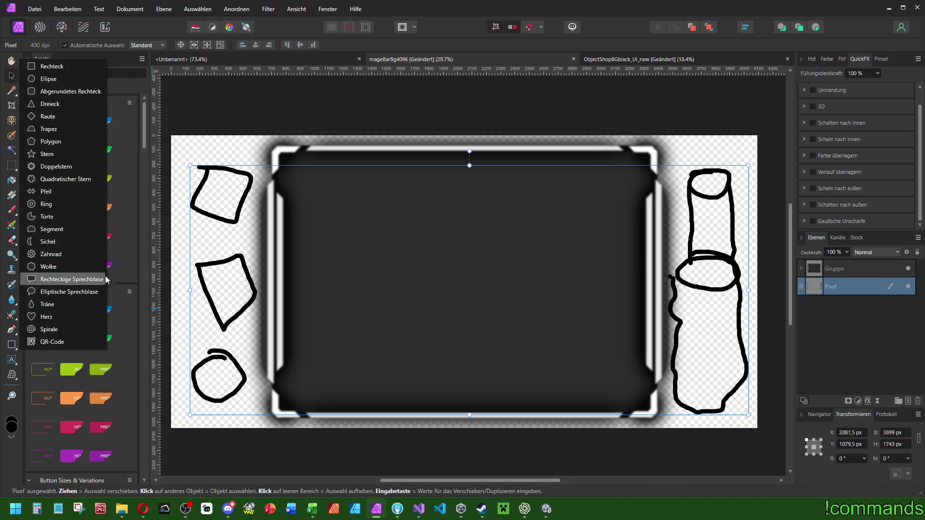
scroll(397, 257, "left", 5)
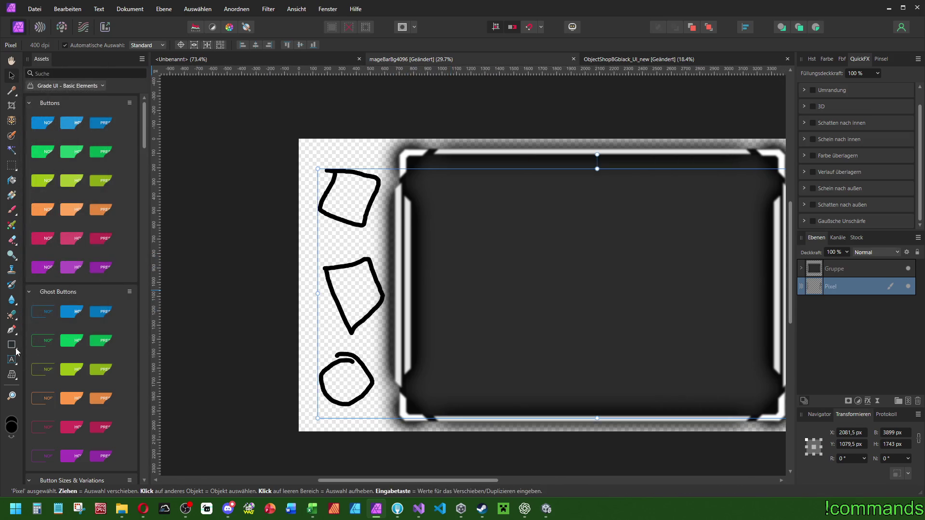
left_click(16, 348)
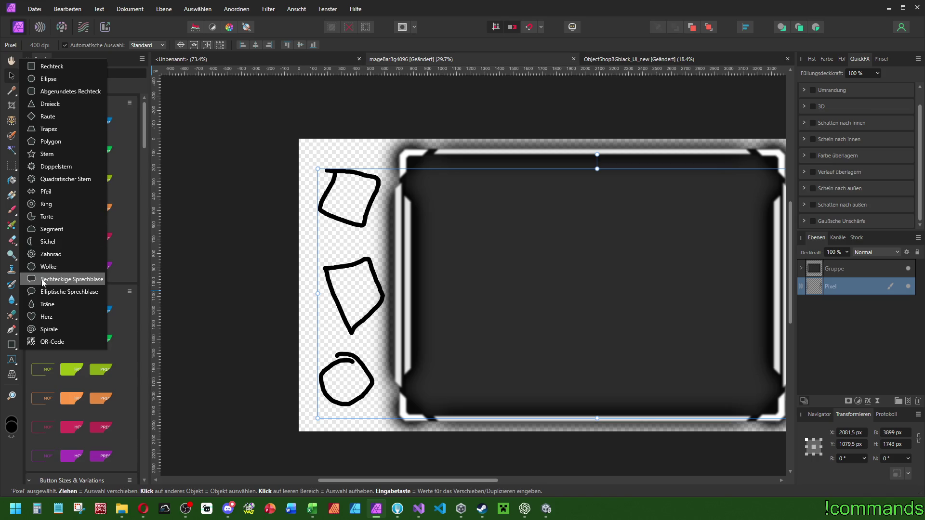
left_click(48, 79)
mouse_move(286, 181)
left_mouse_down()
mouse_move(229, 182)
mouse_move(314, 211)
mouse_move(309, 203)
left_mouse_up()
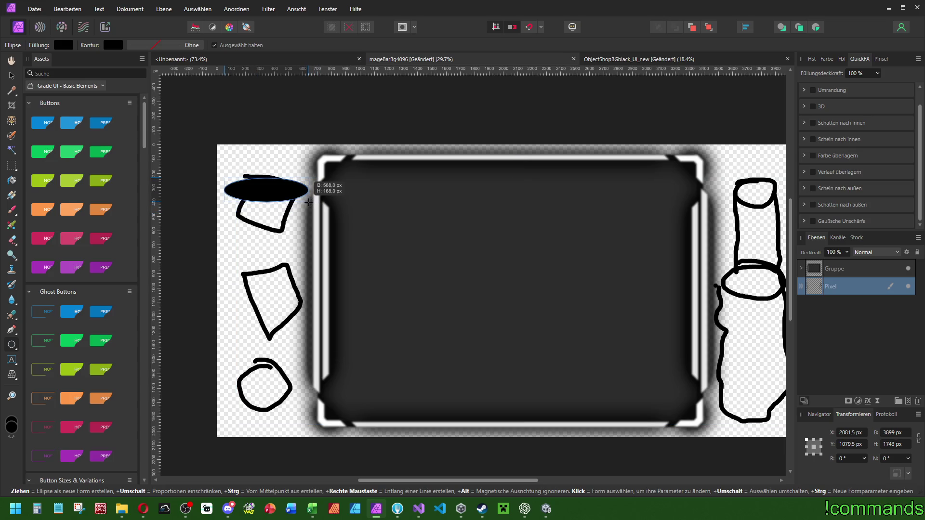
left_click_drag(309, 203, 303, 210)
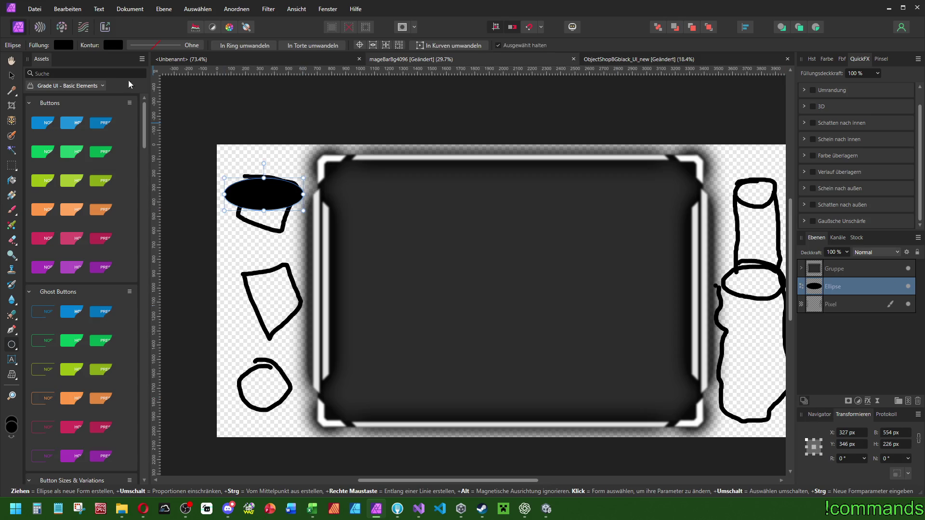
left_click(57, 48)
left_click(54, 115)
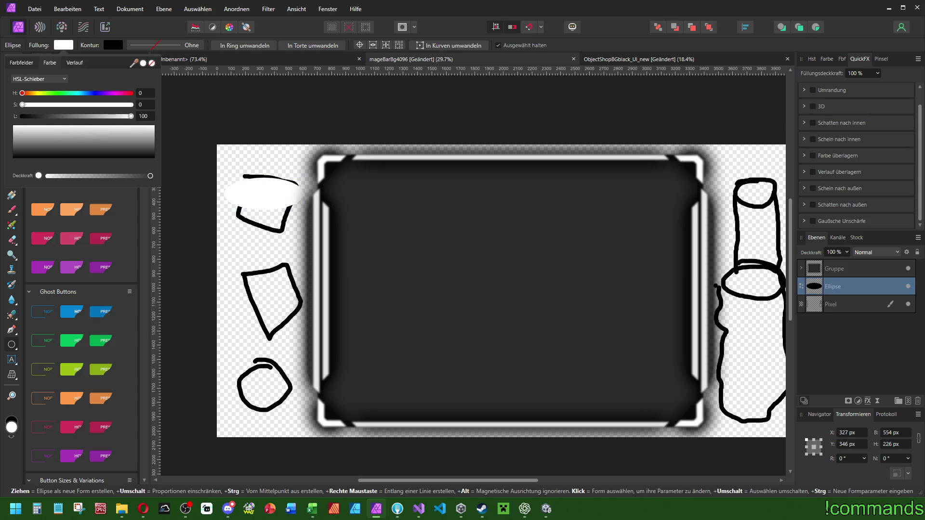
- Add a new Pixel layer beneath the sketch and flood fill it black
left_click(897, 308)
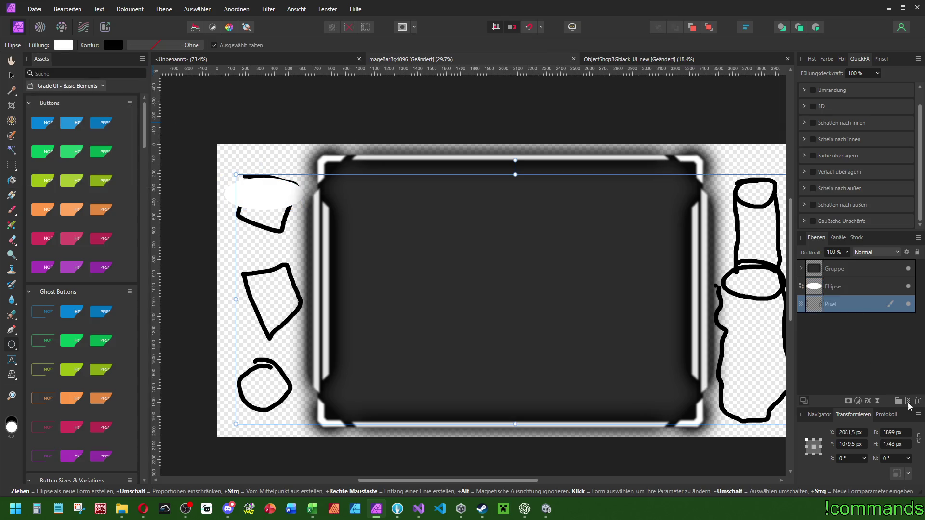
left_click(908, 402)
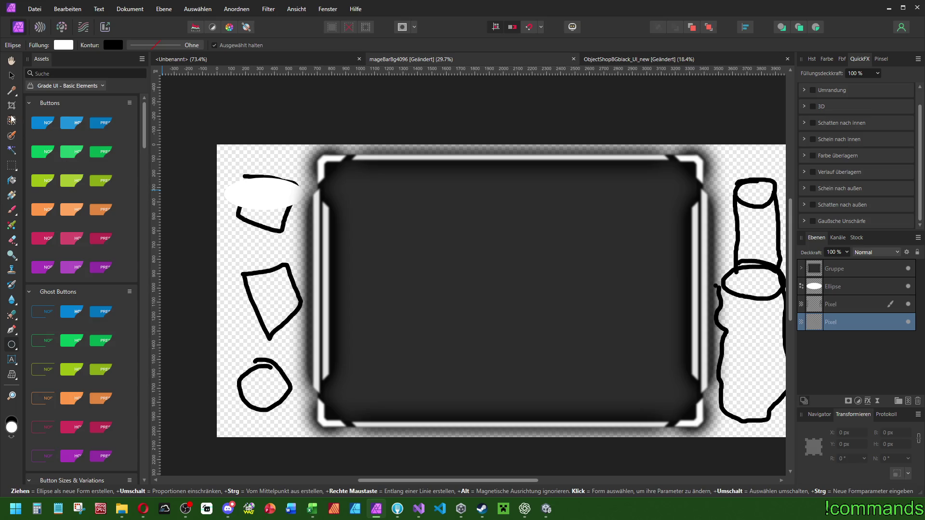
left_click(12, 181)
left_click(827, 59)
left_click(812, 82)
left_click(647, 219)
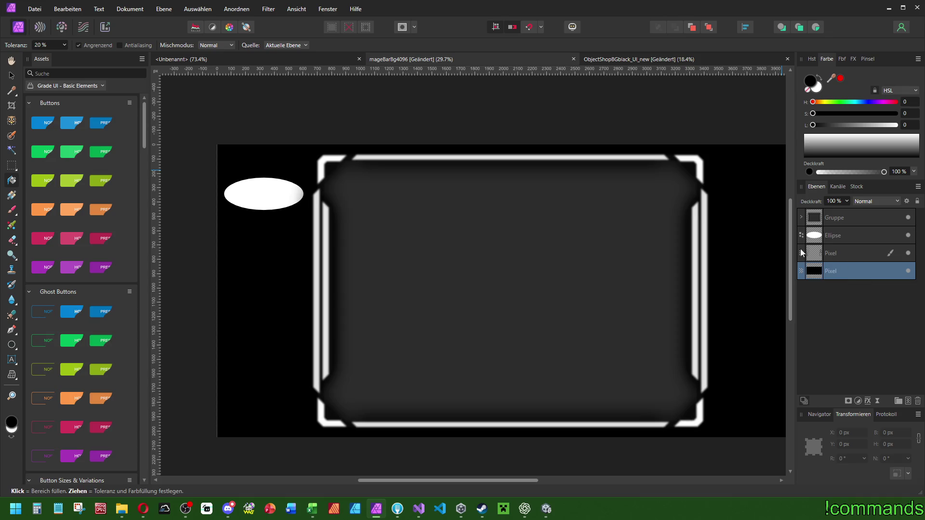
- Move the white ellipse to the lower left and duplicate a copy up to the upper left
left_click(855, 234)
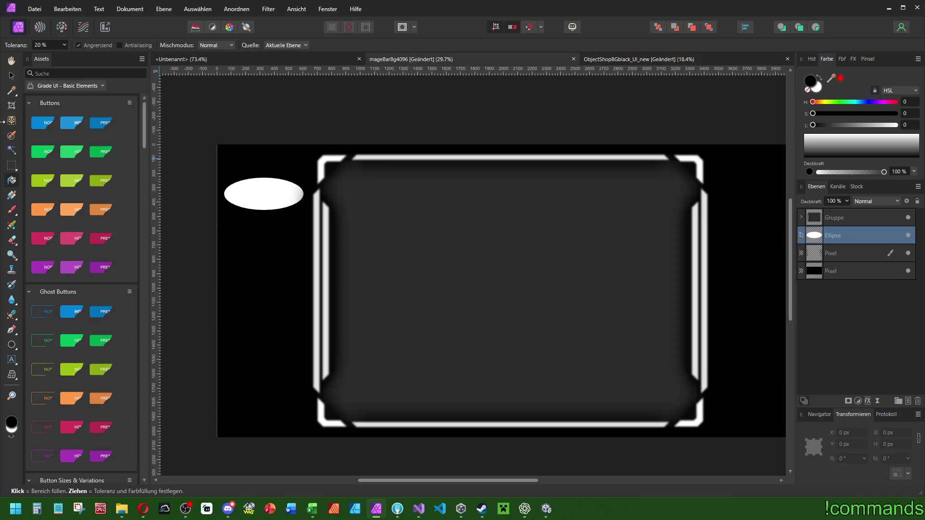
left_click(11, 345)
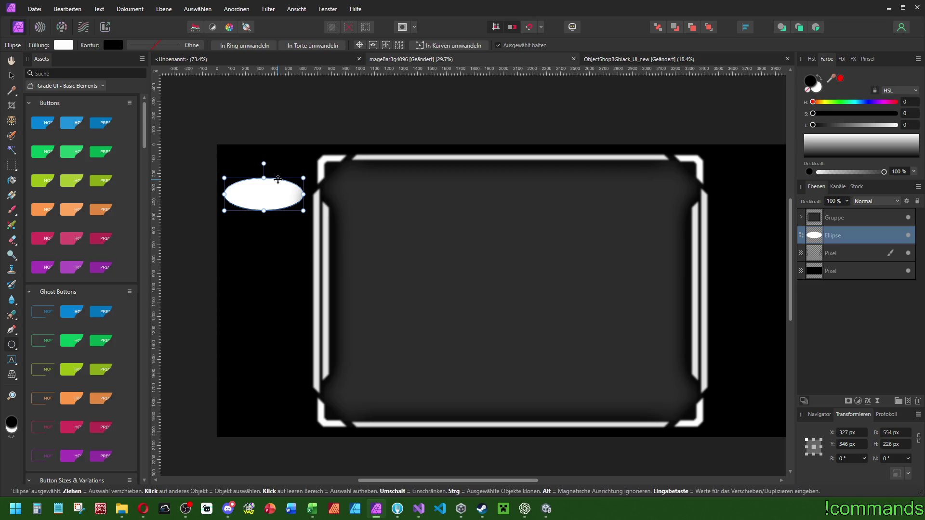
mouse_move(278, 180)
left_mouse_down()
mouse_move(278, 374)
mouse_move(290, 210)
left_mouse_up()
key("ctrl+j")
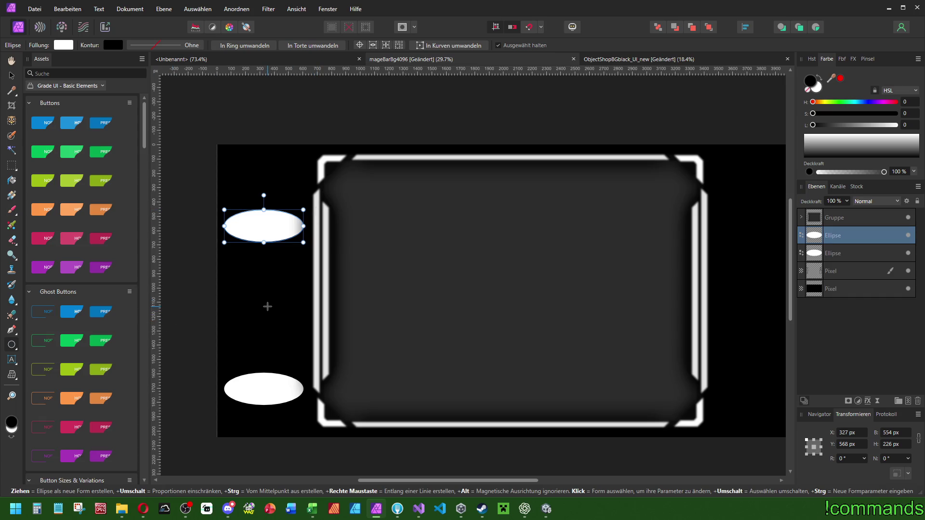
- Switch the shape tool from Ellipse to Rectangle
left_click(16, 350)
left_click(49, 65)
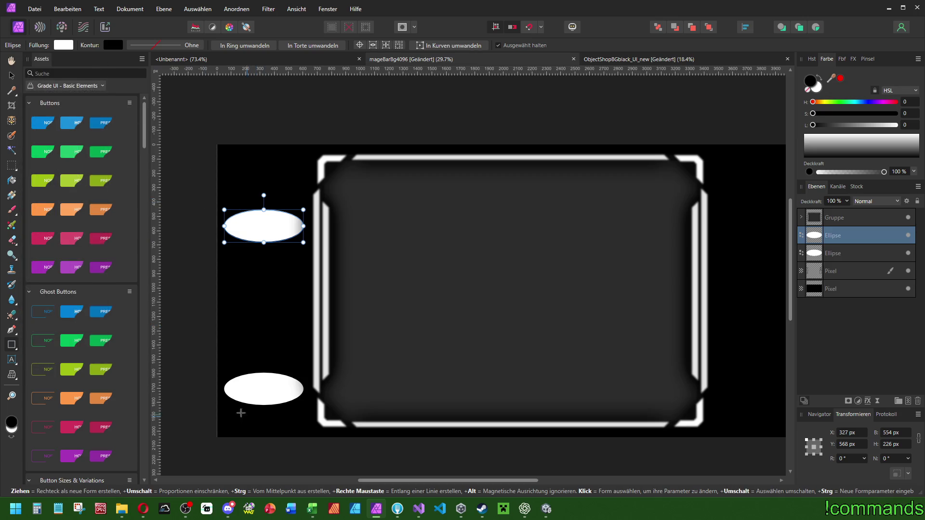
scroll(217, 383, "up", 4)
scroll(231, 361, "down", 5)
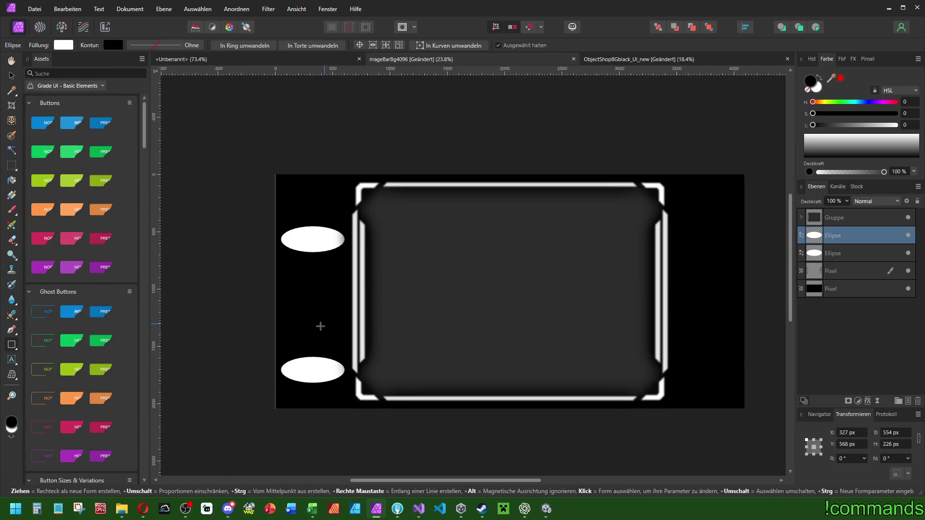
scroll(301, 344, "up", 3)
- Draw a white rectangle between the two ellipses and set its X to 327 px
mouse_move(265, 393)
left_mouse_down()
mouse_move(343, 173)
mouse_move(387, 138)
left_mouse_up()
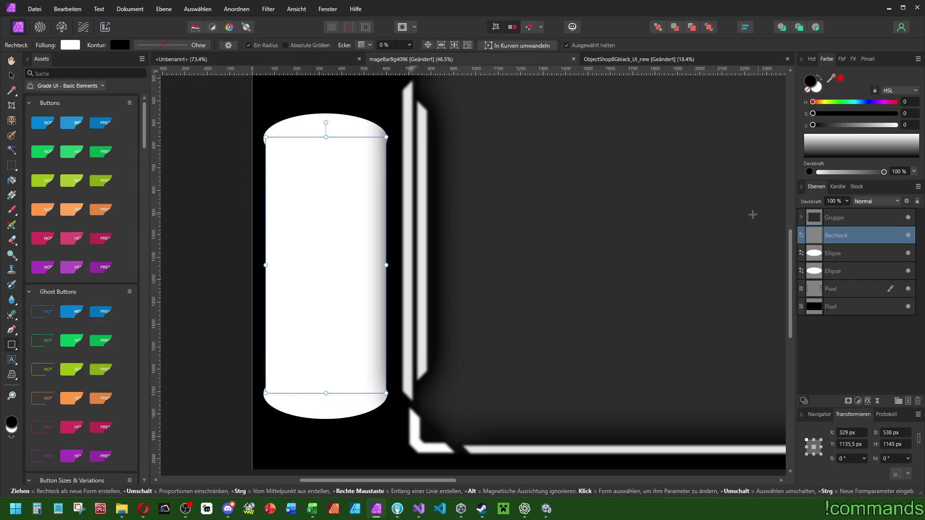
left_click(818, 253)
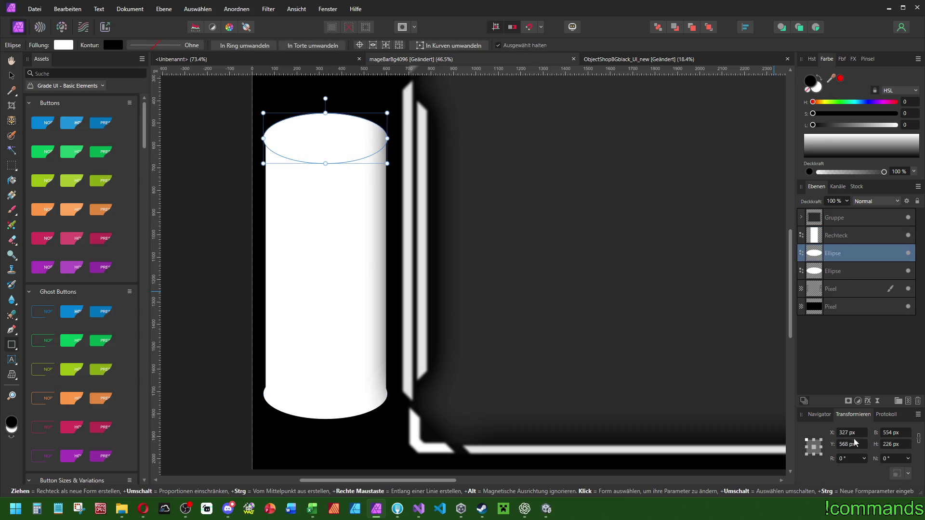
left_click(838, 236)
key("Return")
scroll(371, 180, "up", 4)
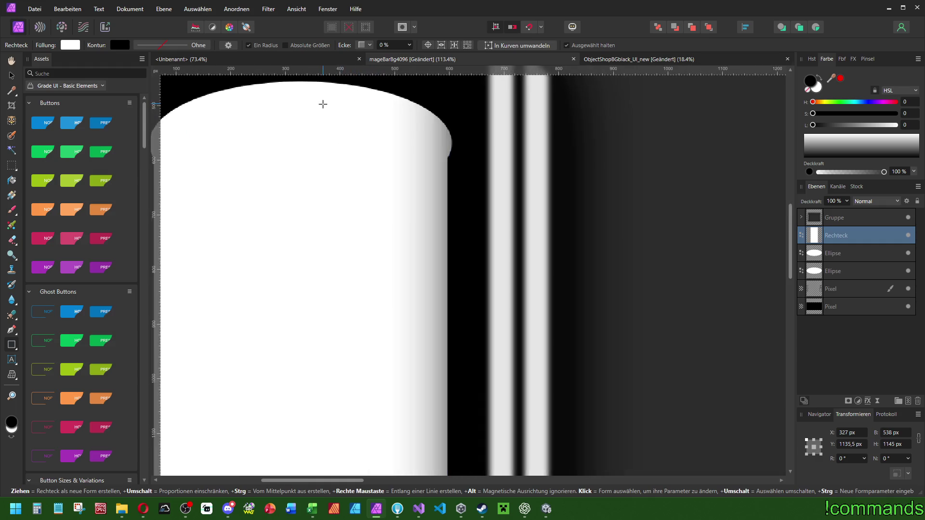
scroll(420, 122, "up", 2)
scroll(303, 165, "up", 1)
scroll(303, 165, "left", 4)
- Resize the rectangle's edges to 1142 px high and 520 px wide
left_click_drag(316, 213, 315, 218)
scroll(456, 206, "down", 3)
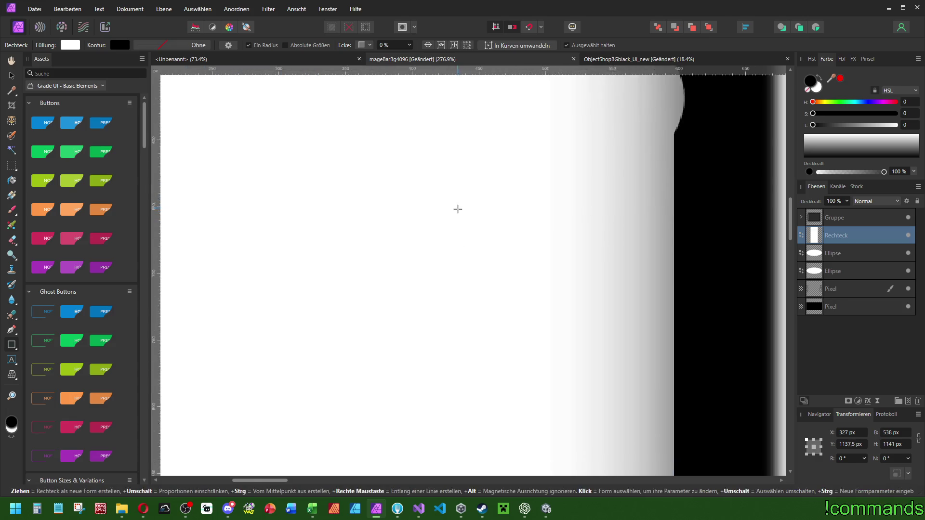
scroll(475, 373, "up", 3)
left_click_drag(426, 322, 428, 323)
scroll(450, 316, "down", 3)
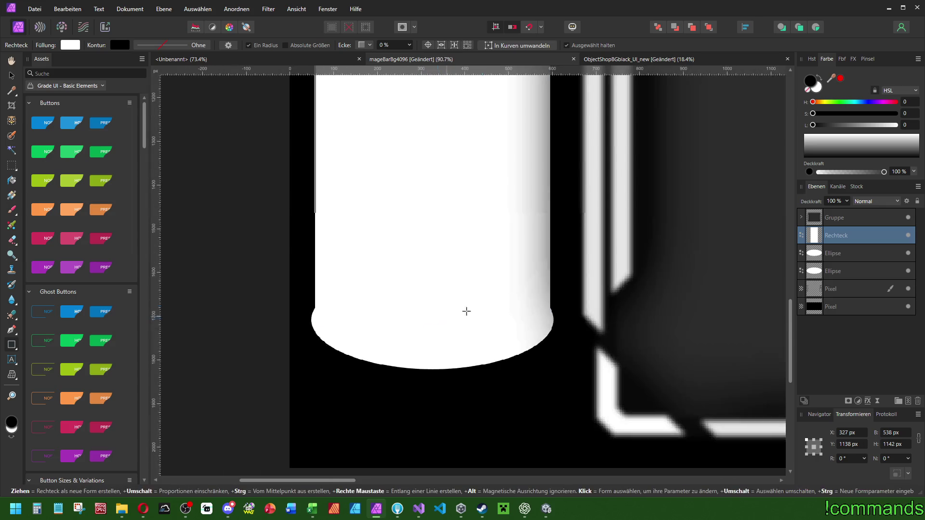
scroll(549, 320, "up", 2)
scroll(516, 231, "down", 2)
scroll(515, 293, "up", 3)
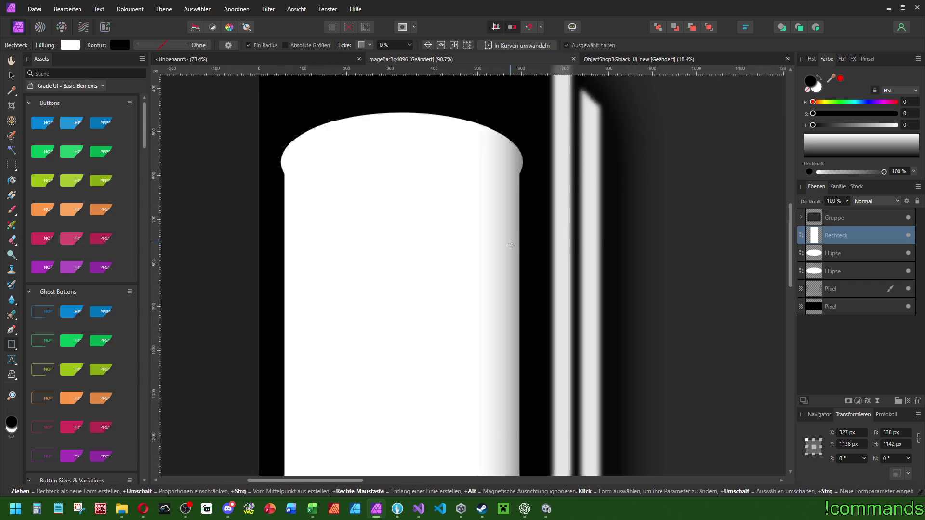
left_click_drag(516, 413, 509, 412)
scroll(545, 319, "down", 1)
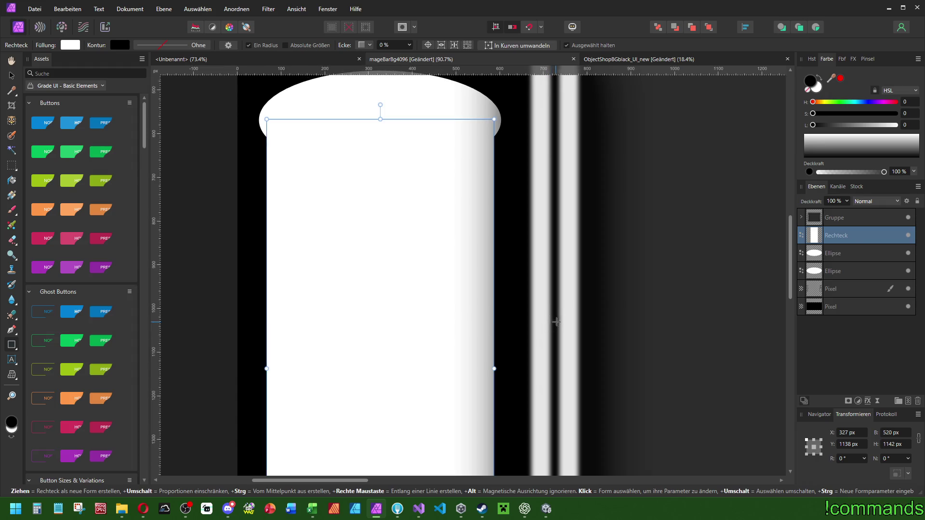
- Move the Rechteck layer beneath the top ellipse in the layer stack
mouse_move(841, 236)
left_mouse_down()
mouse_move(833, 269)
mouse_move(831, 256)
left_mouse_up()
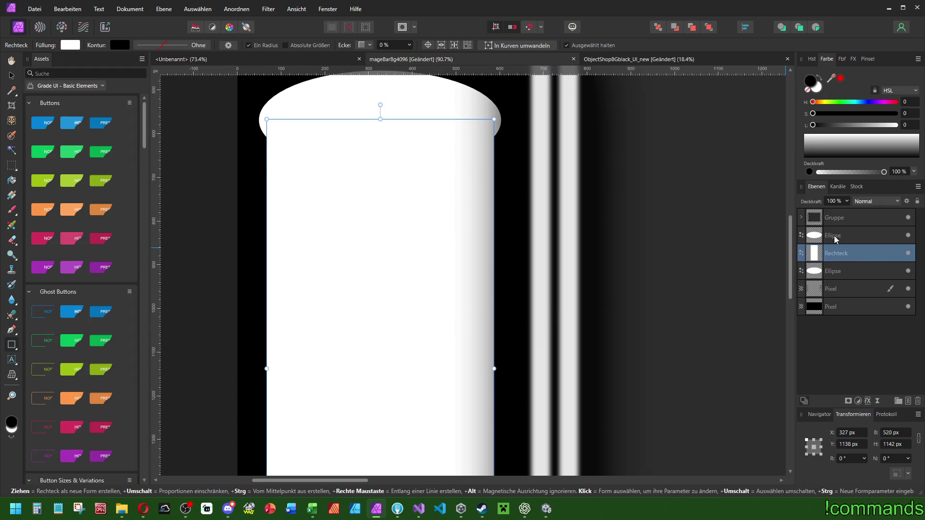
left_click(837, 240)
scroll(685, 231, "down", 3)
left_click(843, 271)
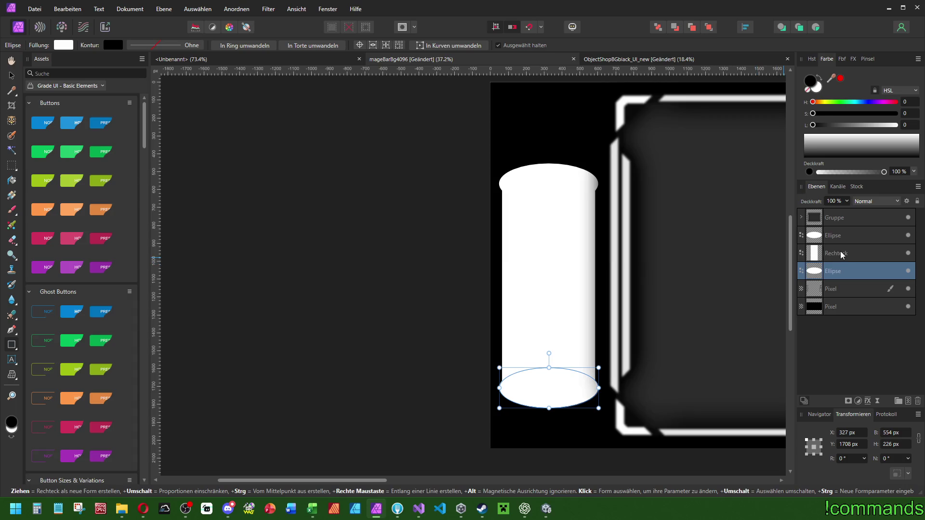
left_click(842, 254)
scroll(527, 278, "right", 3)
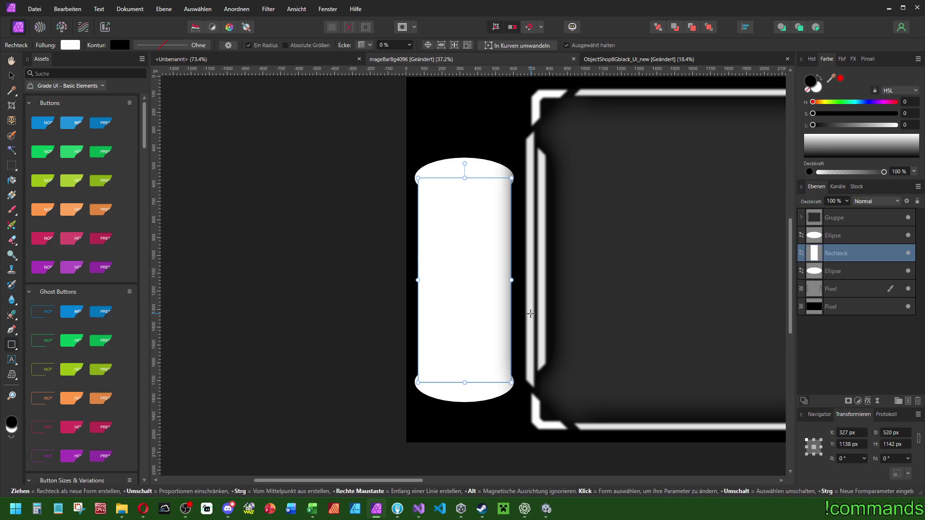
scroll(506, 411, "up", 5)
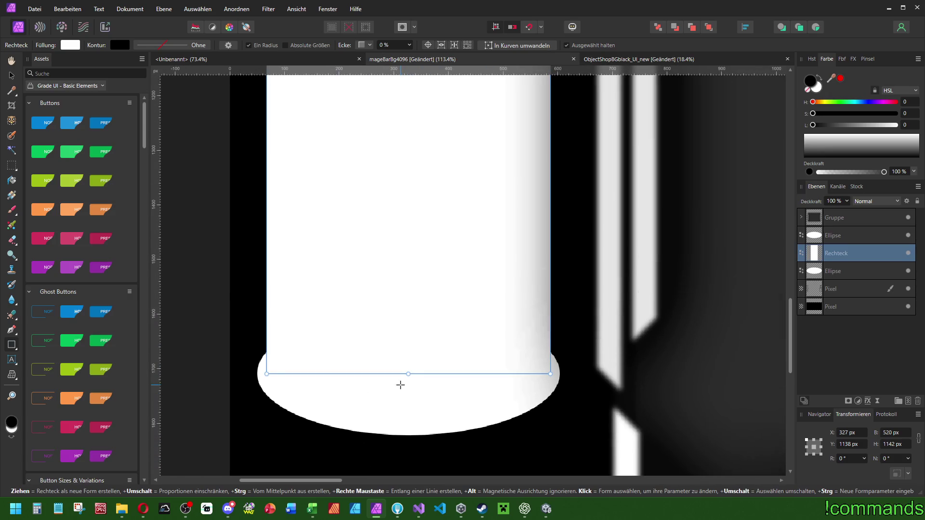
- Duplicate the base ellipse and set the lower copy to 50% opacity
left_click(841, 276)
key("ctrl+j")
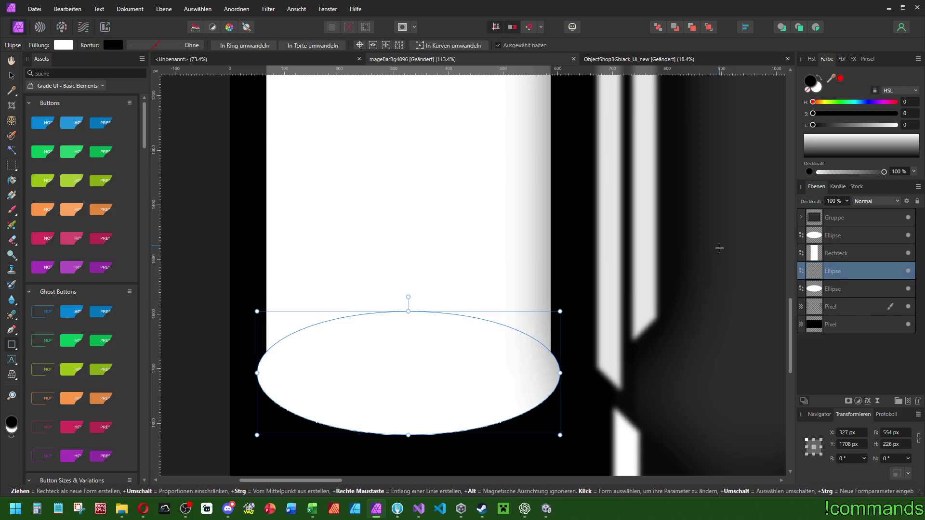
left_click(858, 291)
key("5")
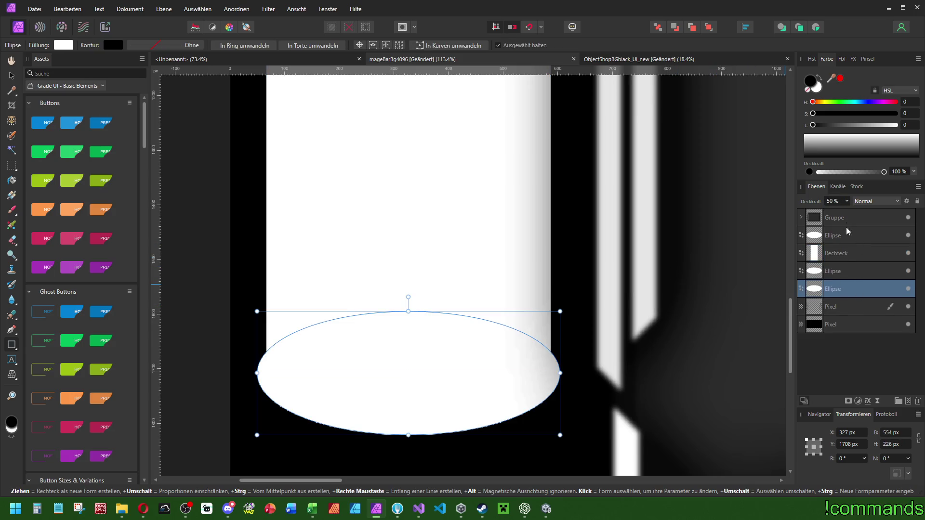
- Resize the white base ellipse copy to 520 px wide and 194 px tall
left_click(841, 277)
mouse_move(560, 373)
left_mouse_down()
mouse_move(514, 377)
mouse_move(533, 373)
left_mouse_up()
scroll(390, 406, "up", 3)
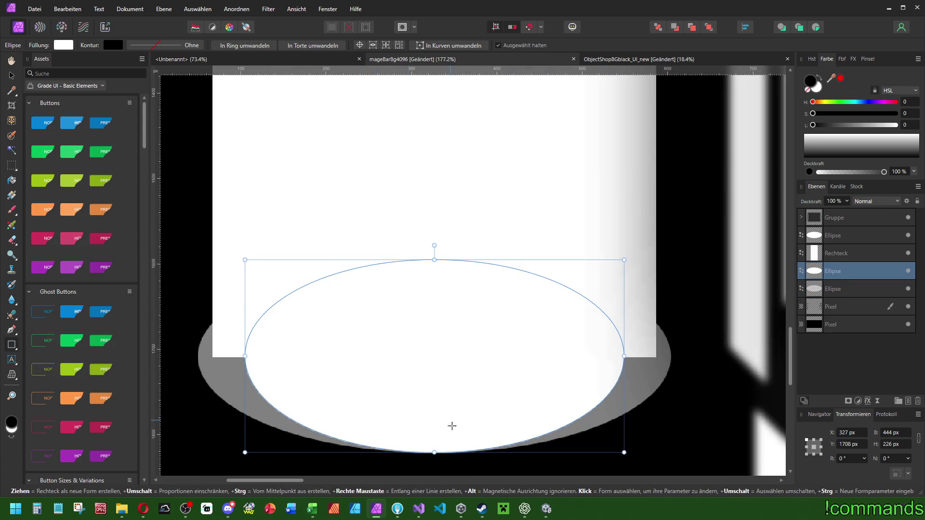
scroll(672, 360, "up", 2)
scroll(672, 360, "up", 4)
left_click_drag(530, 348, 624, 361)
scroll(485, 308, "down", 4)
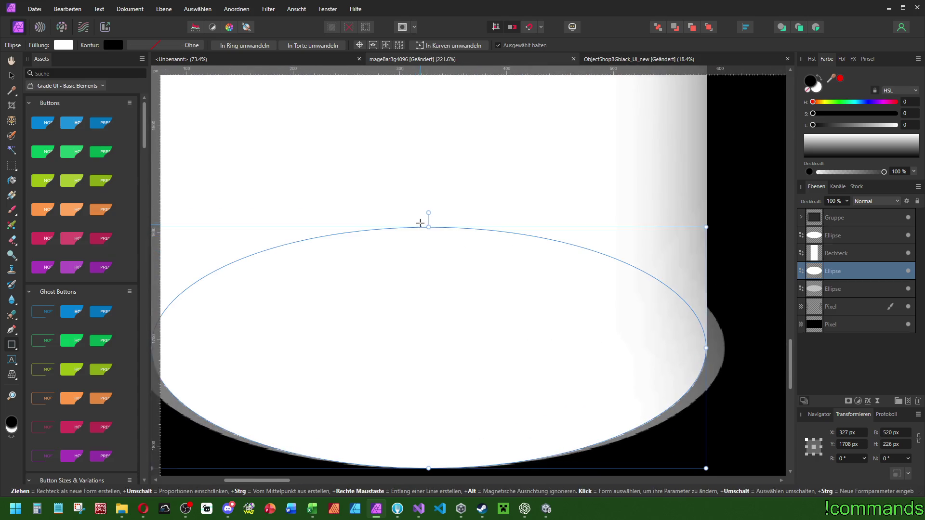
left_click_drag(430, 227, 428, 245)
scroll(498, 259, "down", 4)
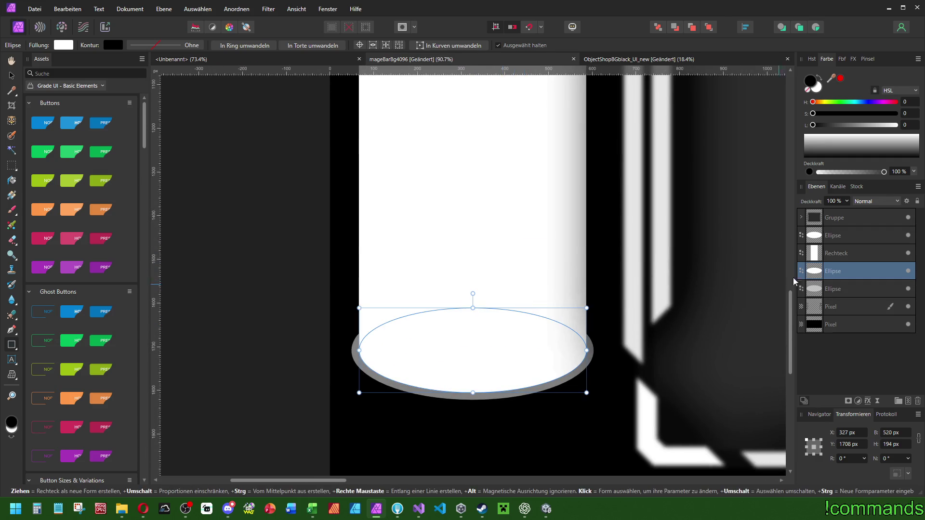
- Narrow the cylinder body and base ellipse together to 476 px wide
left_click(842, 253, "ctrl")
scroll(612, 268, "down", 5)
scroll(530, 286, "up", 3)
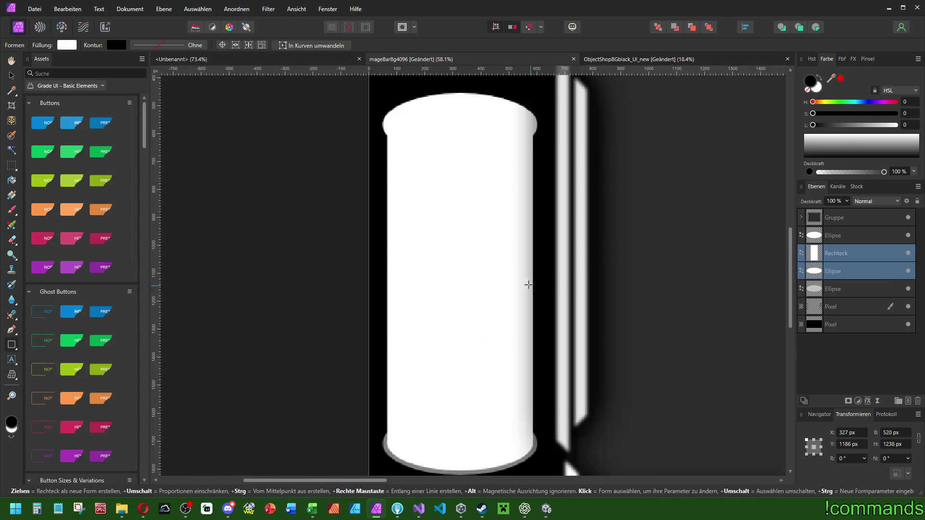
left_click_drag(503, 289, 496, 288)
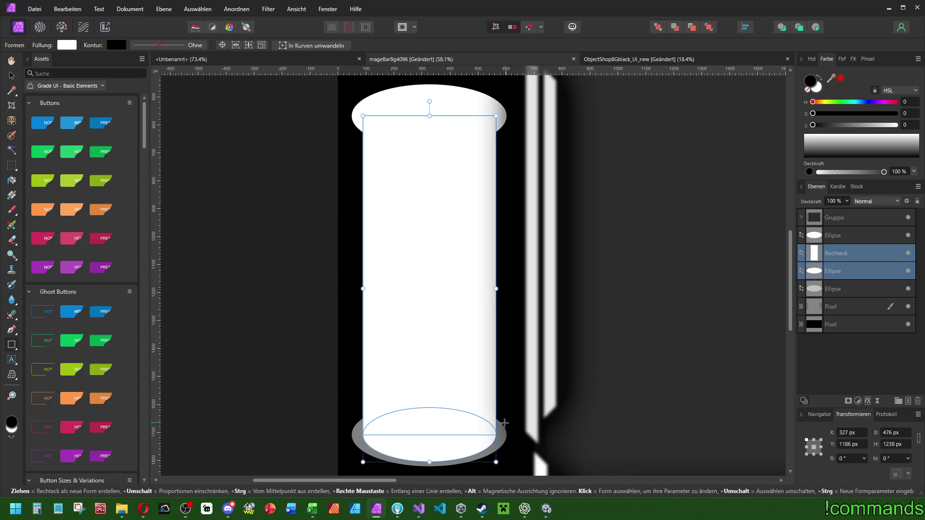
- Flatten the white base ellipse to 179 px tall, then reselect it with the body
left_click(833, 270)
scroll(429, 470, "up", 3)
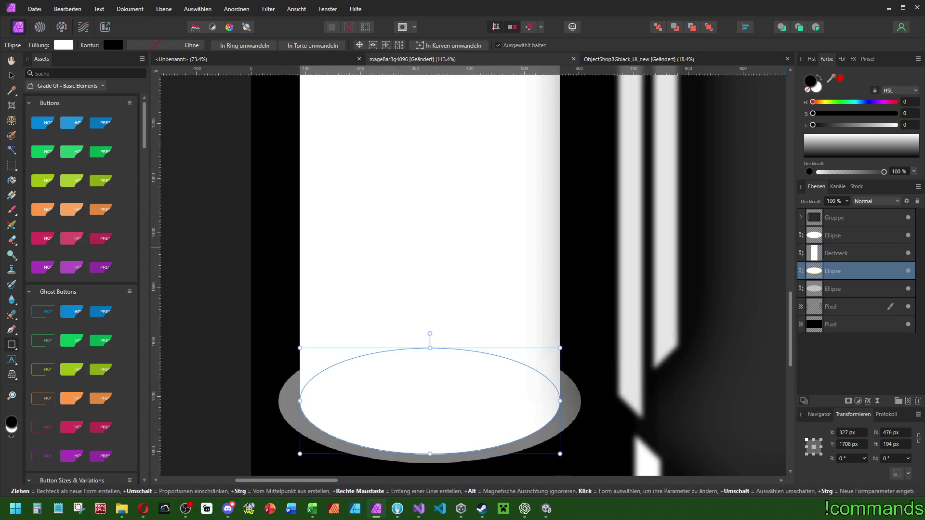
left_click_drag(430, 454, 428, 445)
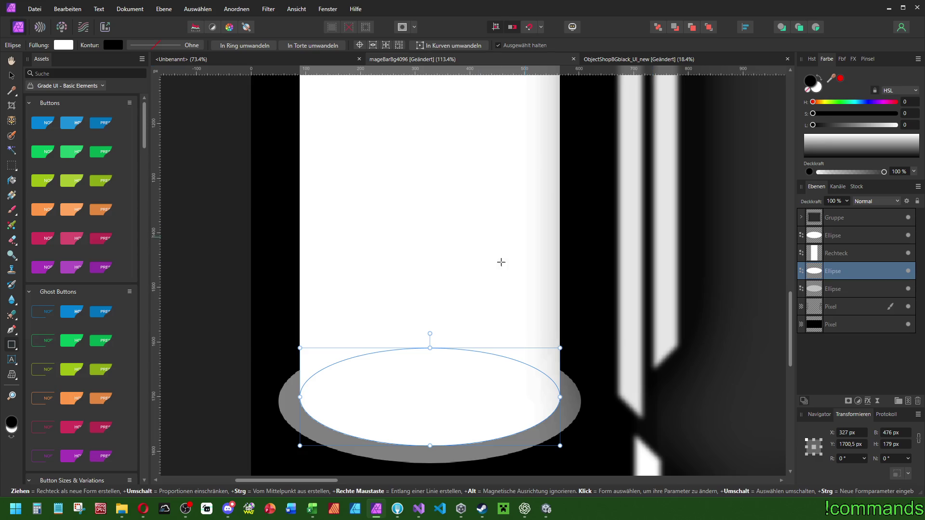
scroll(457, 400, "down", 1)
scroll(458, 400, "left", 1)
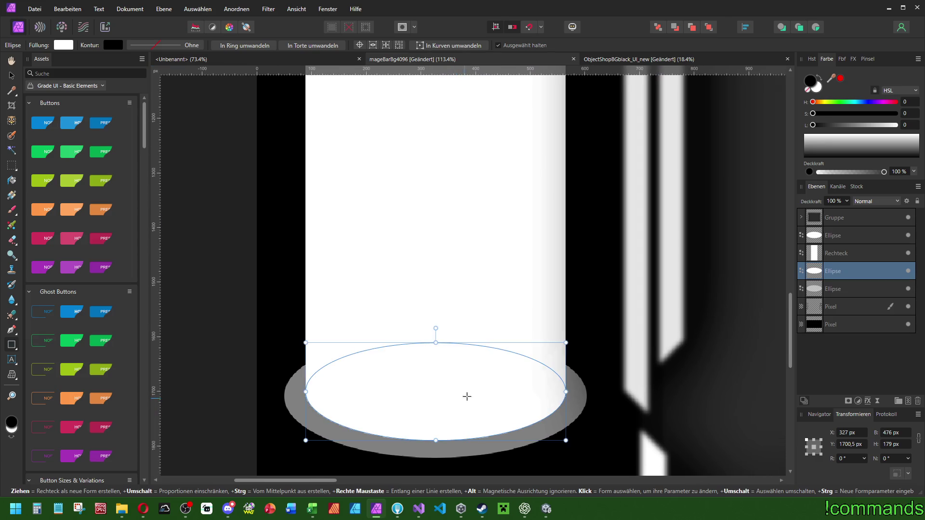
left_click(848, 251, "shift")
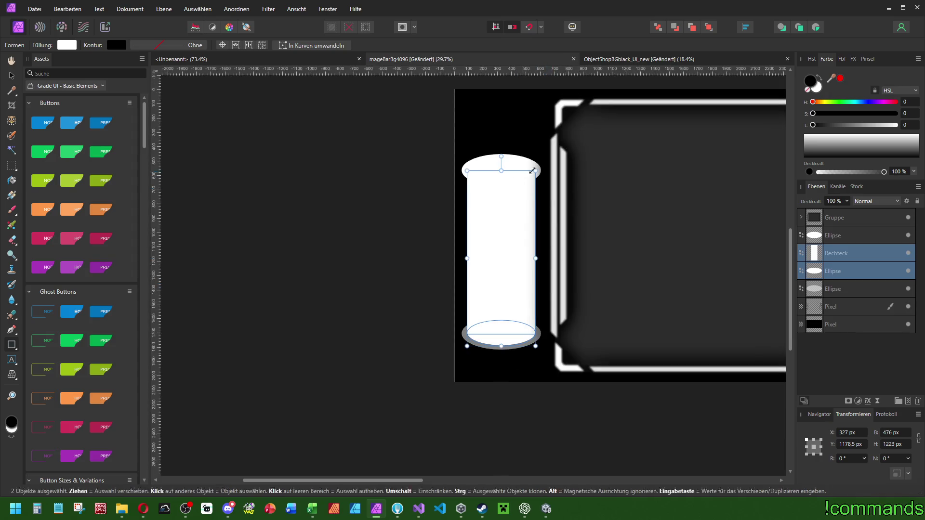
scroll(578, 246, "up", 2)
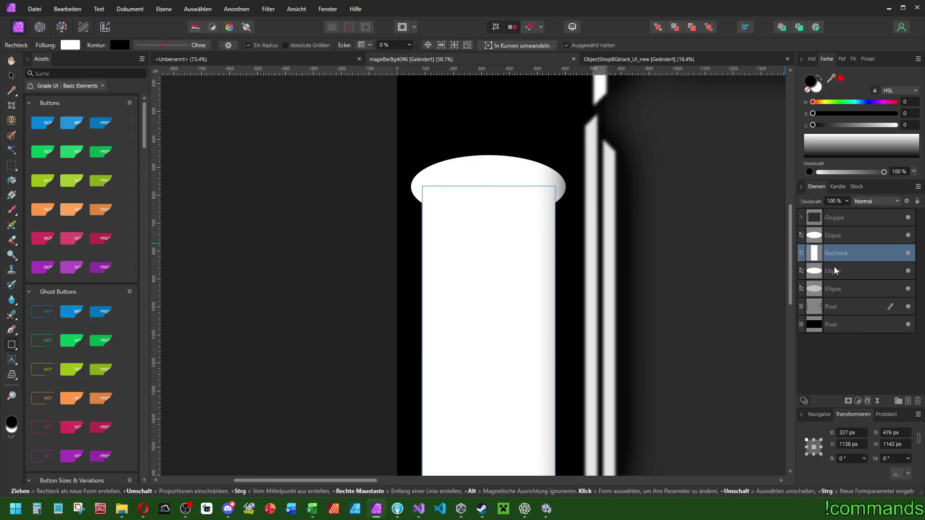
scroll(510, 175, "down", 3)
scroll(511, 174, "right", 2)
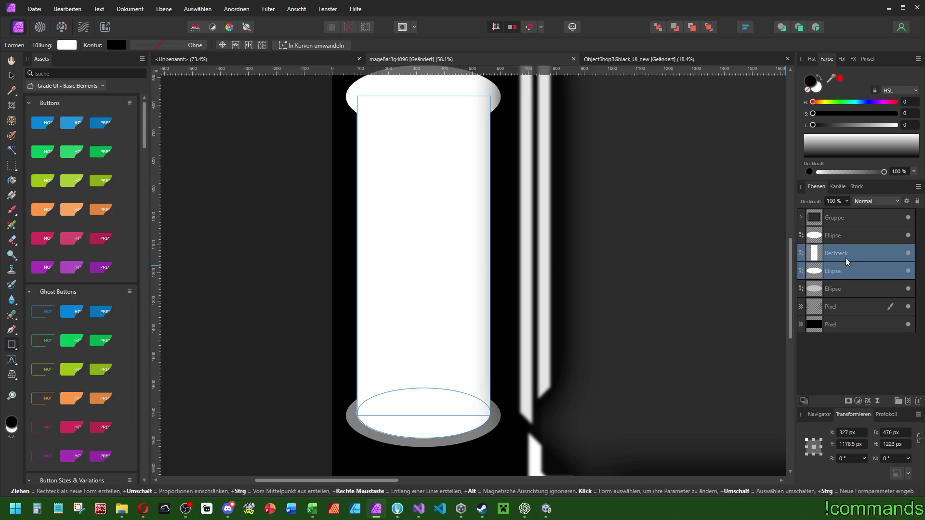
- Group the cylinder body and base ellipse, name the group Glas, and set 75% opacity
key("ctrl+g")
double_click(829, 253)
type("Glas")
key("Return")
scroll(655, 298, "up", 1)
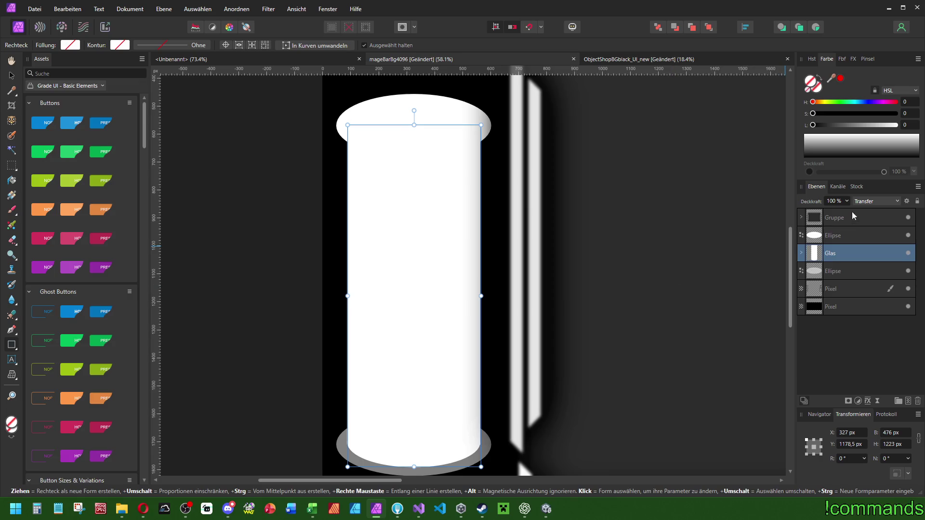
key("7")
key("5")
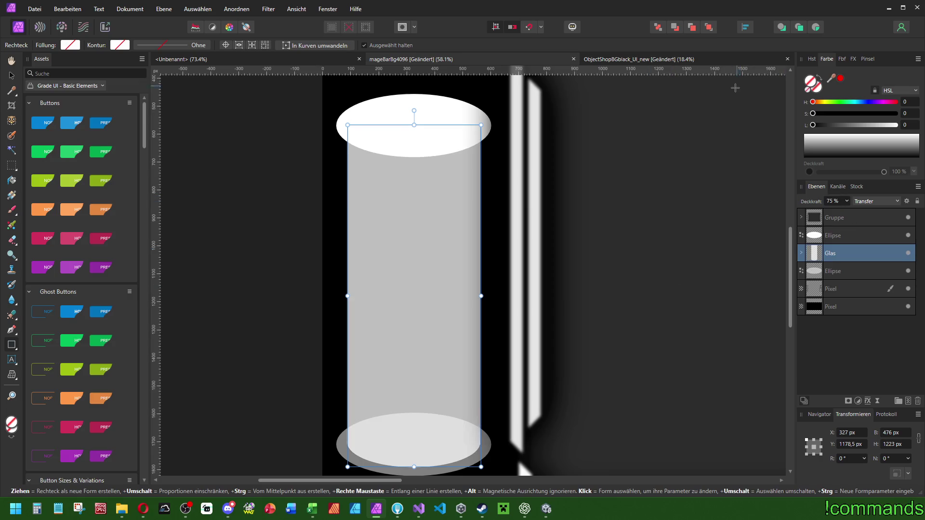
- Enable the 3D layer effect on Glas with a 2 px softening
left_click(853, 58)
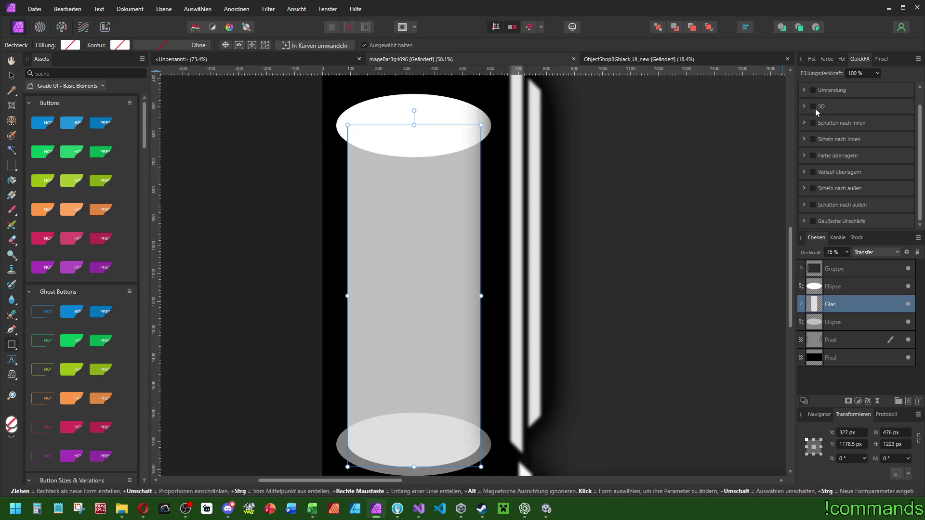
left_click(813, 107)
left_click(906, 107)
mouse_move(822, 222)
left_mouse_down()
mouse_move(510, 181)
mouse_move(511, 169)
left_mouse_up()
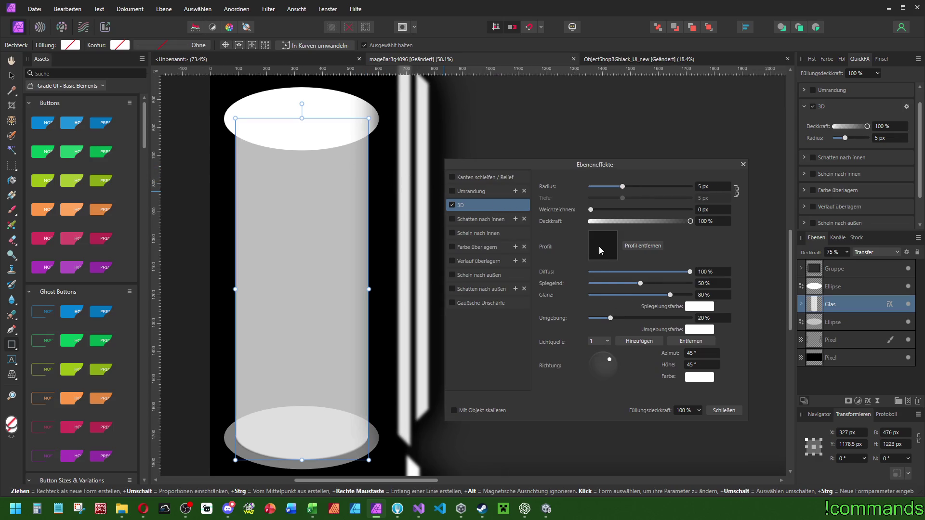
key("Return")
- Set the 3D effect radius to 250 px and opacity to 90%, and adjust the light direction
scroll(713, 210, "down", 1)
mouse_move(623, 186)
left_mouse_down()
mouse_move(747, 193)
mouse_move(702, 208)
left_mouse_up()
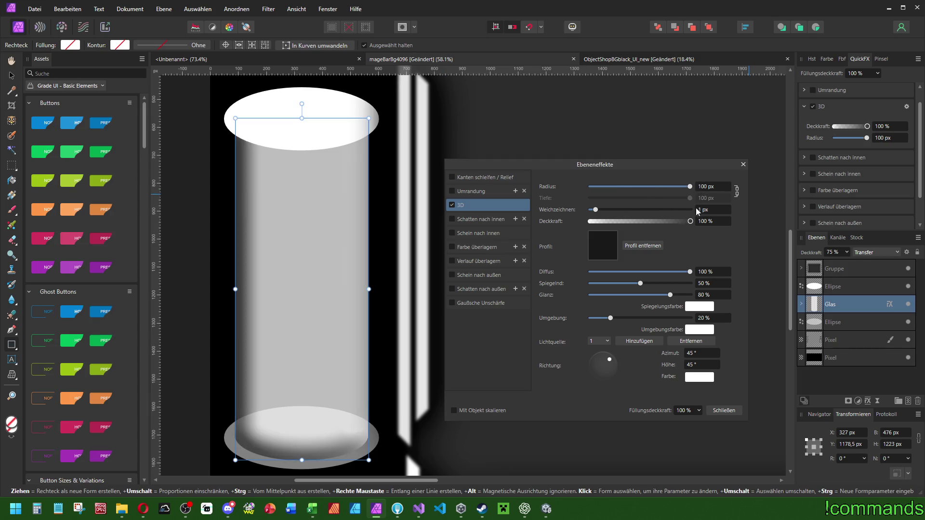
mouse_move(610, 362)
left_mouse_down()
mouse_move(648, 365)
mouse_move(594, 369)
mouse_move(632, 368)
mouse_move(608, 363)
mouse_move(615, 369)
left_mouse_up()
left_click(713, 221)
type("90")
key("Tab")
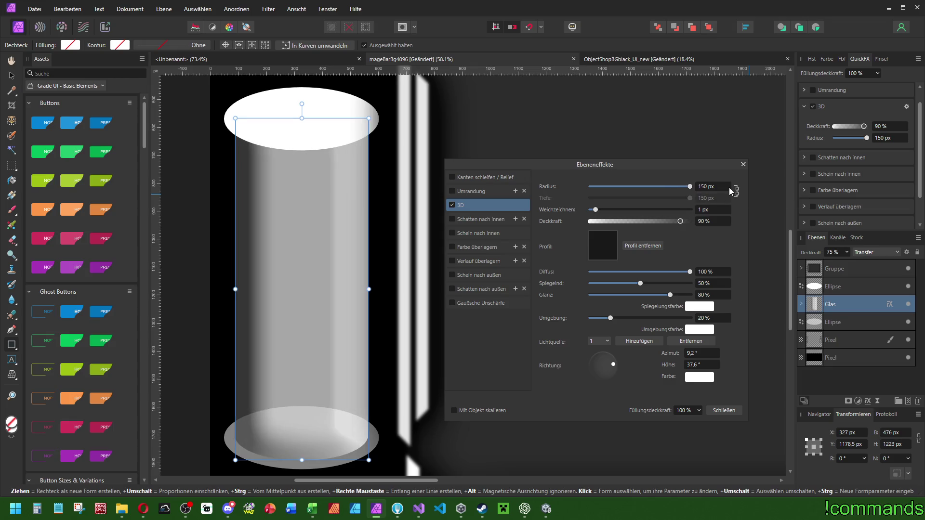
type("250")
key("Return")
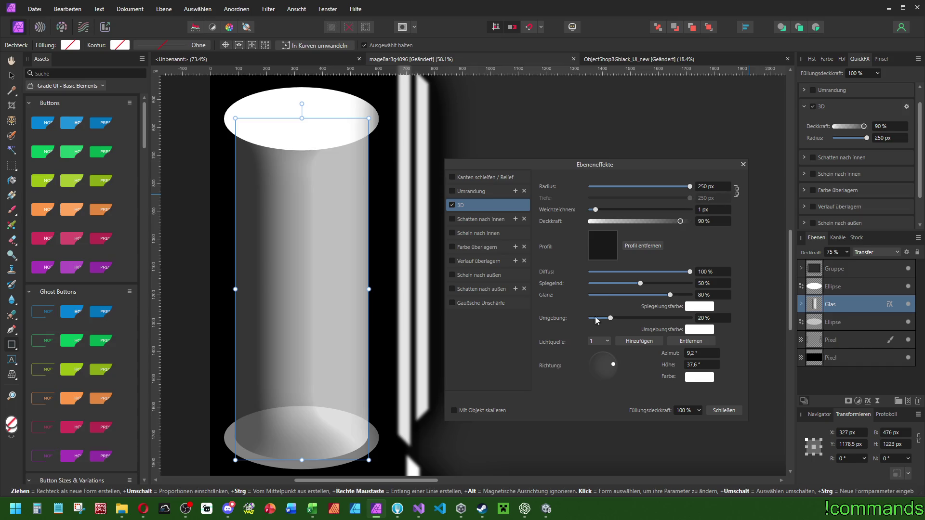
left_click_drag(617, 364, 612, 364)
mouse_move(612, 366)
left_mouse_down()
mouse_move(606, 375)
mouse_move(611, 363)
left_mouse_up()
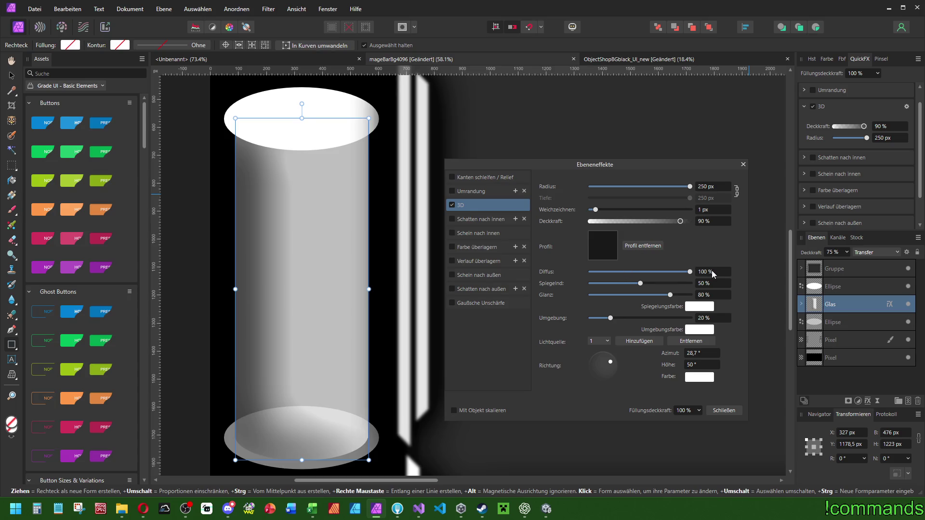
- Lower the 3D specular strength to about 30% and close the effect settings
scroll(713, 273, "down", 20)
scroll(717, 273, "up", 13)
scroll(717, 273, "down", 3)
mouse_move(640, 283)
left_mouse_down()
mouse_move(600, 284)
mouse_move(646, 284)
mouse_move(621, 284)
left_mouse_up()
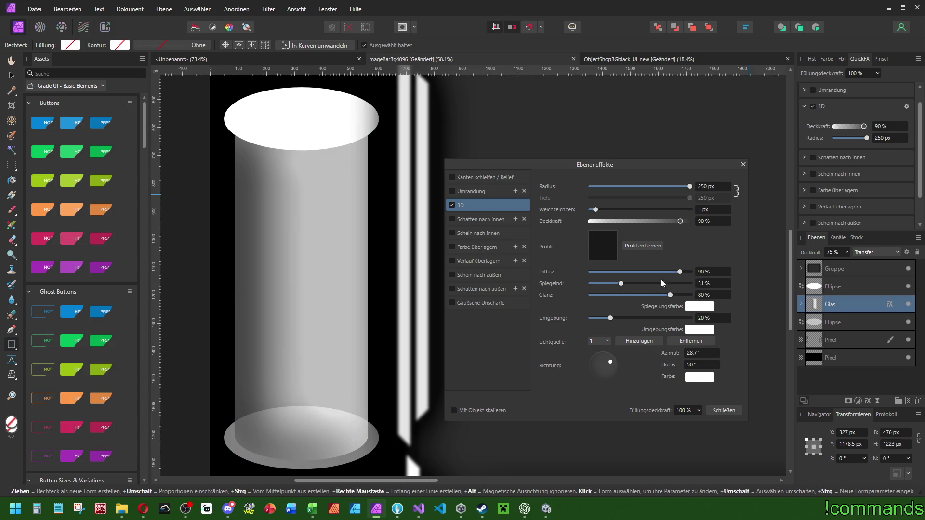
left_click(713, 283)
scroll(716, 293, "down", 2)
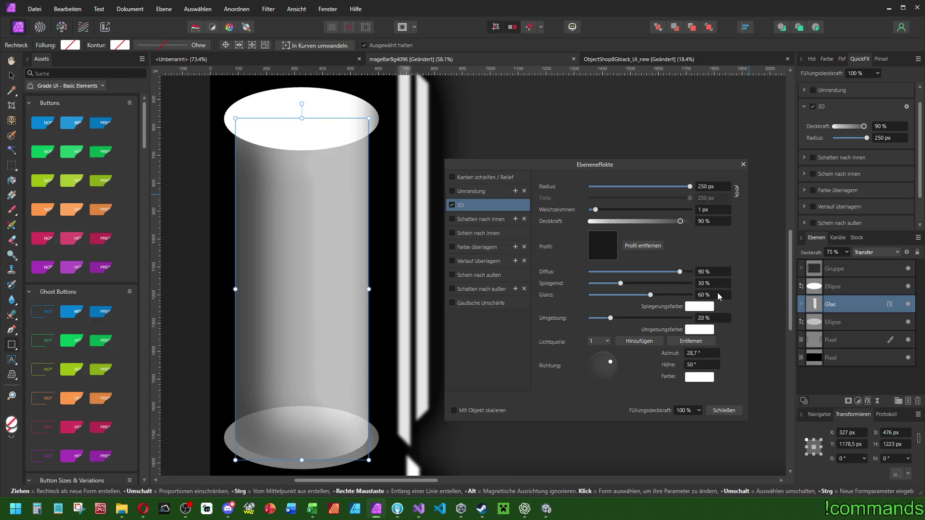
scroll(714, 319, "down", 1)
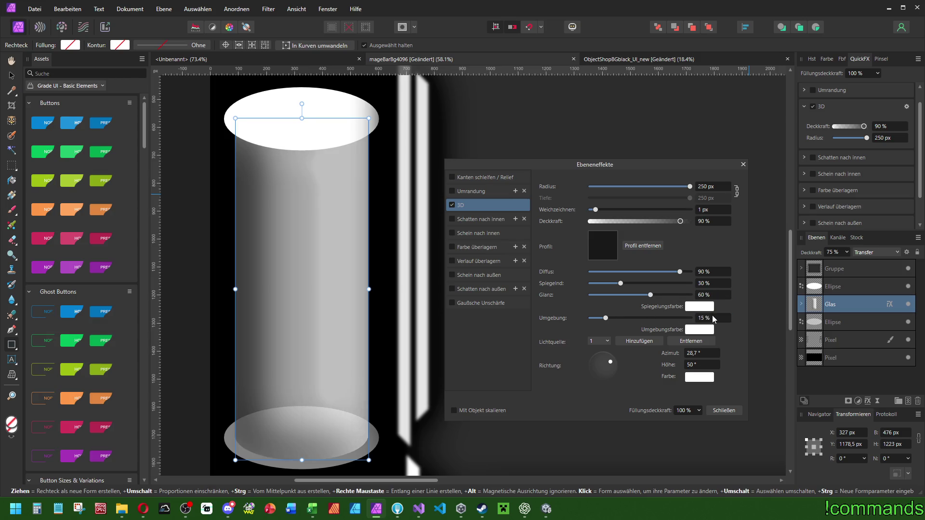
scroll(709, 319, "up", 2)
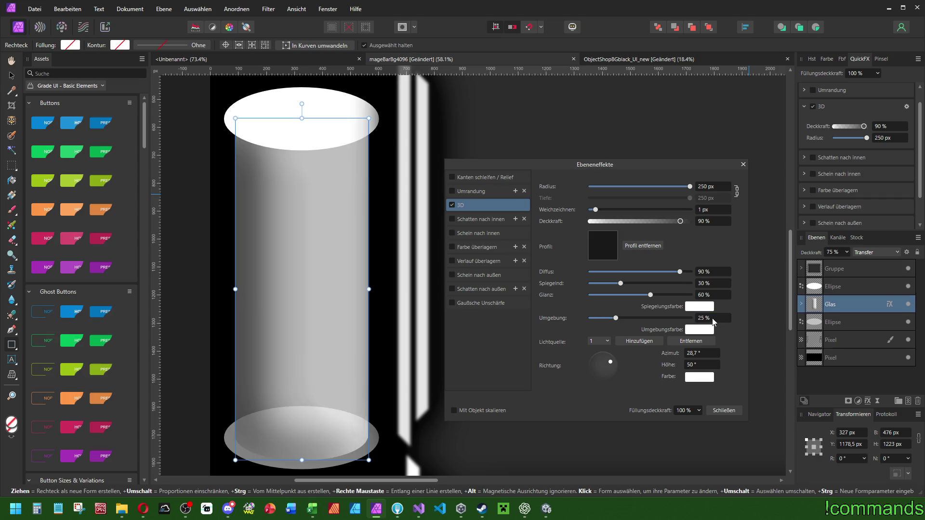
left_click(743, 164)
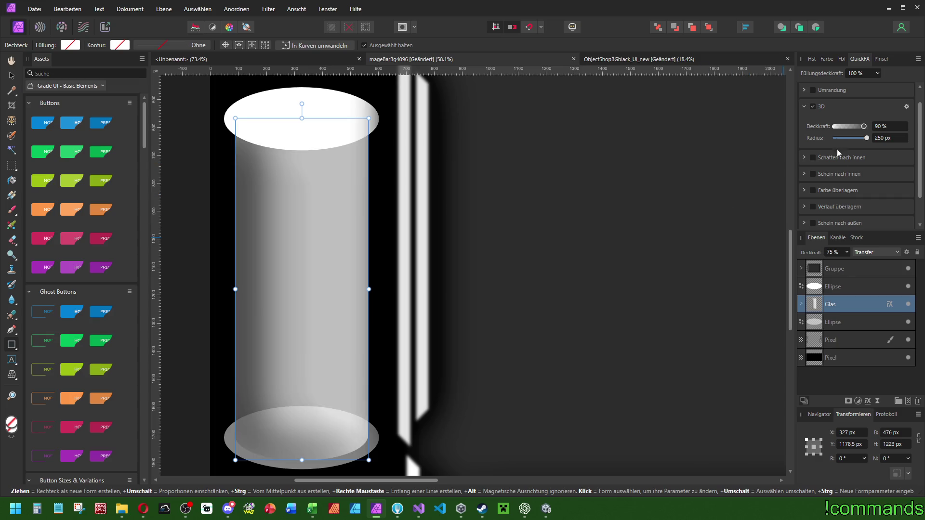
- Enable the Color Overlay effect on Glas and set its blend mode to Multiply
left_click(813, 189)
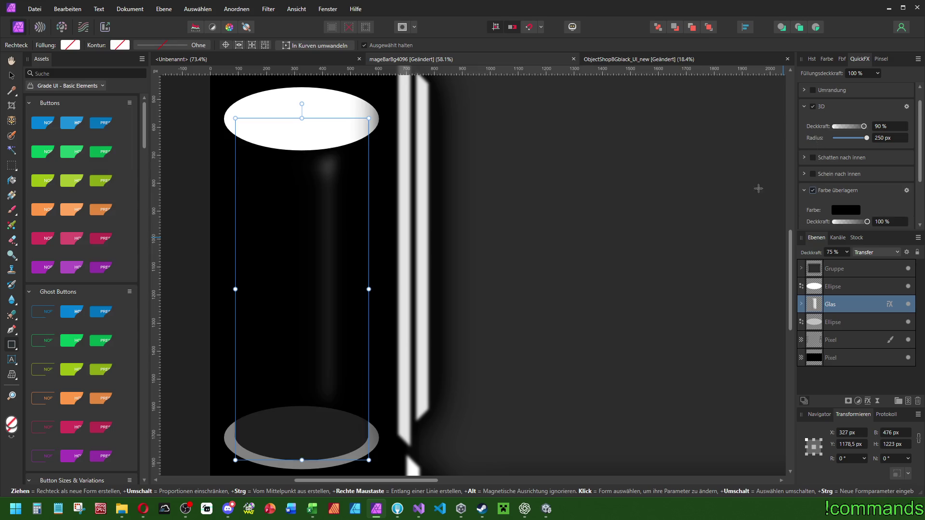
left_click(843, 209)
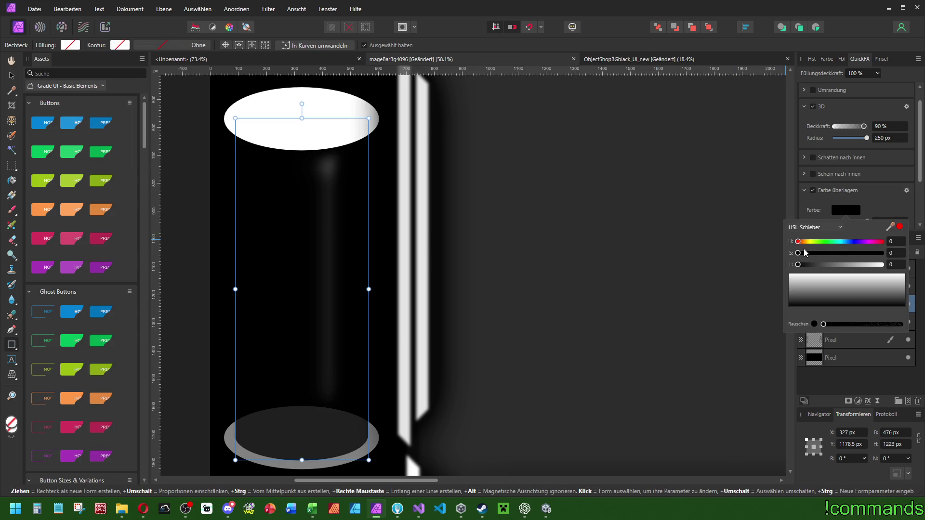
left_click(908, 192)
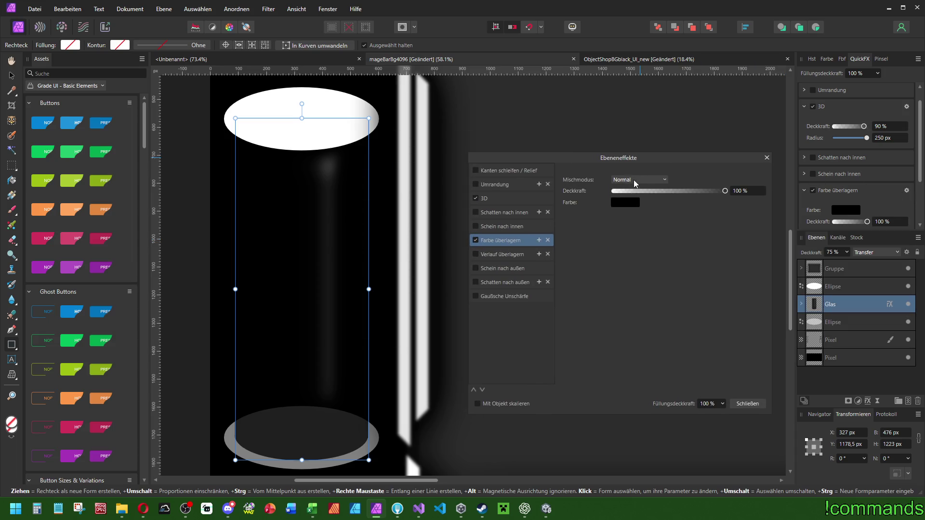
scroll(634, 182, "down", 2)
left_click(625, 202)
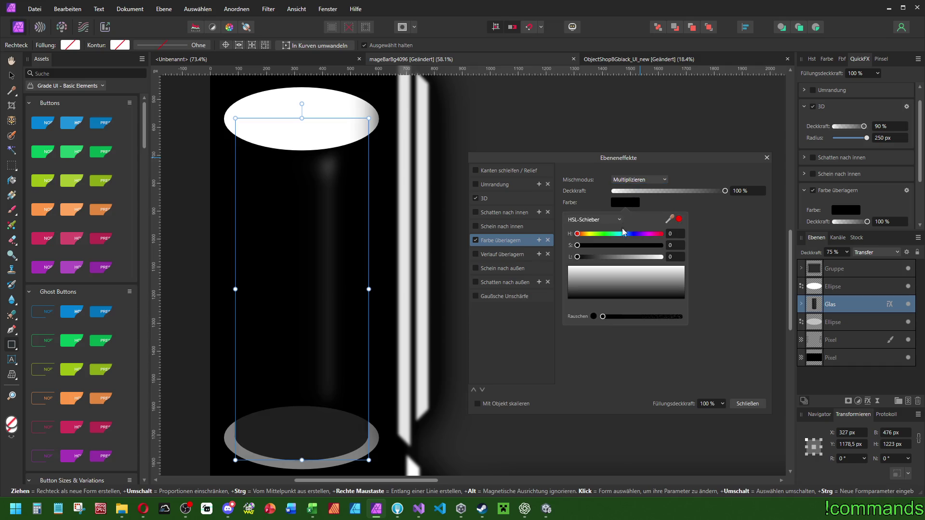
- Give the overlay a light cyan tint, trying saturation 90 and several lightness values
left_click(621, 234)
left_click_drag(578, 245, 661, 245)
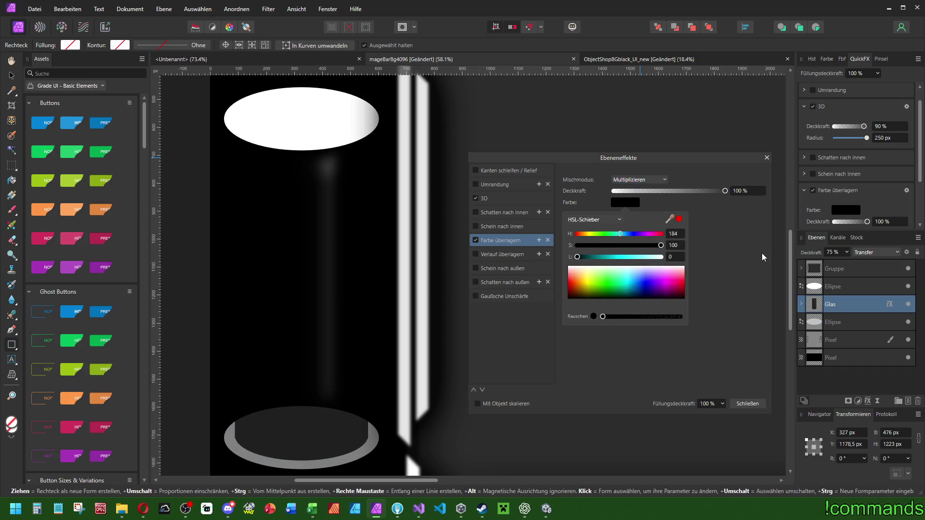
mouse_move(580, 259)
left_mouse_down()
mouse_move(696, 264)
mouse_move(651, 265)
left_mouse_up()
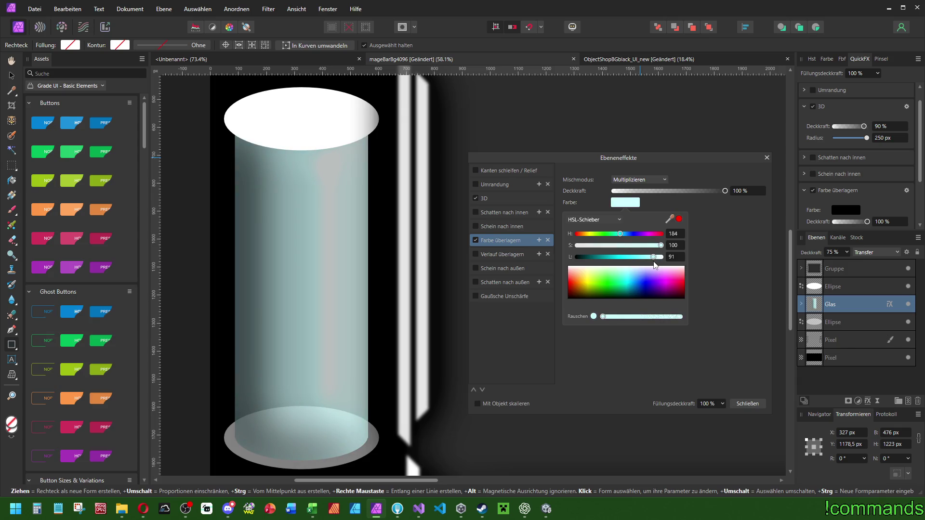
left_click(674, 245)
type("90")
key("Return")
left_click(676, 259)
type("75")
key("Return")
left_click(677, 258)
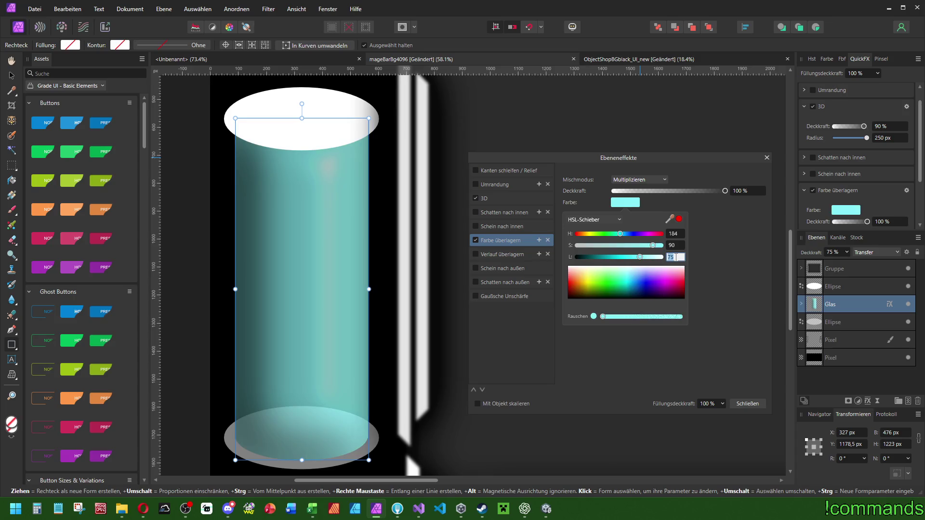
type("0")
key("Return")
- Shift the overlay to lavender blue at HSL 219/95/85, then bring up the 3D effect settings
left_click_drag(635, 233, 629, 241)
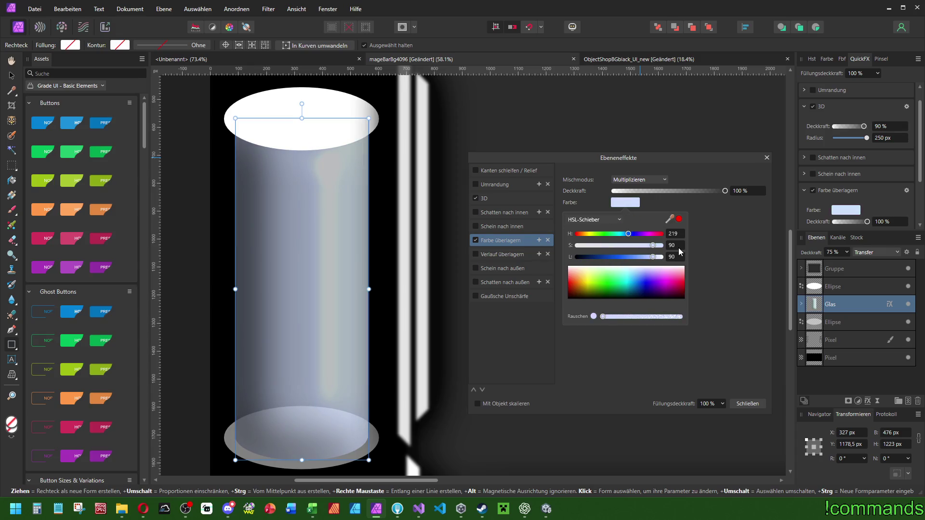
left_click(676, 257)
type("75")
key("Return")
left_click(675, 257)
type("80")
key("Return")
left_click(674, 246)
type("95")
key("Return")
left_click(677, 256)
type("85")
key("Return")
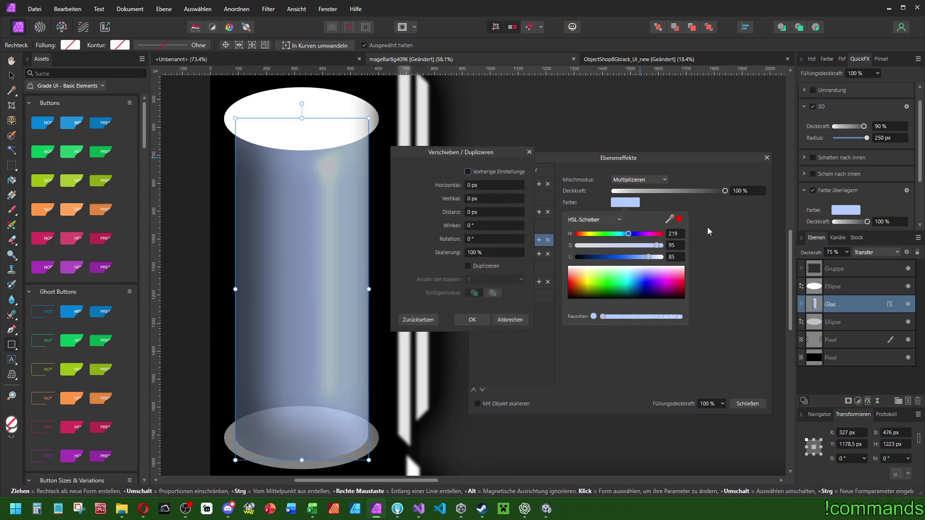
left_click(907, 108)
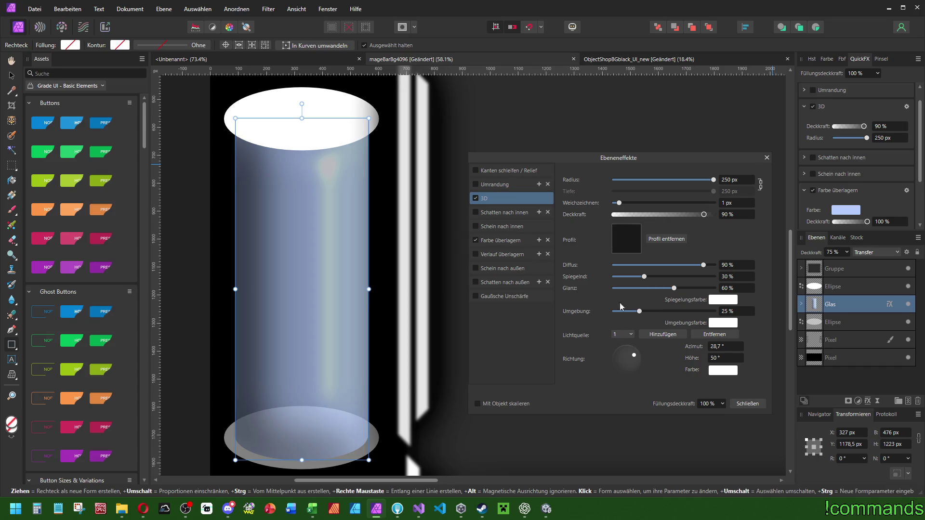
- Lower the 3D specular to 15% and settle the radius at 250 px after trying 200 and 300
mouse_move(643, 276)
left_mouse_down()
mouse_move(621, 278)
mouse_move(738, 293)
mouse_move(689, 290)
mouse_move(699, 288)
left_mouse_up()
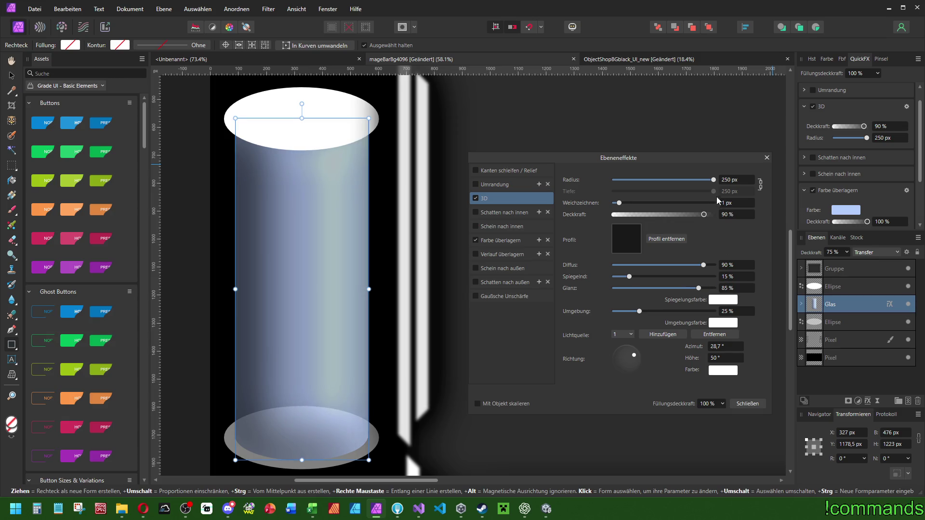
double_click(732, 181)
type("200")
key("Return")
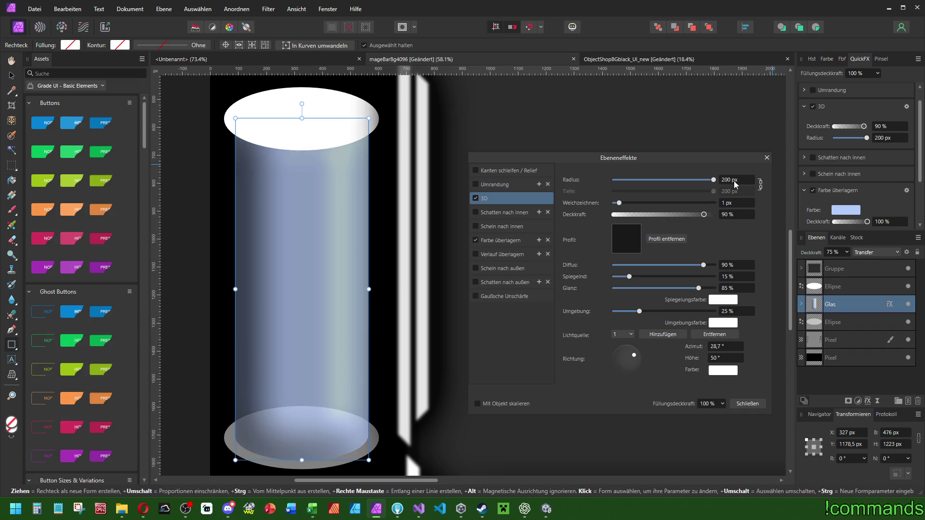
double_click(733, 180)
type("300")
key("Return")
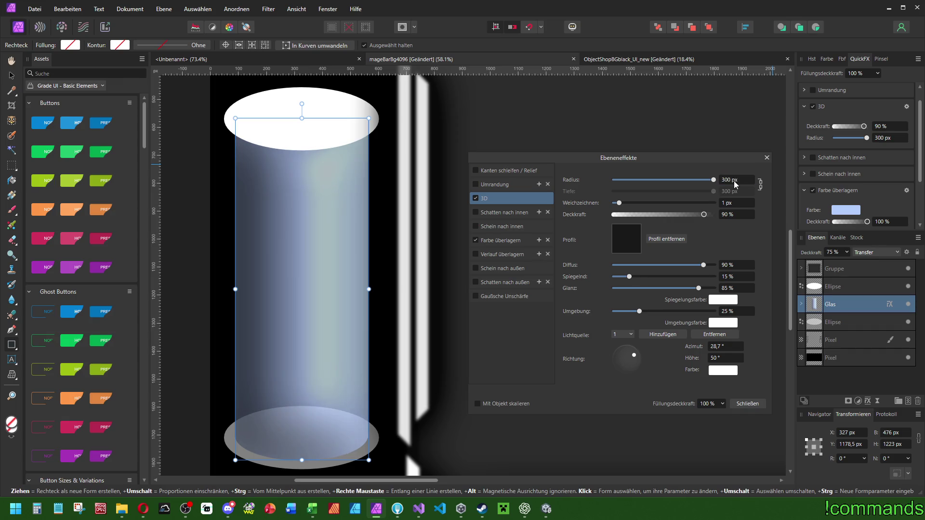
type("250")
key("Return")
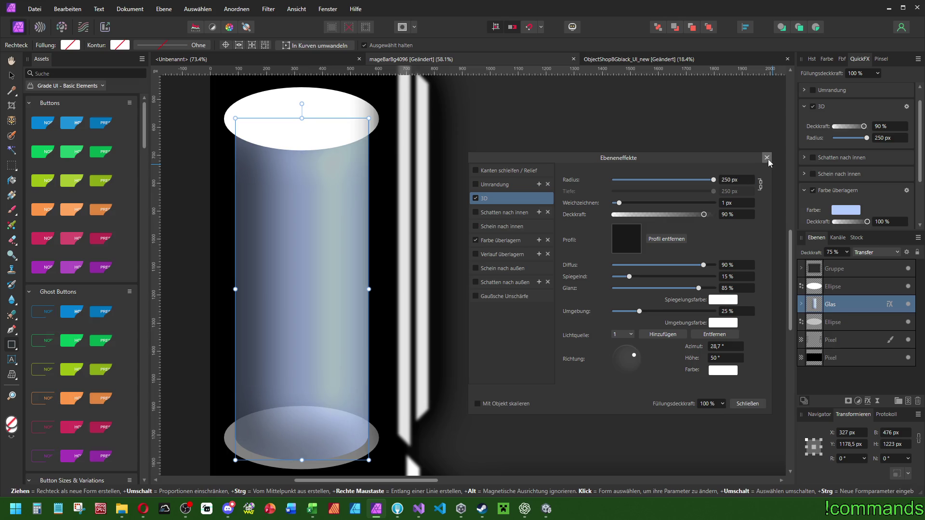
left_click(766, 158)
scroll(562, 177, "down", 5)
- Stretch the glass top slightly upward and move the grey base ellipse lower
scroll(388, 231, "up", 3)
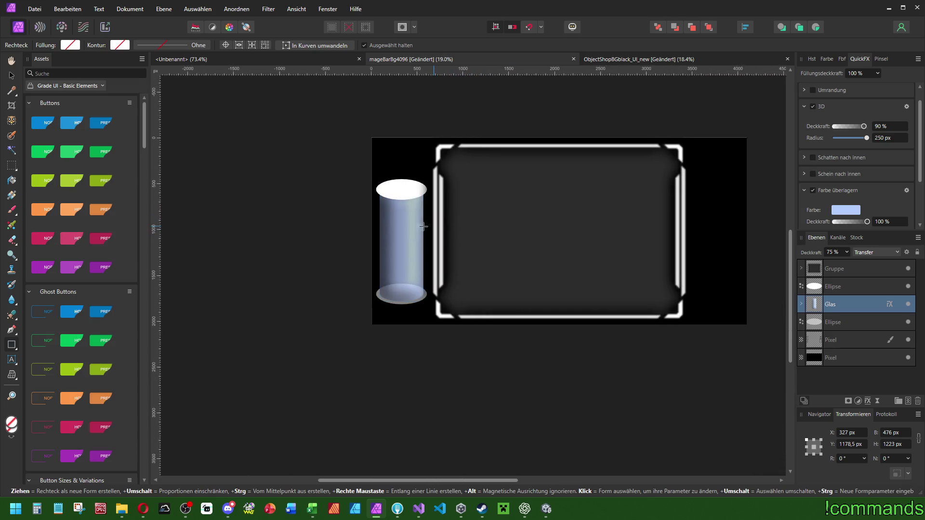
scroll(388, 231, "right", 3)
scroll(388, 230, "up", 2)
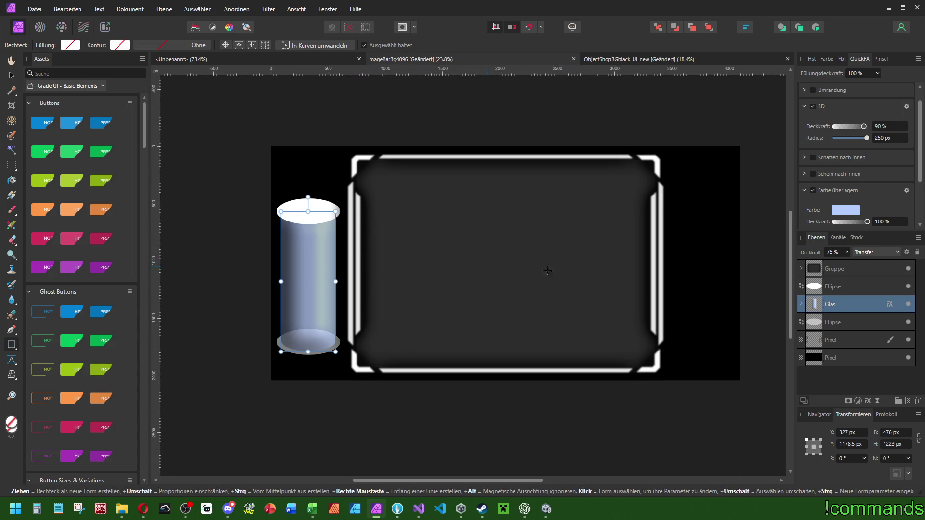
scroll(335, 266, "up", 1)
left_click_drag(293, 192, 299, 179)
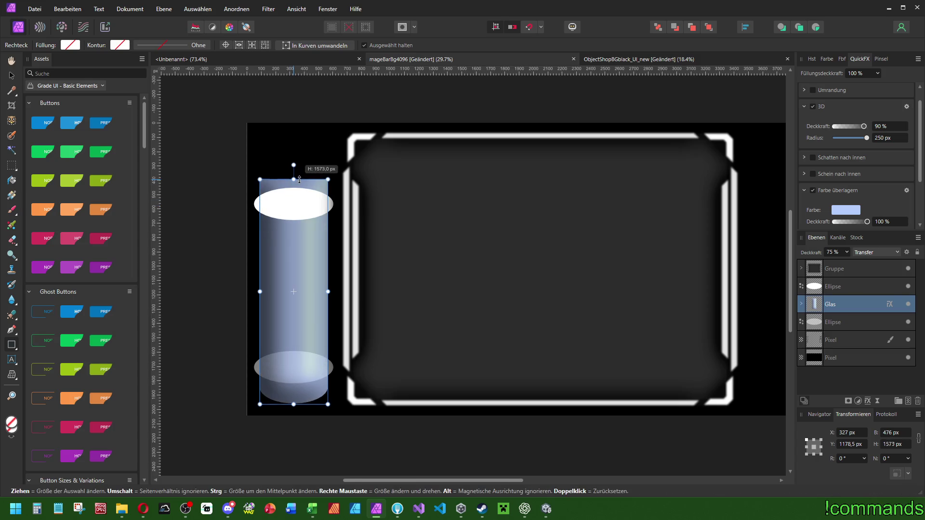
left_click(831, 321)
left_click_drag(314, 346, 313, 369)
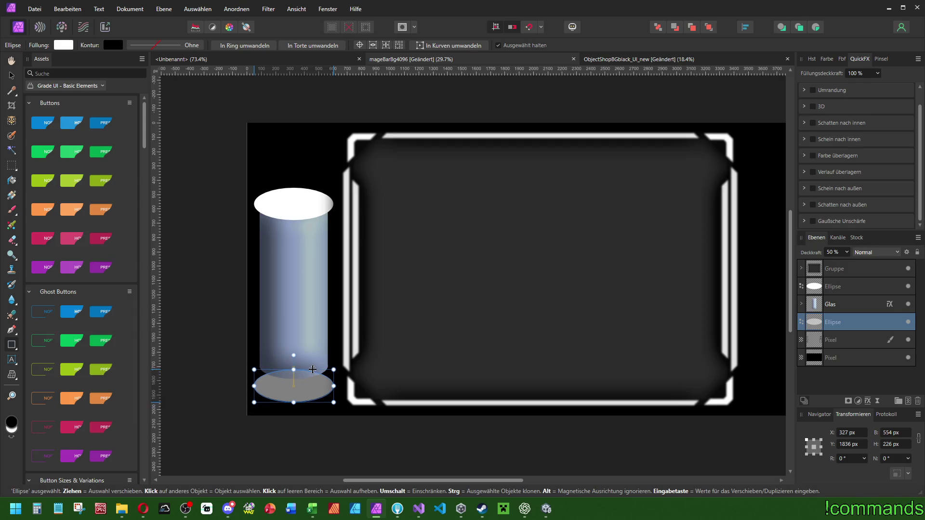
- Move the glass's inner bottom ellipse down onto the base ring
left_click(836, 304)
scroll(293, 391, "up", 3)
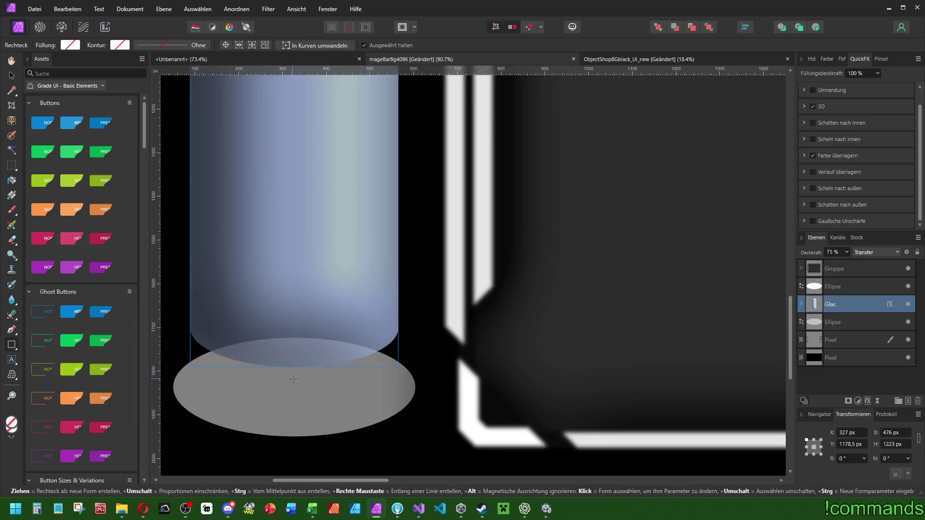
scroll(413, 350, "left", 2)
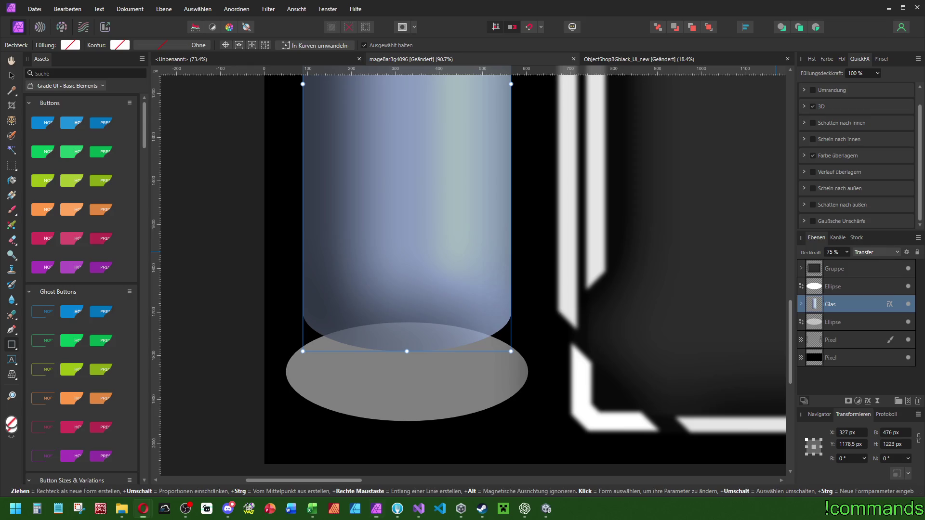
mouse_move(406, 351)
left_mouse_down()
mouse_move(407, 436)
mouse_move(406, 233)
left_mouse_up()
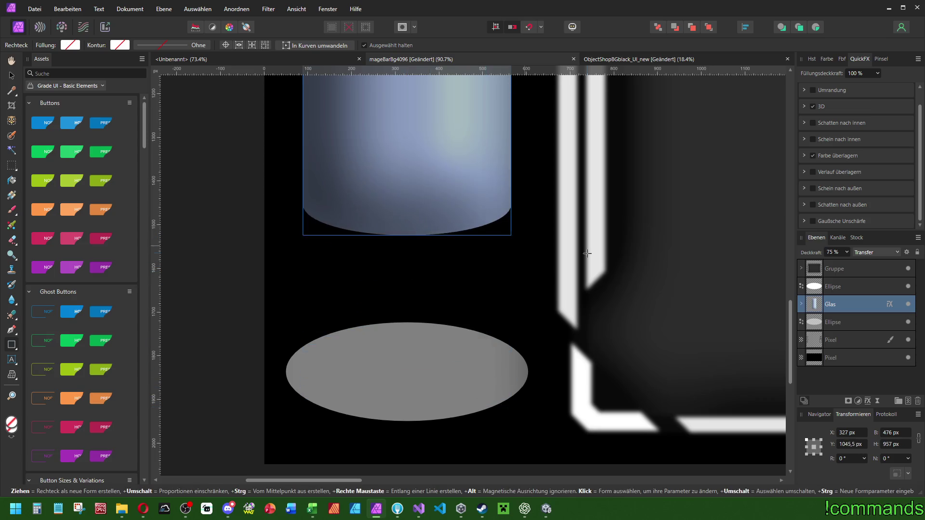
key("ctrl+z")
left_click(802, 305)
left_click(838, 340)
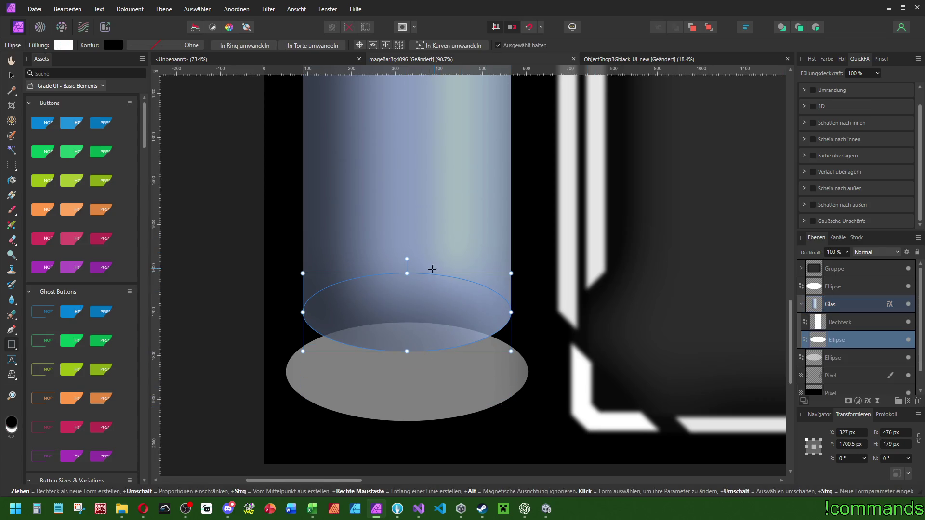
mouse_move(431, 274)
left_mouse_down()
mouse_move(430, 328)
mouse_move(407, 356)
left_mouse_up()
- Extend the glass body rectangle down to 1265 px so it reaches the base ellipse
left_click(842, 322)
key("m")
scroll(503, 382, "up", 5)
left_click_drag(212, 307, 212, 345)
scroll(355, 258, "down", 5)
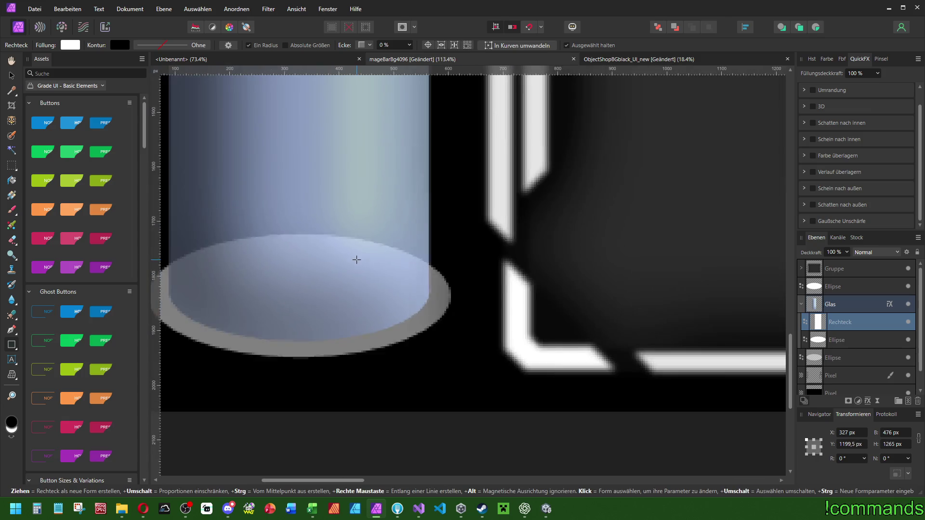
scroll(495, 361, "down", 5)
scroll(491, 163, "up", 5)
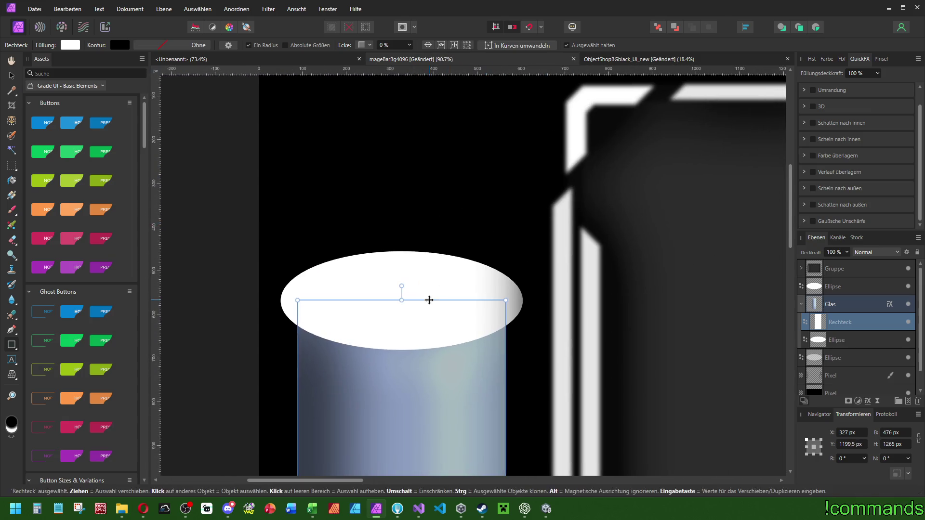
scroll(557, 310, "down", 5)
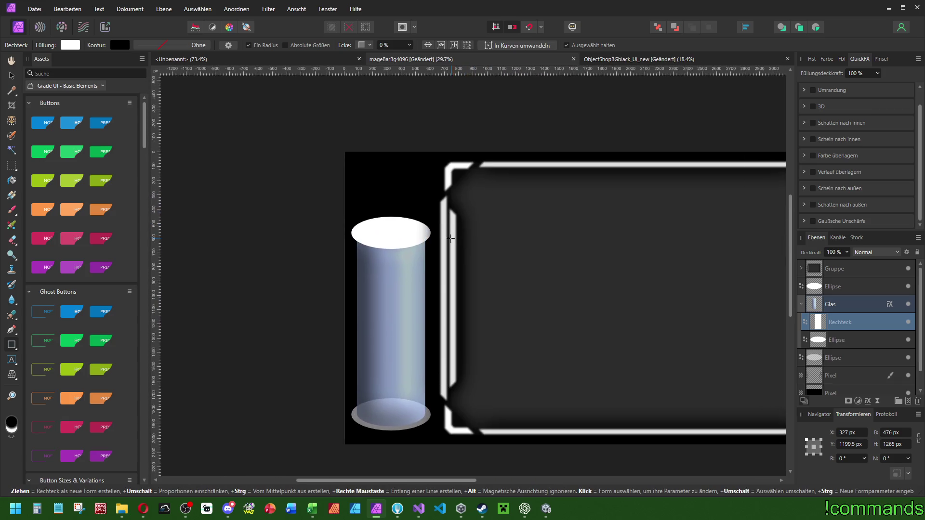
- Move the white top cap ellipse up to Y 312 px
left_click(833, 340)
left_click(857, 286)
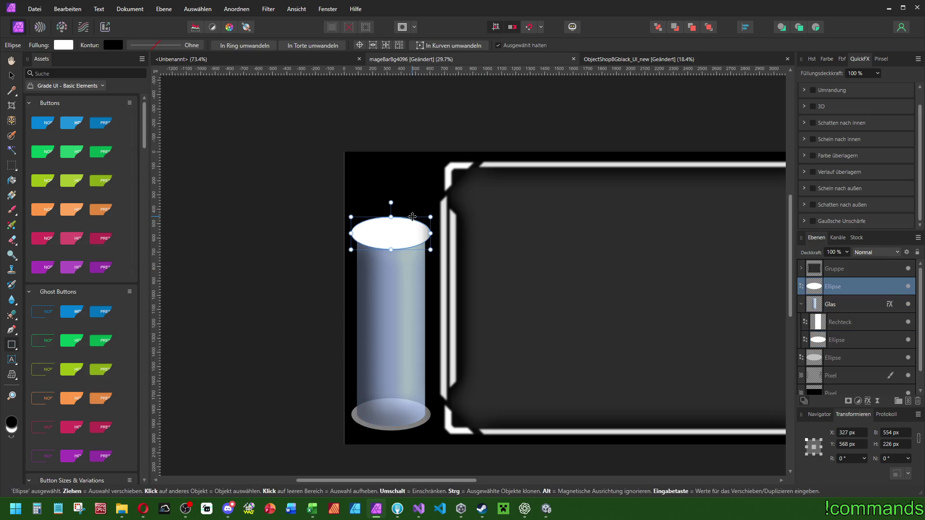
mouse_move(412, 217)
left_mouse_down()
mouse_move(416, 165)
mouse_move(418, 183)
left_mouse_up()
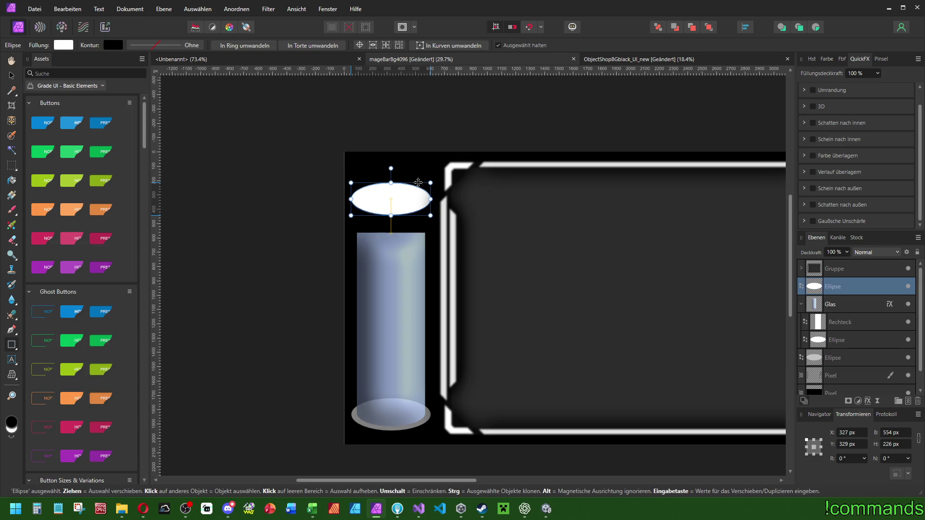
- Stretch the Glas body up to 1609 px tall beneath the cap and collapse the group
key("m")
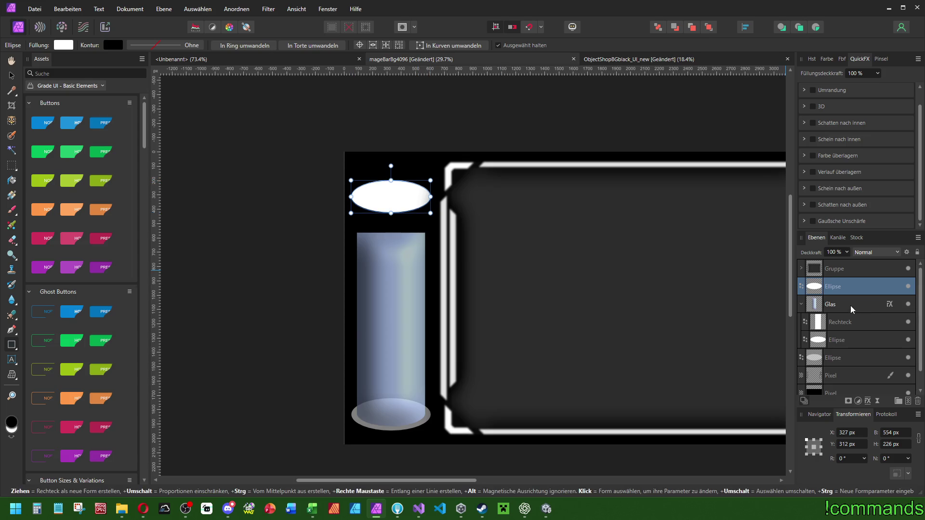
left_click(850, 304)
scroll(362, 217, "up", 2)
scroll(362, 218, "up", 3)
mouse_move(469, 280)
left_mouse_down()
mouse_move(470, 146)
mouse_move(483, 136)
mouse_move(476, 140)
left_mouse_up()
scroll(573, 207, "down", 5)
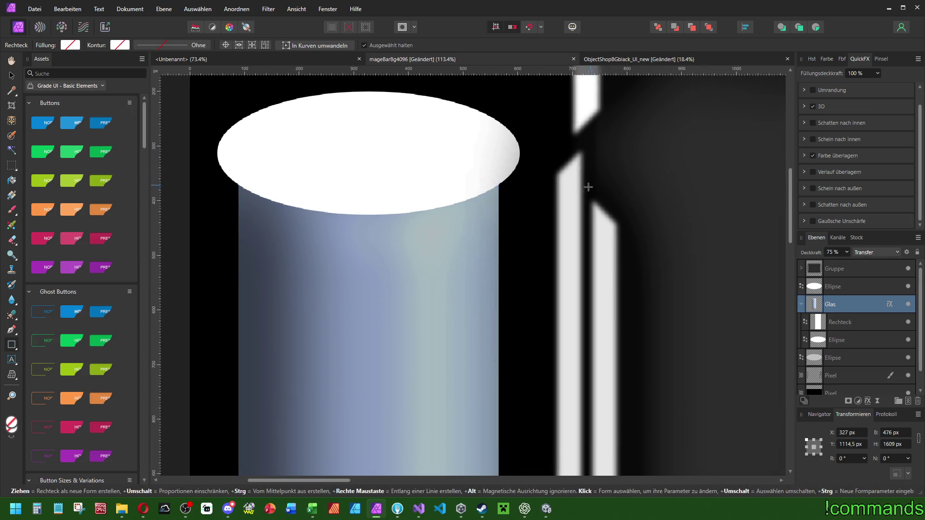
scroll(576, 223, "right", 2)
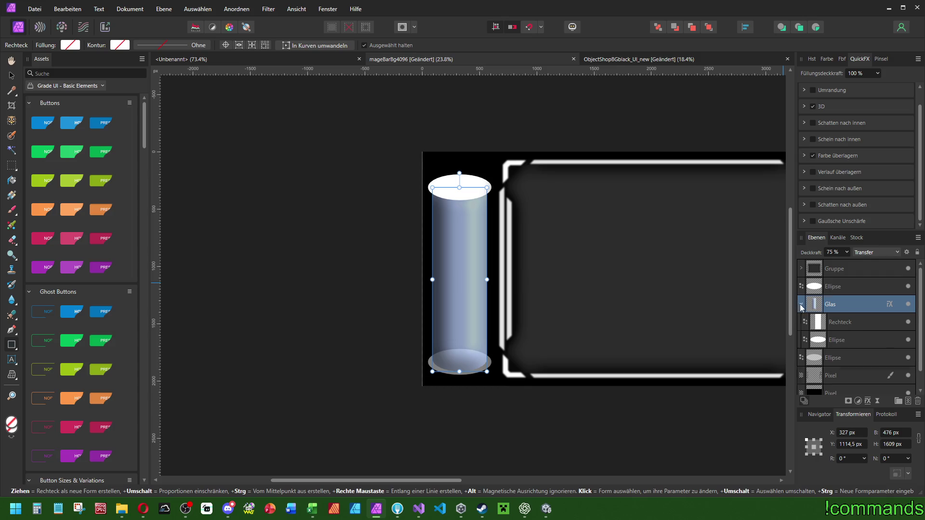
left_click(801, 305)
left_click_drag(568, 237, 489, 244)
scroll(487, 250, "up", 1)
scroll(366, 217, "up", 4)
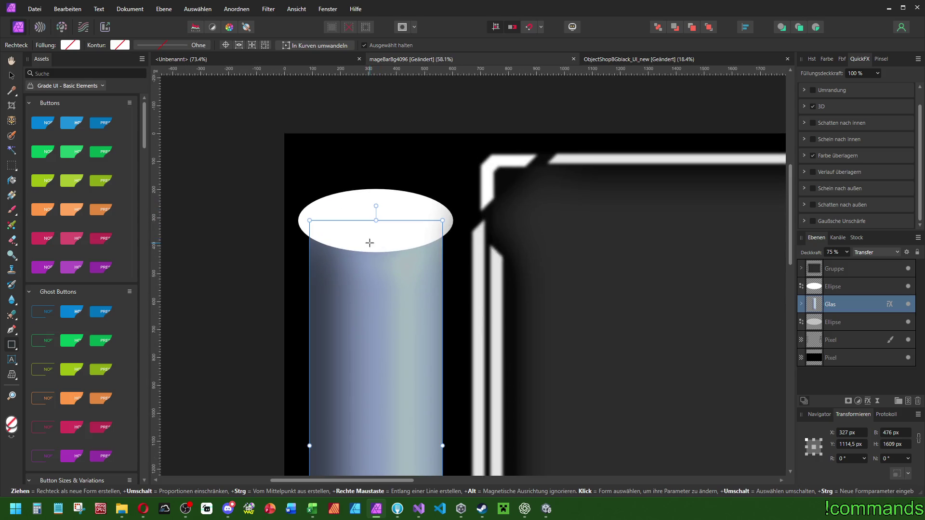
- Duplicate the white ellipse and stack a copy just below the middle ellipse
left_click(836, 287)
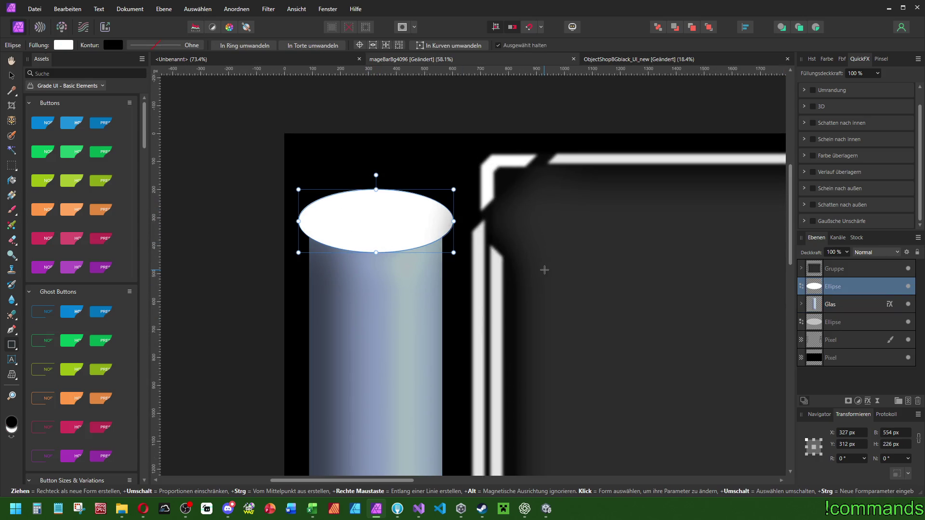
key("ctrl+j")
left_click_drag(399, 197, 397, 299)
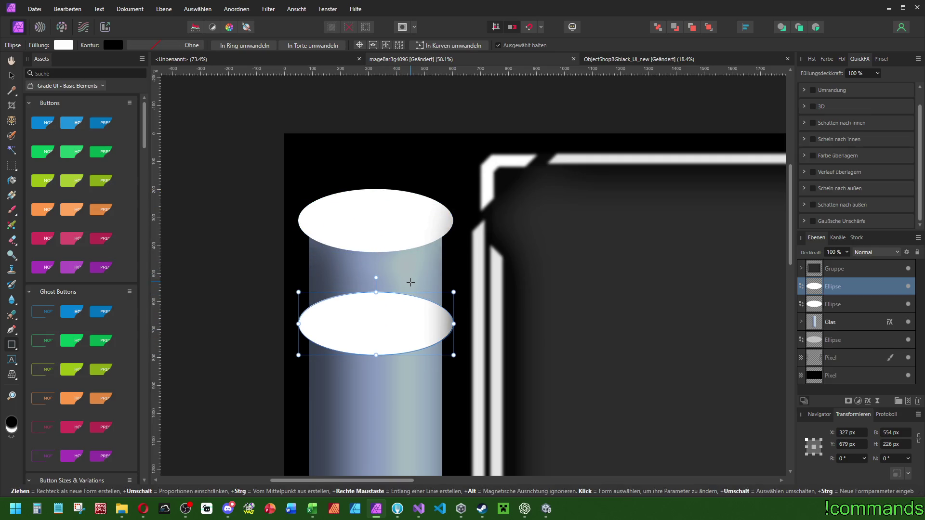
key("ctrl+j")
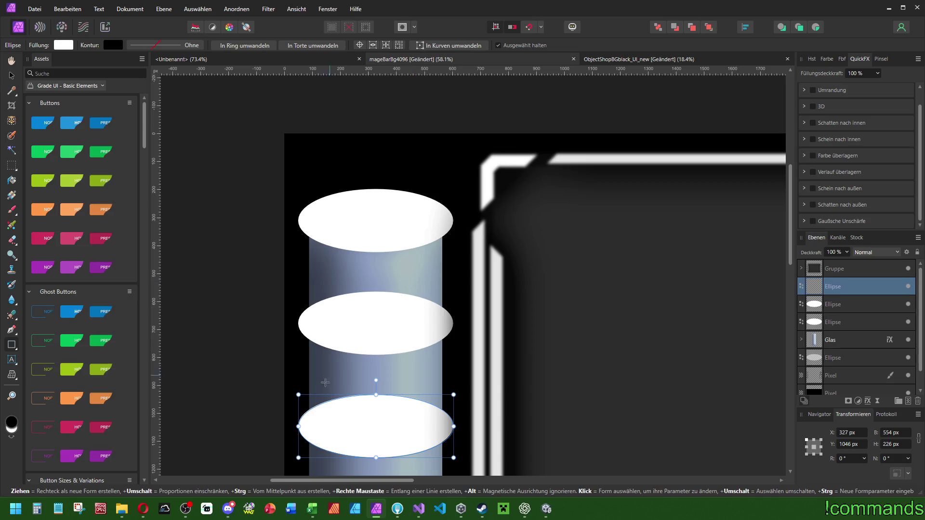
left_click_drag(388, 395, 388, 312)
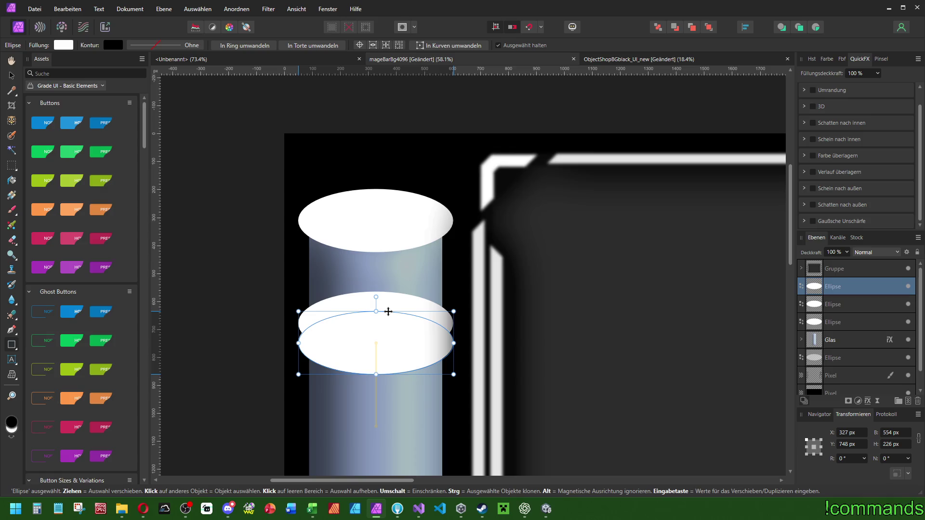
left_click(828, 303)
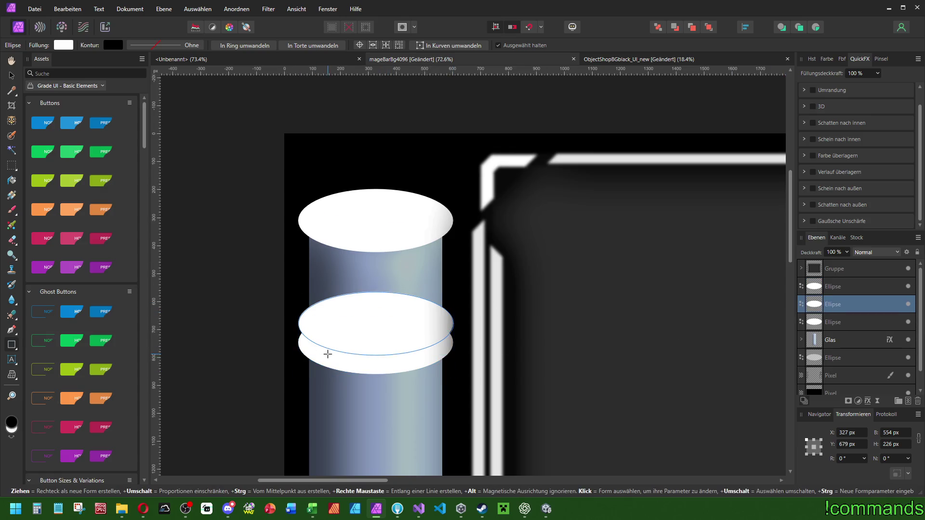
scroll(328, 354, "up", 3)
left_click_drag(830, 286, 832, 307)
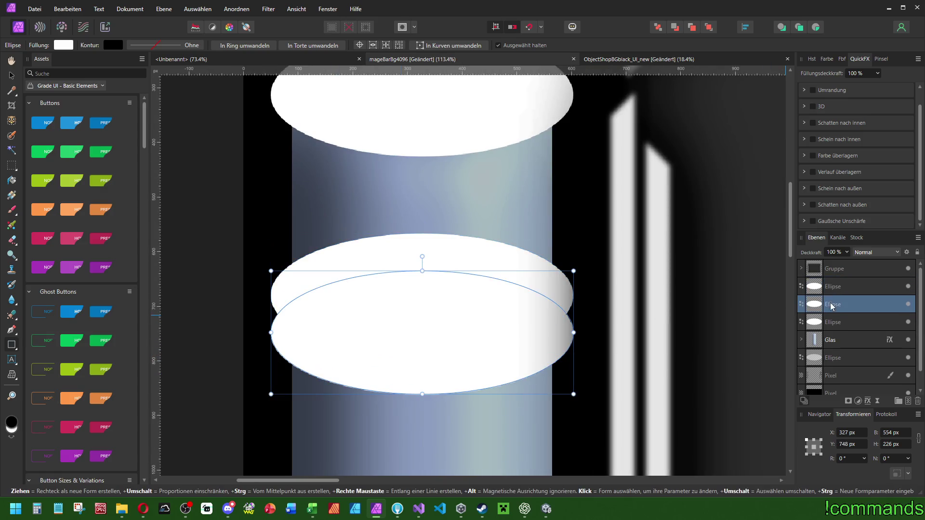
- Draw a white rectangle between the two ellipses, sized to their 554 px width
left_click_drag(327, 293, 552, 324)
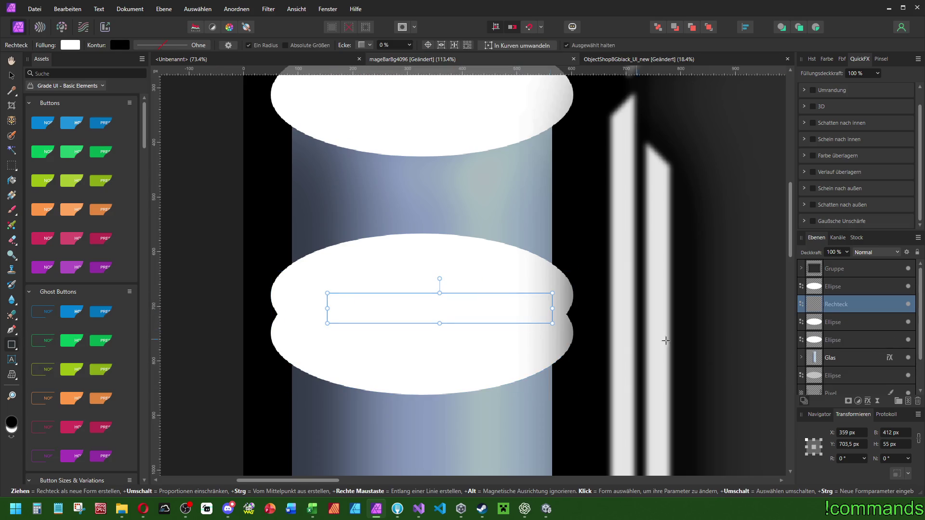
left_click(856, 322)
left_click(853, 433)
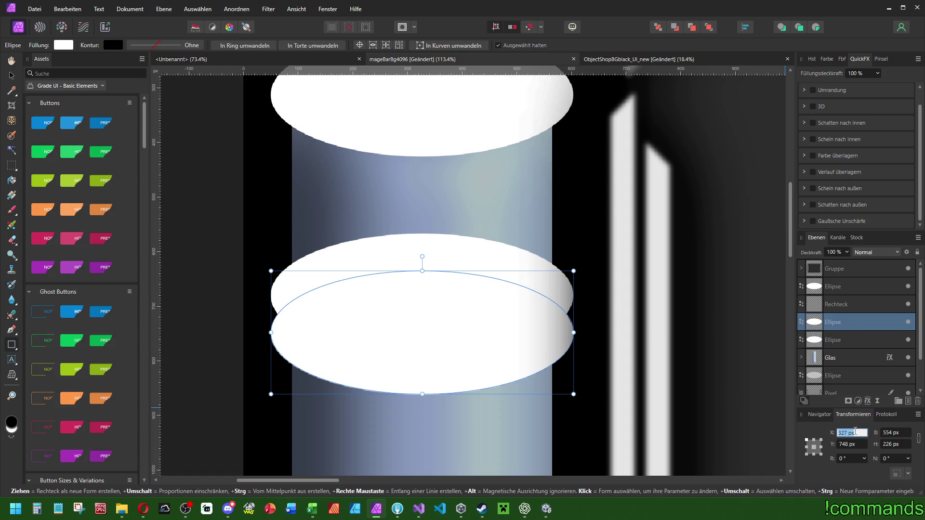
left_click(838, 304)
scroll(566, 319, "up", 3)
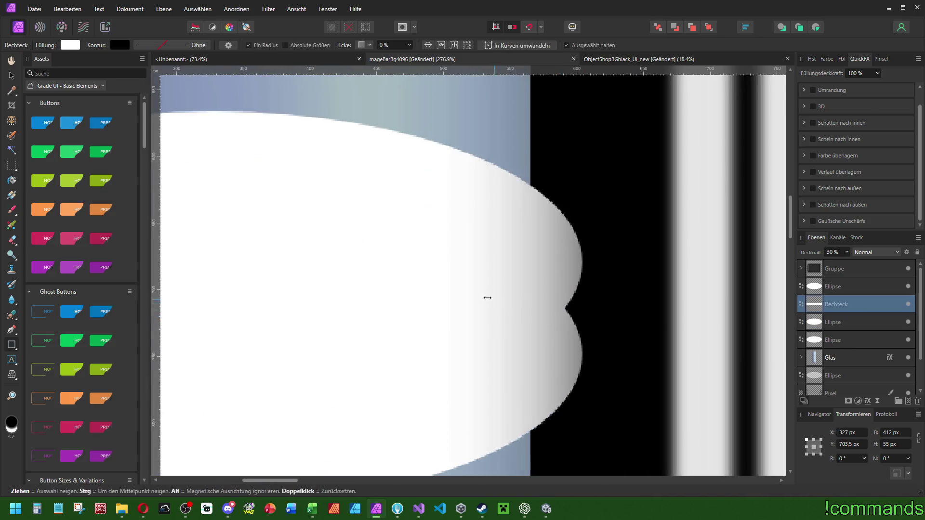
left_click_drag(487, 295, 584, 296)
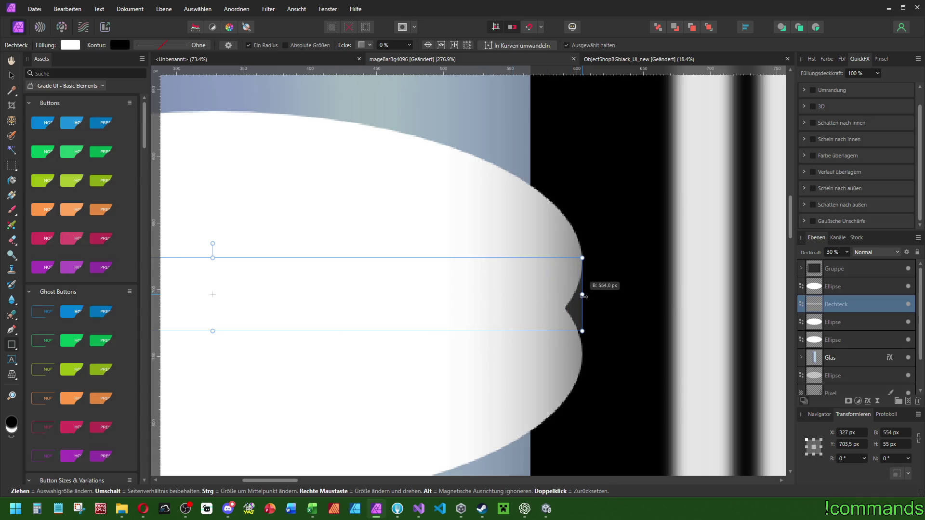
mouse_move(212, 257)
left_mouse_down()
mouse_move(215, 248)
mouse_move(216, 260)
left_mouse_up()
left_click_drag(213, 331, 215, 363)
scroll(384, 343, "down", 5)
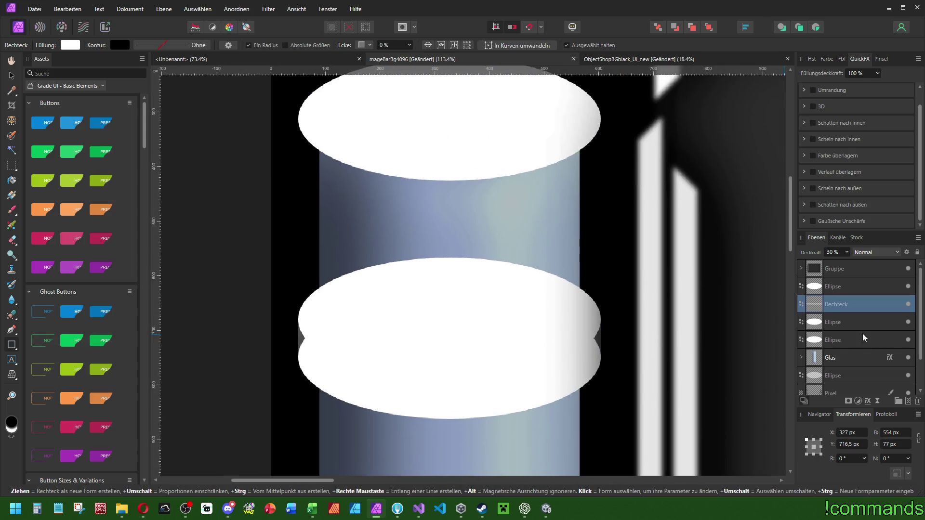
- Set the upper ellipse of the pair to 20% opacity
left_click(837, 321)
left_click(822, 307)
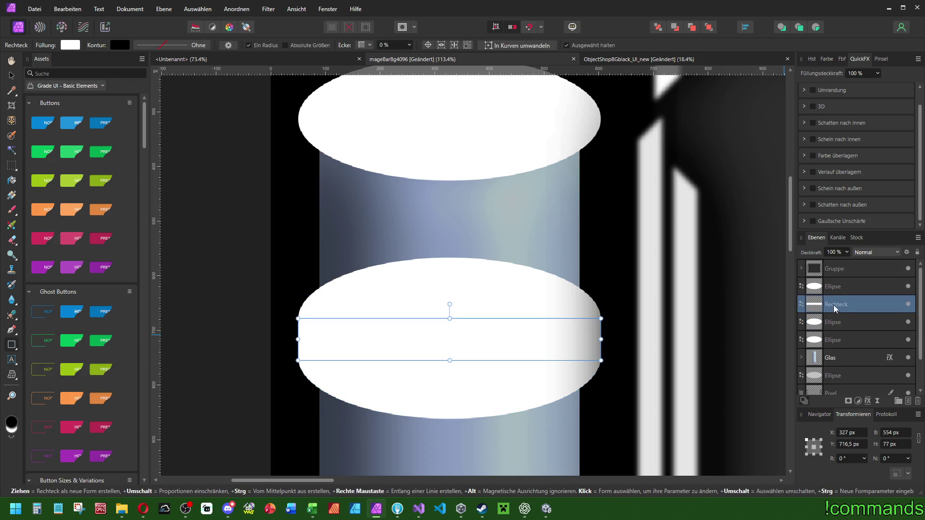
left_click(832, 322)
left_click(835, 306)
left_click(835, 289)
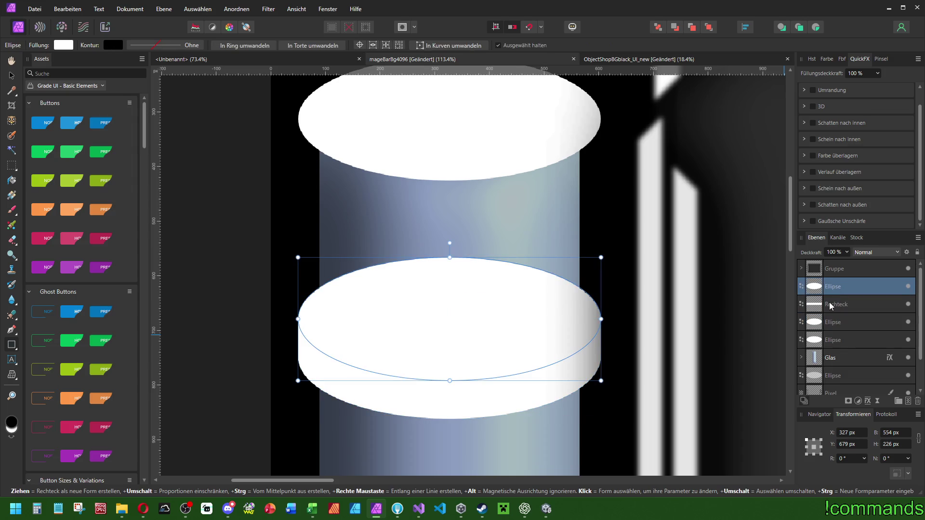
left_click(830, 306)
left_click(830, 323)
left_click(832, 306)
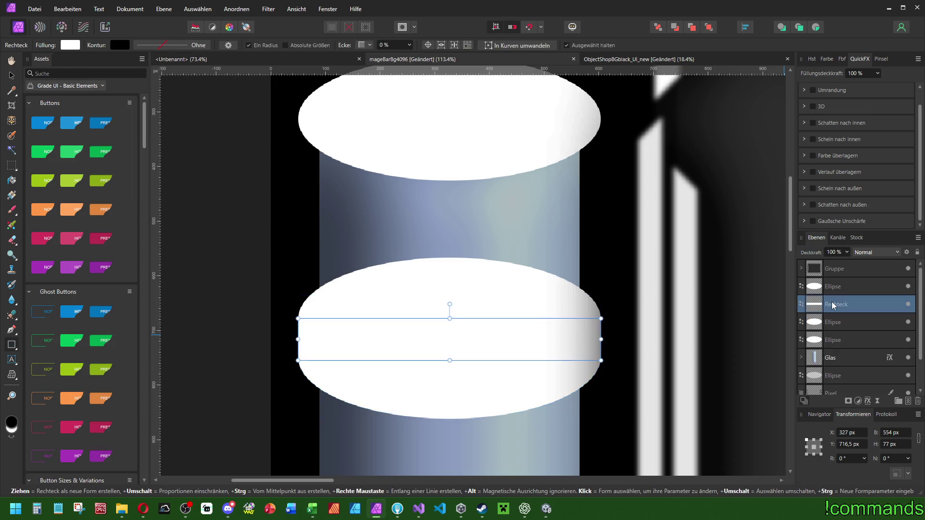
left_click(859, 285)
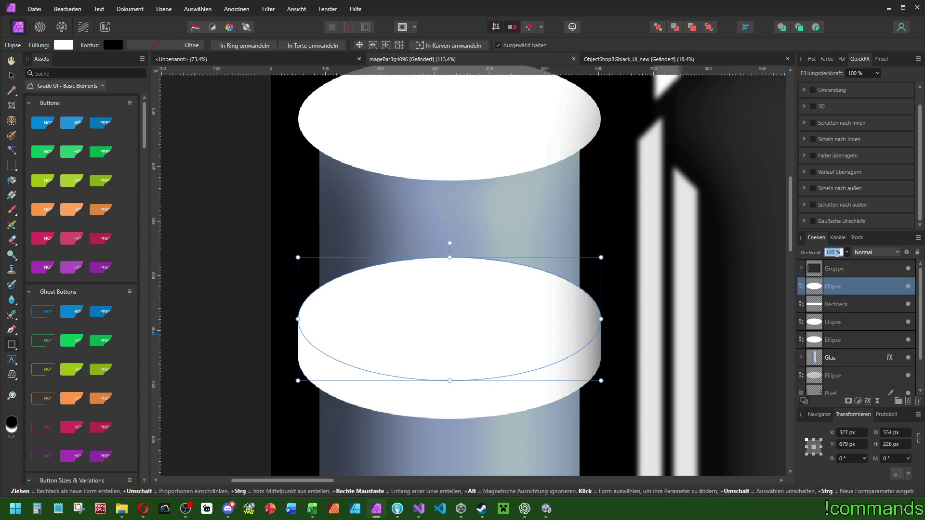
key("2")
left_click(838, 304)
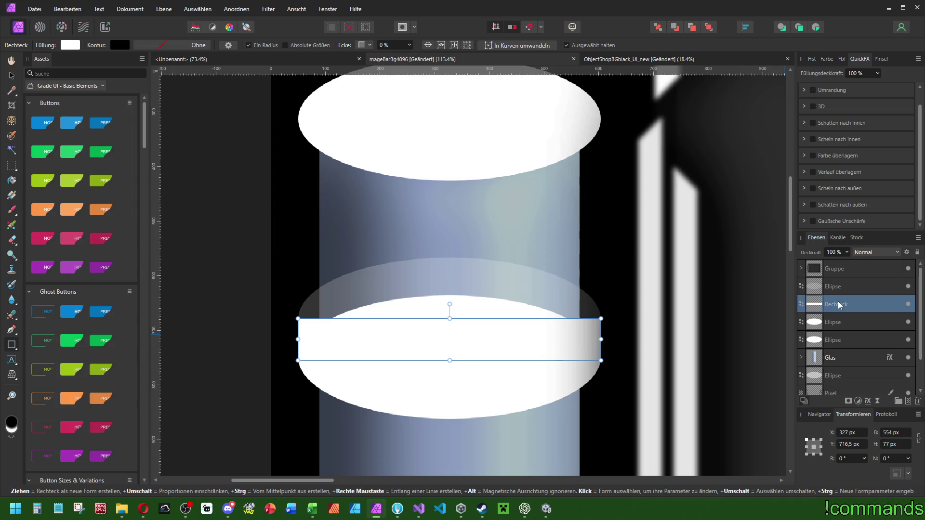
- Duplicate the lower ellipse, align it at Y 678 and set its blend mode to Radieren
left_click(827, 325)
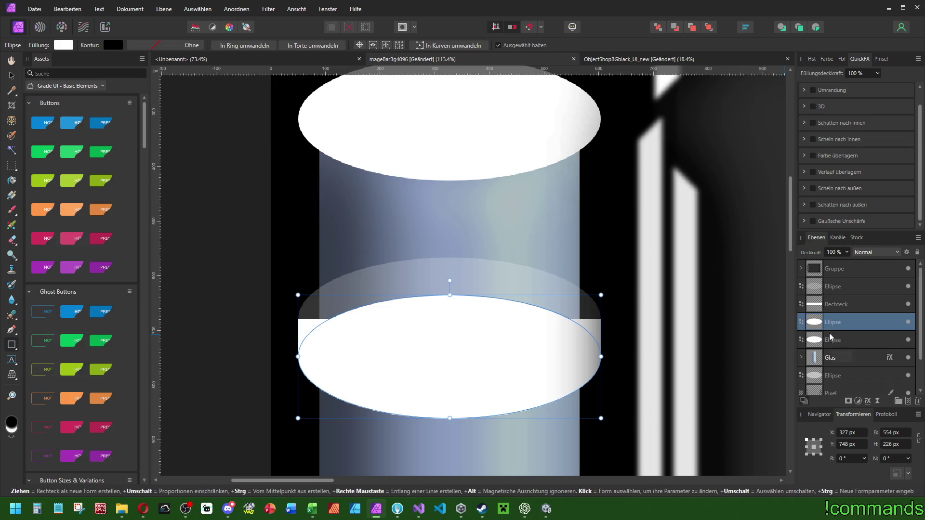
key("ctrl+j")
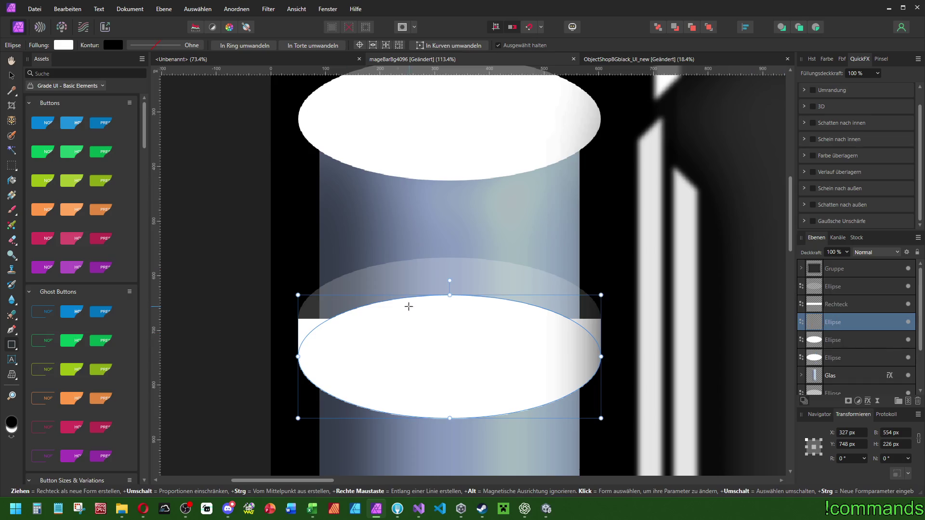
mouse_move(468, 295)
left_mouse_down()
mouse_move(475, 248)
mouse_move(475, 264)
left_mouse_up()
scroll(463, 278, "up", 5)
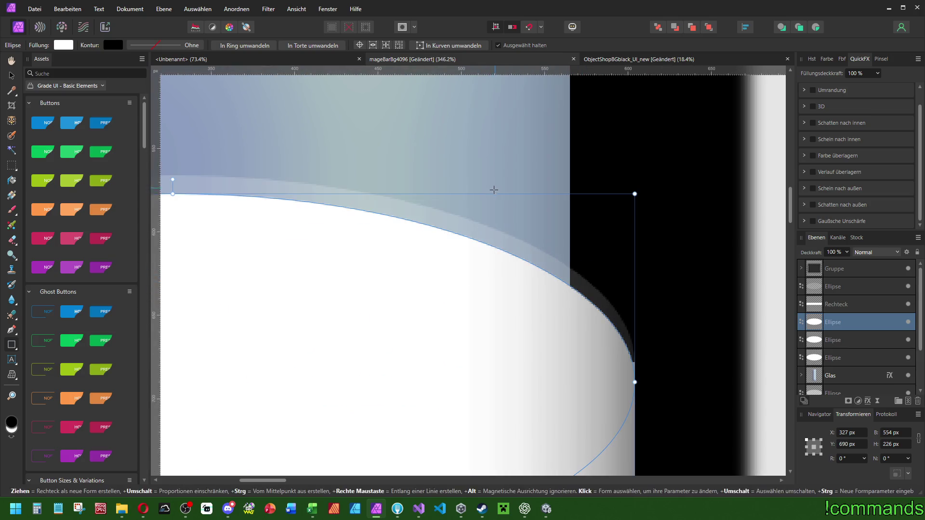
left_click_drag(492, 192, 494, 174)
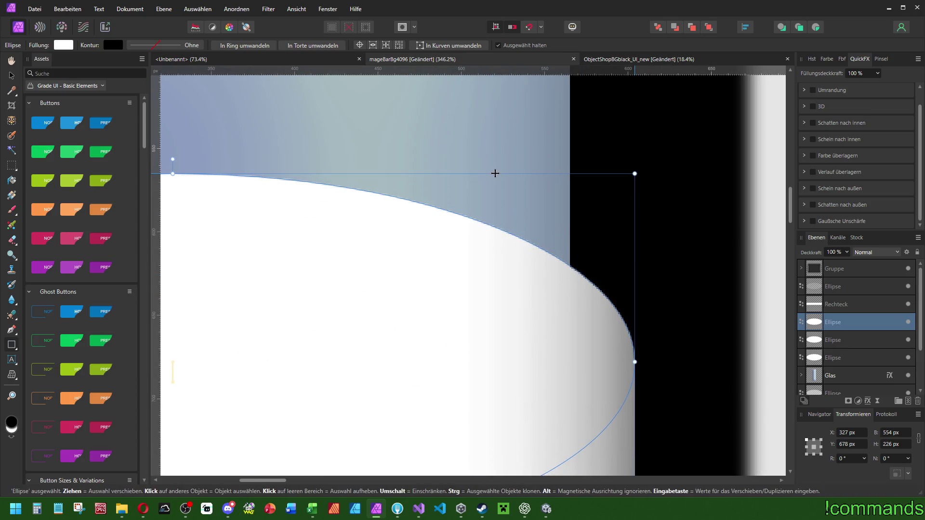
left_click(883, 253)
left_click(869, 426)
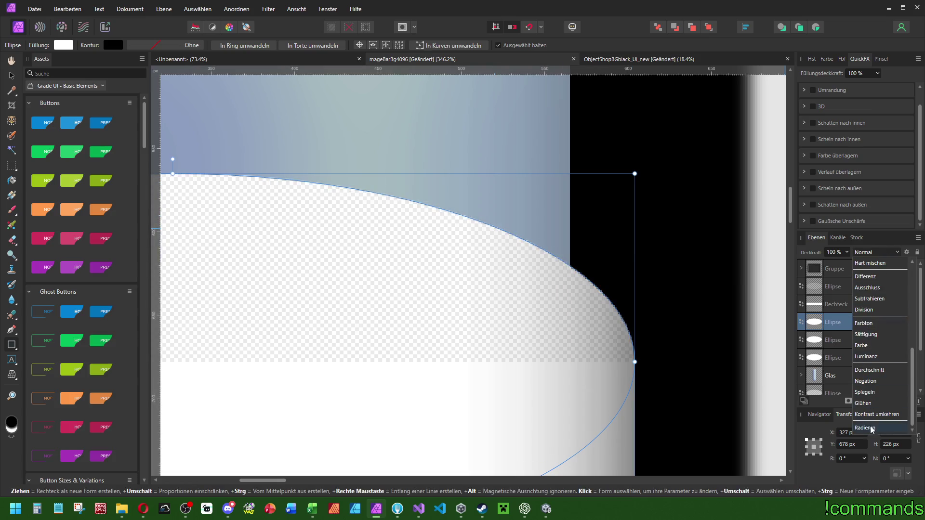
key("ctrl+minus")
key("ctrl+minus")
- Move the rectangle below the erasing ellipse and group the three ring layers as Ringouter
left_click(839, 343)
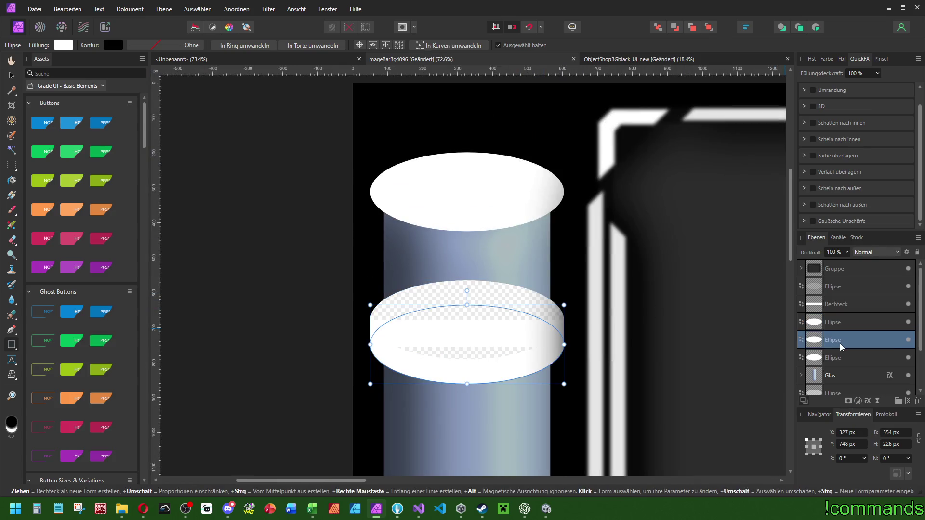
left_click(834, 309)
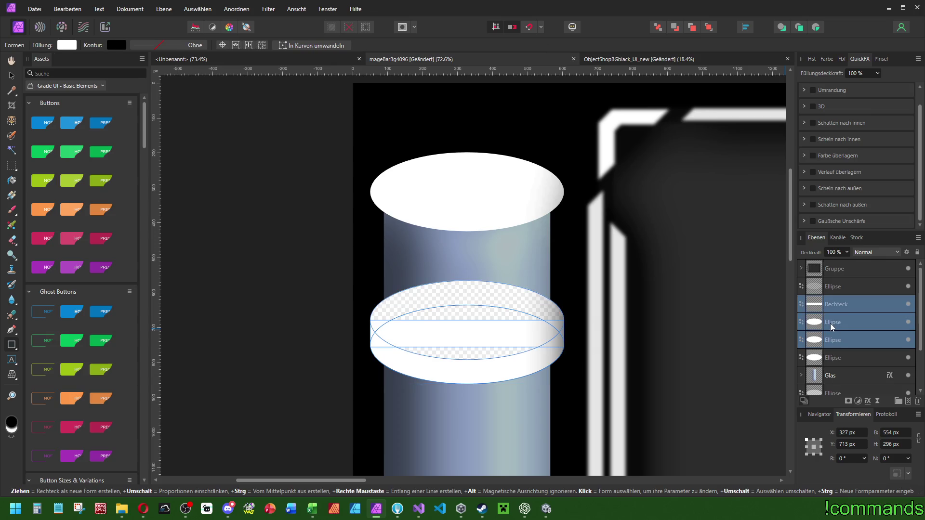
left_click_drag(829, 316, 828, 332)
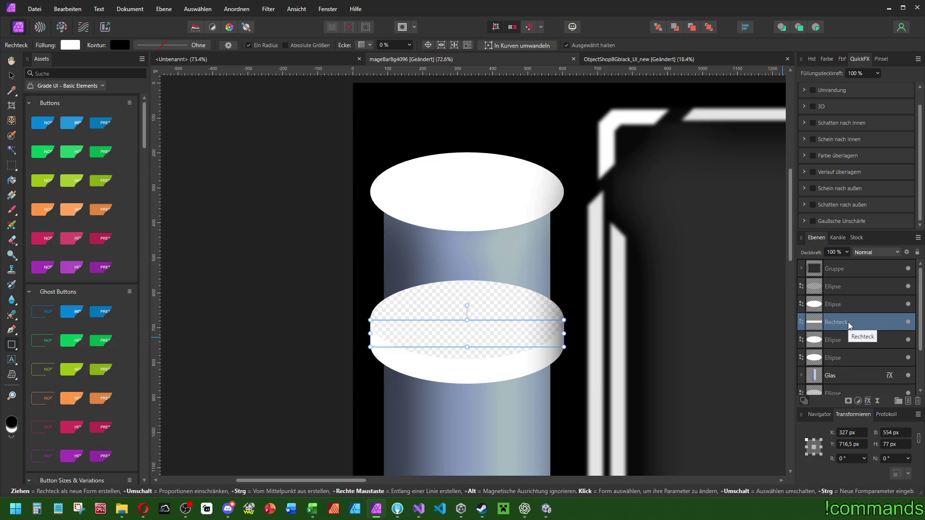
left_click(846, 299)
left_click(829, 341, "shift")
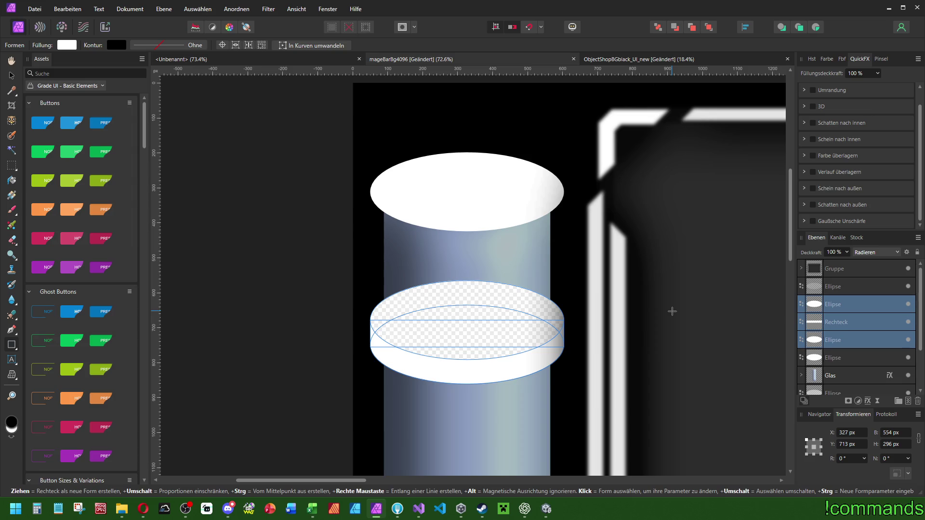
key("ctrl+g")
double_click(850, 304)
type("R")
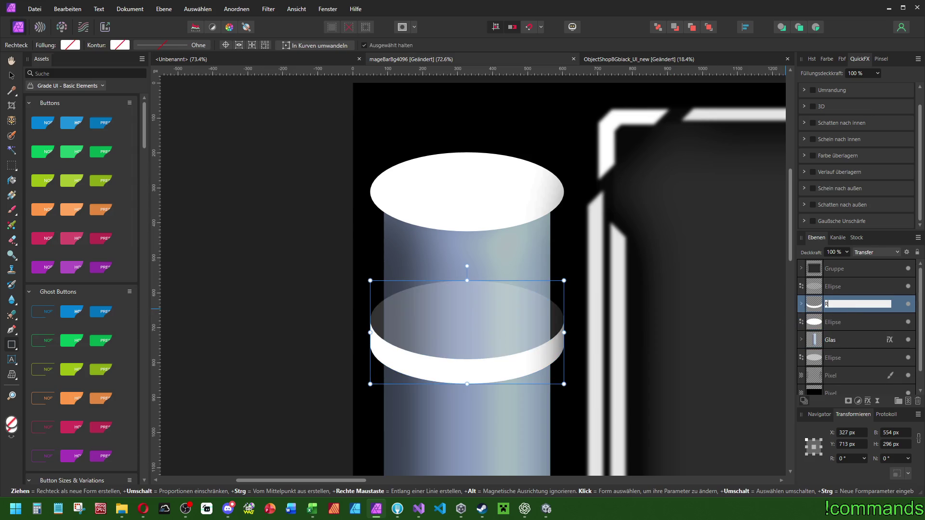
type("ingouter")
key("Return")
scroll(501, 238, "down", 3)
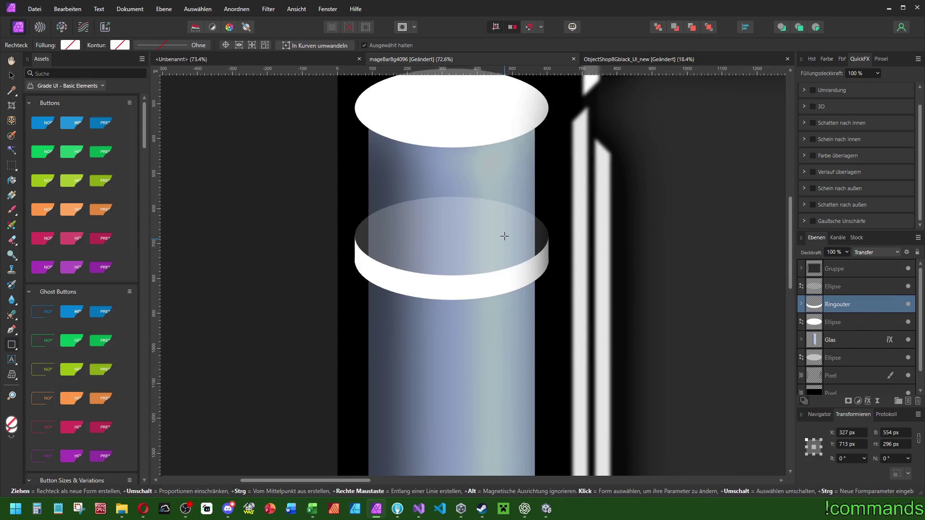
scroll(466, 222, "up", 2)
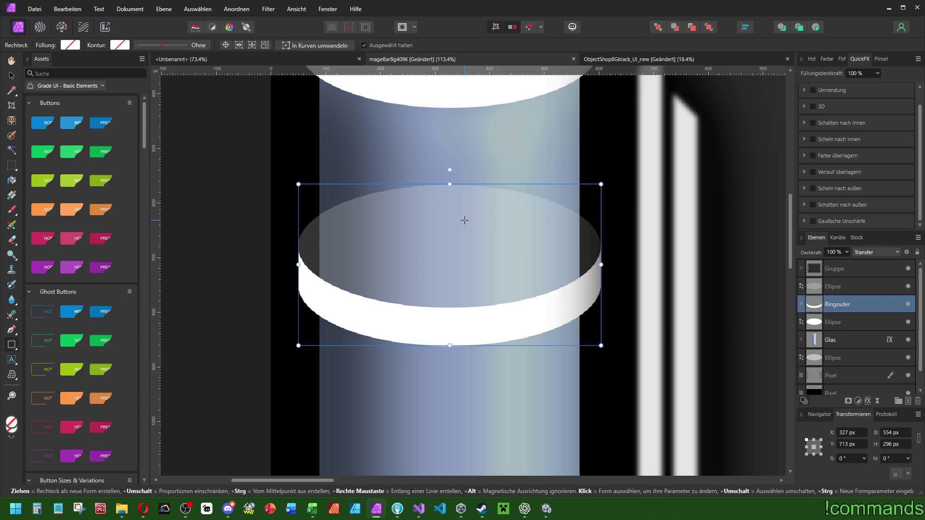
scroll(530, 255, "up", 2)
scroll(530, 256, "right", 2)
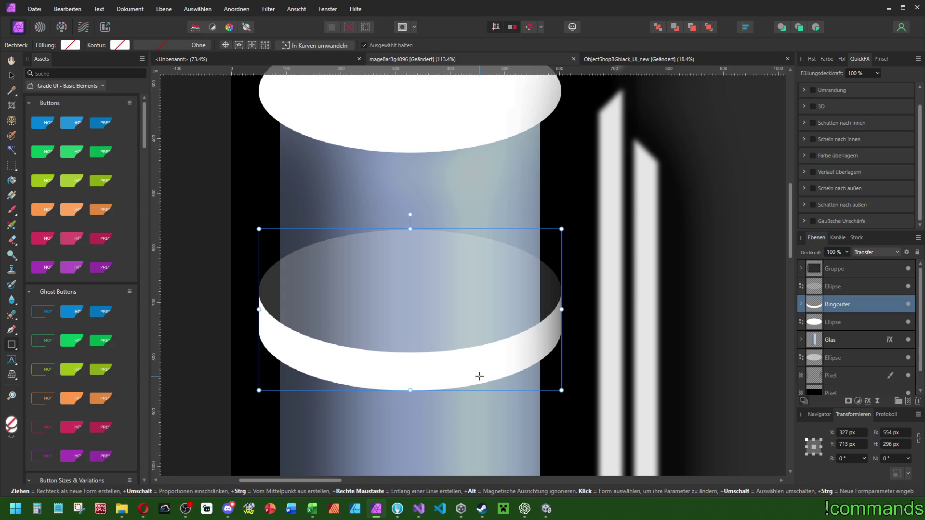
- Duplicate the translucent 20% ellipse and resize the copy to 474 px wide, 210 px high
left_click(828, 322)
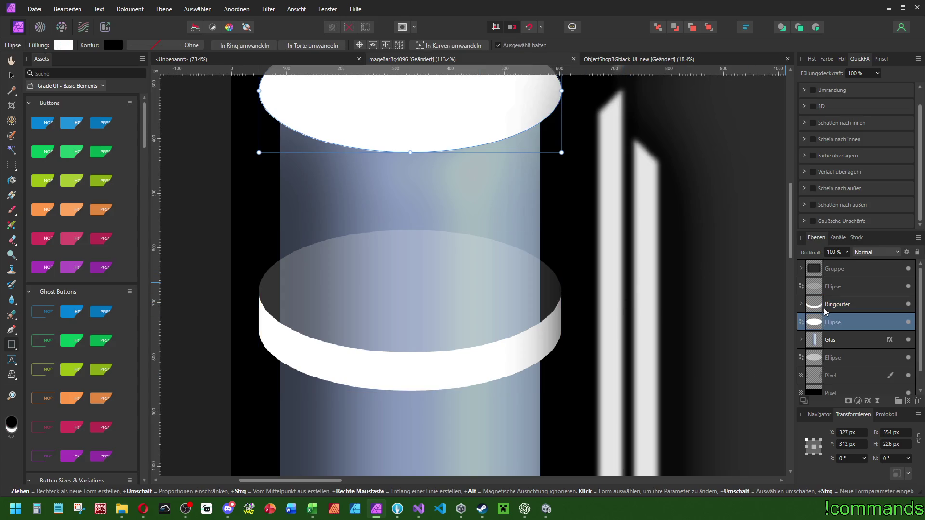
left_click(828, 287)
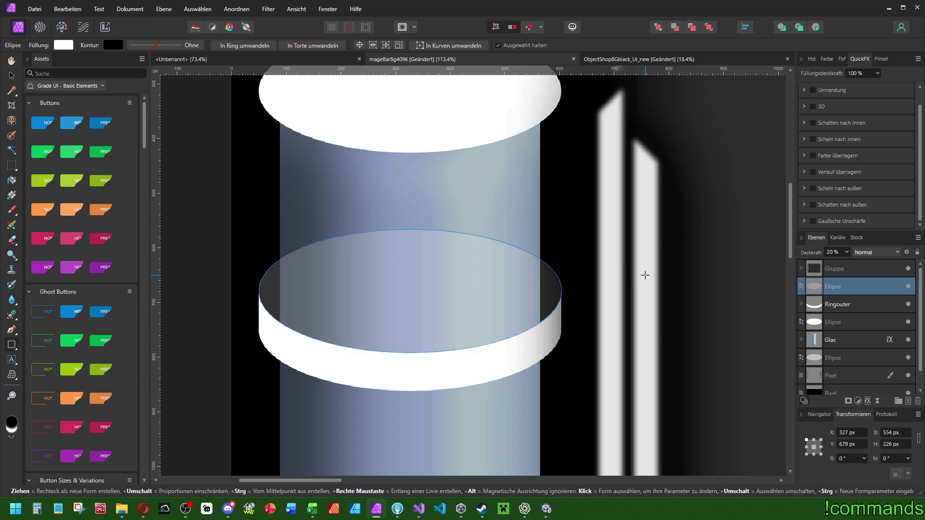
key("ctrl+j")
left_click_drag(562, 291, 540, 291)
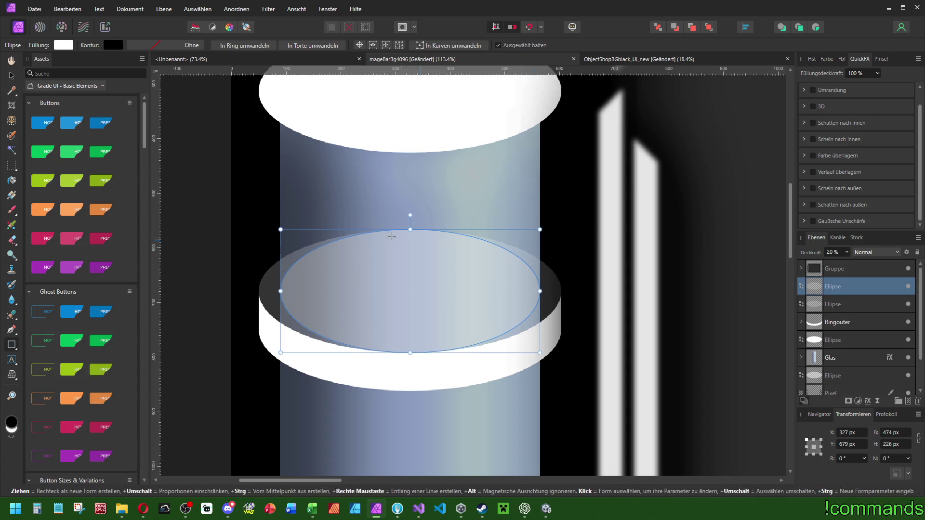
left_click_drag(410, 230, 410, 245)
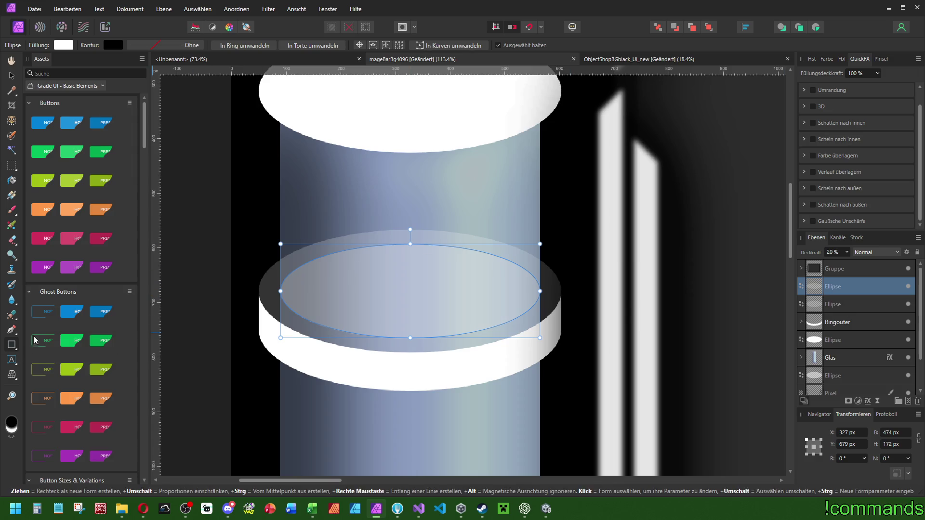
- Draw a white rectangle over the cylinder at X 327 px, about 475 px wide and shortened
left_click_drag(283, 201, 529, 289)
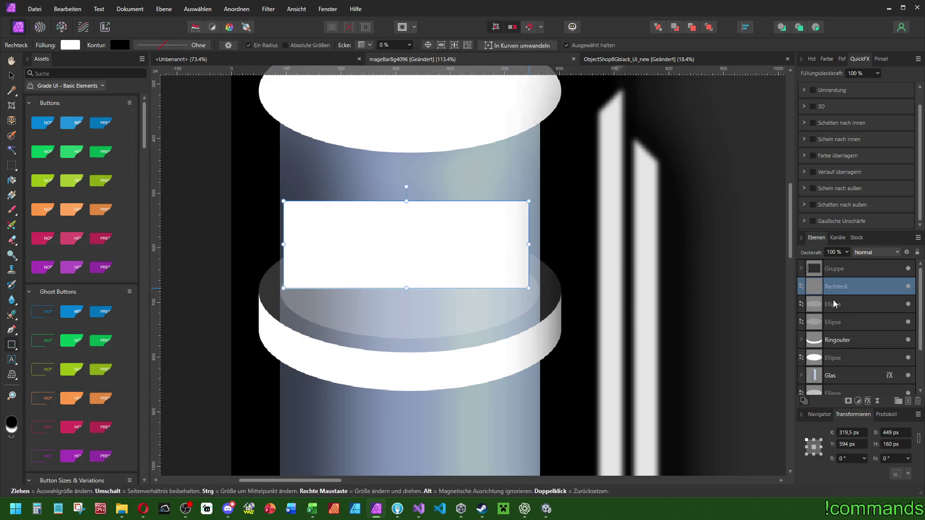
left_click(836, 304)
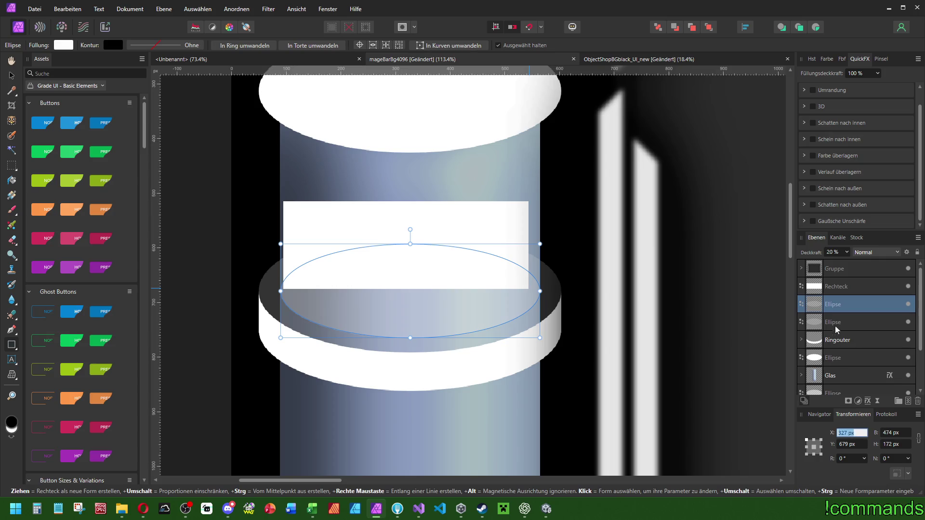
left_click(836, 294)
left_click(861, 432)
type("327")
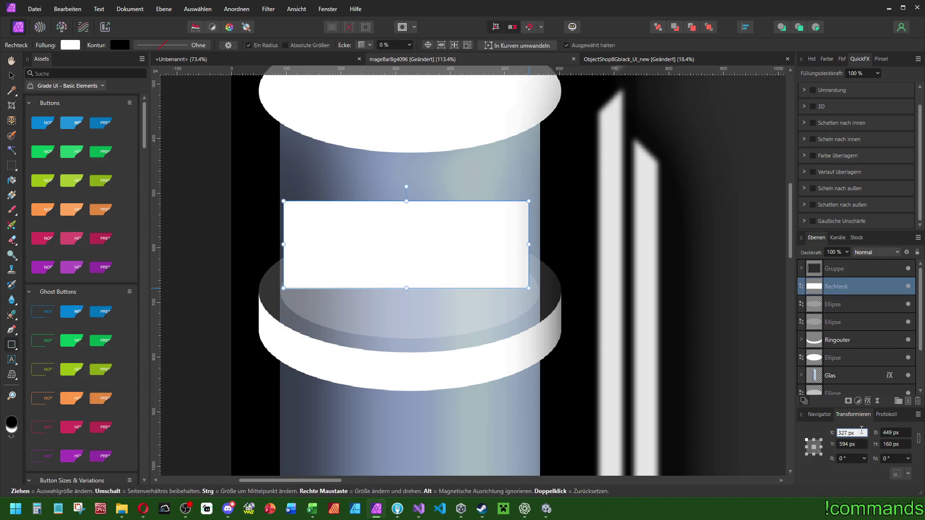
key("Return")
scroll(524, 229, "up", 4)
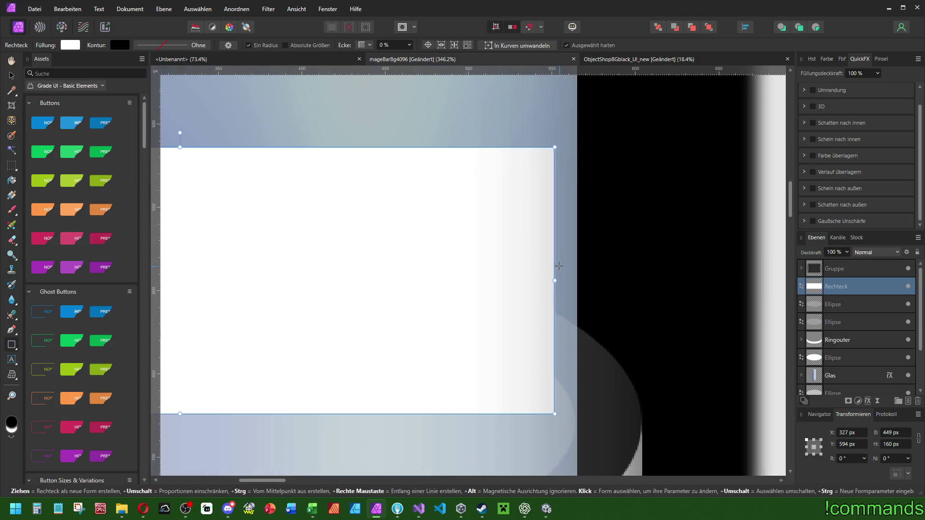
mouse_move(554, 280)
left_mouse_down()
mouse_move(581, 284)
mouse_move(573, 287)
left_mouse_up()
scroll(465, 261, "down", 3)
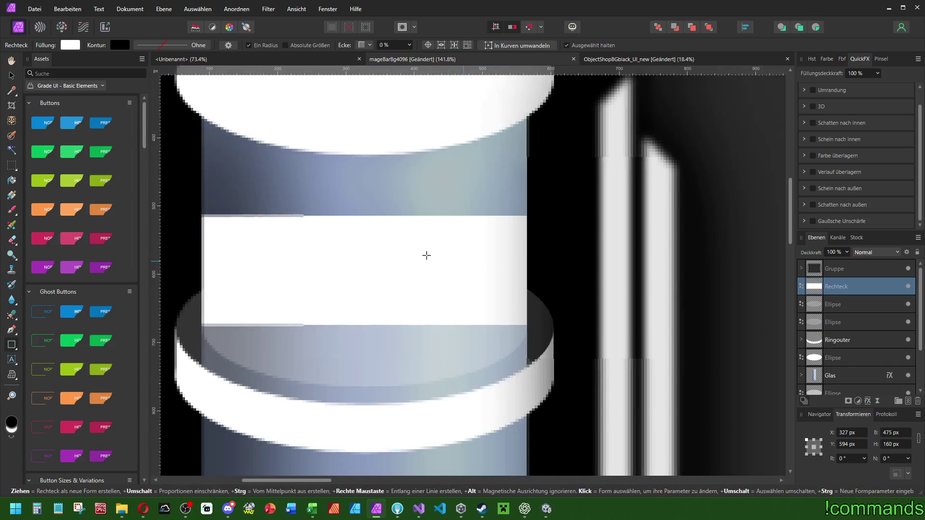
scroll(465, 261, "left", 3)
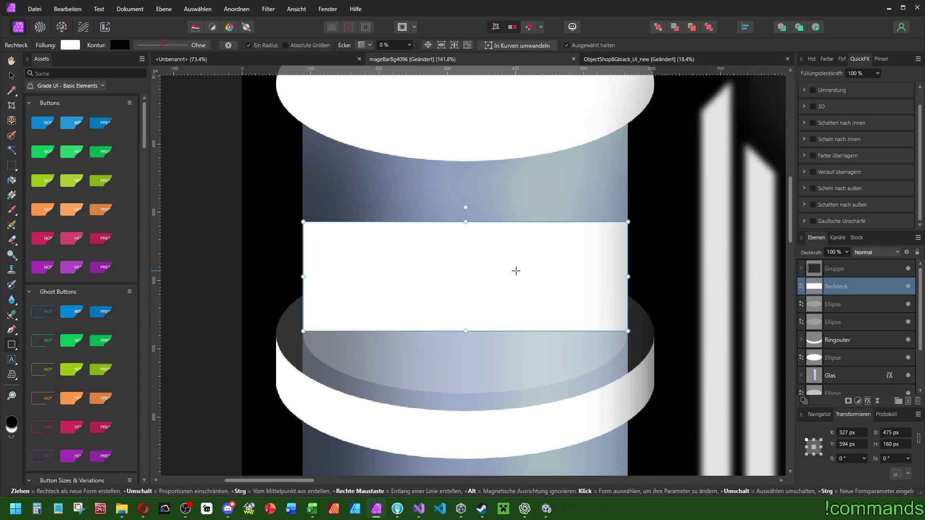
mouse_move(465, 222)
left_mouse_down()
mouse_move(459, 316)
mouse_move(459, 247)
left_mouse_up()
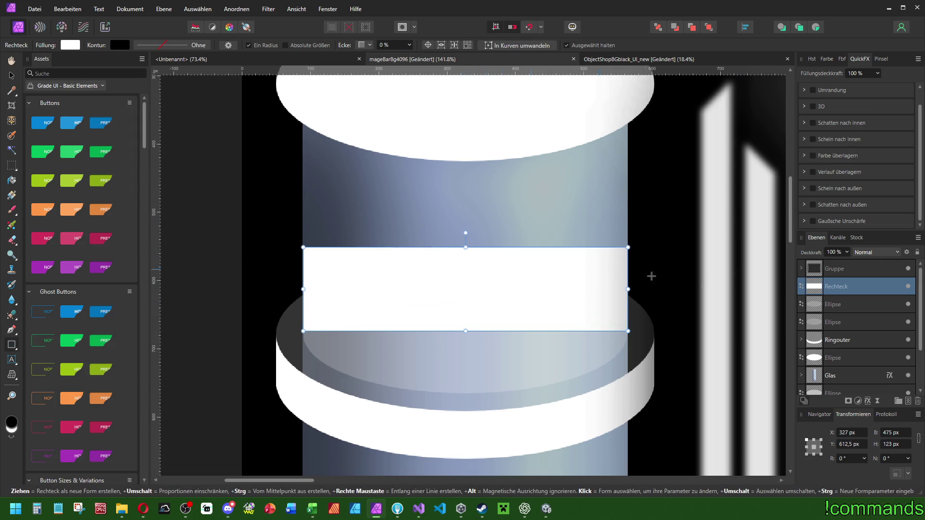
- Set the larger lower ellipse to 100% opacity
left_click(840, 303)
left_click(836, 322)
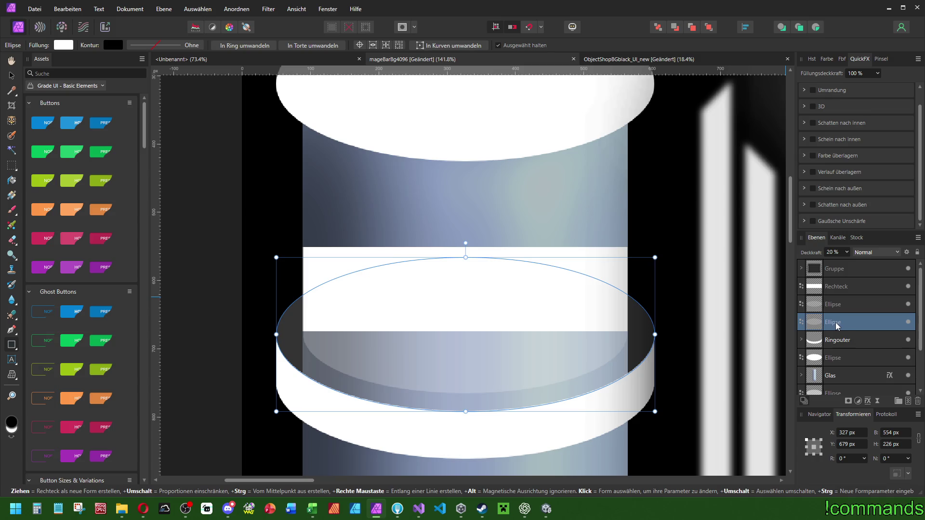
left_click(837, 253)
type("10")
type("0")
key("Return")
- Group the rectangle and both ellipses with Ctrl+G
left_click(836, 305)
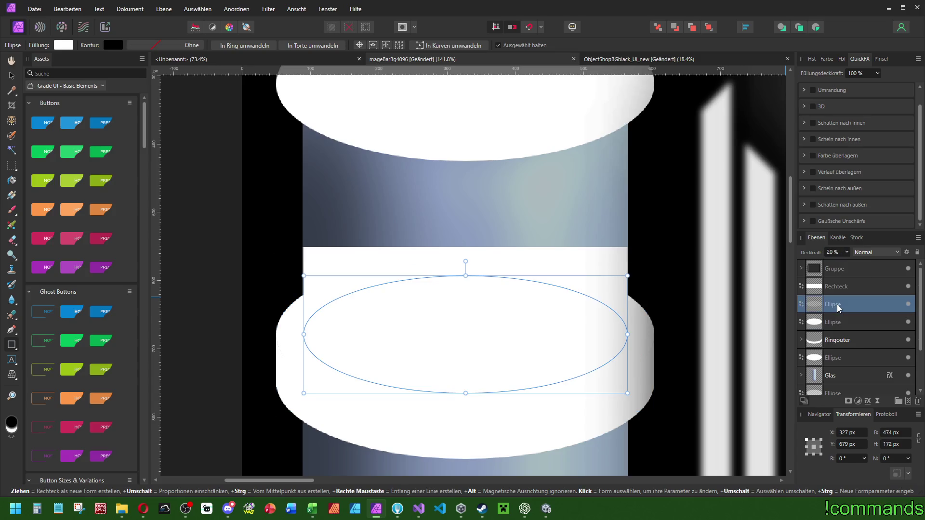
left_click(834, 288, "shift")
left_click(876, 252)
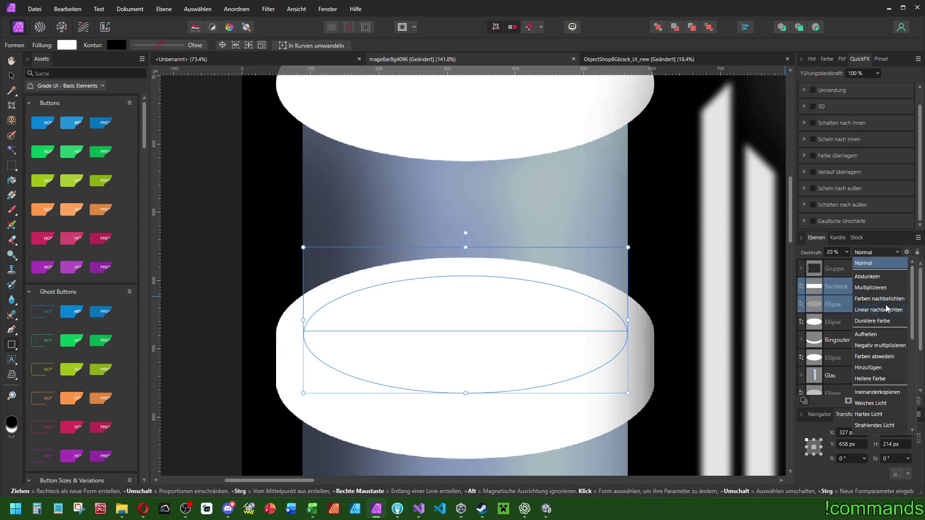
left_click(827, 296)
left_click(831, 287, "ctrl")
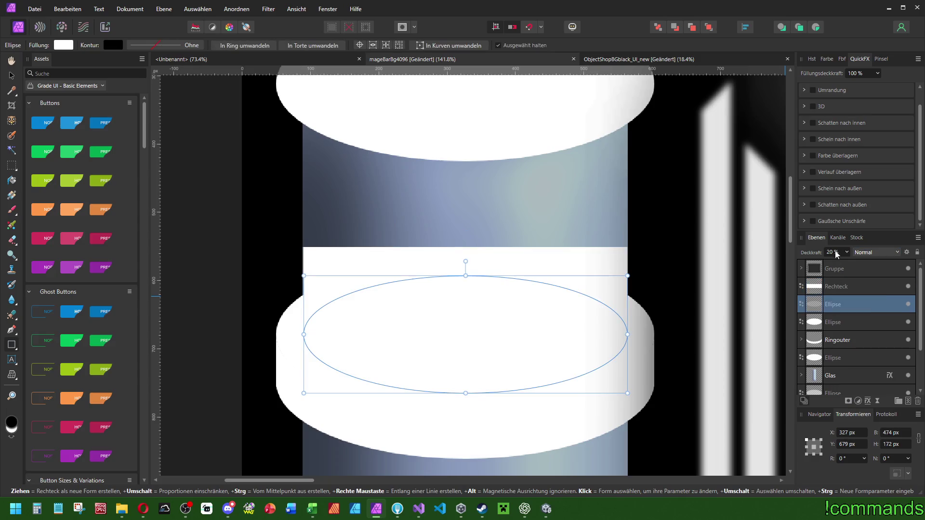
type("100")
left_click(838, 287, "shift")
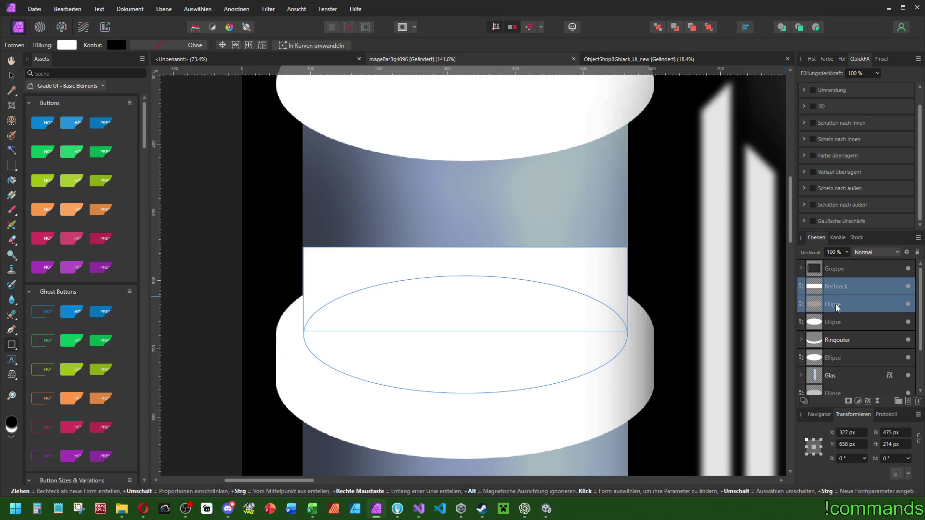
left_click(827, 323, "shift")
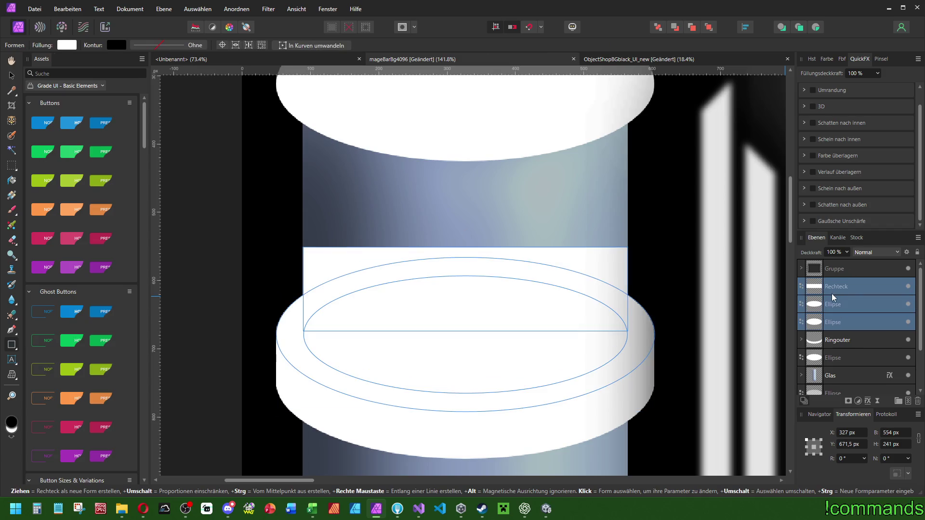
key("ctrl+g")
- Set the group to the Radieren (erase) blend mode and check the ring's cutout
left_click(841, 304)
left_click(839, 322, "shift")
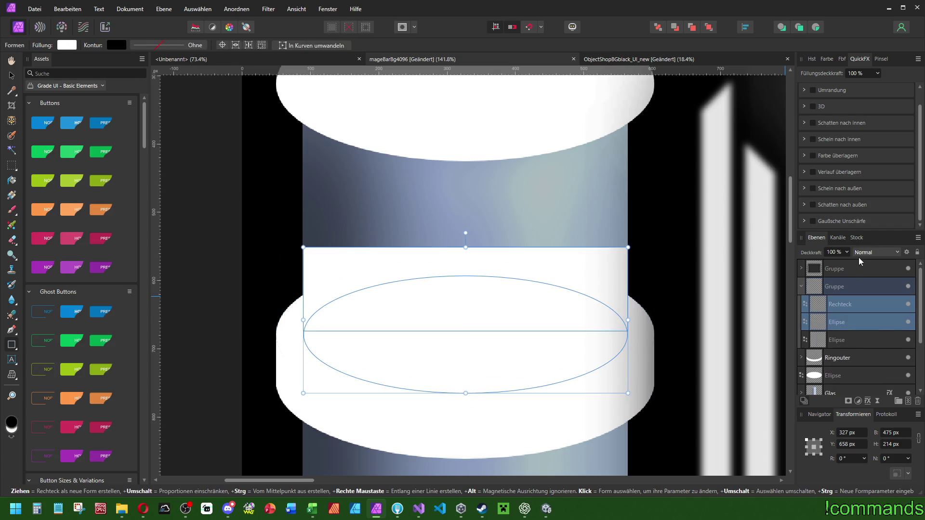
left_click(875, 252)
left_click(866, 428)
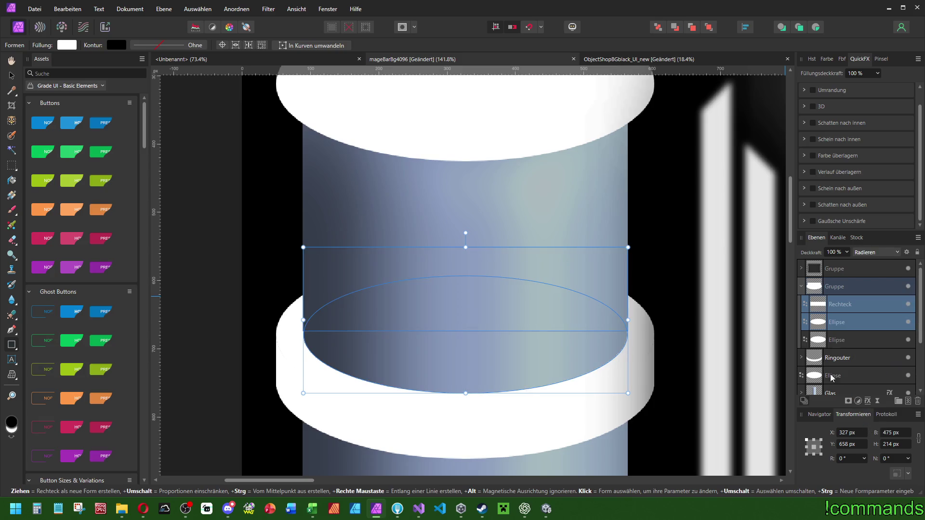
left_click(821, 287)
left_click(801, 287)
left_click(908, 304)
left_click(908, 305)
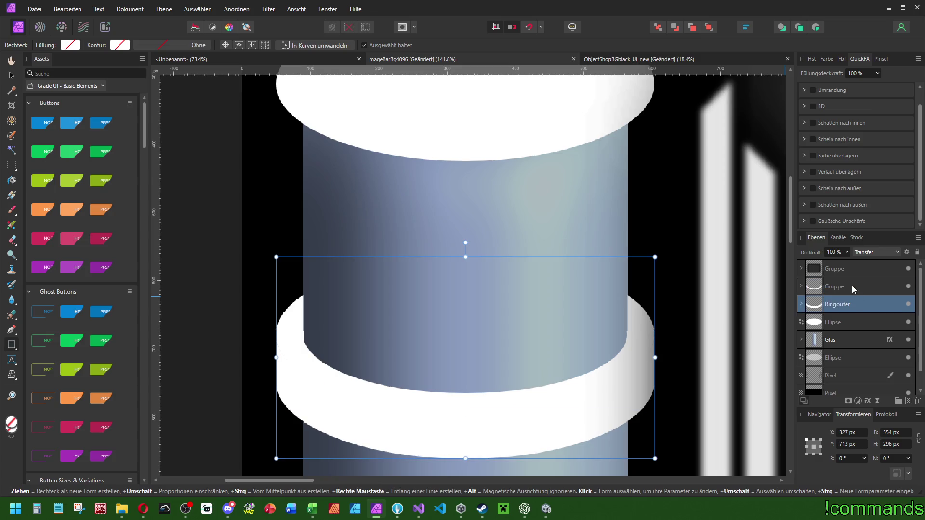
double_click(835, 285)
type("InnerRi")
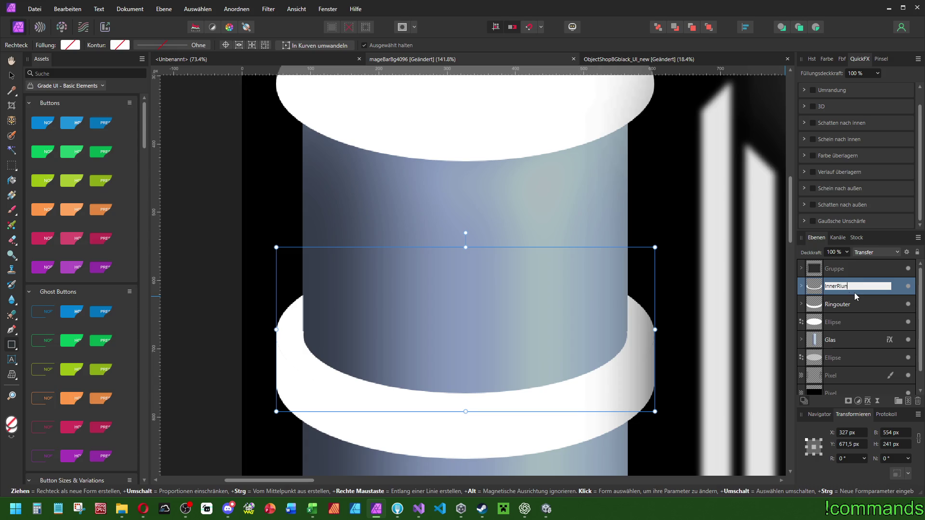
- Name the group InnerRing and set its opacity to 75%
type("ng")
key("Return")
left_click(831, 252)
type("75")
key("Return")
- Place InnerRing just above Ringouter and select the Ringouter layer
scroll(626, 258, "down", 2)
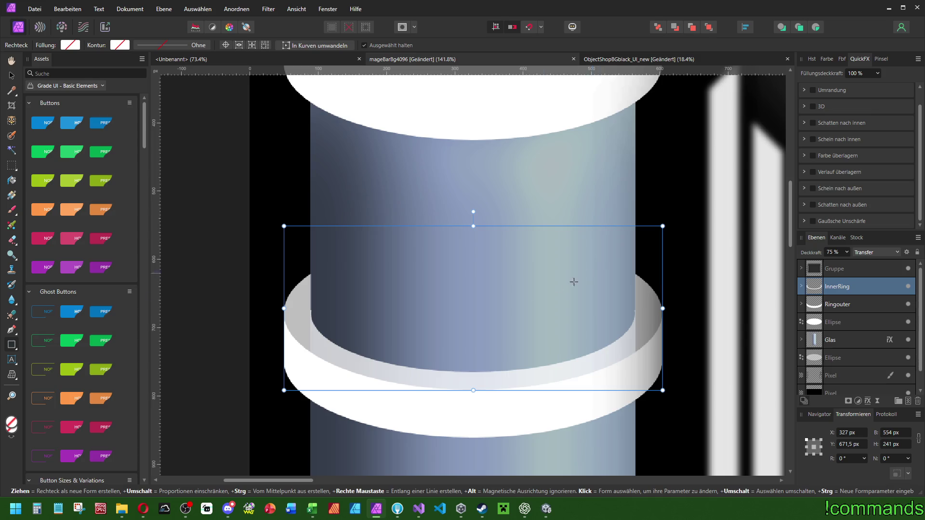
scroll(475, 340, "down", 1)
scroll(474, 340, "up", 1)
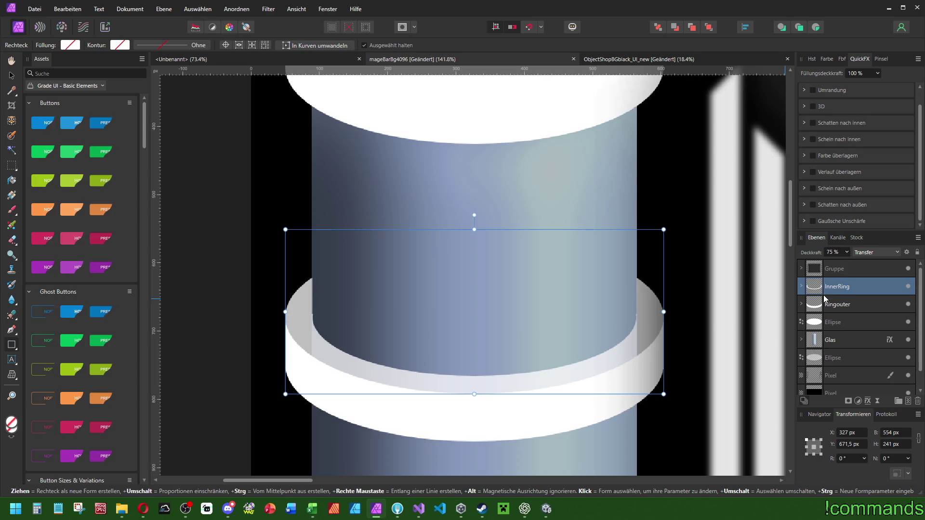
left_click(836, 238)
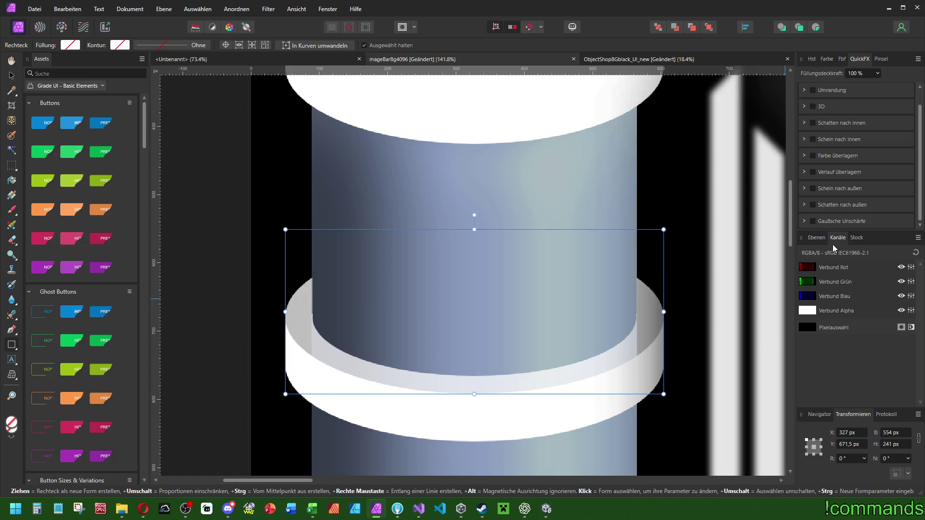
key("F7")
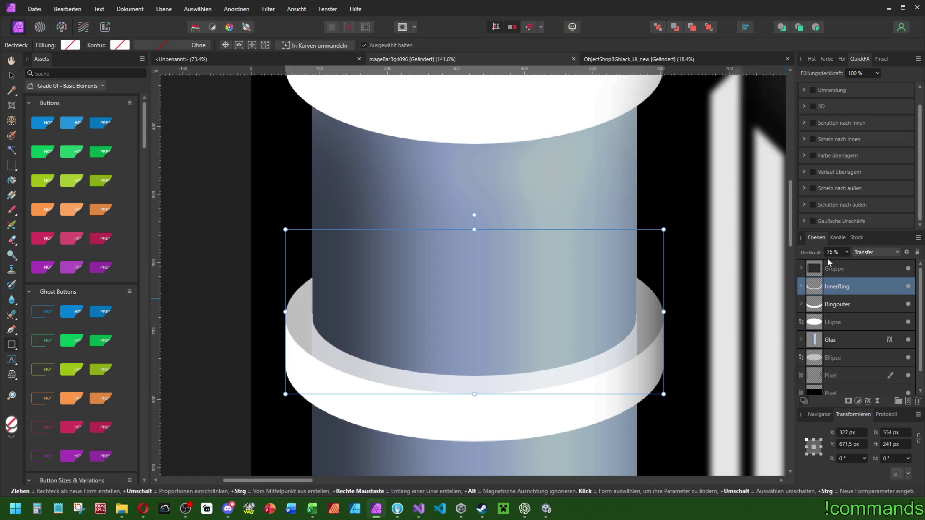
left_click_drag(835, 304, 837, 288)
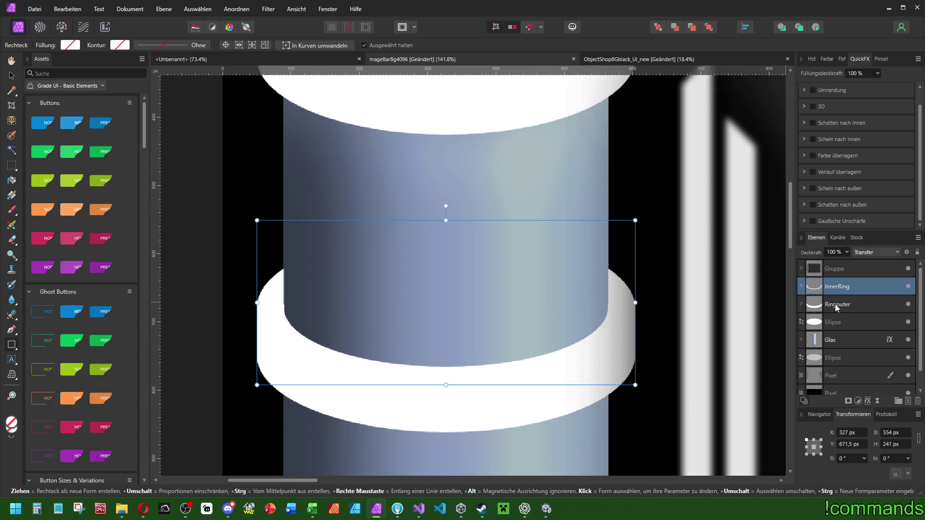
left_click(836, 305)
scroll(716, 202, "down", 3)
scroll(715, 202, "down", 2)
scroll(687, 213, "up", 5)
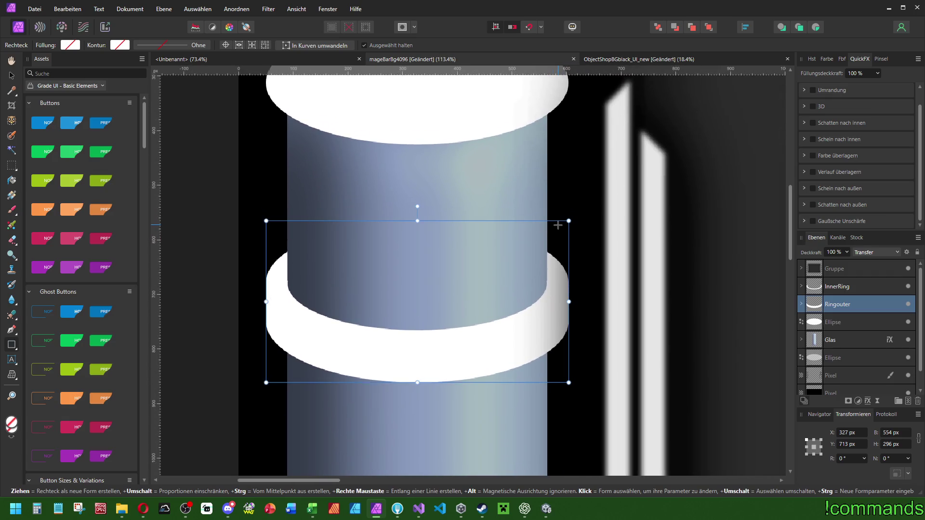
scroll(578, 232, "down", 8)
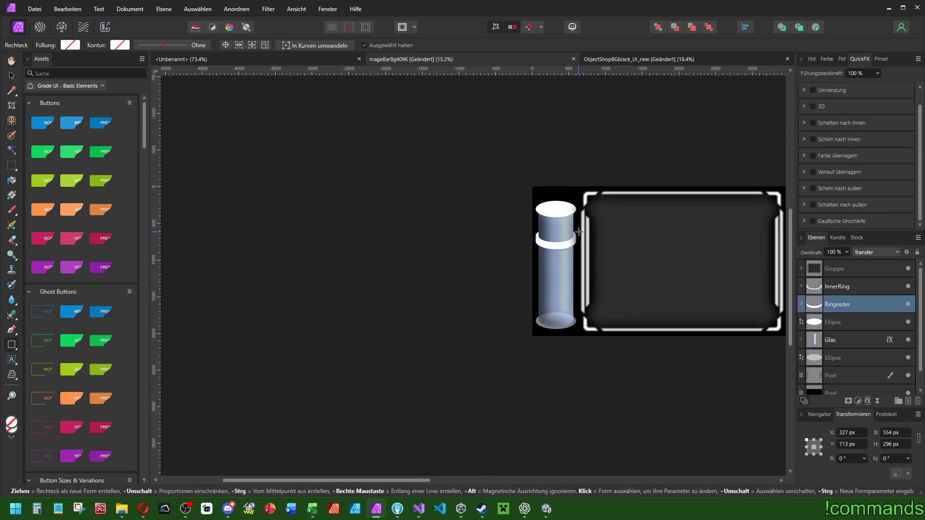
- Expand and inspect the frame's nested groups in the Layers panel
scroll(579, 230, "up", 5)
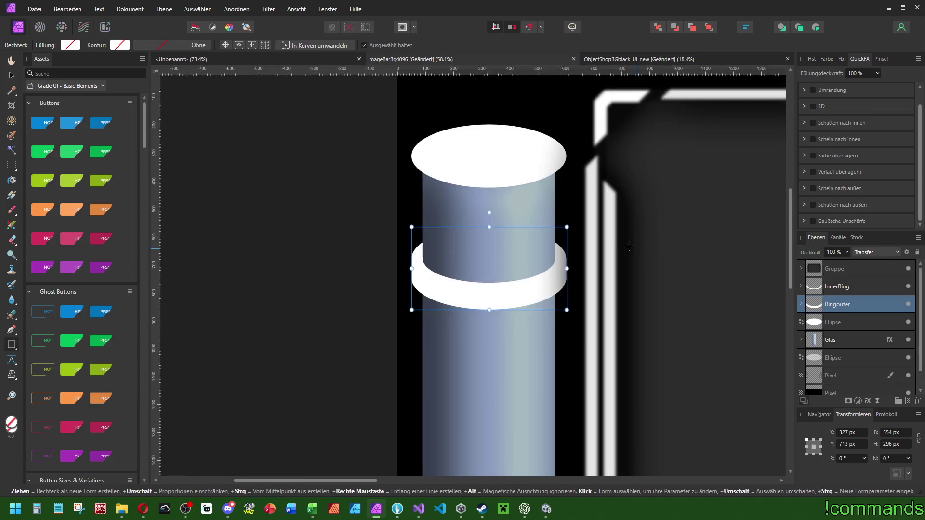
scroll(634, 247, "right", 3)
scroll(830, 321, "down", 1)
left_click(826, 355)
scroll(804, 274, "up", 1)
left_click(802, 270)
left_click(807, 282)
left_click(804, 286)
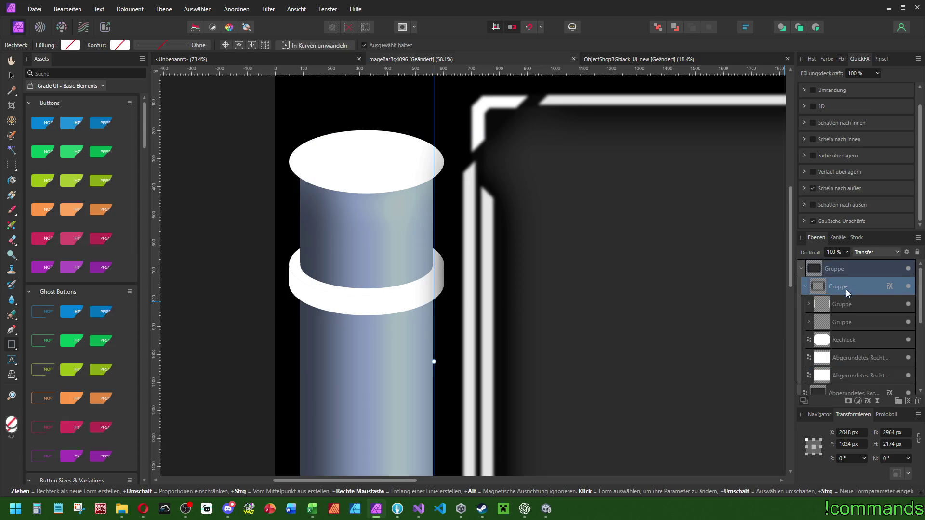
left_click(842, 304)
left_click(842, 322, "shift")
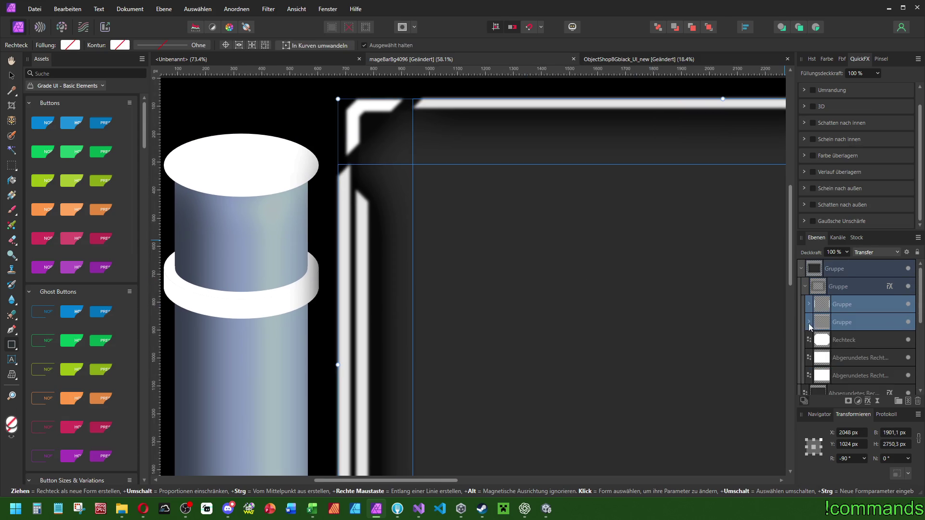
left_click(808, 322)
scroll(867, 299, "down", 2)
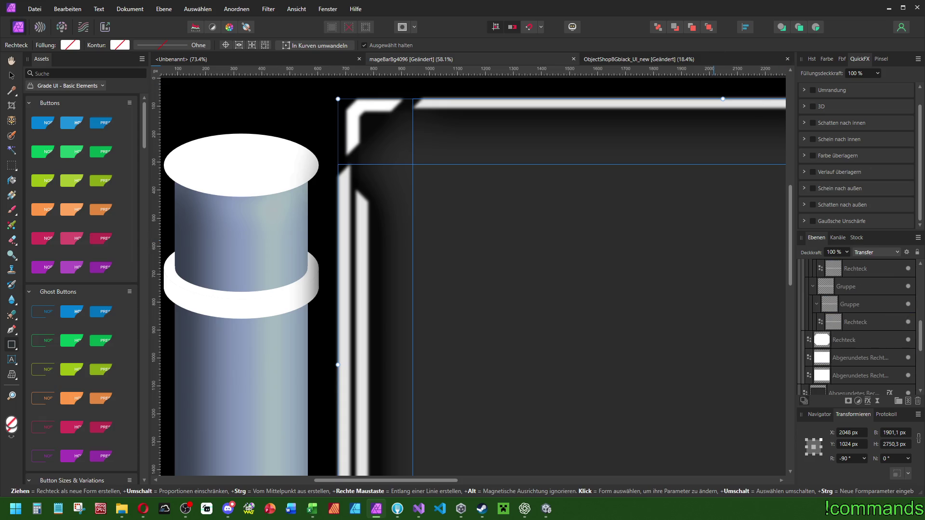
scroll(865, 323, "up", 3)
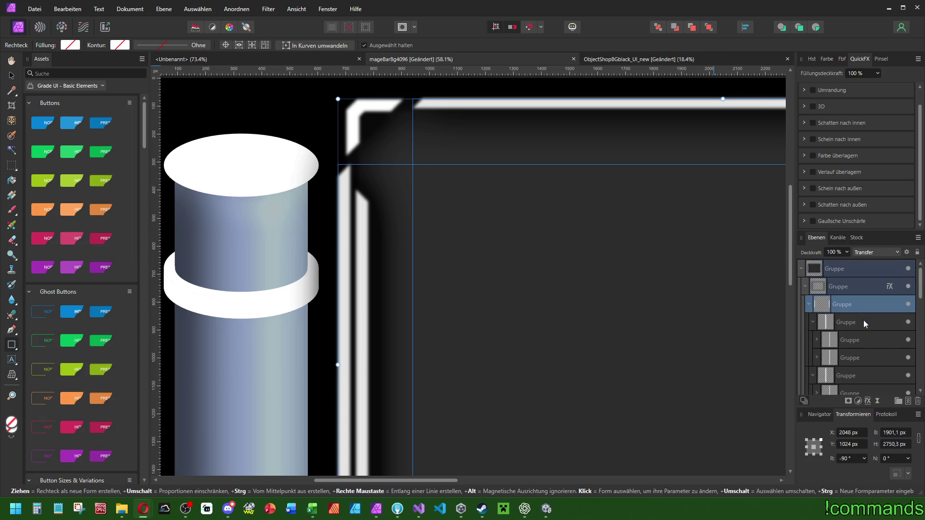
left_click(807, 303)
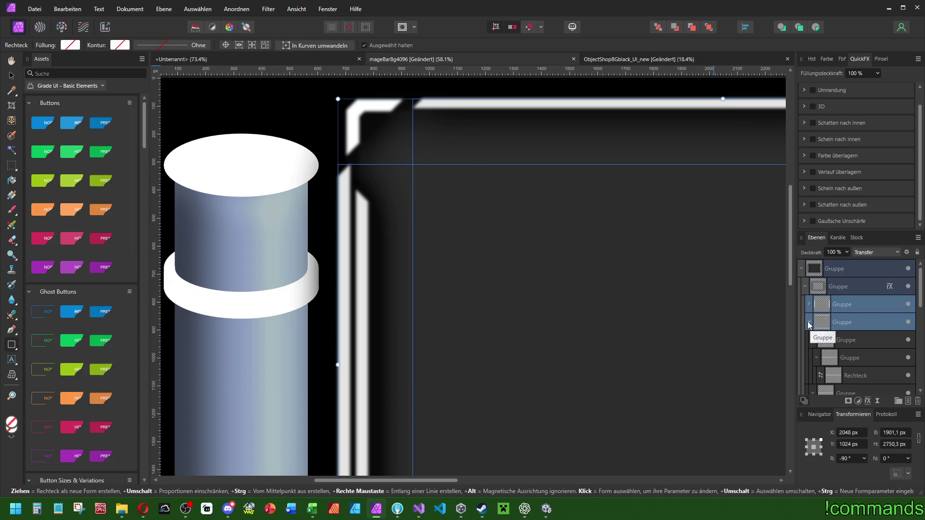
left_click(859, 320, "shift")
- Try a 2 px then 1 px Gaussian blur on the frame group, then disable it
left_click(857, 289)
left_click(803, 221)
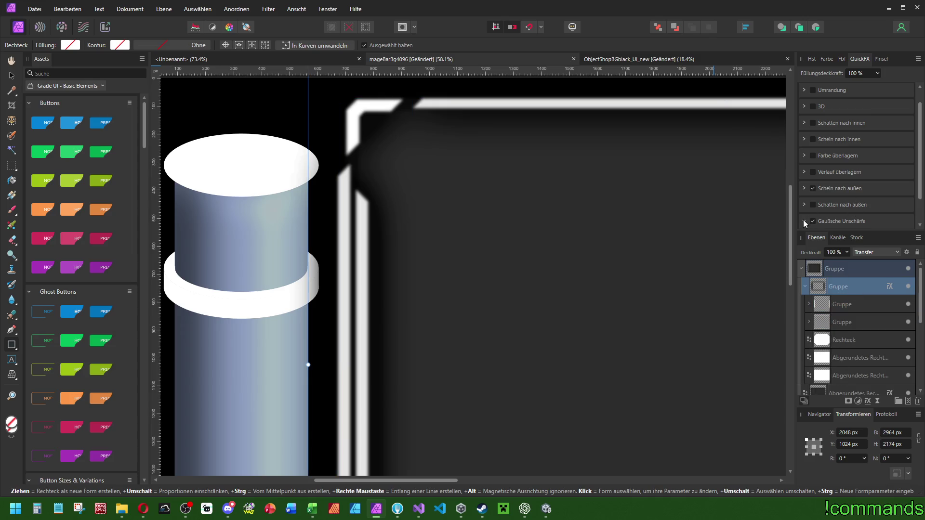
scroll(849, 204, "down", 2)
left_click(890, 207)
type("2")
key("Return")
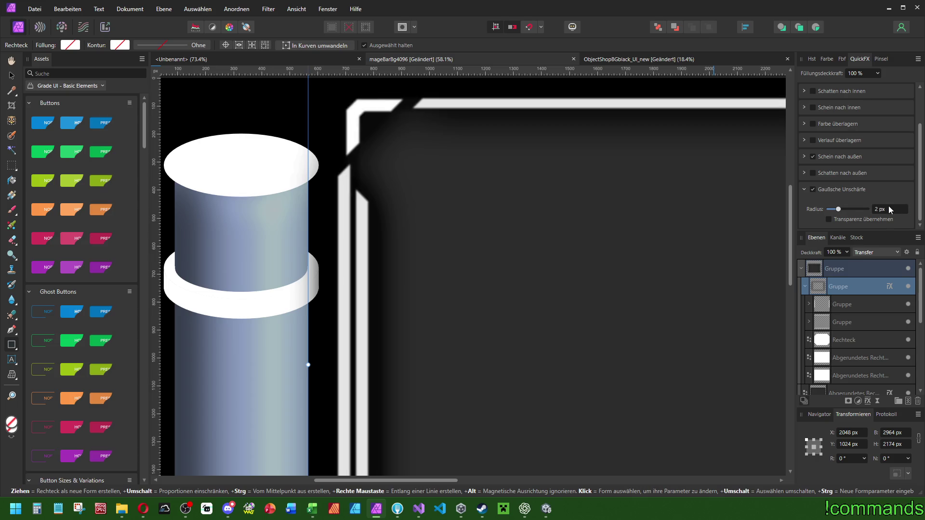
type("1")
key("Return")
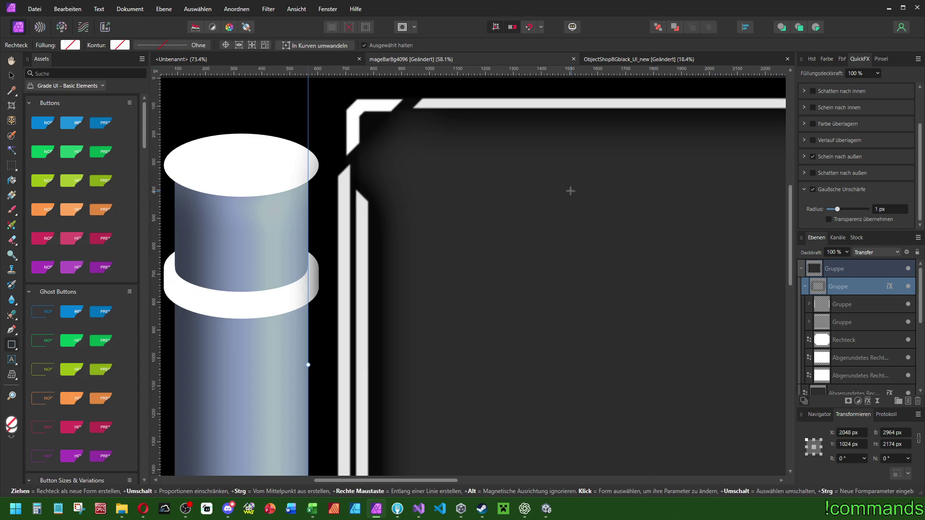
scroll(611, 182, "right", 2)
left_click(810, 190)
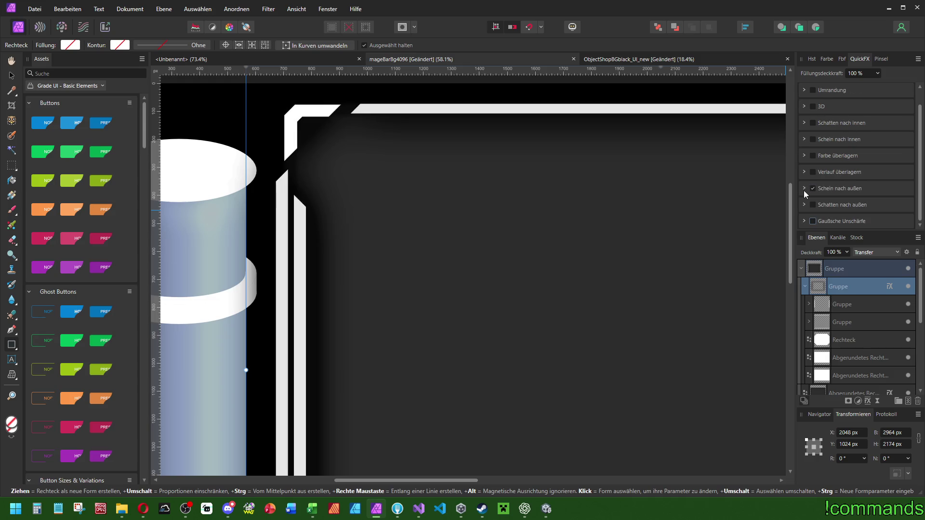
scroll(543, 207, "left", 2)
scroll(554, 210, "right", 1)
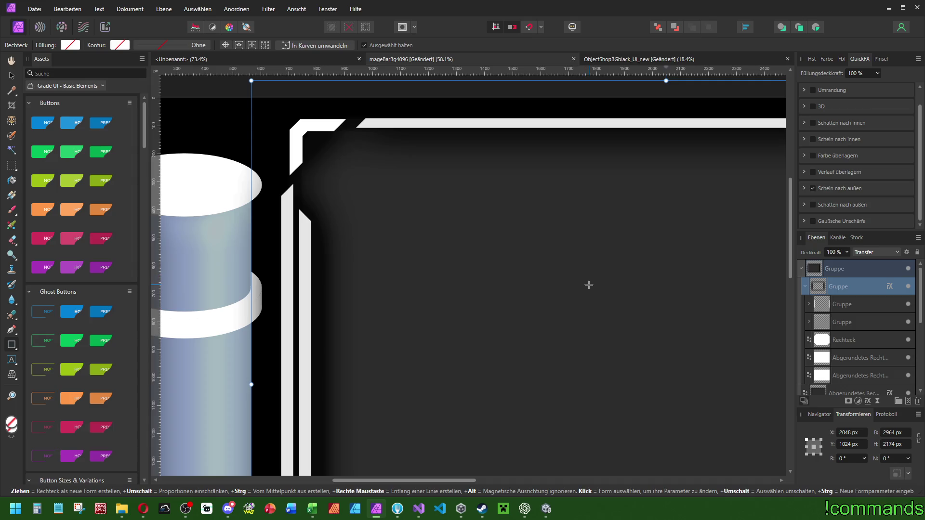
- Re-enable the frame group's Gaussian blur with a 0,3 px radius
left_click(847, 322)
left_click(847, 340)
scroll(581, 287, "down", 2)
scroll(581, 286, "down", 3)
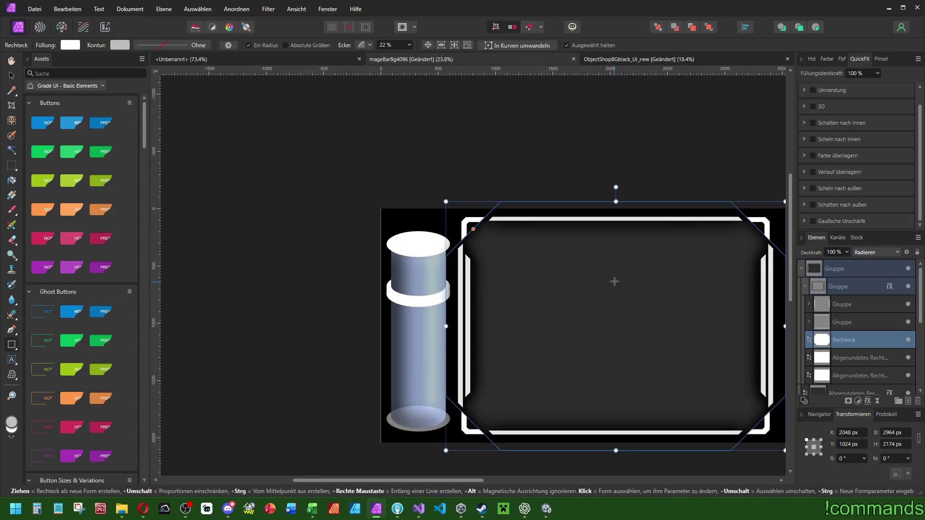
left_click(850, 287)
left_click(812, 222)
scroll(859, 230, "down", 1)
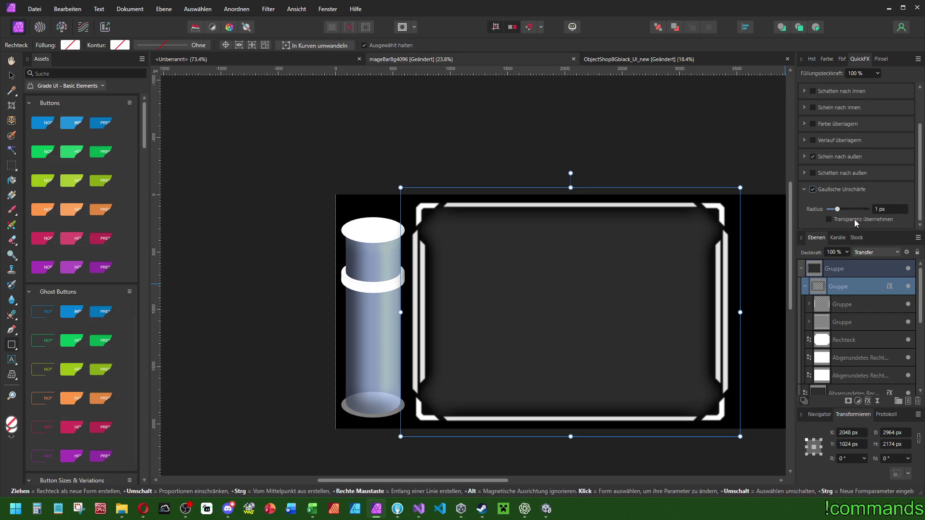
key("Return")
type("0,3")
key("Return")
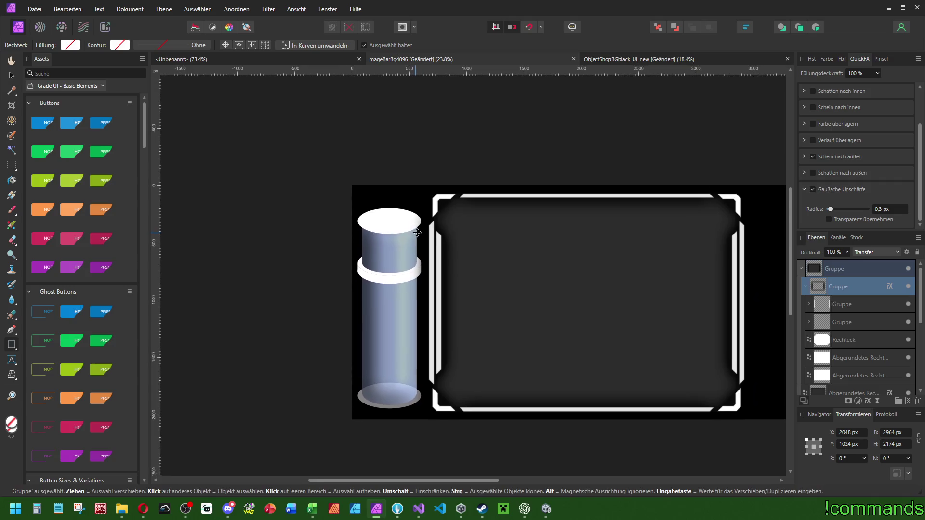
scroll(363, 284, "up", 8)
left_click(807, 285)
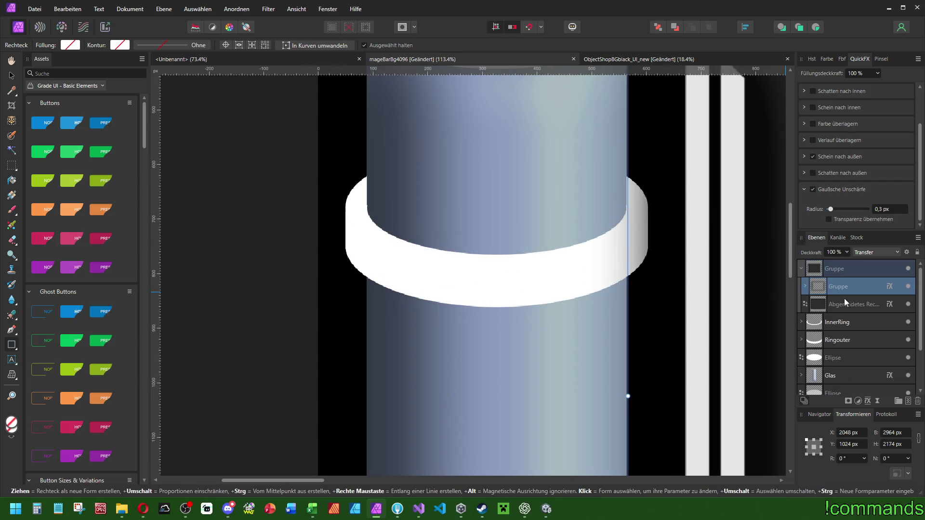
- Add a Farbe überlagern colour overlay to the Ringouter layer
left_click(801, 268)
left_click(833, 302)
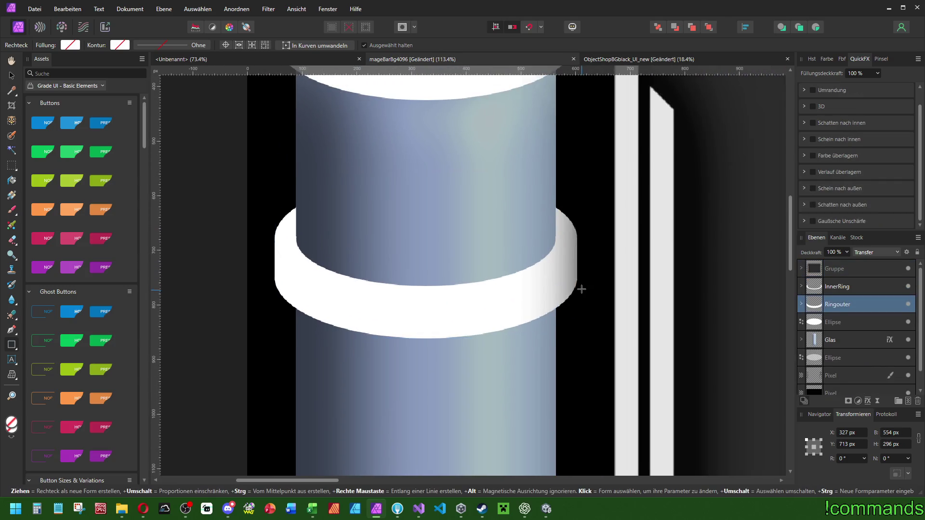
scroll(855, 183, "up", 1)
scroll(602, 201, "down", 3)
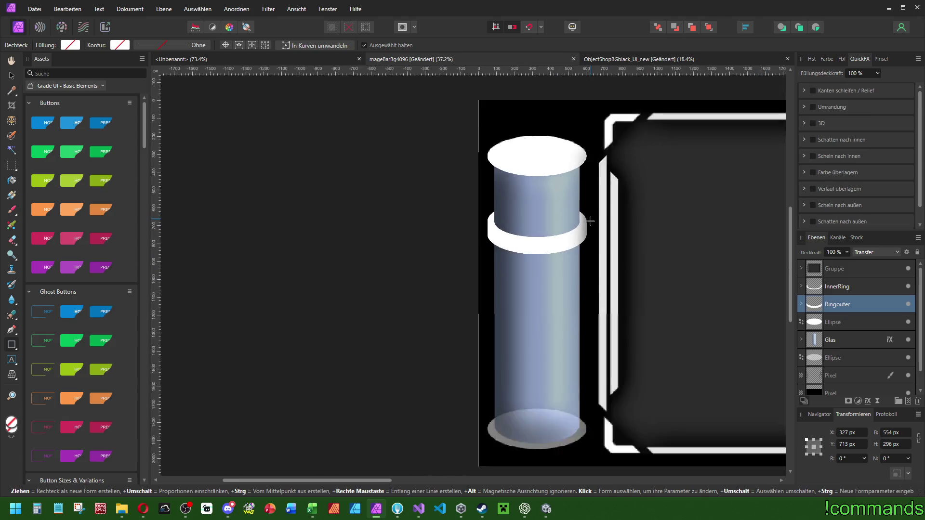
scroll(674, 202, "up", 3)
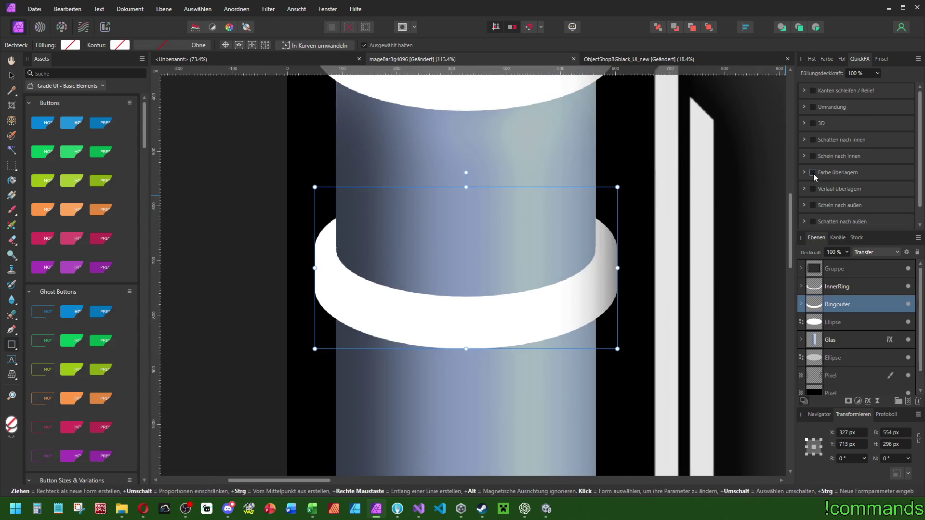
left_click(813, 173)
scroll(530, 231, "down", 2)
scroll(590, 204, "up", 2)
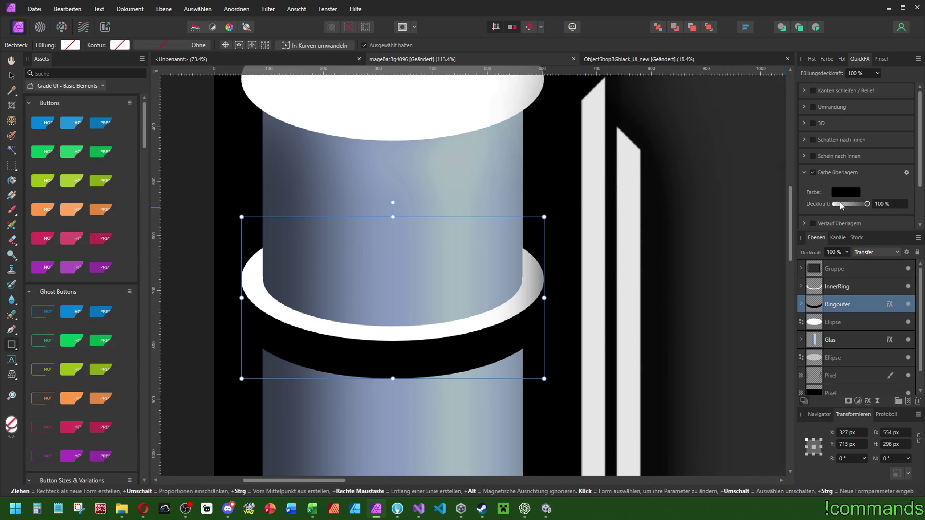
- Set the overlay colour to grey at HSL lightness 40
left_click(838, 192)
left_click_drag(798, 246, 832, 246)
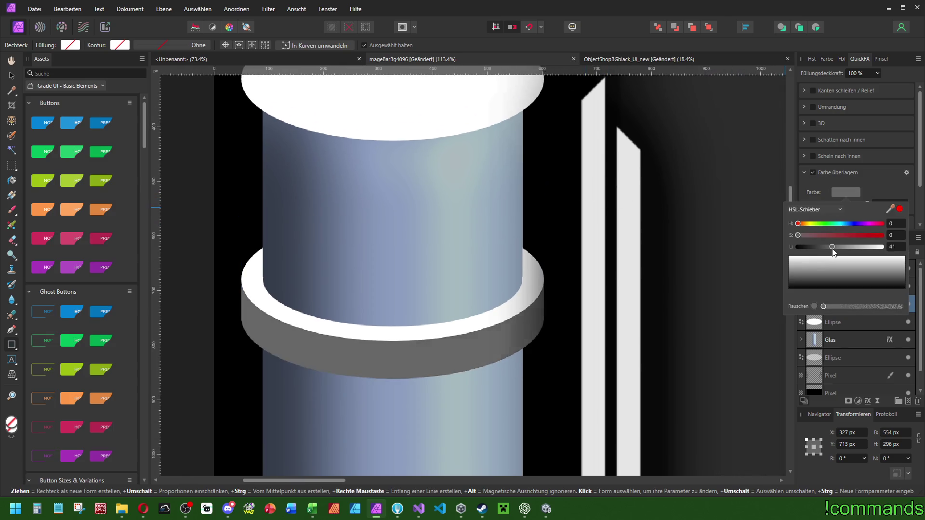
double_click(893, 247)
type("0")
key("Return")
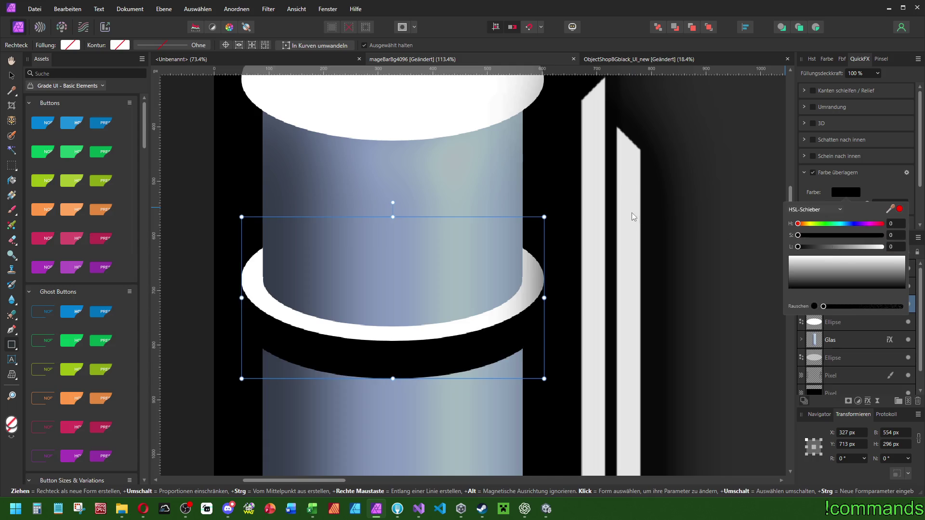
left_click(846, 192)
double_click(894, 247)
type("40")
key("Return")
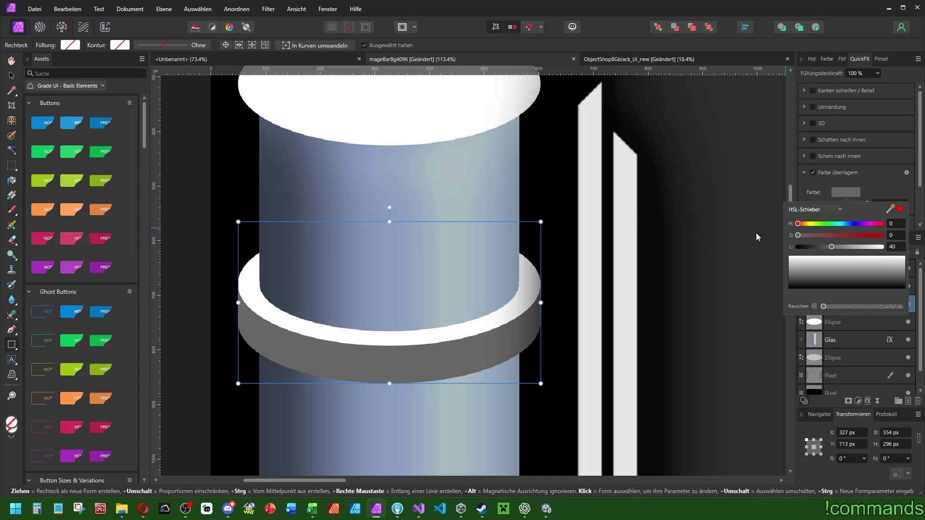
- Compare lightness 60, settle back on 40, and add slight Rauschen noise
double_click(896, 247)
type("60")
key("Return")
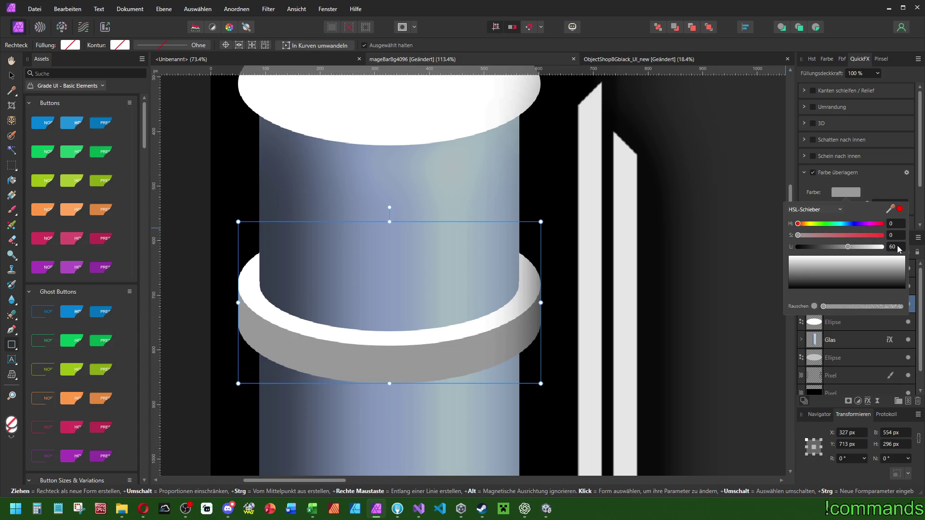
double_click(893, 247)
type("40")
key("Return")
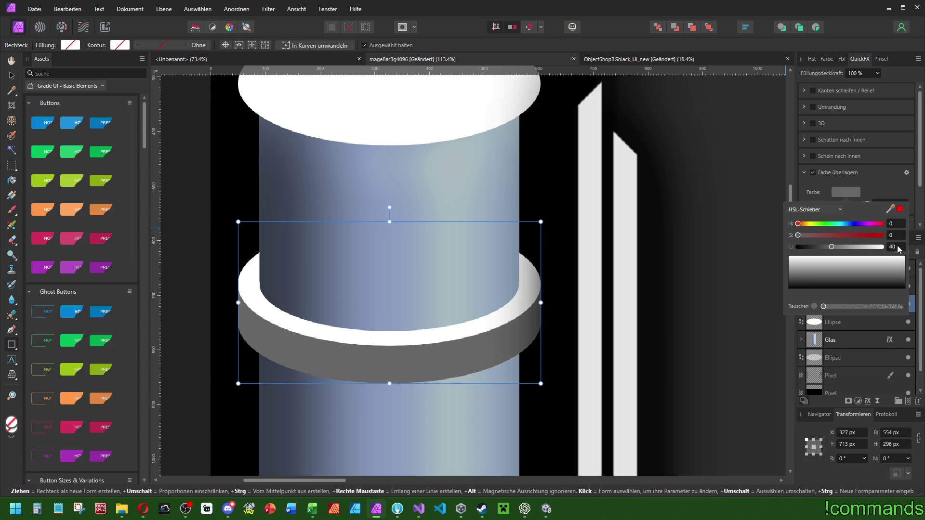
left_click_drag(823, 306, 836, 307)
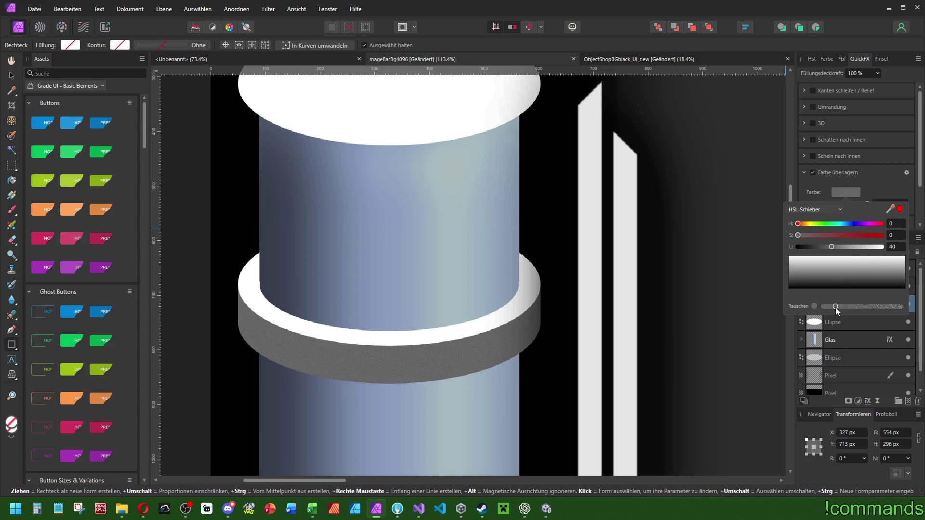
left_click(821, 313)
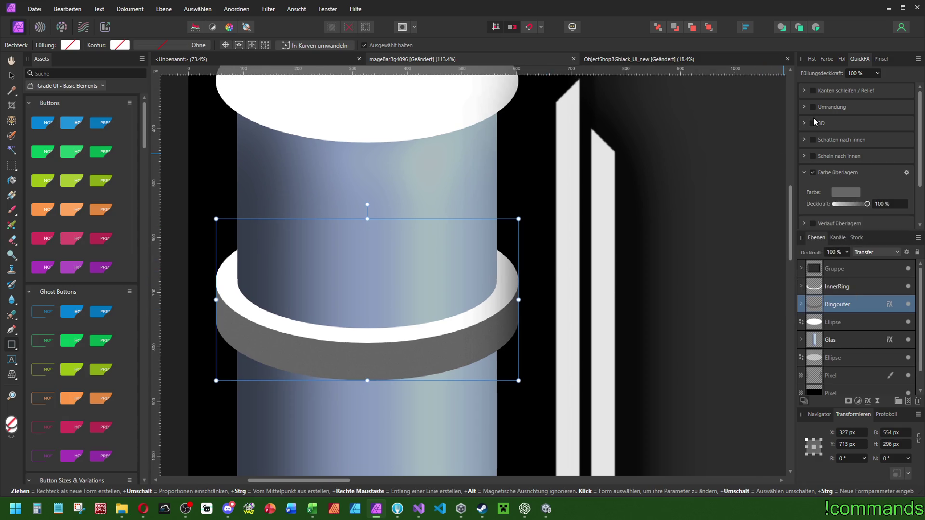
- Enable 3D shading on Ringouter and paste the Glas layer's effects onto it
left_click(813, 122)
left_click(906, 123)
left_click(766, 158)
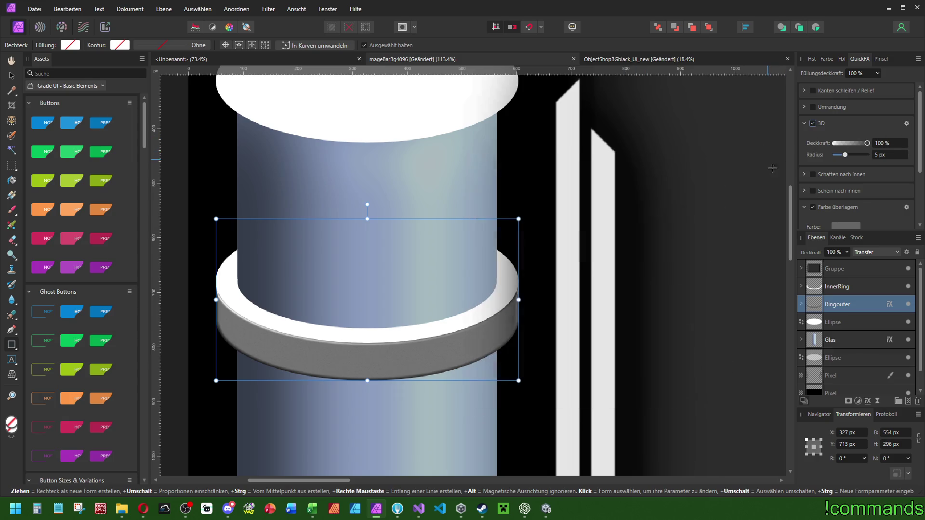
left_click(842, 342)
left_click(843, 309)
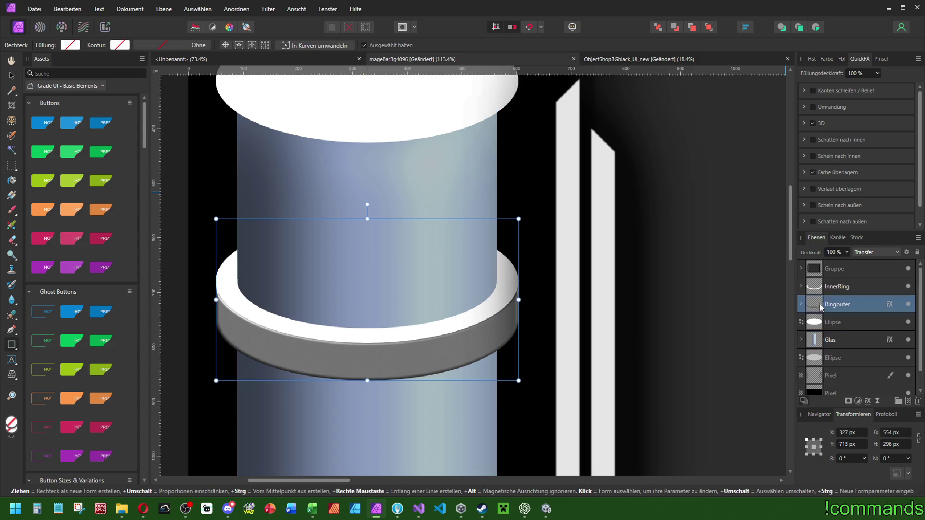
left_click(77, 13)
left_click(89, 99)
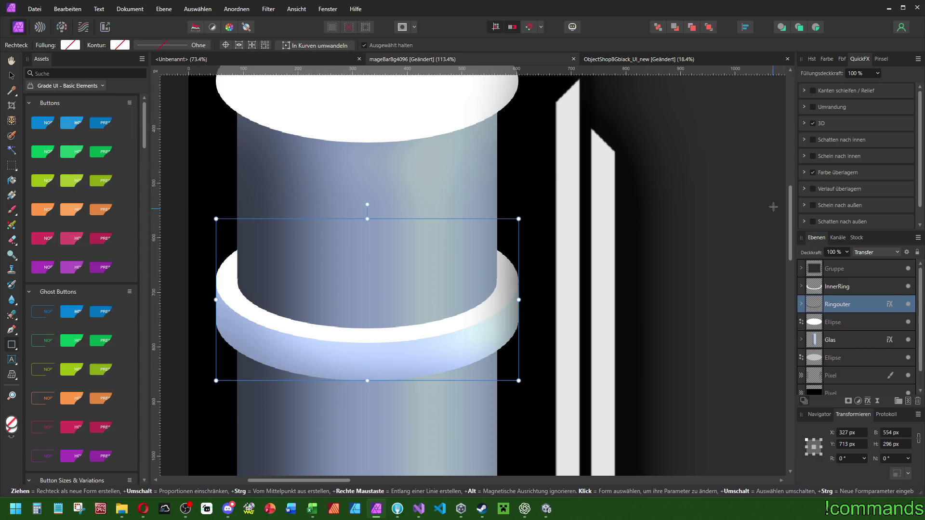
- Desaturate the ring's colour overlay back to neutral grey
left_click(811, 176)
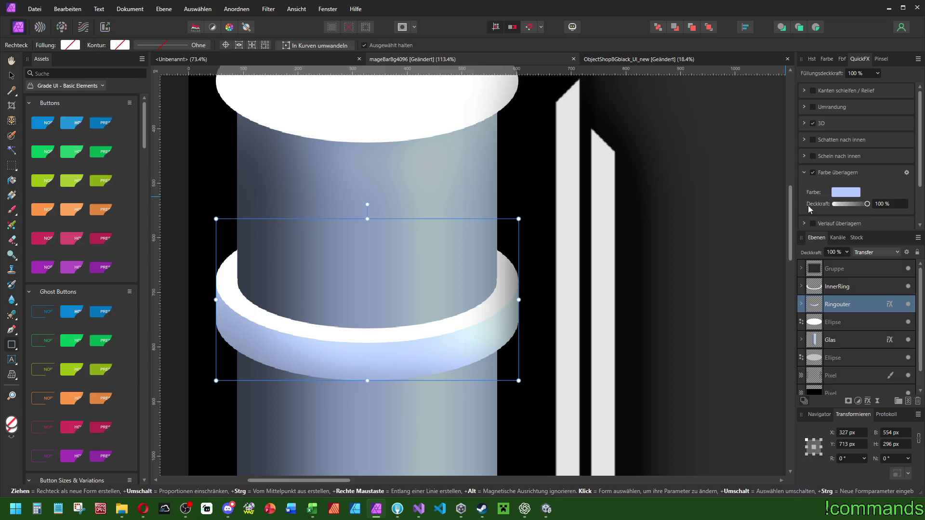
left_click(838, 193)
left_click_drag(816, 236, 797, 235)
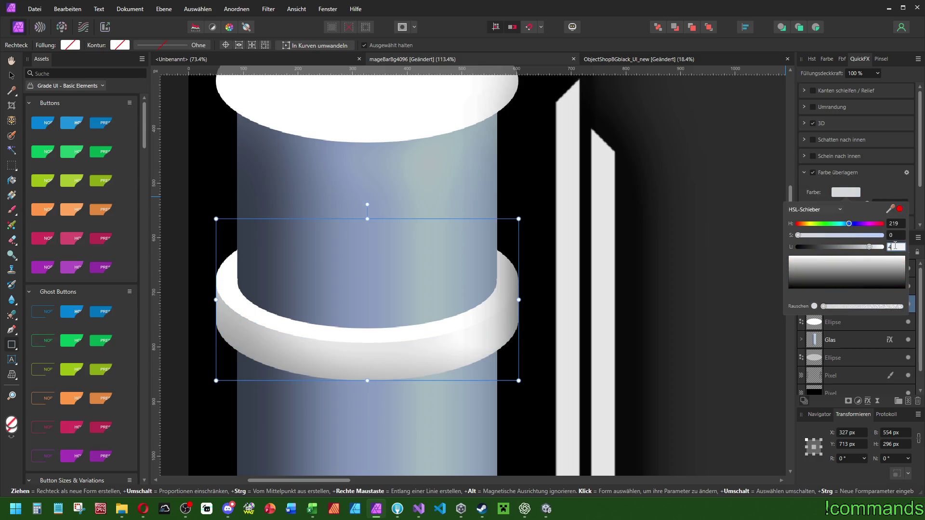
left_click(832, 245)
scroll(584, 209, "left", 3)
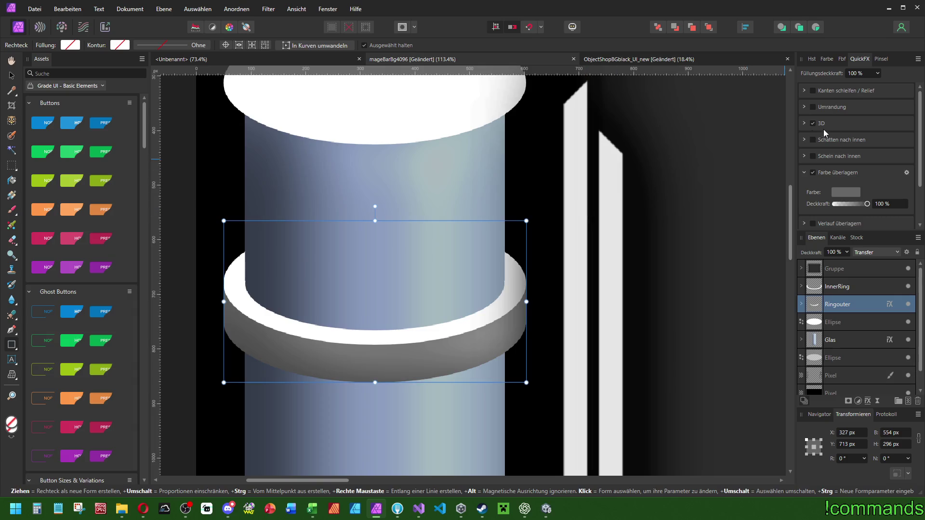
scroll(657, 135, "down", 4)
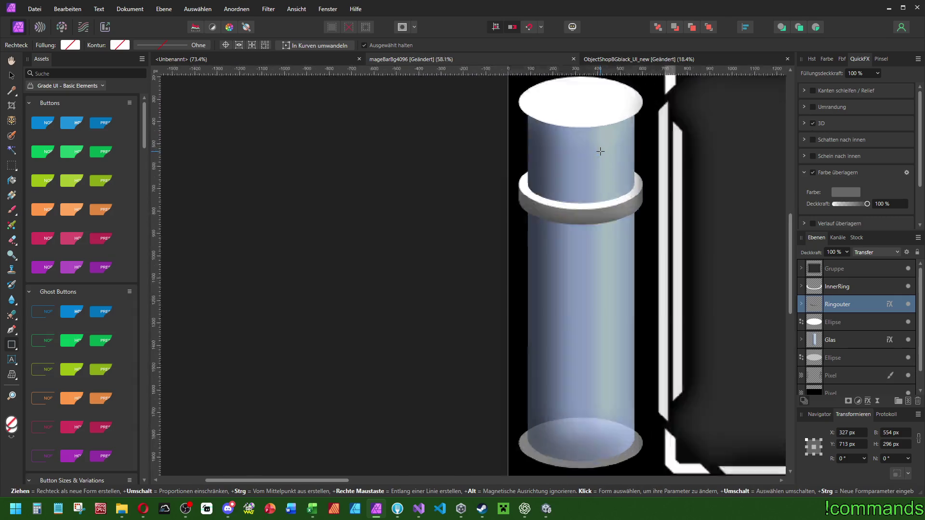
scroll(601, 151, "up", 3)
- Set the ring's 3D radius to 150 px
left_click(803, 122)
left_click(890, 155)
type("200")
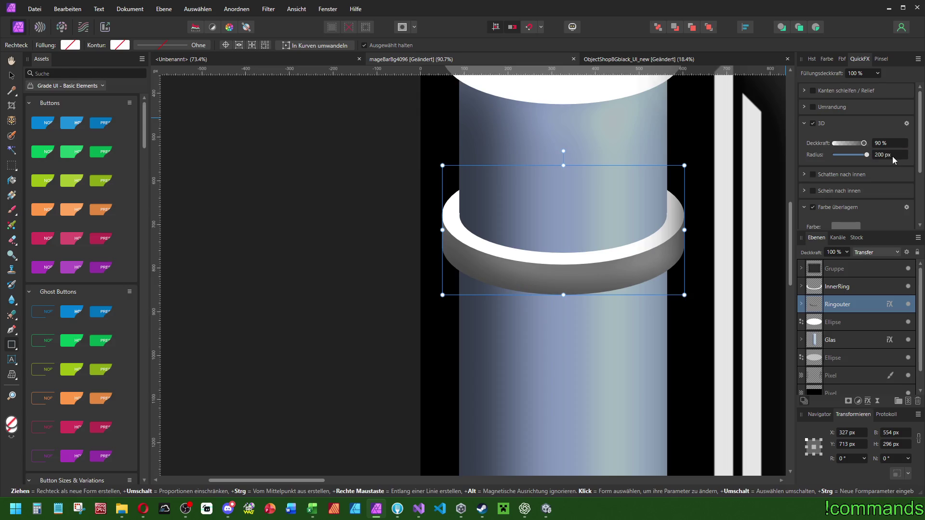
left_click(891, 154)
type("100")
key("Return")
type("150")
key("Return")
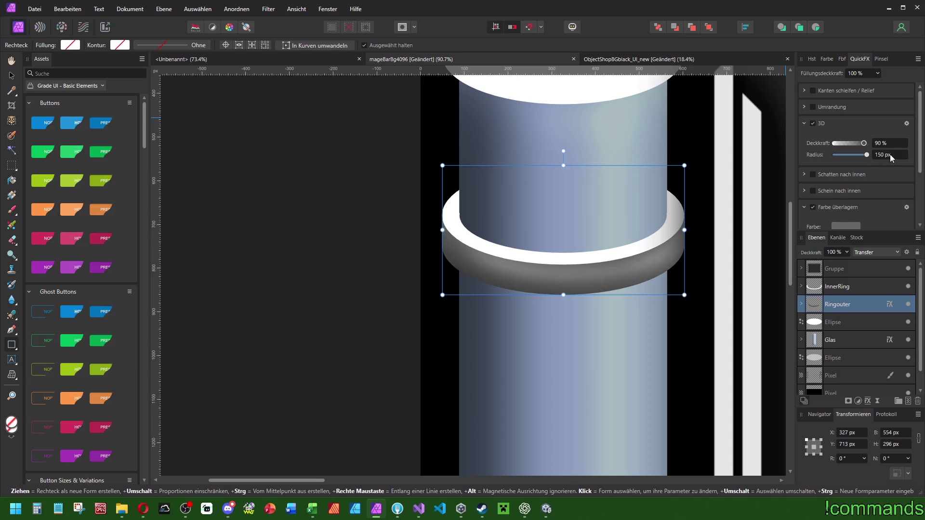
left_click_drag(561, 165, 386, 190)
left_click(836, 287)
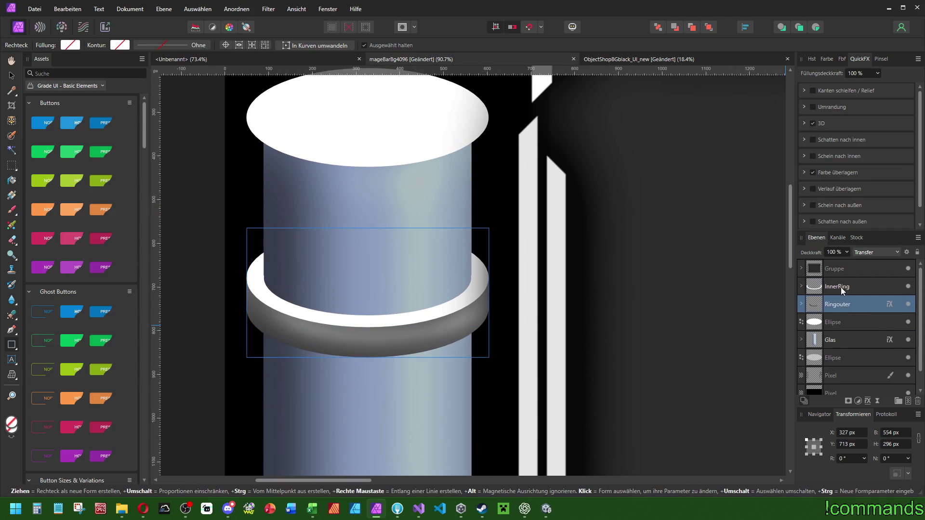
- Paste the copied effects onto InnerRing and set its overlay lightness to 20
left_click(67, 9)
left_click(81, 99)
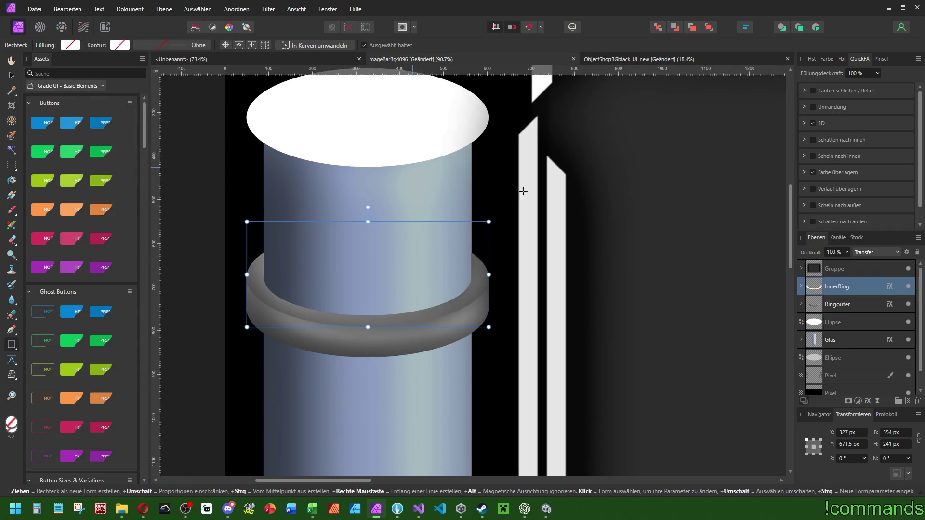
left_click(804, 172)
left_click(846, 192)
left_click(897, 247)
type("20")
key("Return")
- Select the Glas layer and review the layer stack
scroll(663, 221, "up", 1)
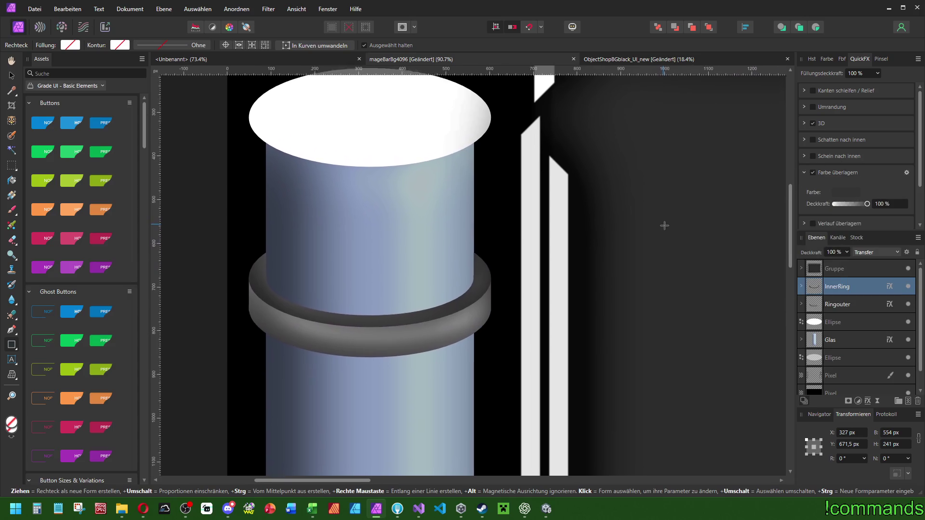
scroll(684, 232, "left", 2)
scroll(683, 232, "down", 1)
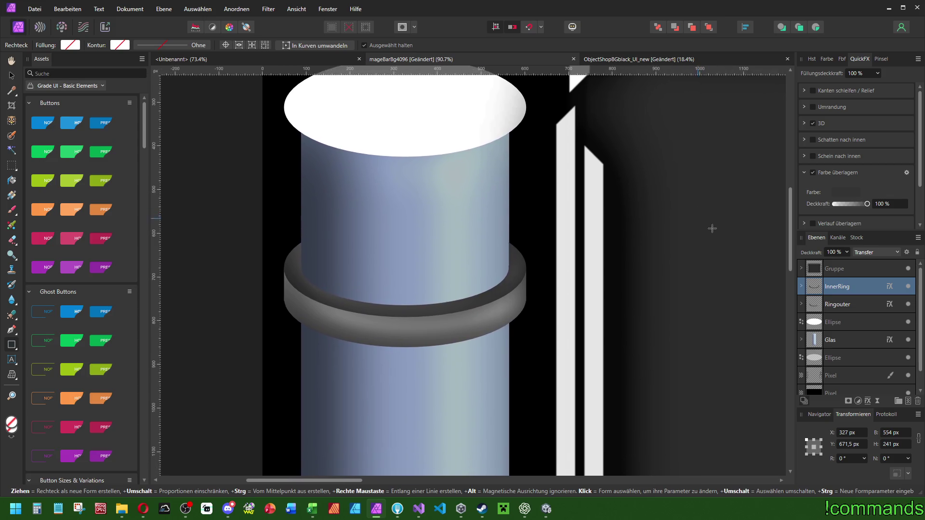
left_click(830, 340)
scroll(654, 244, "down", 3)
scroll(653, 243, "down", 3)
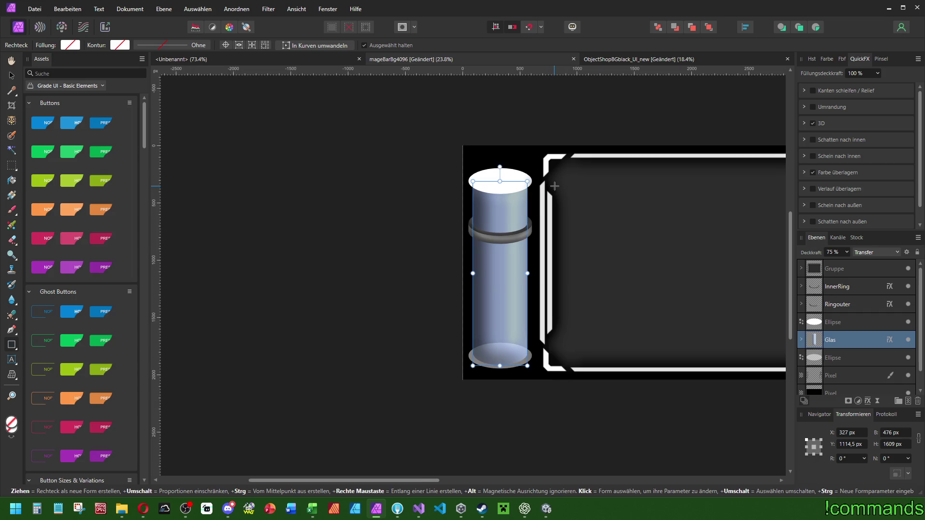
scroll(602, 224, "up", 2)
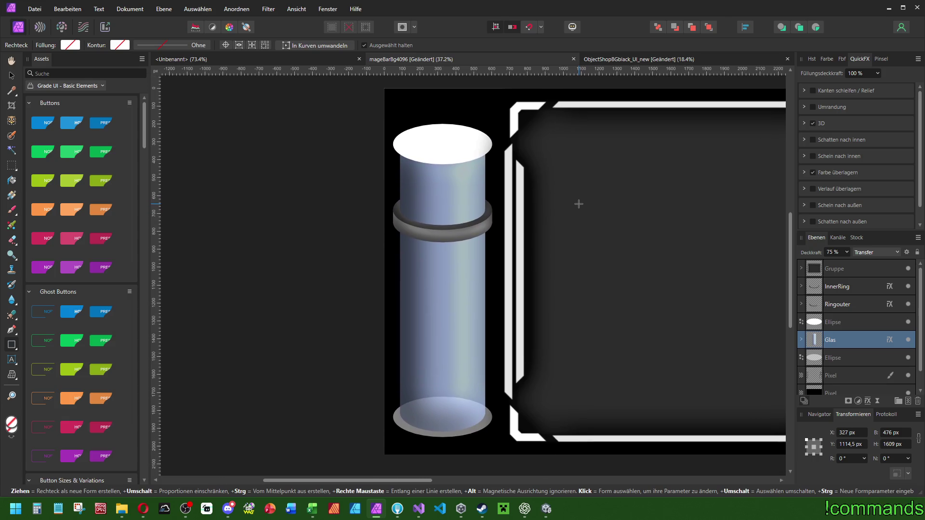
scroll(503, 190, "up", 1)
scroll(503, 190, "up", 4)
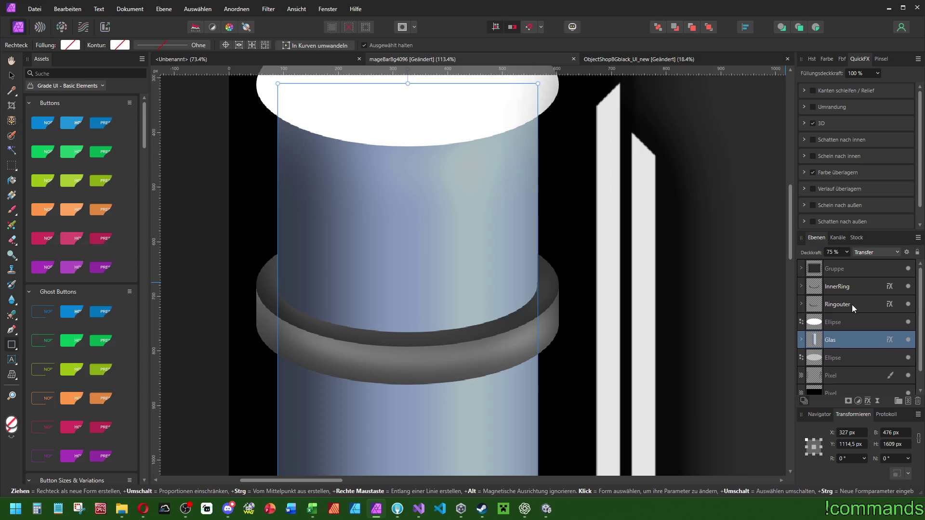
- Select Ringouter and InnerRing together and add a black outline to both
left_click(845, 305)
left_click(836, 286, "shift")
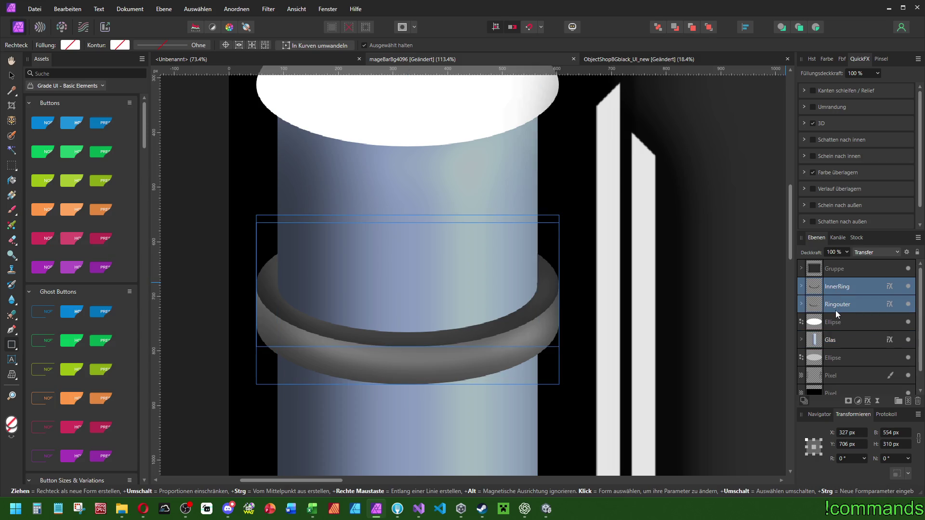
left_click(814, 107)
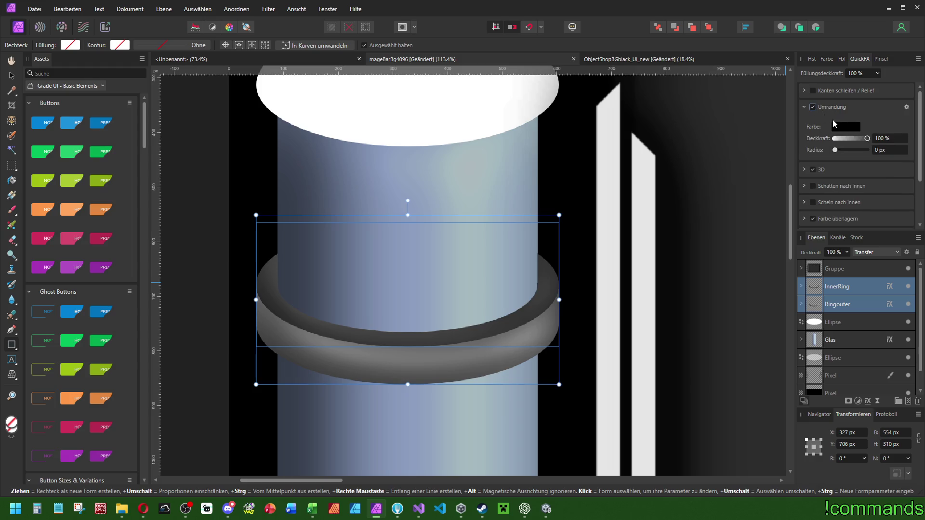
scroll(897, 153, "up", 1)
scroll(586, 187, "down", 5)
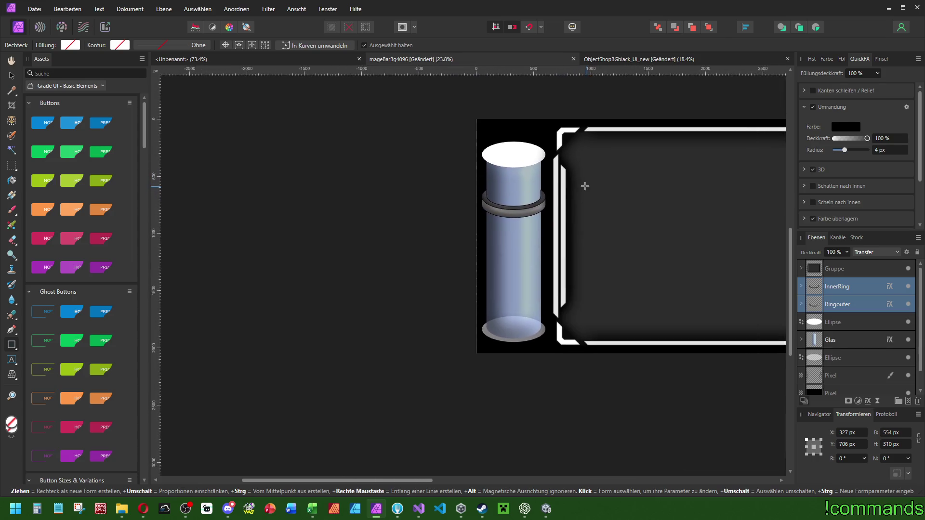
scroll(587, 186, "up", 5)
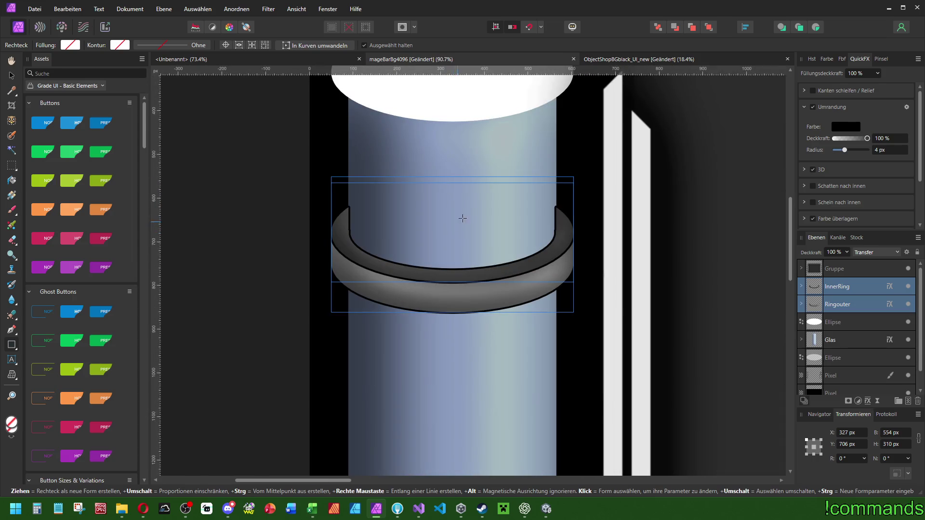
scroll(540, 215, "up", 2)
- Widen both rings to 564 px and set their outline radius to 8 px
left_click_drag(595, 261, 596, 261)
scroll(597, 261, "down", 6)
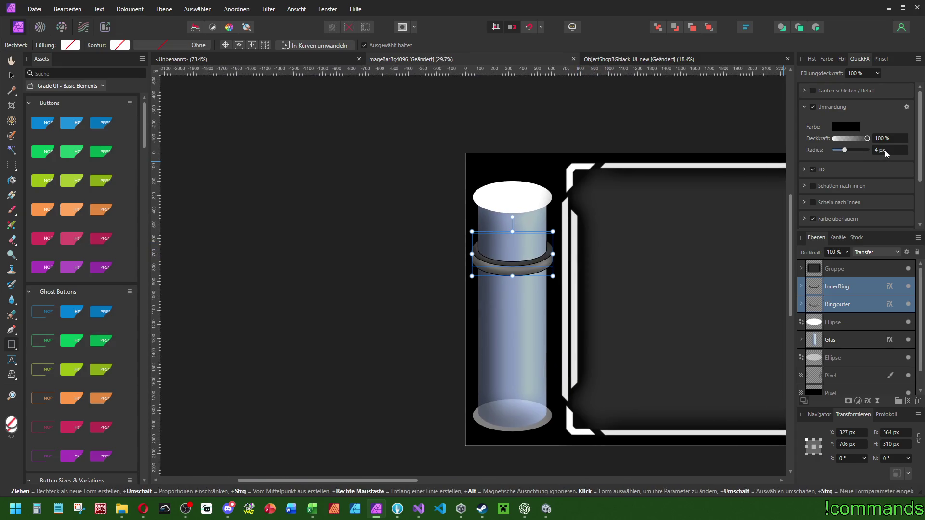
left_click(884, 150)
type("8")
key("Return")
- Reduce the ring outline radius to 6 px
type("6")
key("Return")
scroll(529, 240, "up", 5)
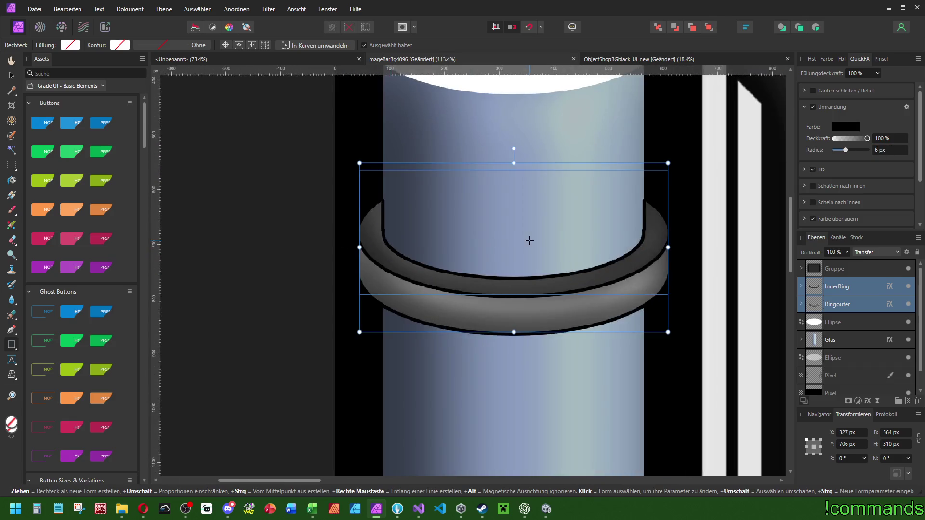
scroll(529, 240, "right", 3)
scroll(523, 251, "up", 2)
scroll(608, 272, "down", 6)
scroll(851, 334, "down", 1)
- Set the bottom black background layer to 50% opacity
left_click(872, 369)
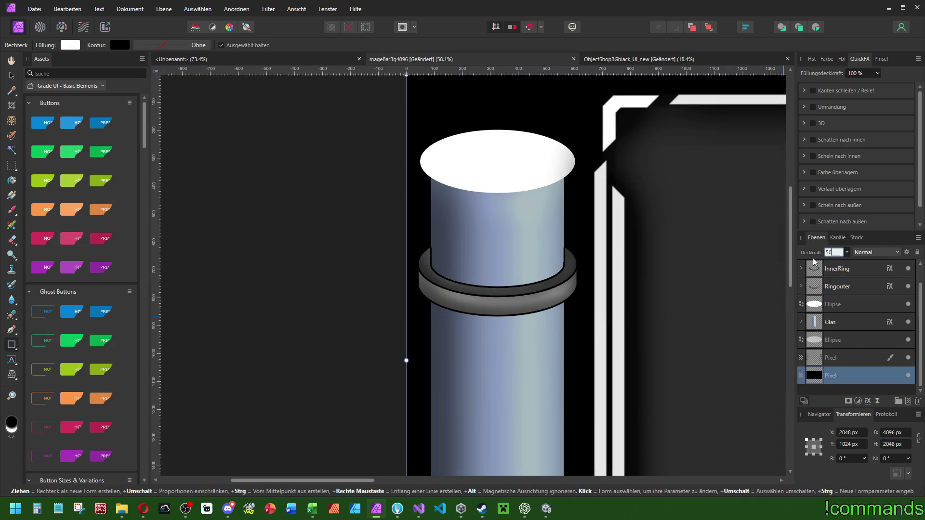
key("Return")
scroll(563, 241, "right", 2)
scroll(587, 252, "down", 3)
scroll(567, 244, "up", 3)
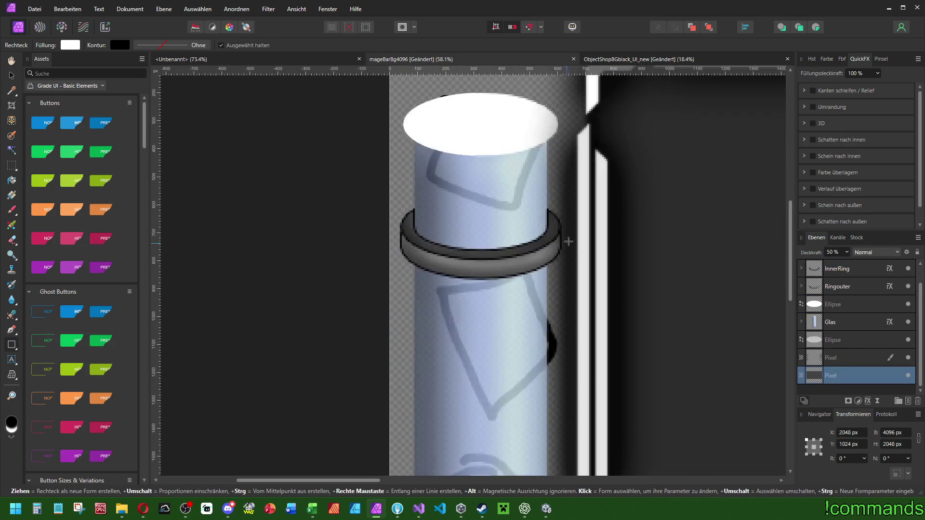
scroll(578, 226, "up", 4)
scroll(534, 229, "right", 2)
scroll(547, 241, "down", 7)
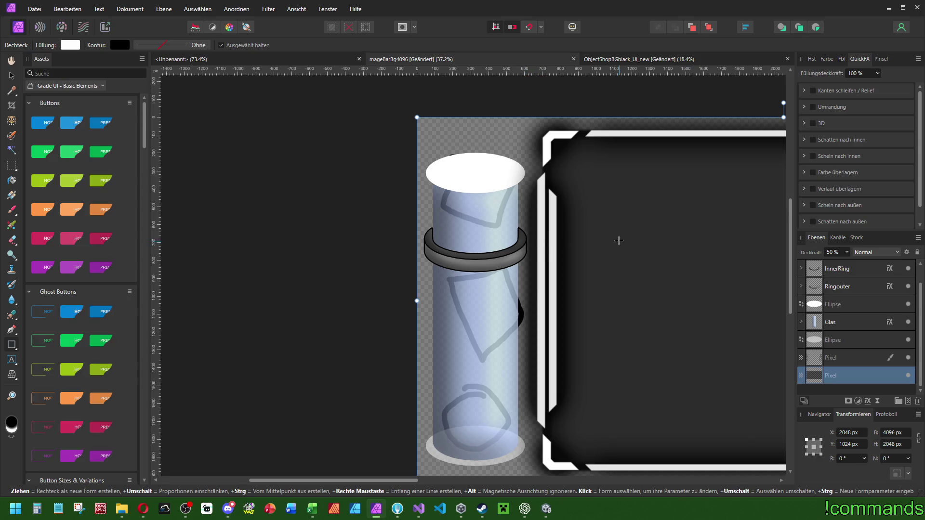
- Pan and zoom the view to frame the glass cylinder
scroll(617, 239, "right", 3)
scroll(457, 243, "up", 4)
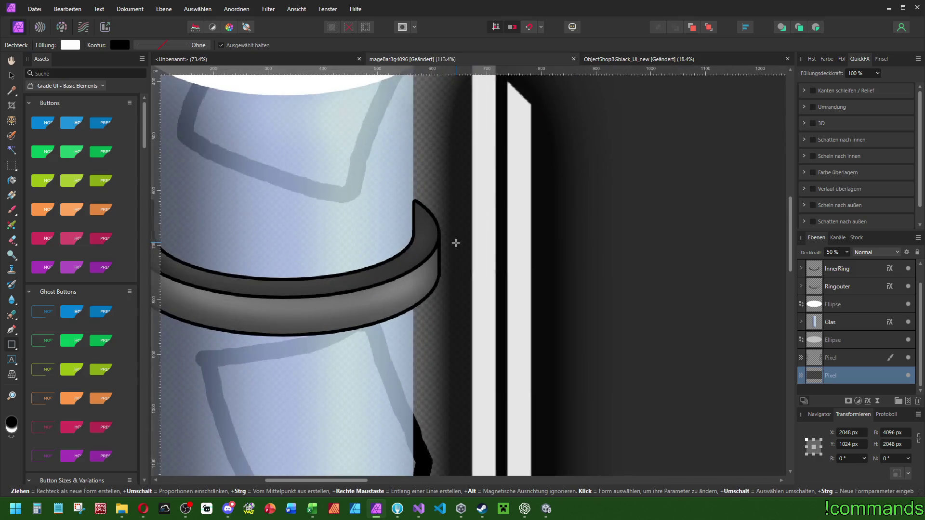
scroll(455, 244, "up", 3)
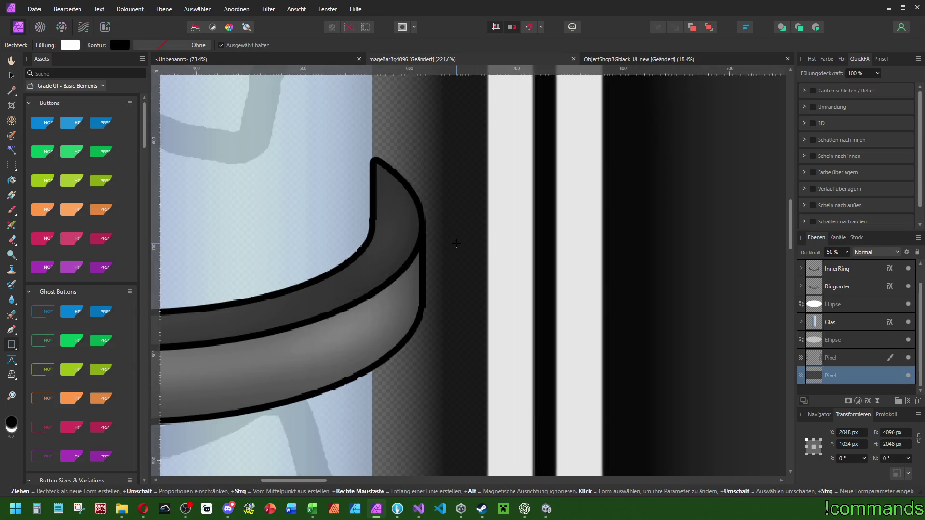
scroll(456, 243, "down", 5)
scroll(455, 251, "down", 4)
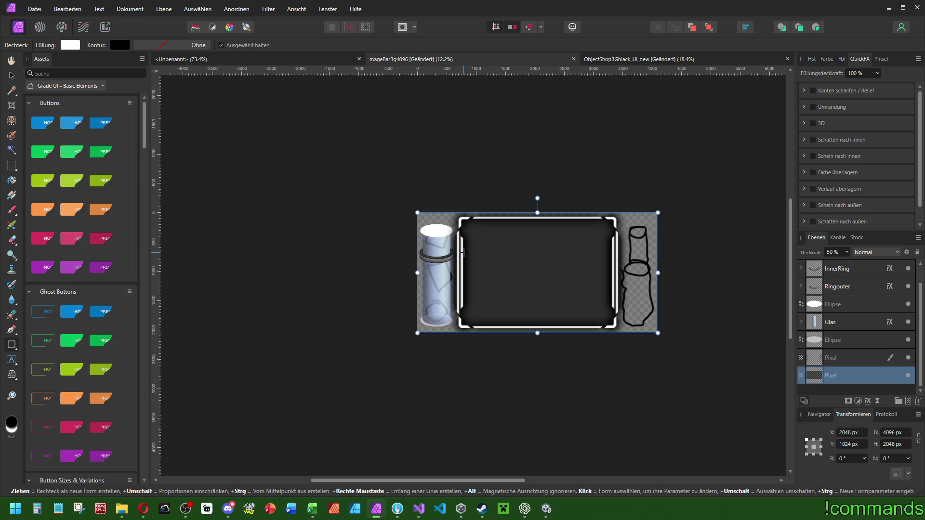
scroll(463, 252, "up", 4)
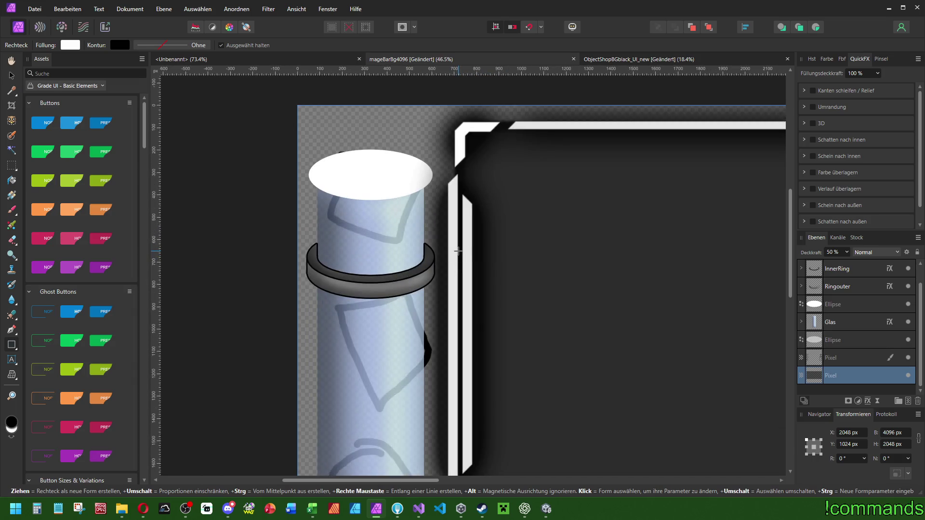
scroll(460, 251, "up", 2)
left_click_drag(477, 225, 502, 255)
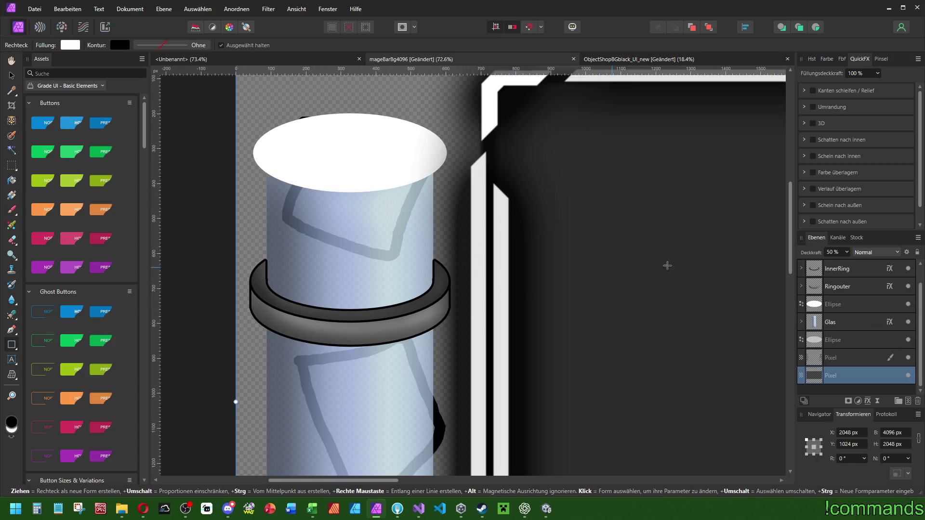
scroll(834, 304, "up", 1)
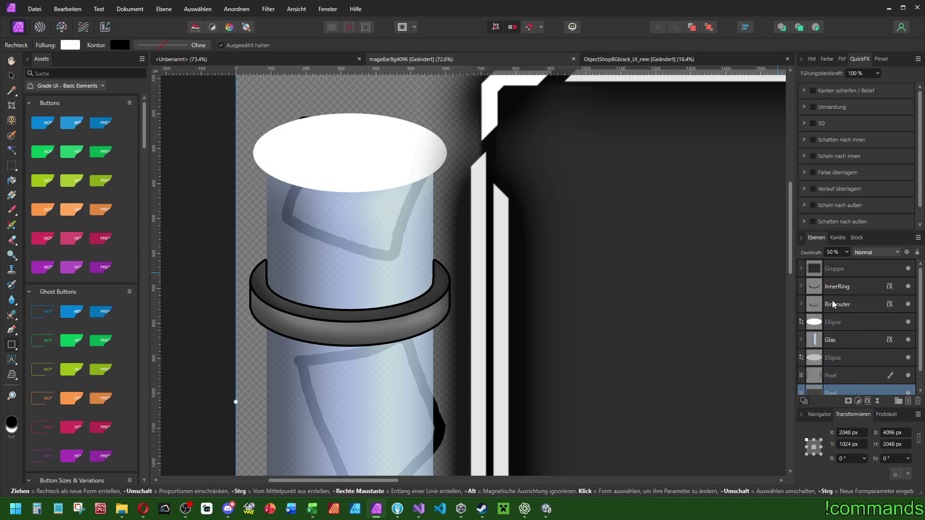
- Expand the top Gruppe to its inner frame group and try, then remove, an outline
left_click(802, 267)
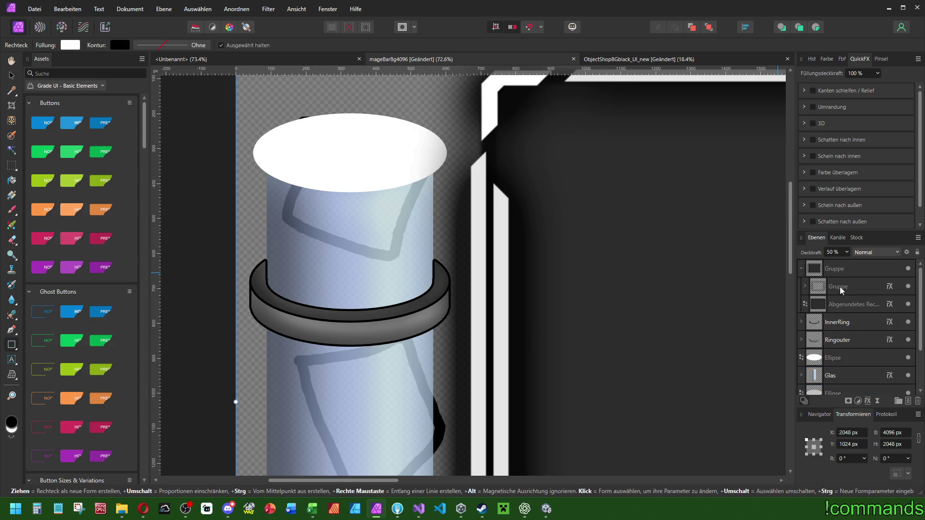
left_click(838, 287)
left_click(805, 286)
left_click(843, 307)
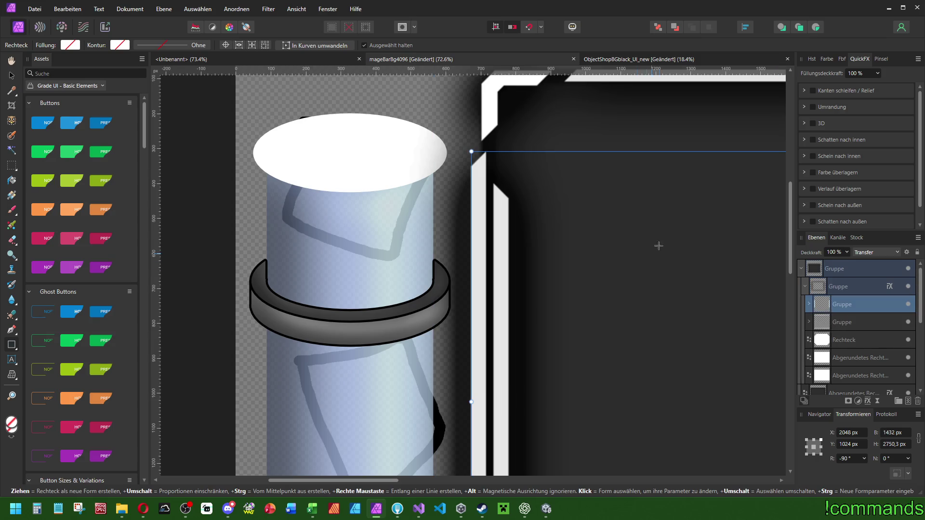
left_click(812, 107)
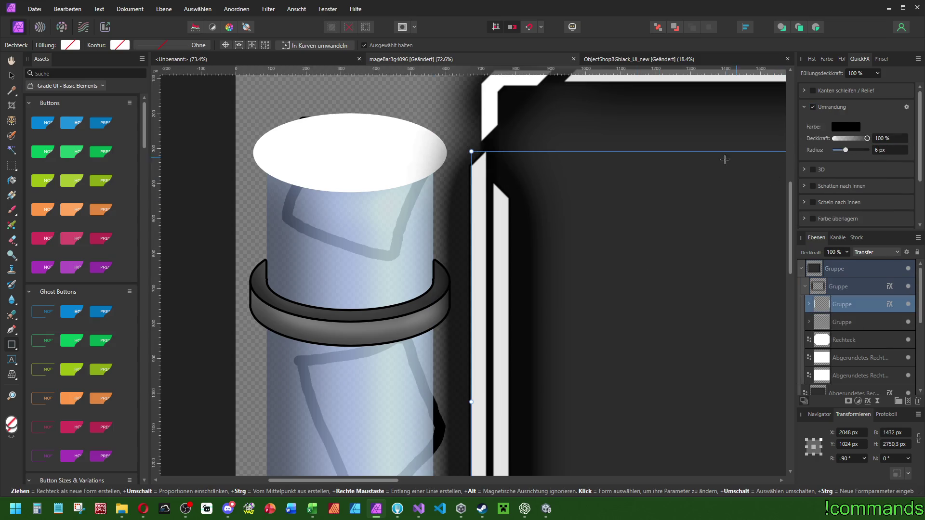
left_click_drag(846, 150, 675, 153)
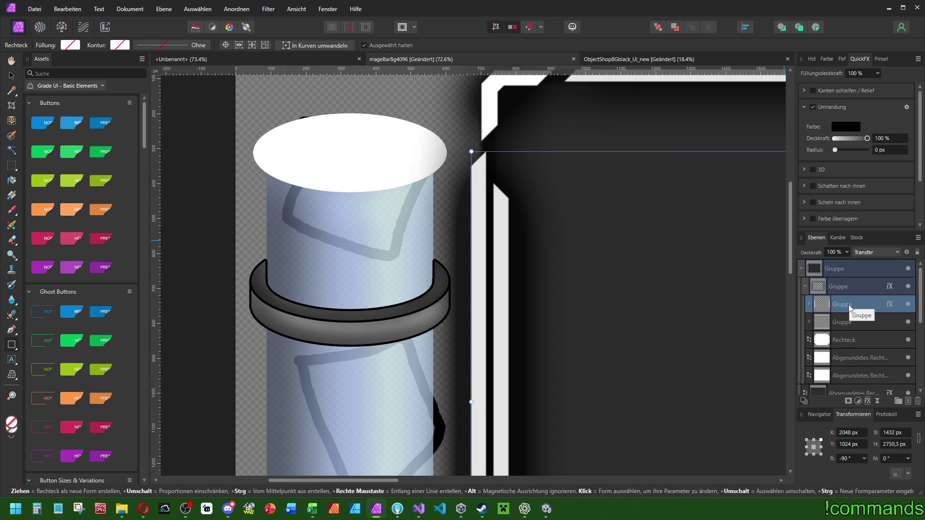
scroll(822, 192, "down", 2)
scroll(836, 190, "up", 2)
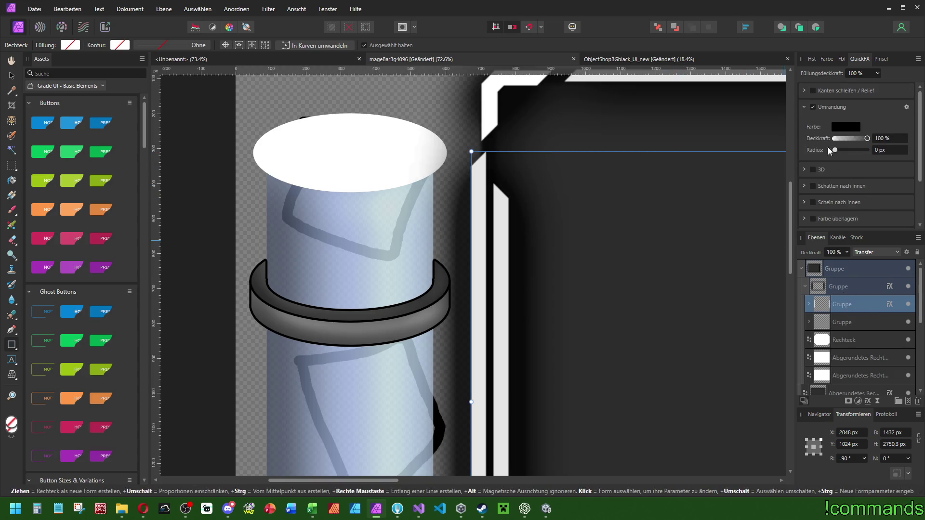
left_click(812, 108)
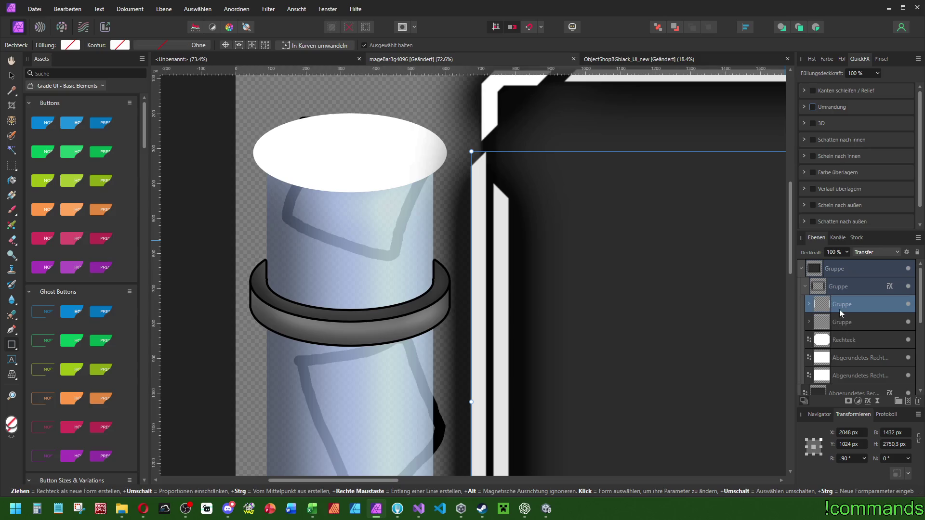
- Move the inner frame group above its parent and give it a black outline
mouse_move(842, 307)
left_mouse_down()
mouse_move(851, 305)
mouse_move(845, 277)
left_mouse_up()
scroll(578, 240, "down", 8)
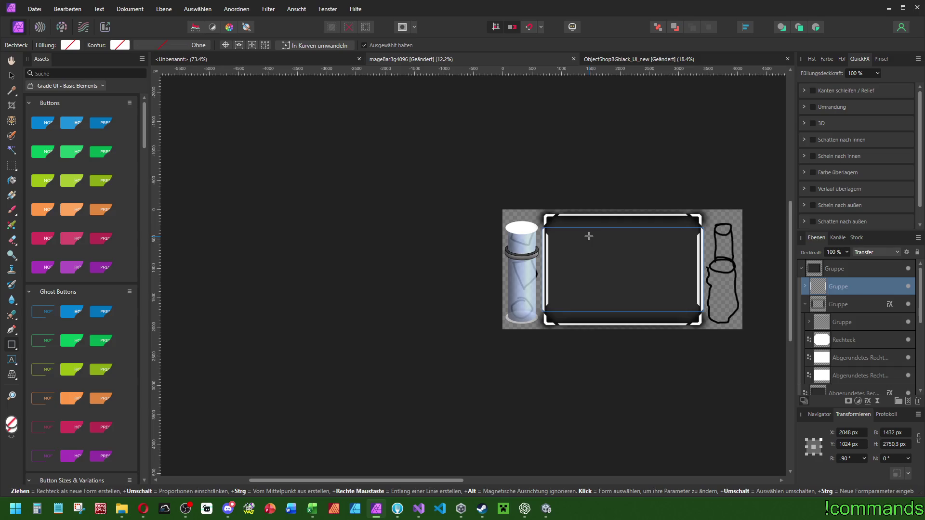
scroll(576, 239, "up", 5)
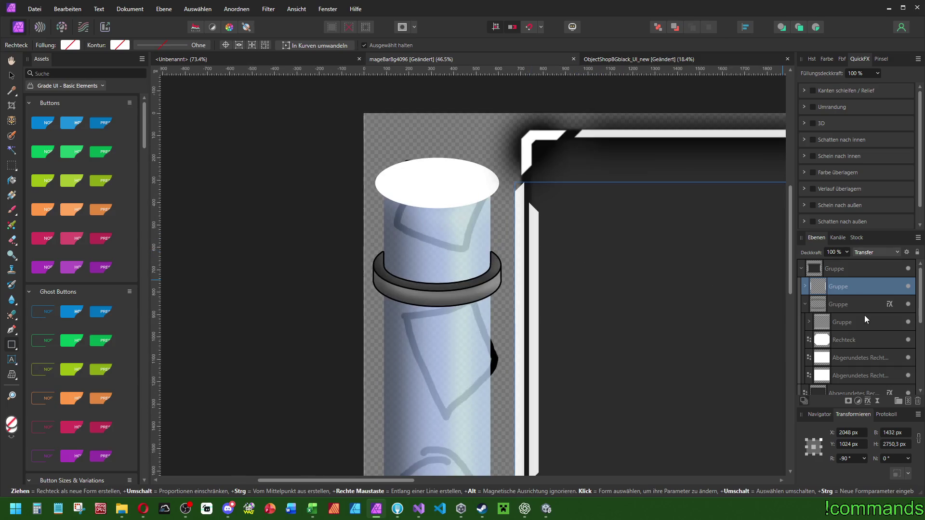
left_click(814, 107)
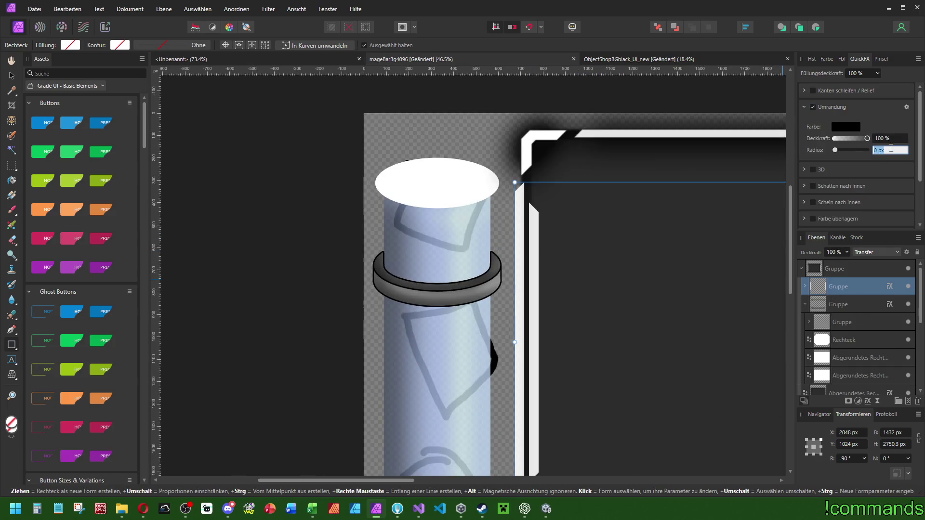
scroll(649, 185, "down", 1)
left_click_drag(649, 185, 581, 191)
- Move the child Gruppe above its parent and give the frame group a 6 px outline
left_click_drag(852, 322, 830, 296)
left_click_drag(647, 257, 552, 268)
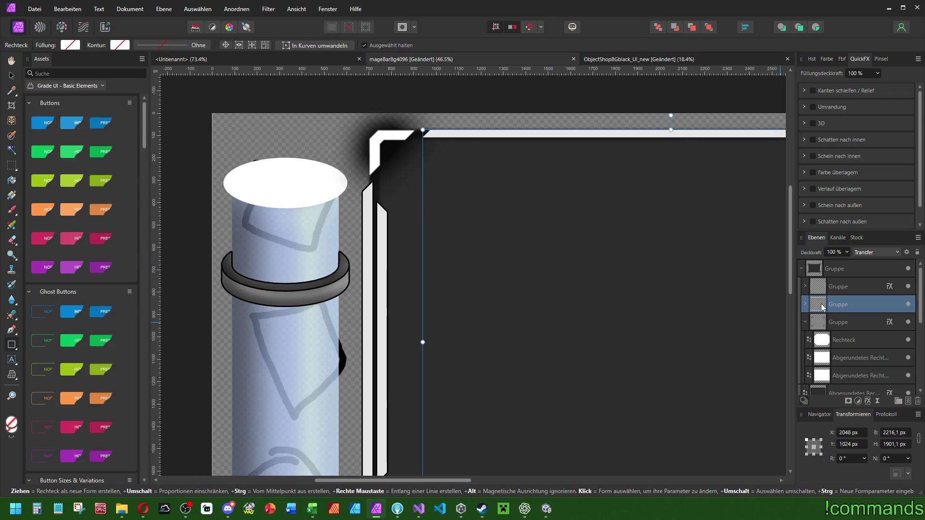
left_click(812, 106)
left_click_drag(525, 196, 486, 195)
left_click(486, 195)
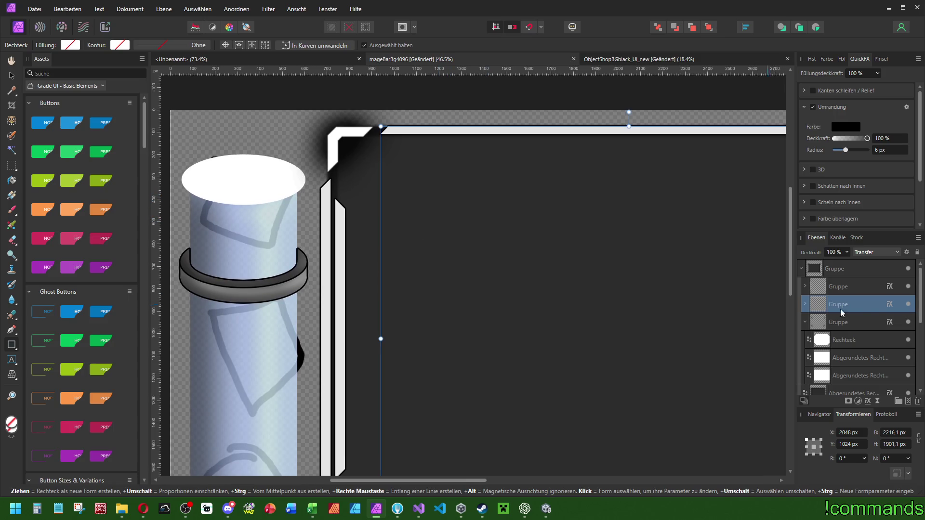
scroll(849, 330, "down", 5)
- Check the Ringouter outline settings, then select and collapse the third bevel group
left_click(837, 375)
left_click(846, 285)
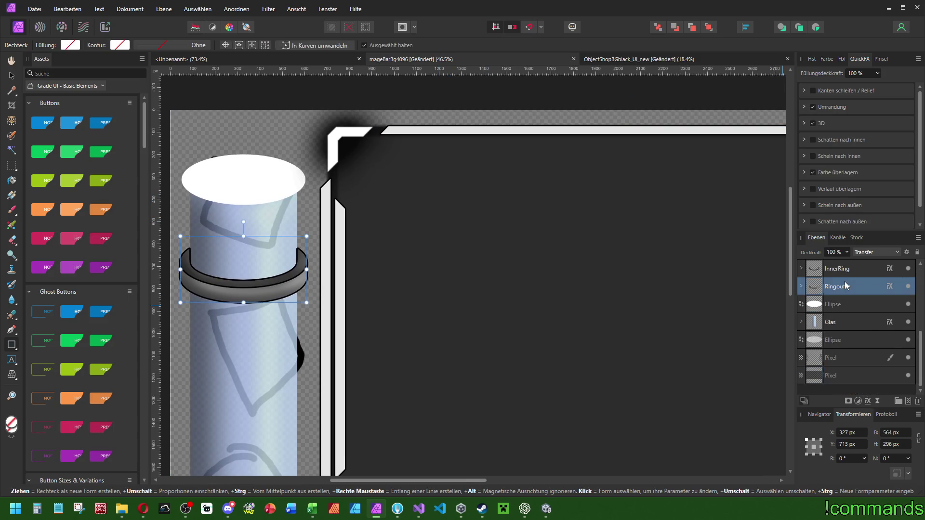
left_click(804, 106)
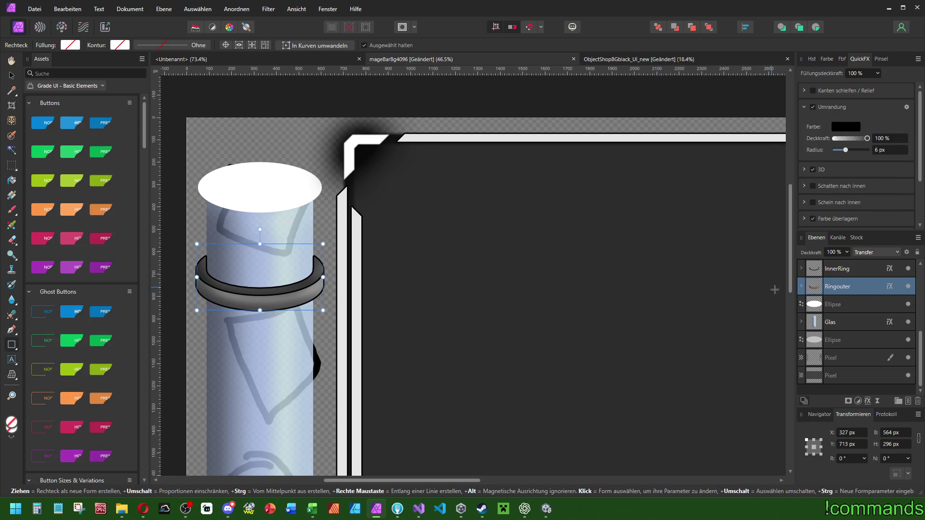
scroll(884, 306, "up", 5)
left_click(836, 325)
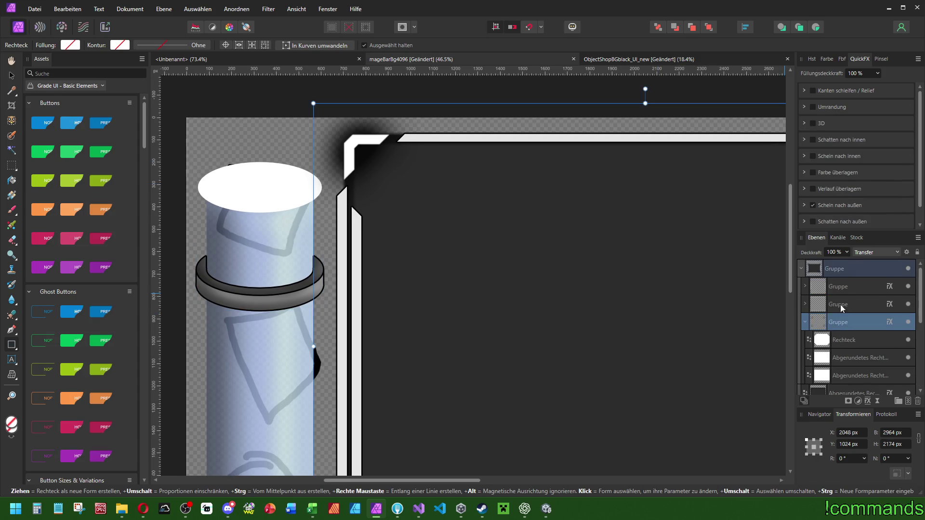
left_click(843, 287)
left_click(849, 323)
left_click(805, 321)
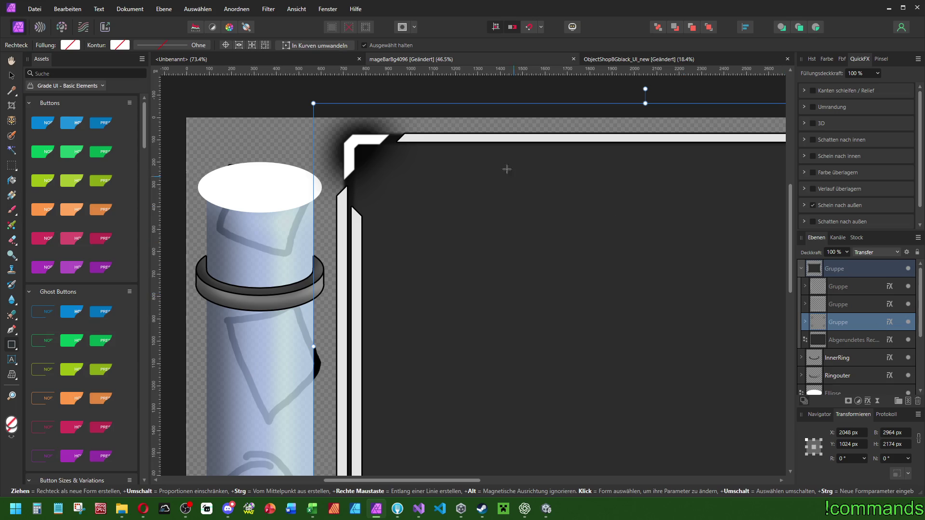
- Turn off Gaussian blur on the third bevel group and give it a black outline
scroll(428, 153, "up", 5)
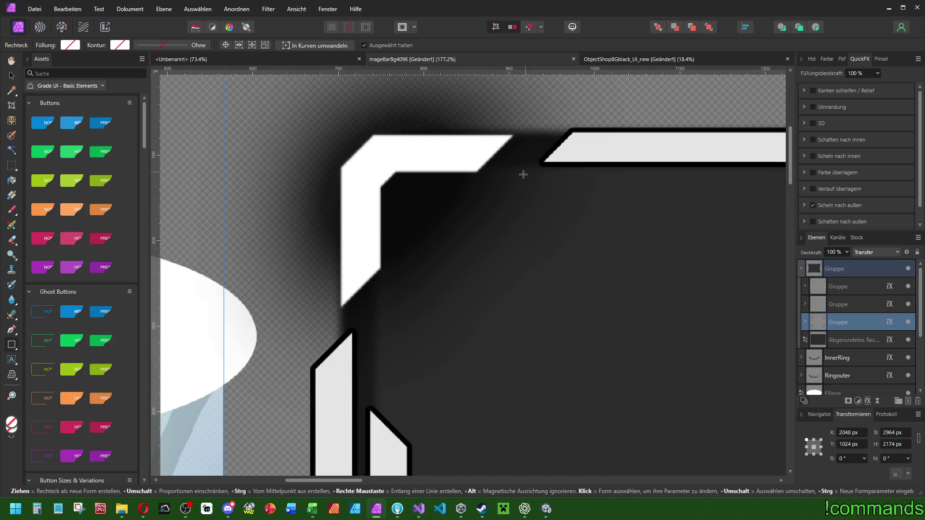
scroll(434, 183, "down", 3)
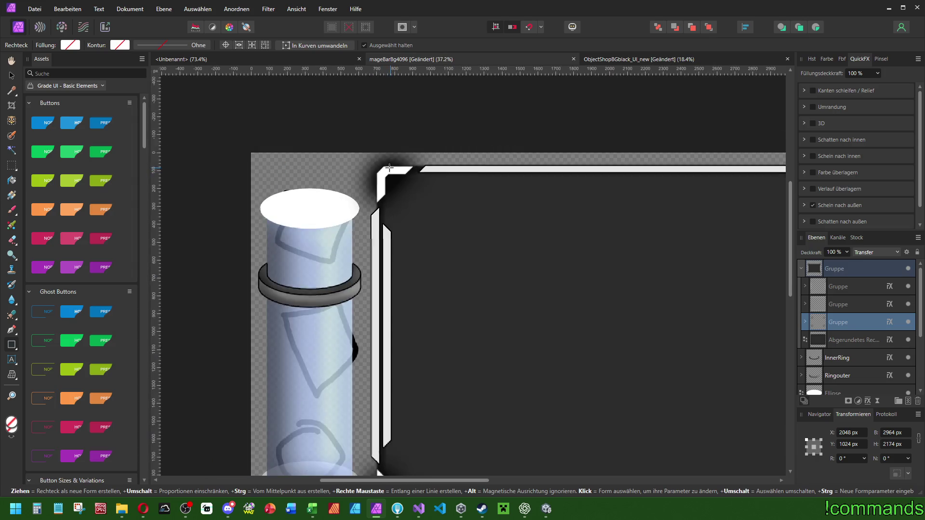
scroll(434, 217, "up", 2)
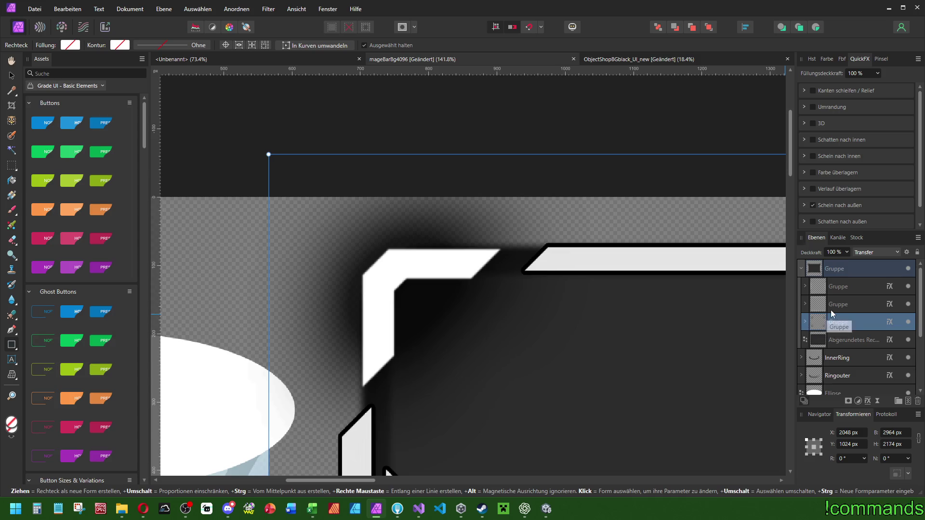
scroll(836, 200, "down", 1)
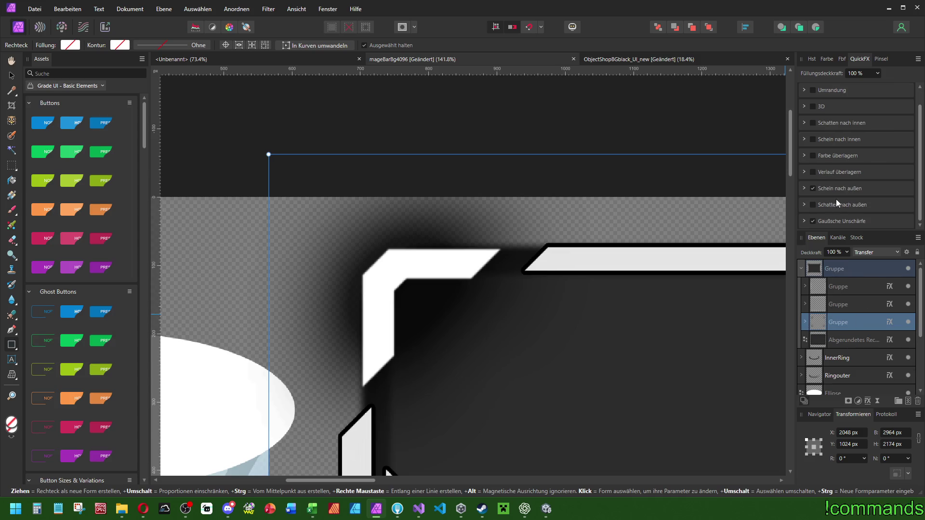
left_click(813, 220)
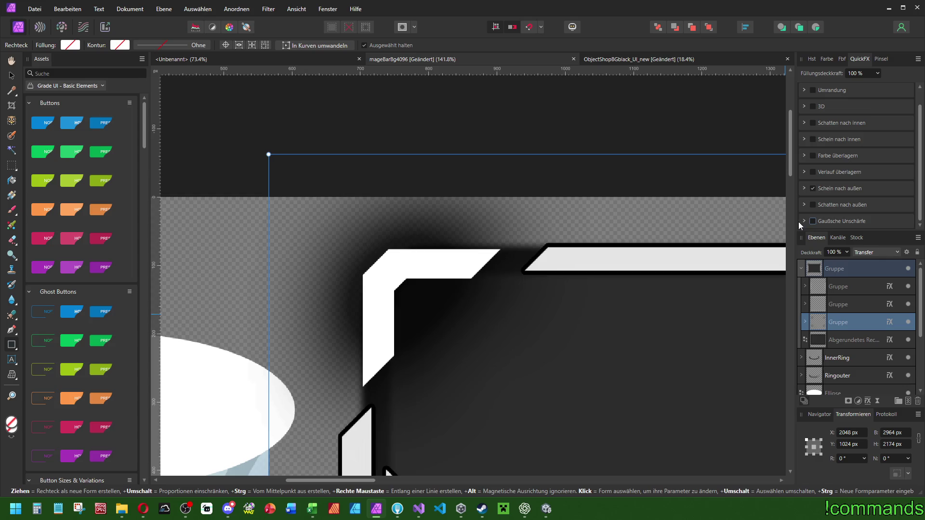
scroll(824, 202, "up", 1)
left_click(813, 106)
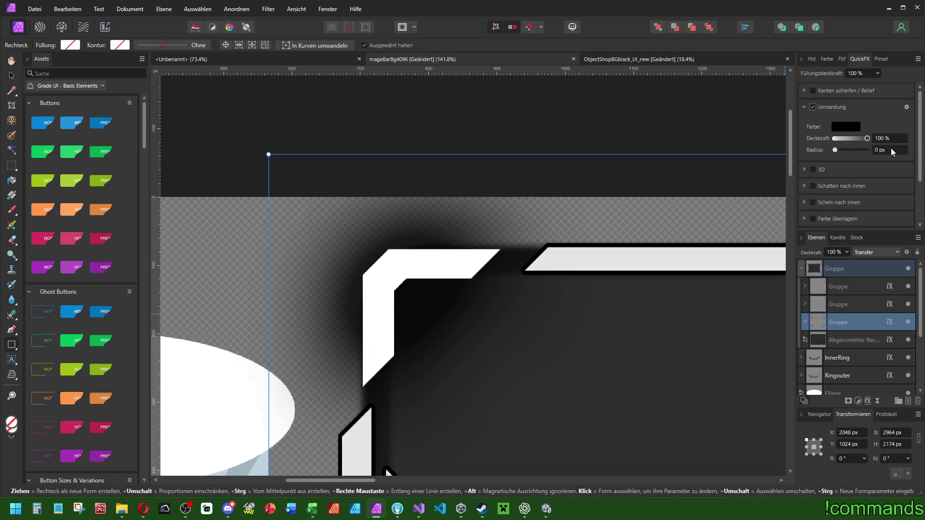
- Select the first and second bevel groups, then pick the inner white strip beside the frame
left_click(846, 305)
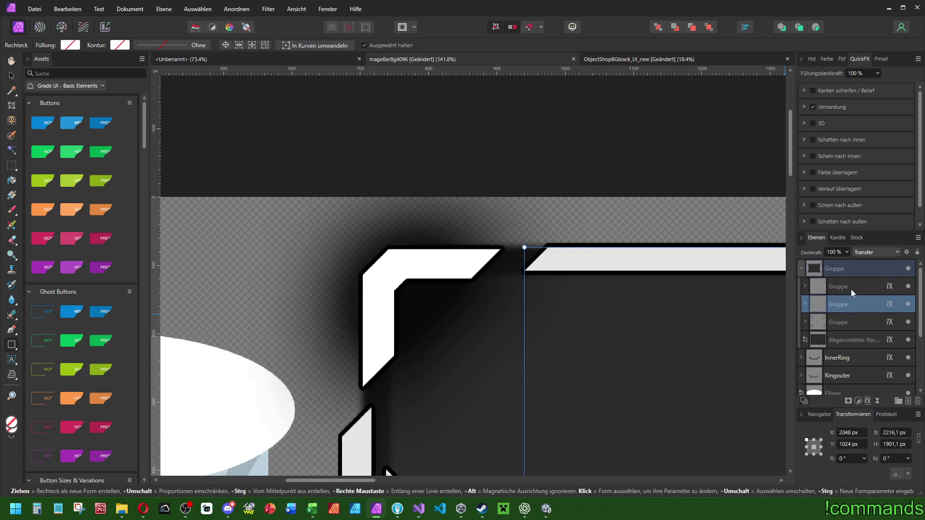
left_click(850, 289, "shift")
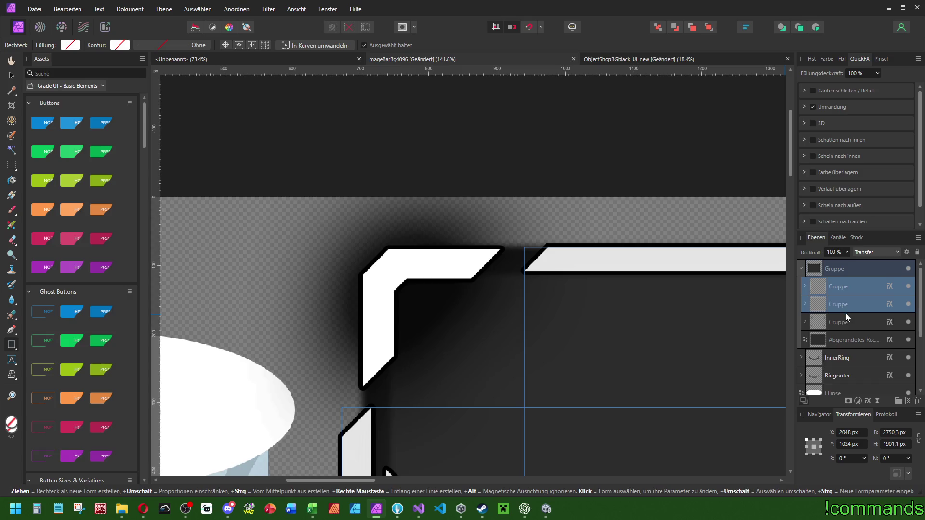
scroll(602, 256, "down", 8)
scroll(405, 265, "up", 5)
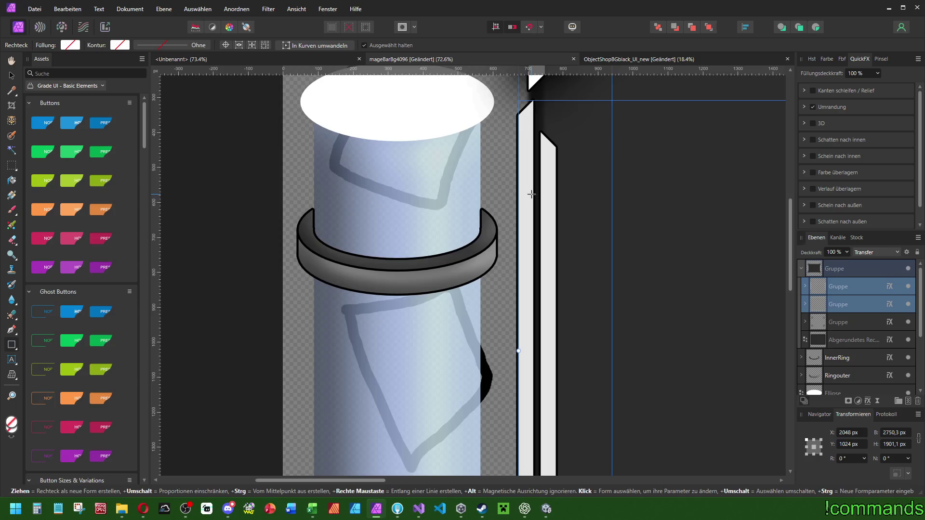
scroll(474, 249, "down", 3)
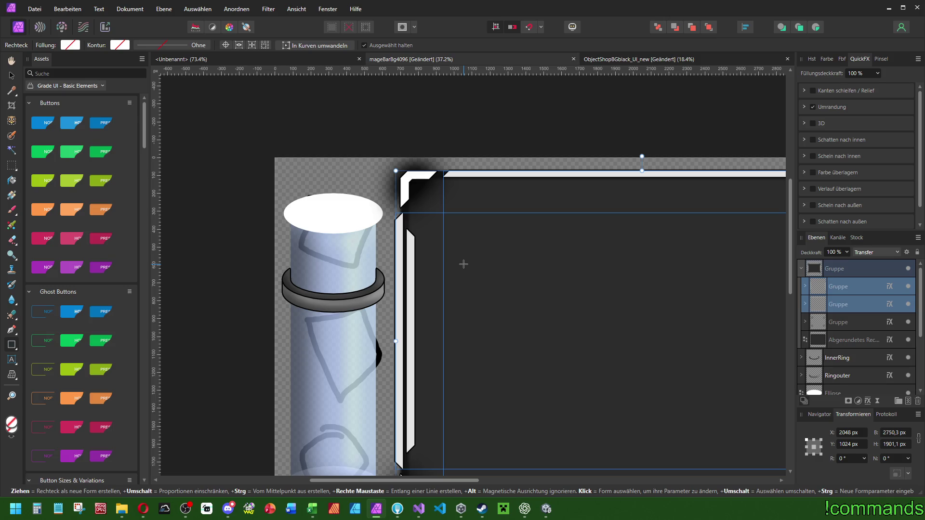
scroll(376, 291, "up", 5)
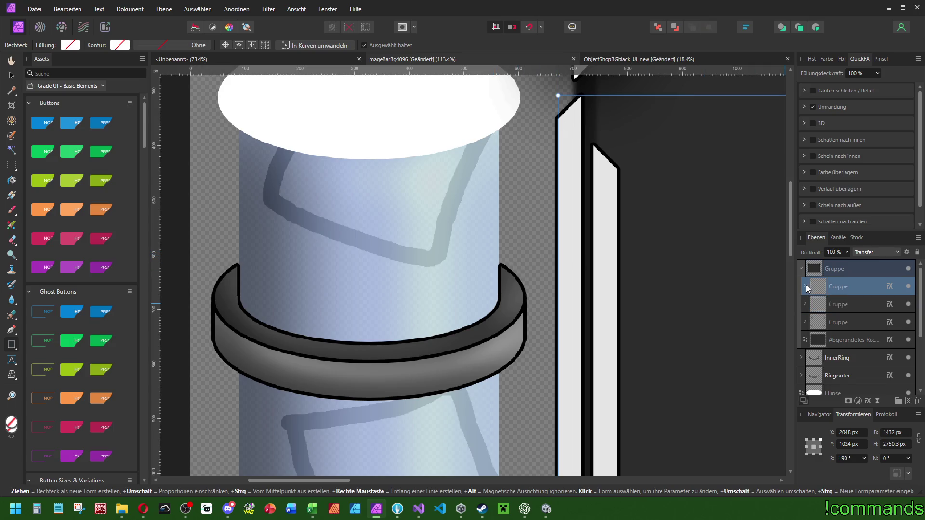
left_click(804, 286)
left_click(844, 341)
scroll(691, 279, "down", 3)
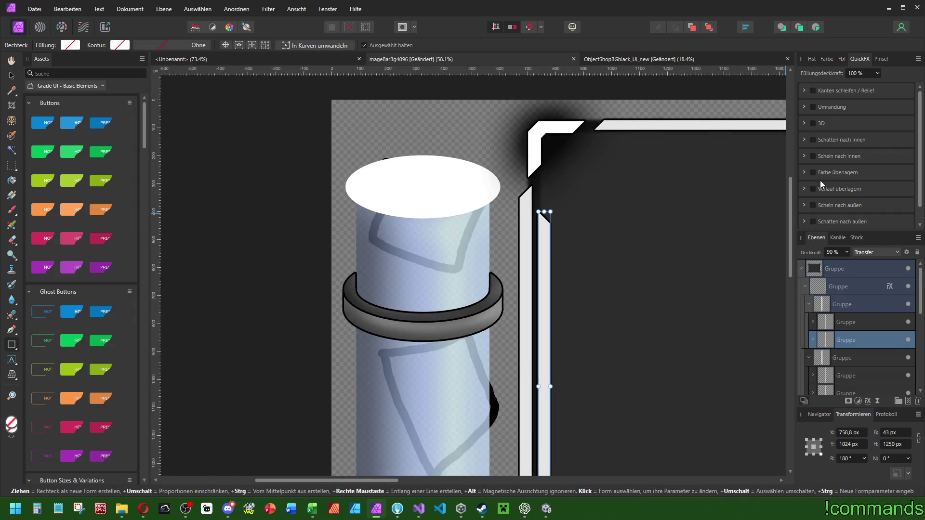
- Try a Normal-blend outer glow of 13,5 px on the inner strip, then undo it
scroll(603, 152, "up", 4)
left_click(828, 205)
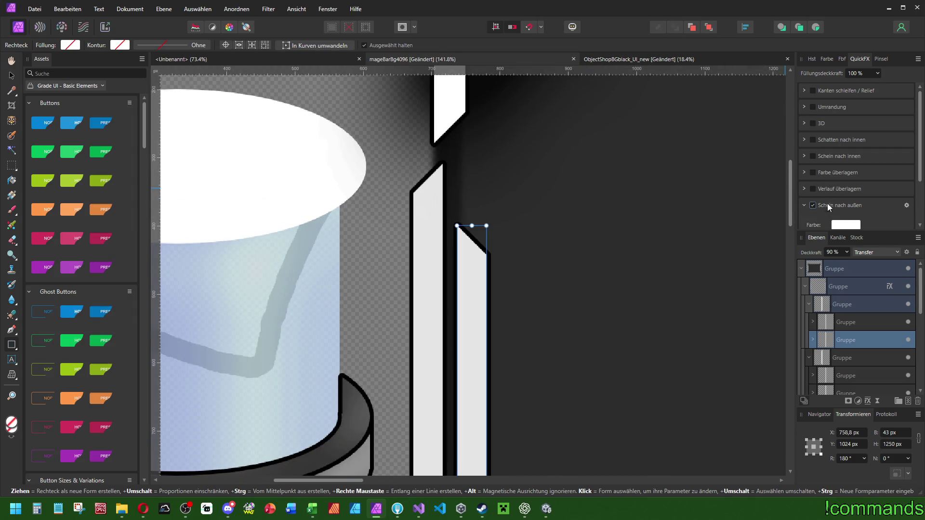
left_click(906, 142)
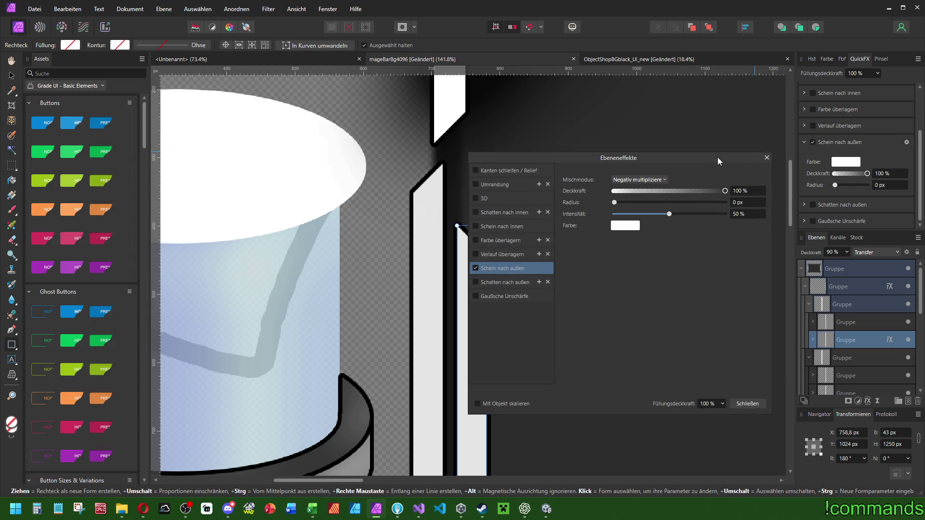
left_click_drag(721, 159, 799, 169)
left_click(797, 173)
left_click(787, 185)
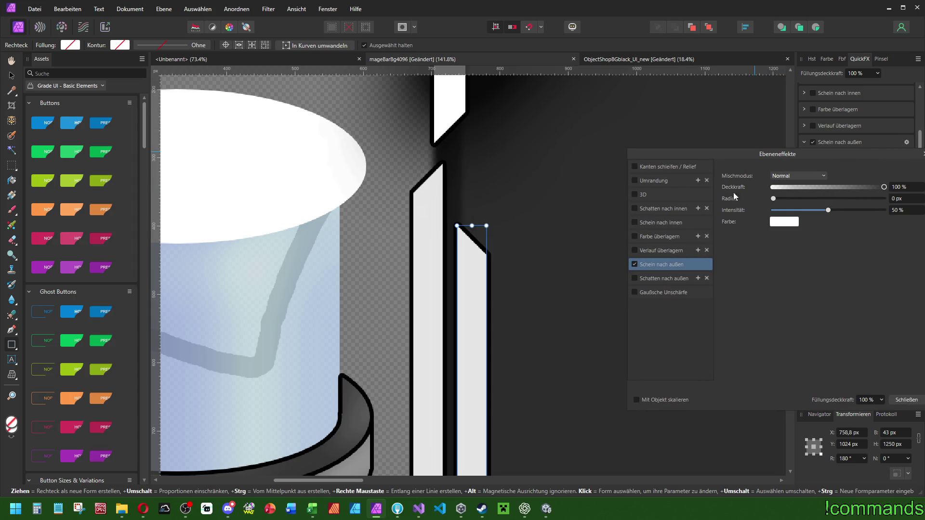
mouse_move(774, 199)
left_mouse_down()
mouse_move(848, 199)
mouse_move(826, 199)
left_mouse_up()
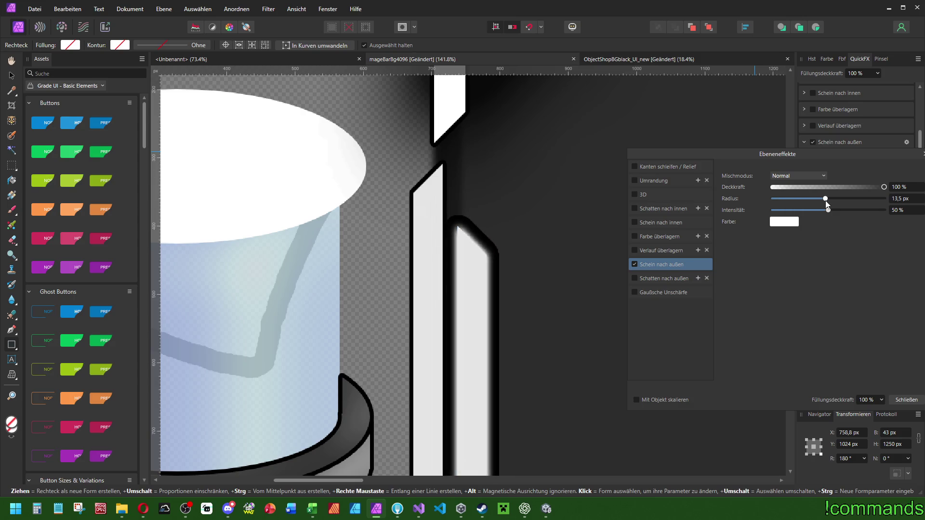
left_click(923, 154)
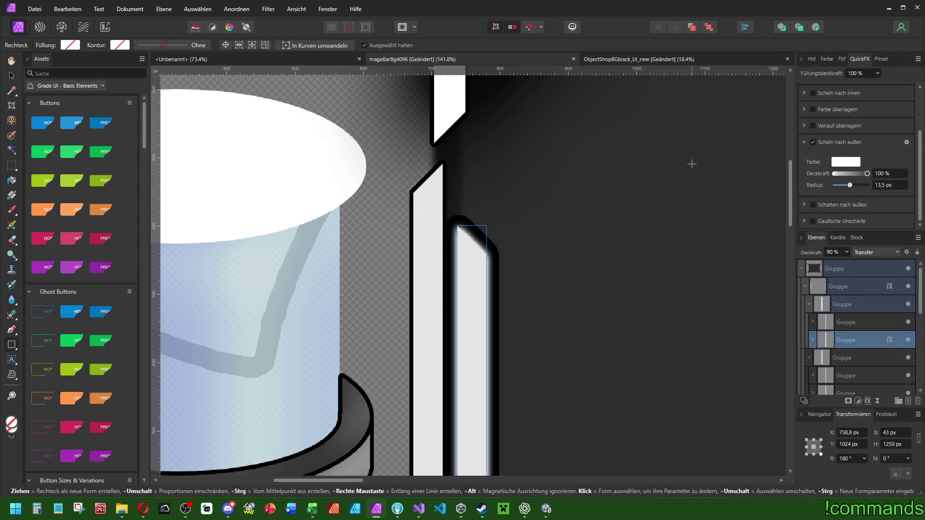
key("ctrl+z")
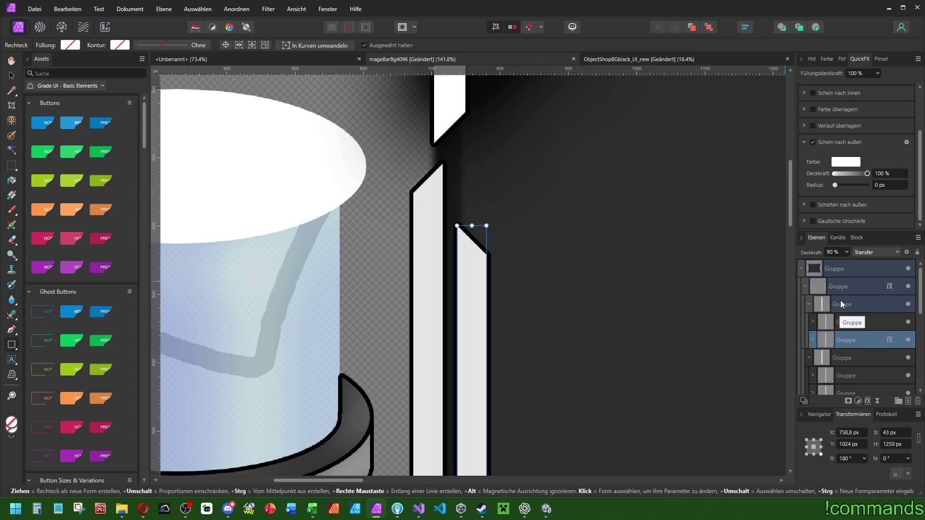
- Select the three bevel groups and remove their black outlines
left_click(805, 286)
left_click(842, 307)
left_click(839, 324)
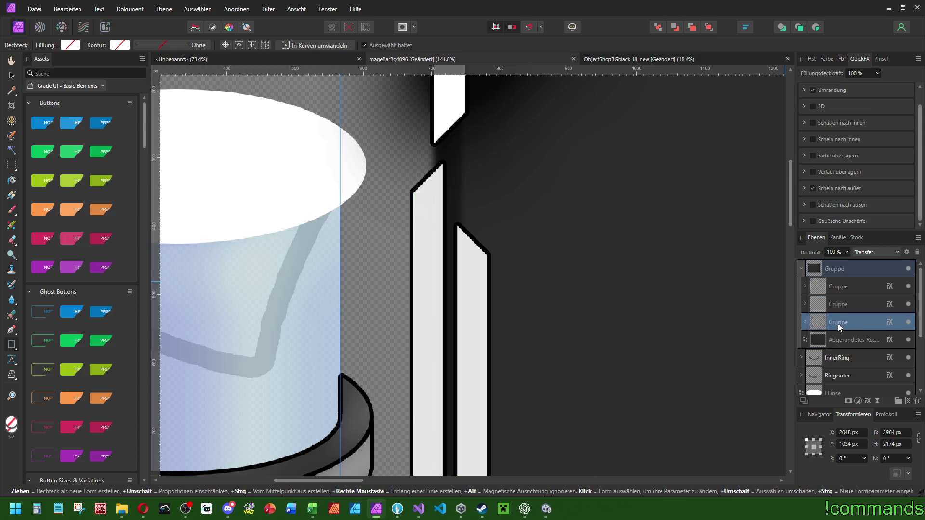
left_click(834, 287)
scroll(712, 277, "down", 5)
scroll(712, 276, "up", 3)
left_click(836, 340)
left_click(837, 319)
left_click(838, 304)
left_click(839, 291)
left_click(835, 299, "shift")
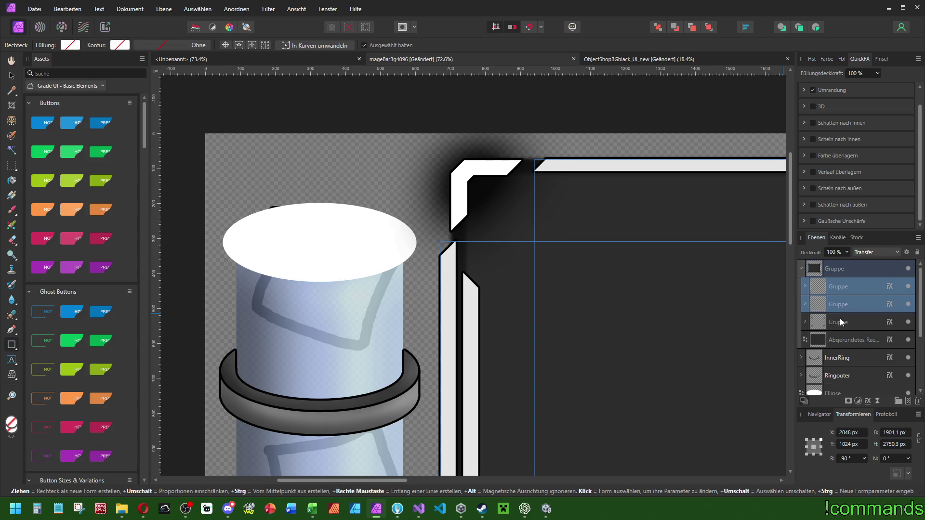
left_click(840, 320, "shift")
left_click(813, 90)
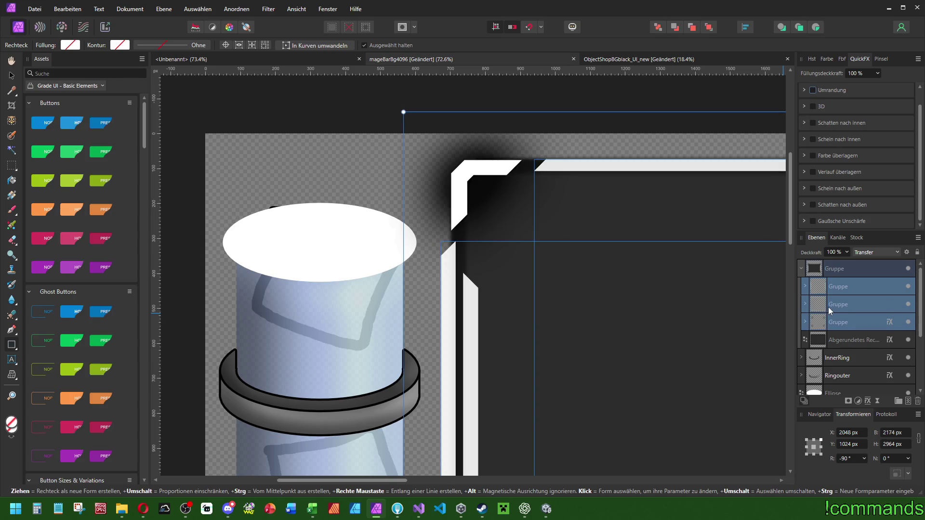
- Group the three bevel groups together and enable Gaussian blur on the new group
key("ctrl+g")
left_click(812, 221)
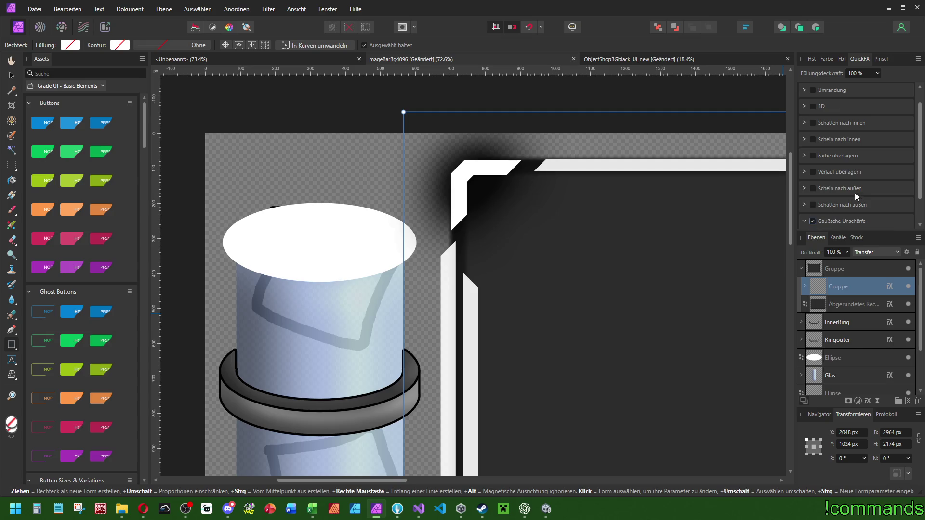
scroll(853, 198, "down", 2)
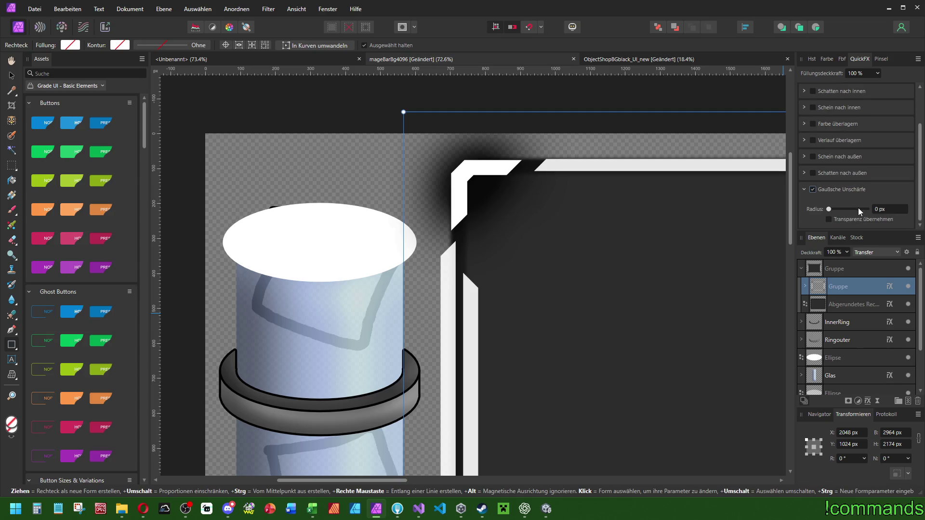
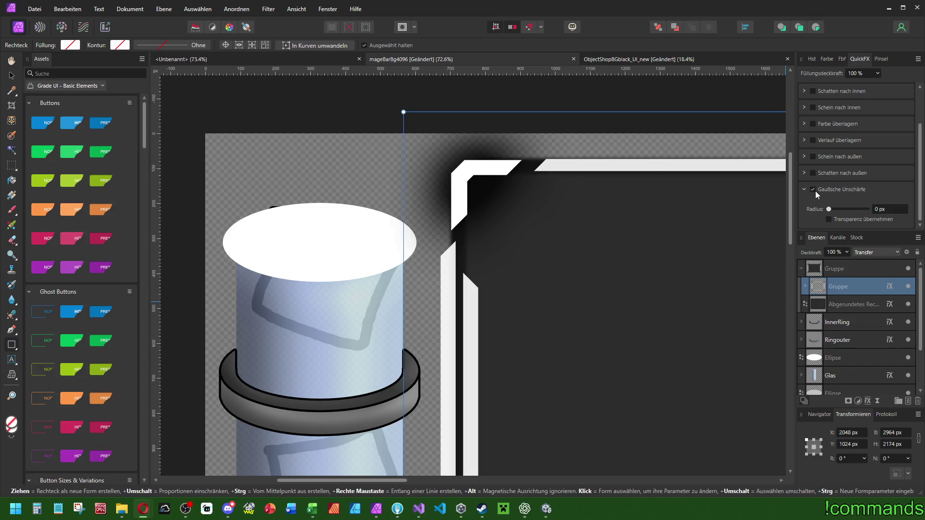
- Turn off the Gaussian blur and select the nested frame group
left_click(814, 190)
left_click(843, 270)
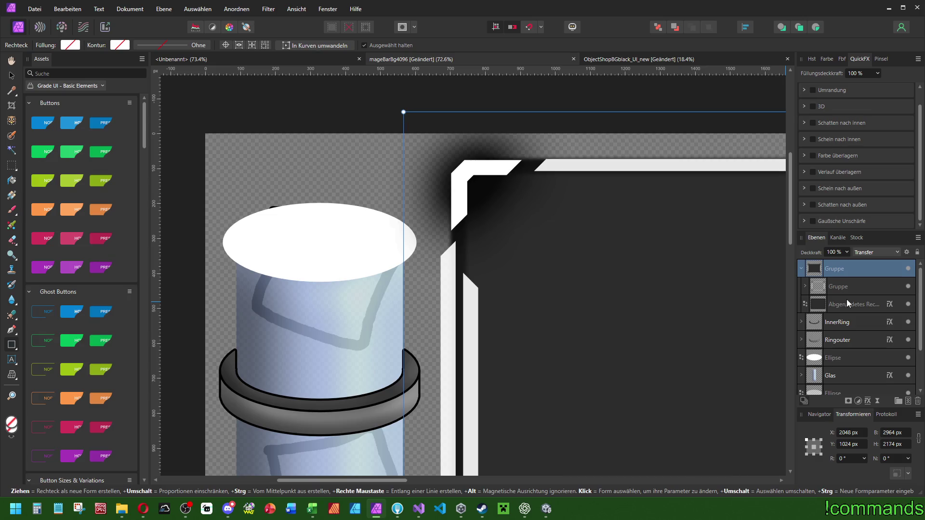
left_click(838, 287)
- Try a 6 px black outline on the nested group, then undo it back to 0 px
scroll(820, 183, "up", 1)
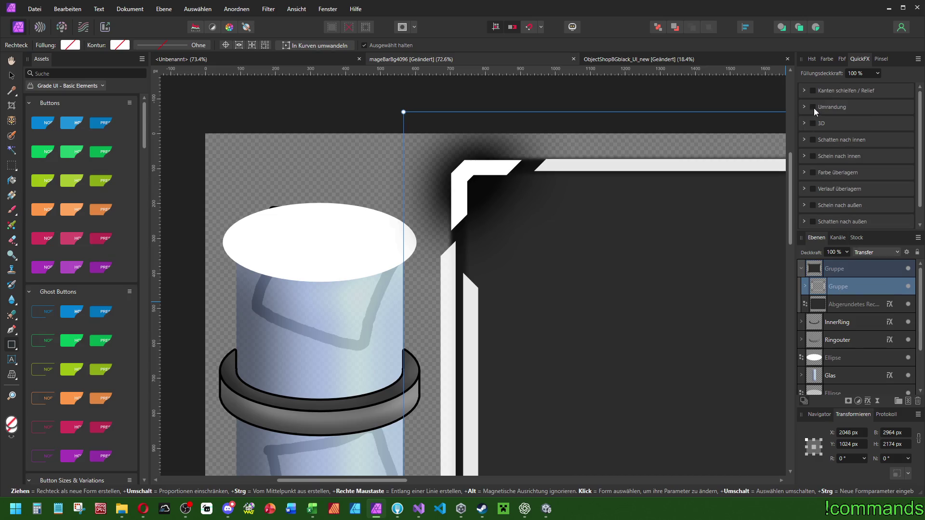
left_click(813, 107)
left_click(894, 153)
type("6")
key("Return")
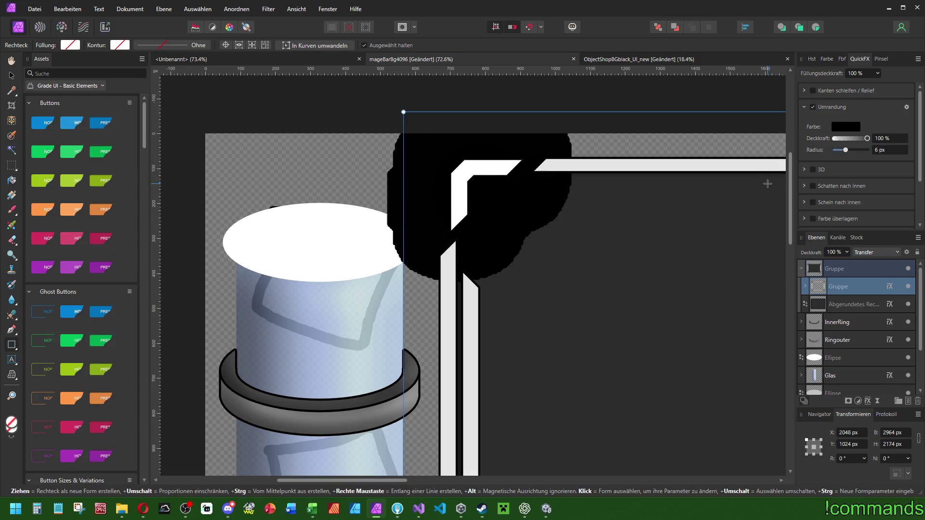
key("ctrl+z")
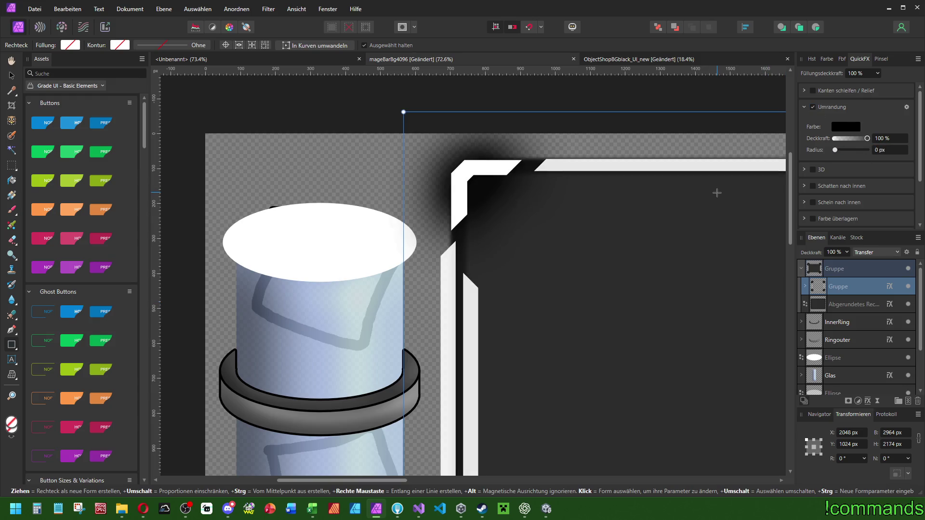
left_click(804, 289)
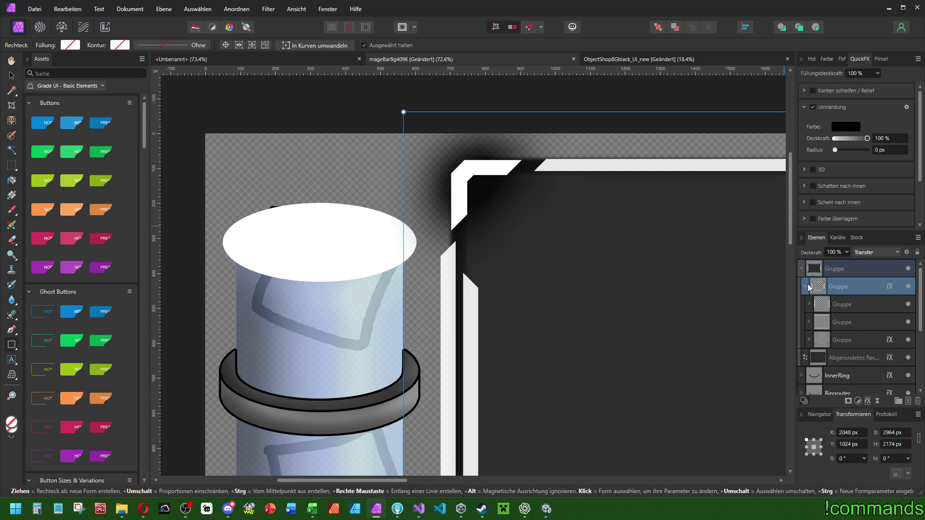
- Select the third sub-group and briefly hide and reshow it to check it
left_click(838, 304)
left_click(842, 339)
left_click(908, 340)
left_click(909, 341)
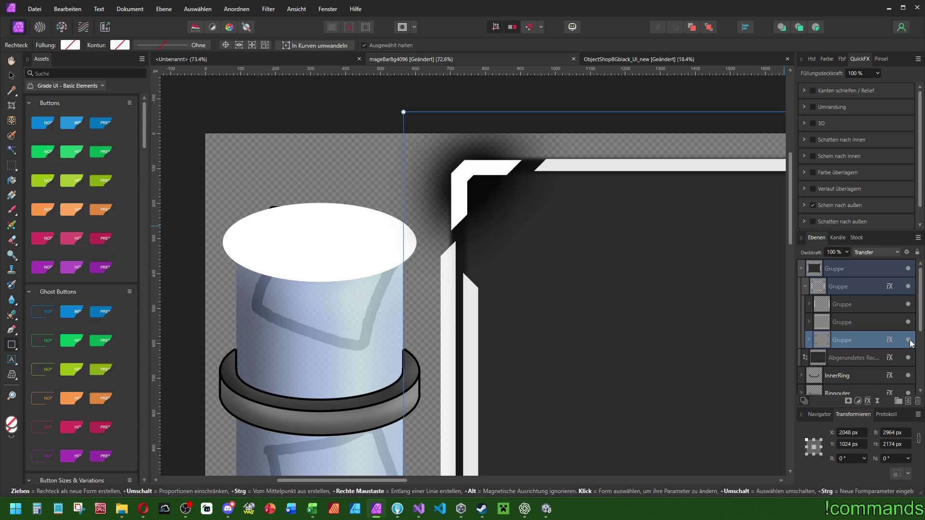
- Set the black outer glow to 100 px radius and 75% opacity
scroll(839, 181, "down", 1)
left_click(804, 189)
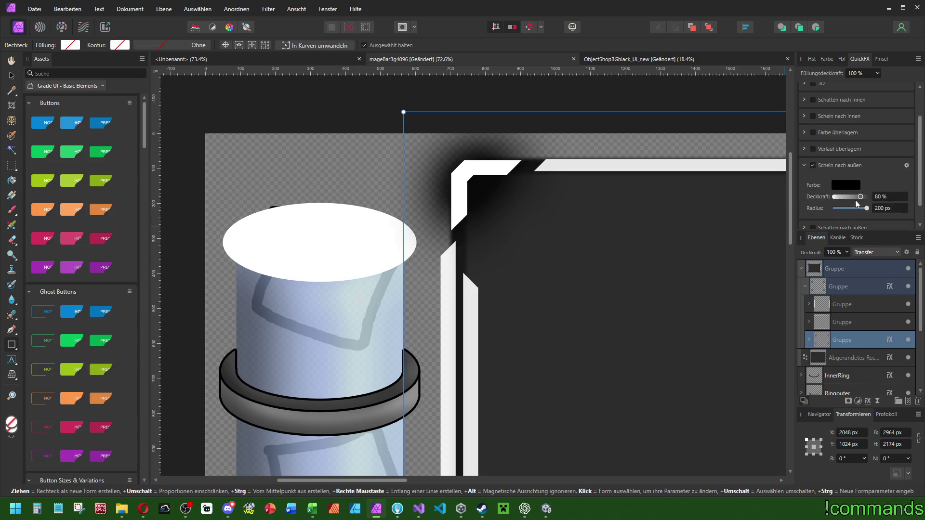
left_click(899, 210)
type("100")
key("Return")
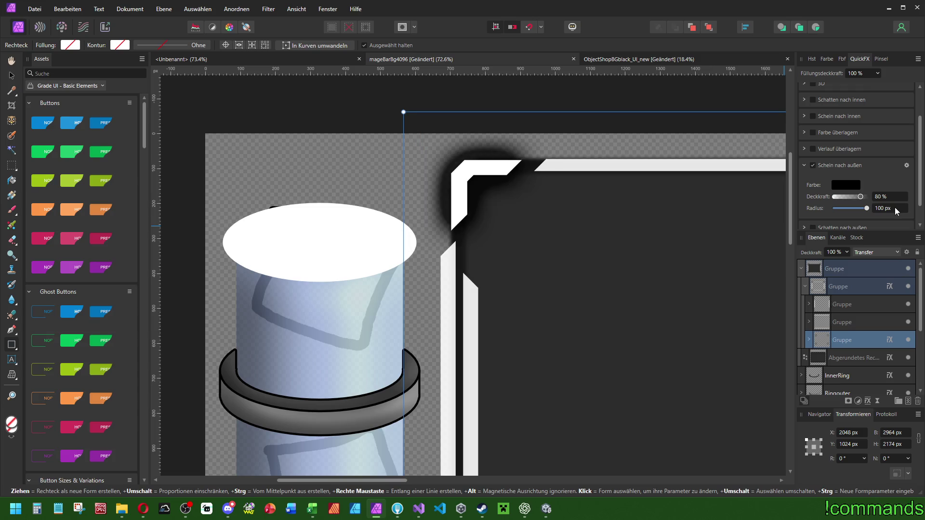
left_click(893, 197)
type("75")
key("Return")
left_click(907, 165)
- Try outer glow intensities of 60% and 75%, settling back on 60%
left_click(917, 210)
type("60")
key("Return")
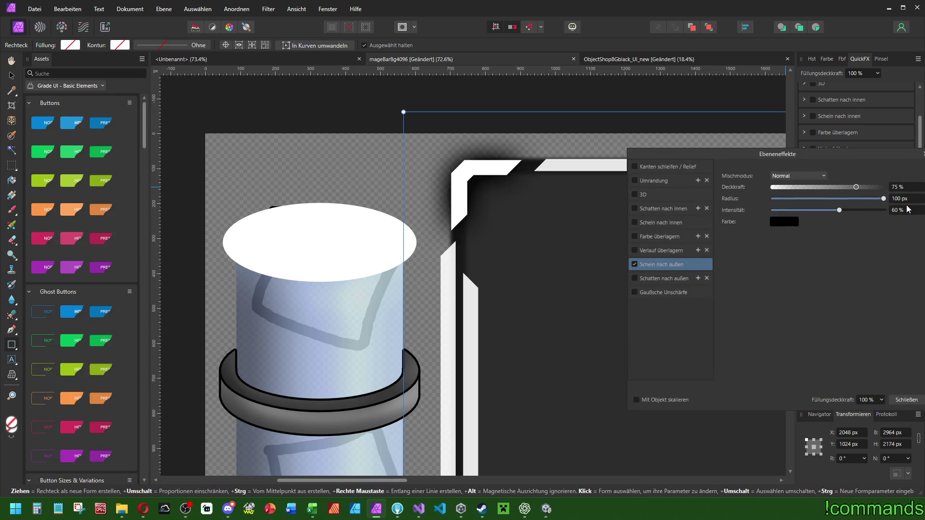
left_click(905, 210)
type("75")
key("Return")
left_click(906, 211)
type("60")
key("Return")
- Test a 75 px glow radius with 75% and then 60% intensity
left_click(900, 198)
type("75")
key("Return")
left_click(907, 210)
type("75")
key("Return")
left_click(905, 211)
type("60")
key("Return")
- Set the outer glow to 60 px radius, 55% intensity and 80% opacity
left_click(900, 198)
type("60")
key("Return")
left_click(906, 211)
type("55")
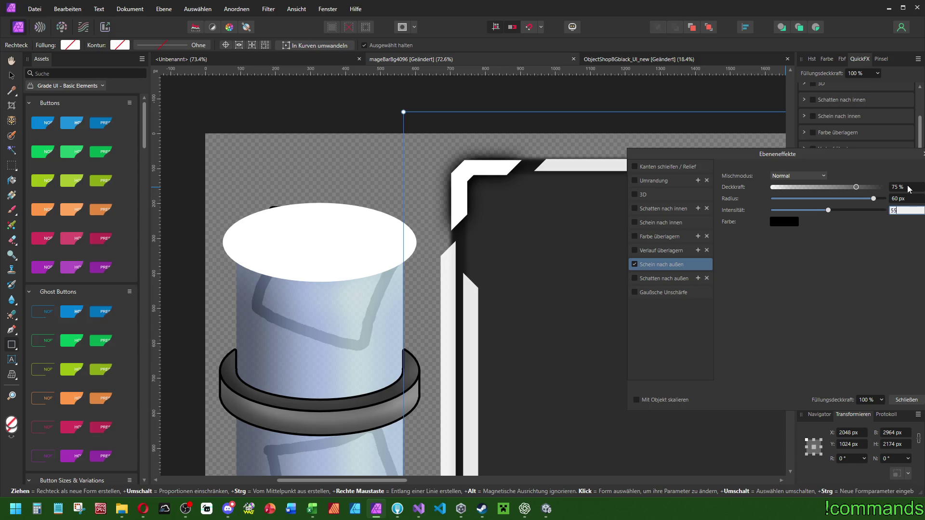
key("Return")
left_click(908, 187)
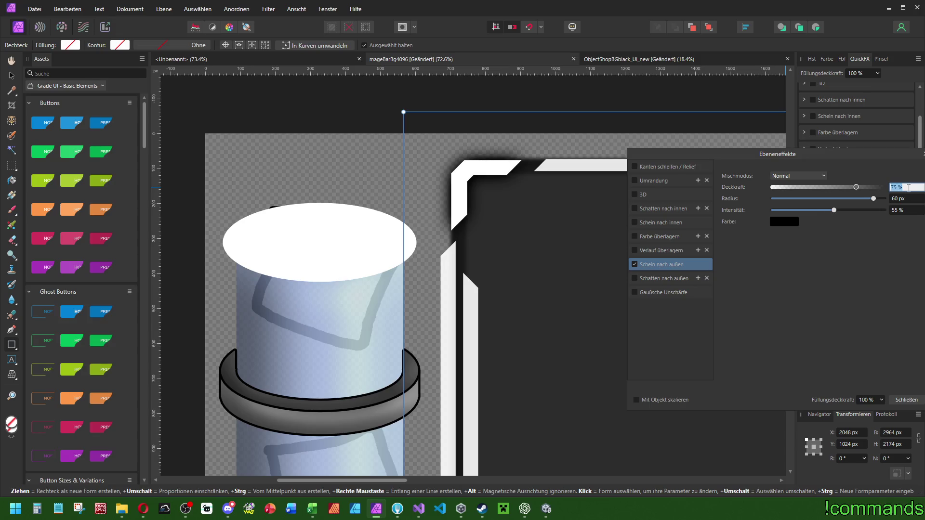
type("80")
key("Return")
- Check the browser reference, then close the Layer Effects dialog
key("alt+Tab")
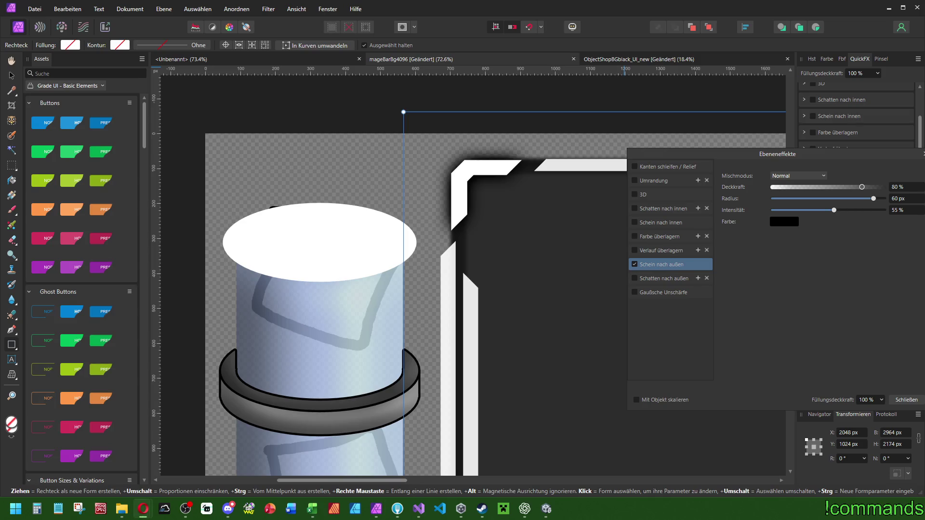
key("alt+Tab")
scroll(547, 191, "down", 5)
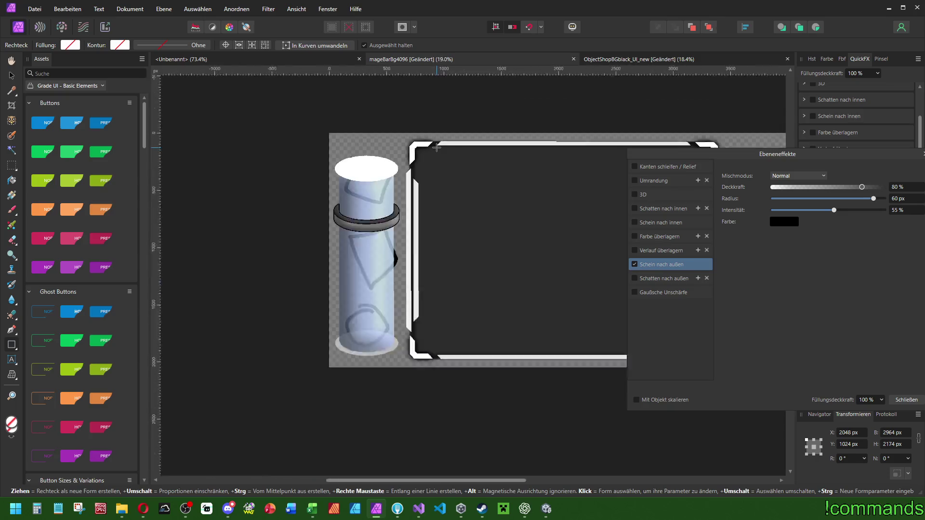
scroll(412, 143, "up", 3)
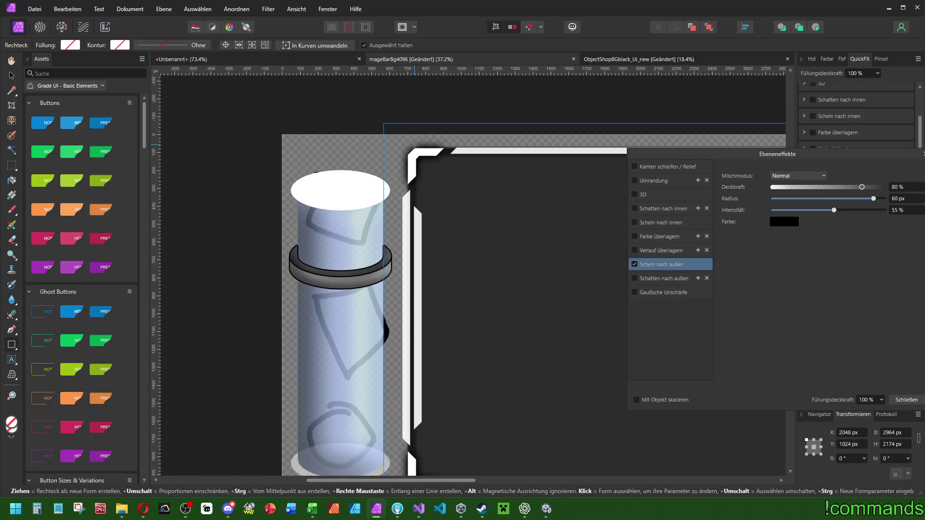
scroll(414, 150, "up", 4)
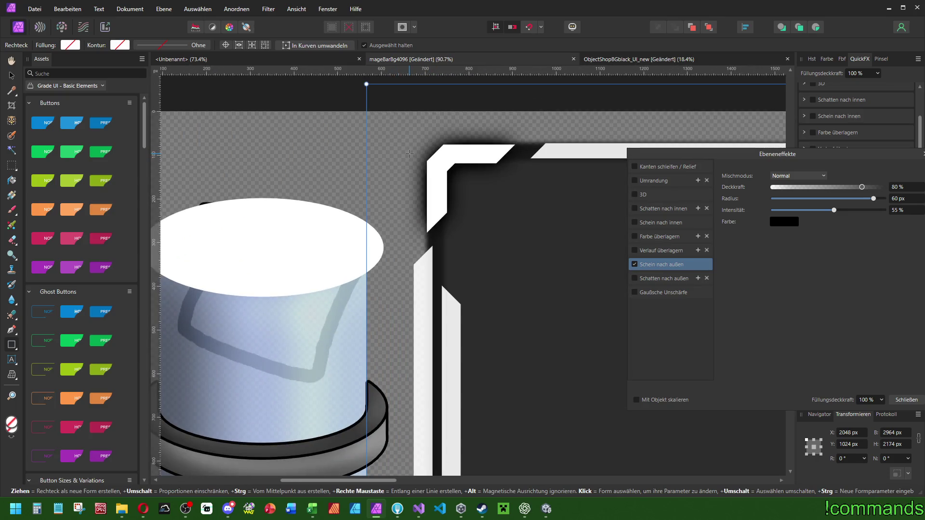
left_click(923, 154)
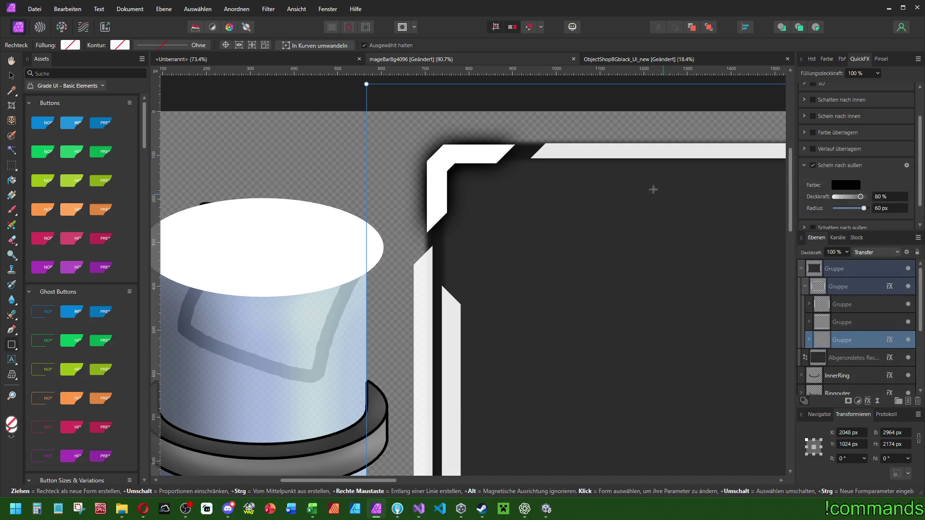
- Inspect the top sub-group's contents and select the top-level group
scroll(590, 178, "down", 4)
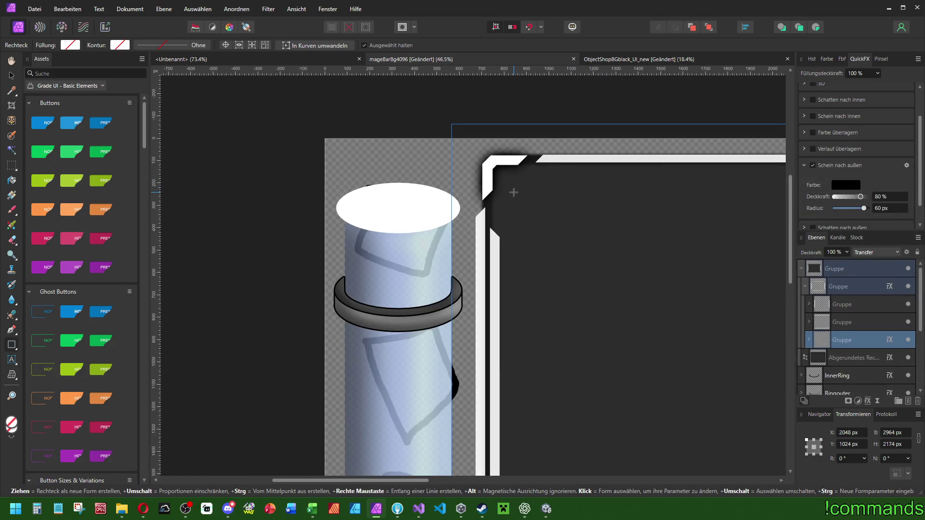
scroll(485, 252, "up", 3)
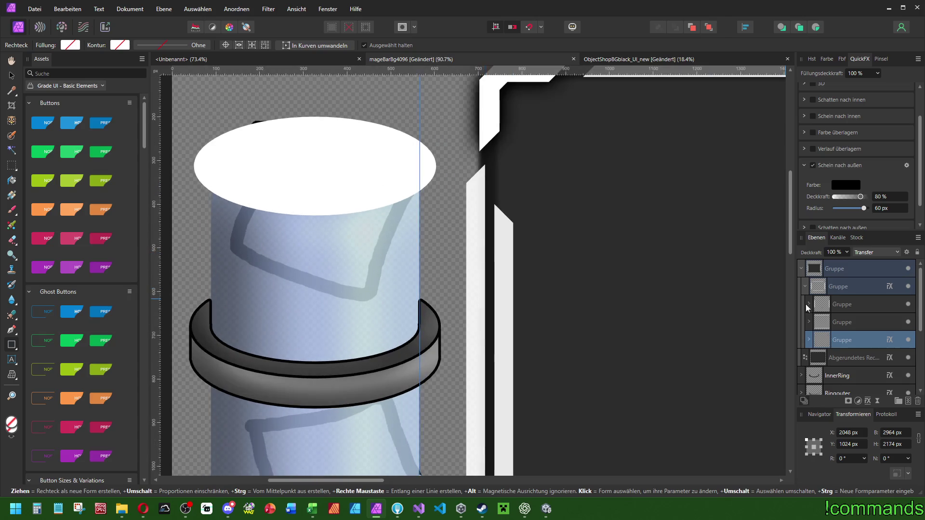
left_click(866, 305)
left_click(809, 305)
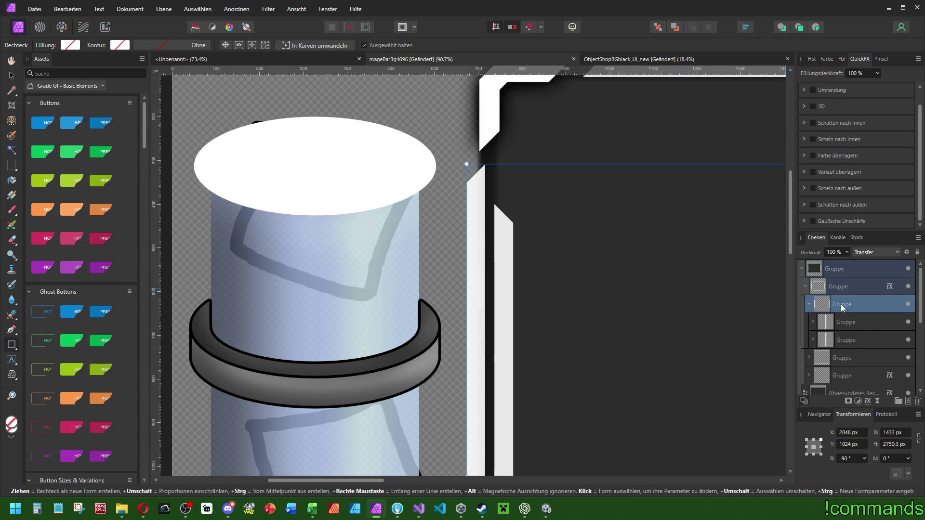
left_click(809, 305)
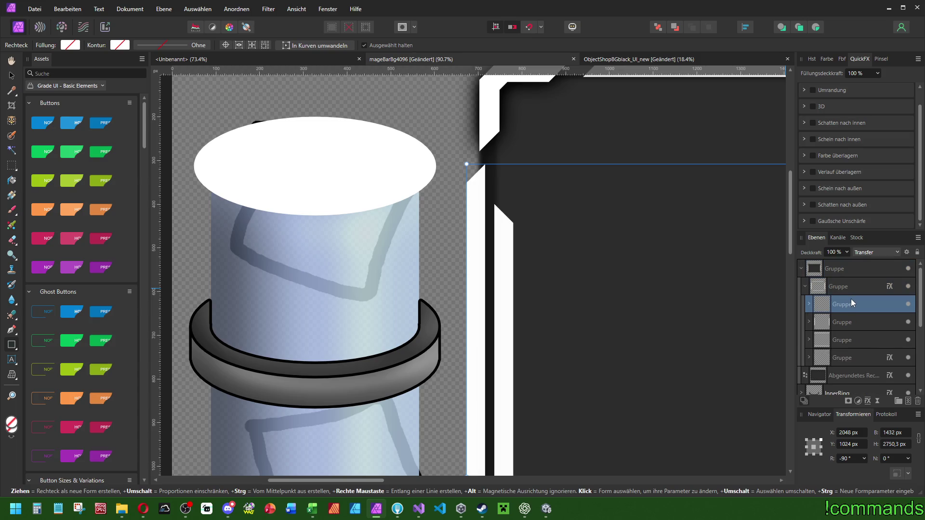
scroll(840, 260, "up", 1)
left_click(840, 268)
- Expand the nested frame groups to locate the white strip groups
left_click(843, 322)
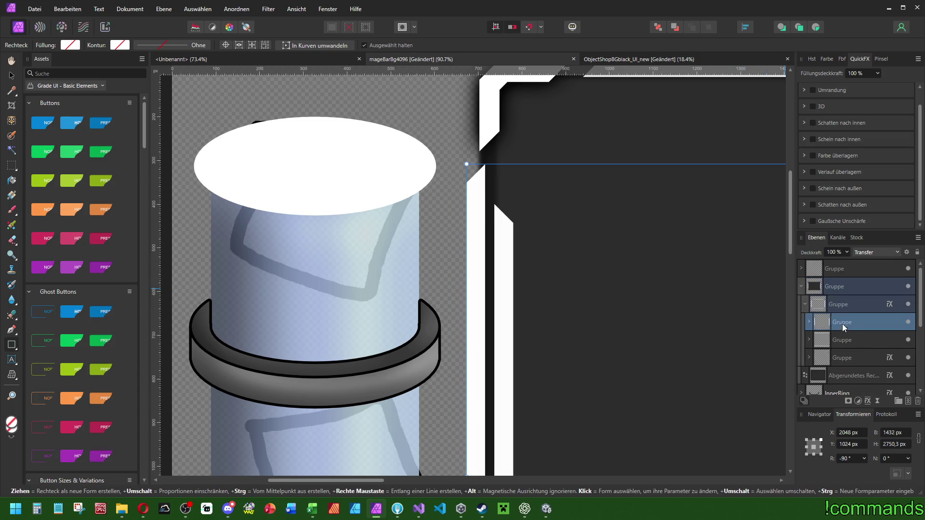
left_click(809, 324)
left_click(843, 345)
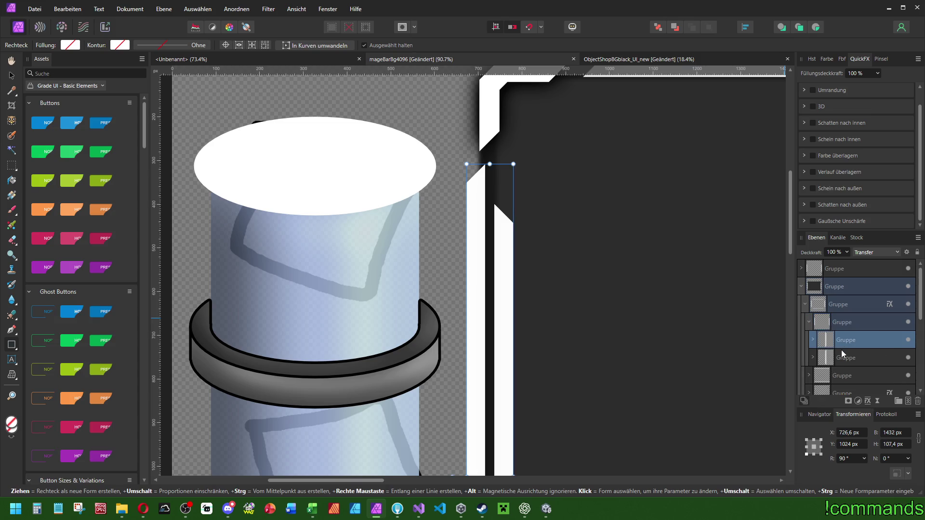
left_click(813, 357)
left_click(813, 339)
left_click(851, 375)
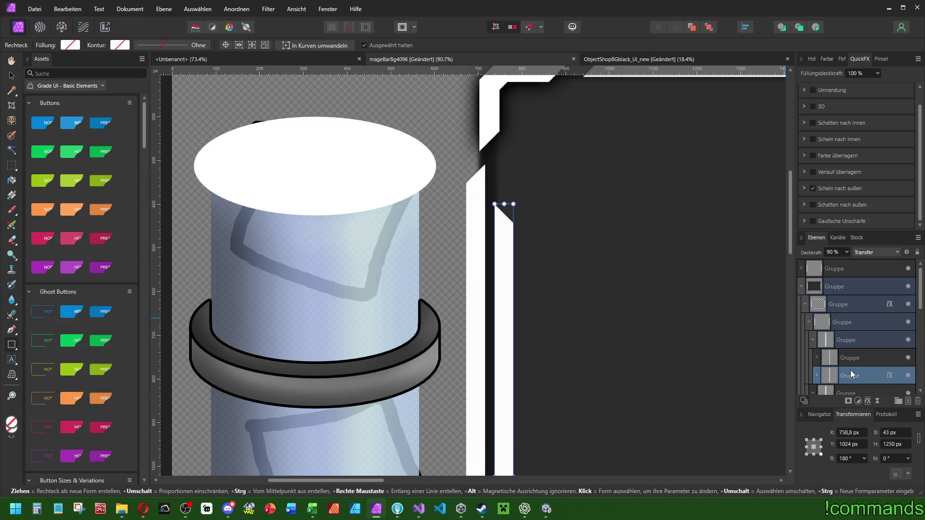
left_click(845, 358)
left_click(813, 340)
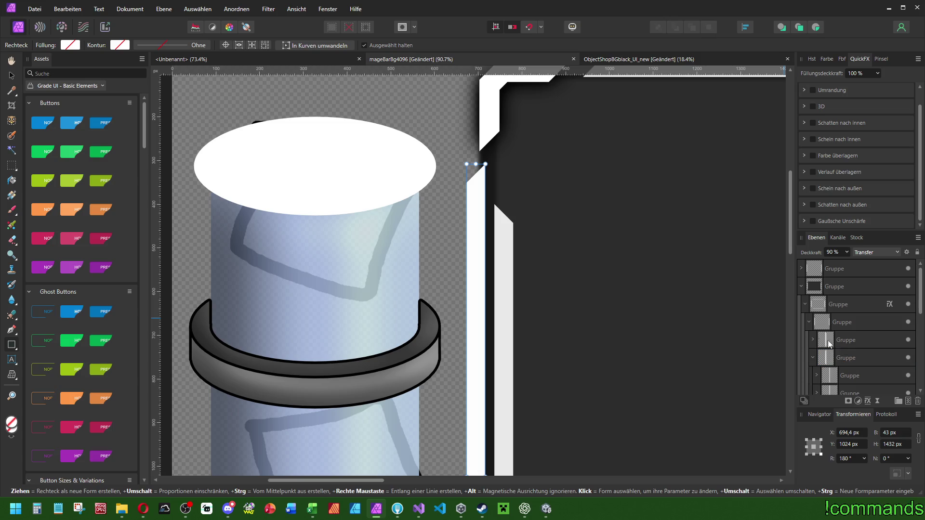
left_click(846, 377)
- Delete the unwanted white strip group from the nested groups
scroll(664, 306, "right", 10)
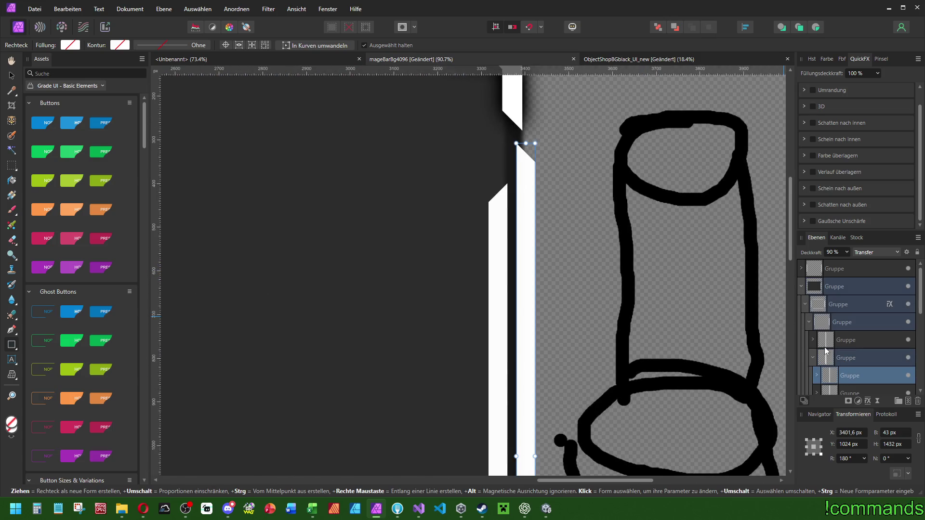
scroll(847, 366, "down", 3)
left_click(851, 288)
key("Delete")
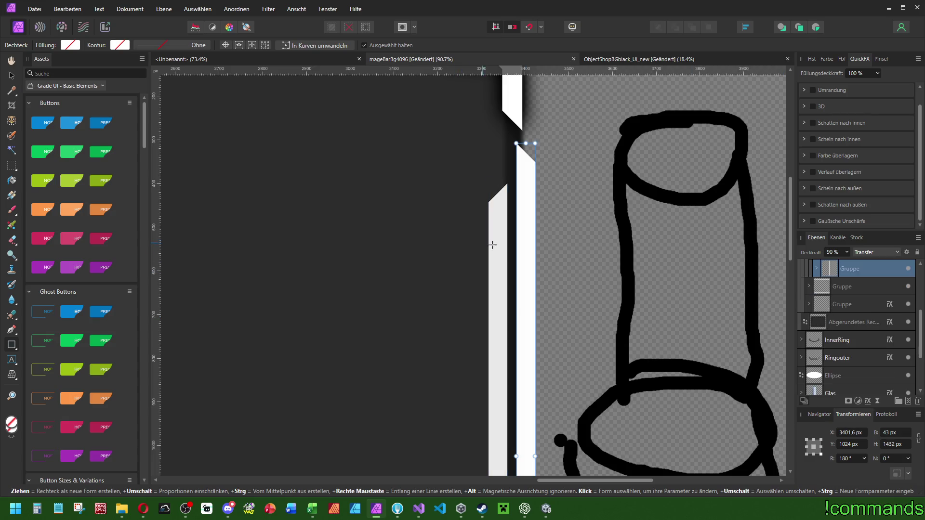
scroll(487, 252, "down", 5)
scroll(489, 264, "left", 4)
scroll(856, 299, "up", 3)
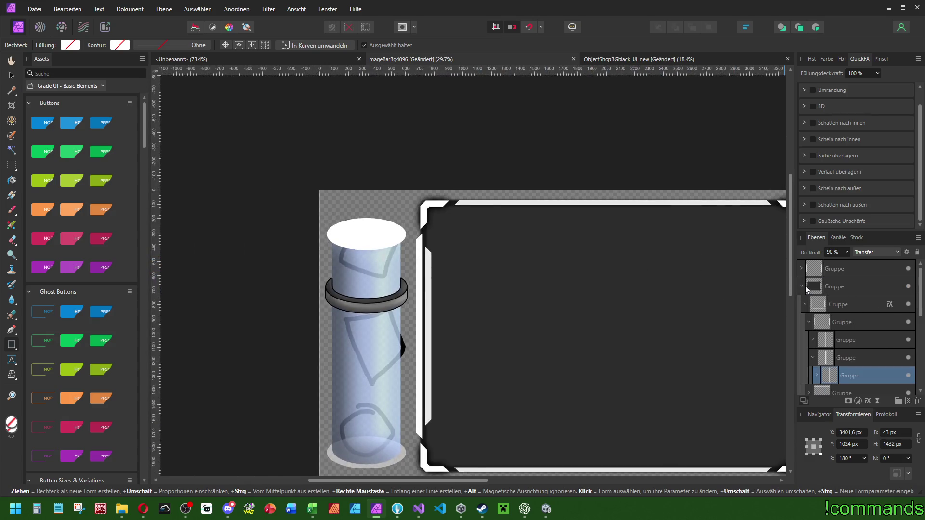
- Select the two nested groups and enable a black outline on them
left_click(838, 268)
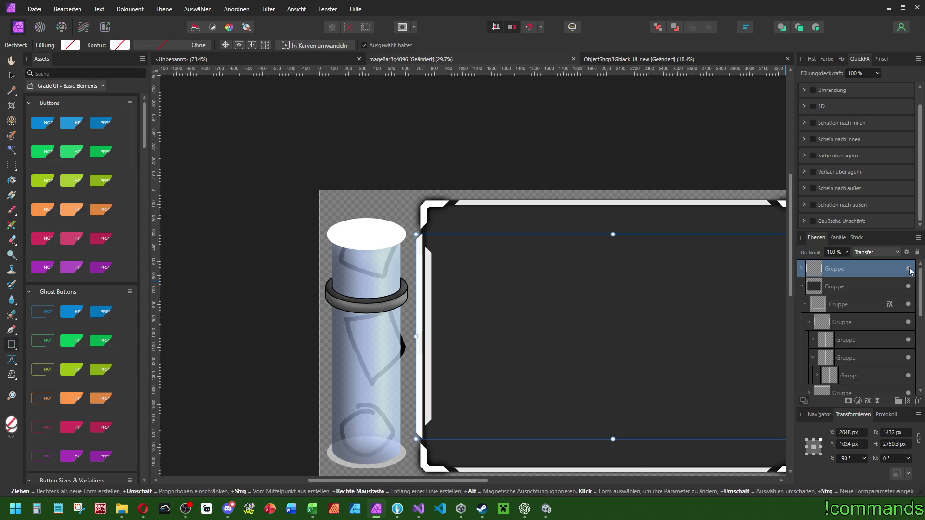
scroll(545, 256, "up", 3)
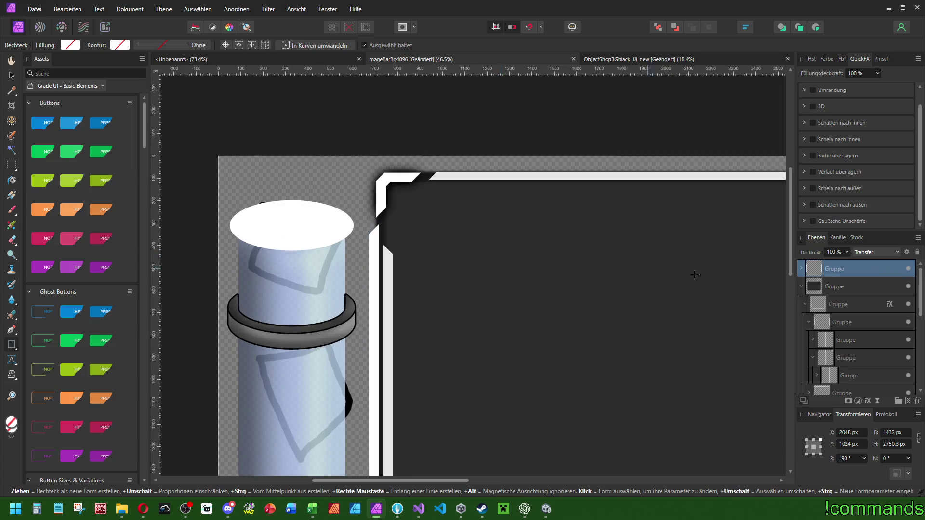
left_click(809, 321)
left_click(845, 343)
left_click(844, 323, "shift")
scroll(823, 138, "up", 1)
left_click(811, 107)
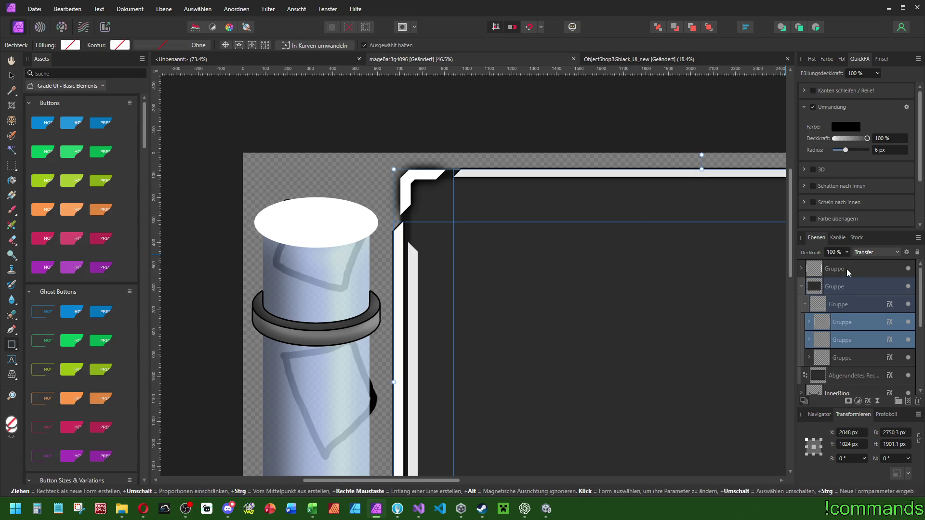
- Paste the ring holder's effects onto the inner frame bars group with Edit > Paste FX
left_click(847, 270)
scroll(411, 258, "up", 3)
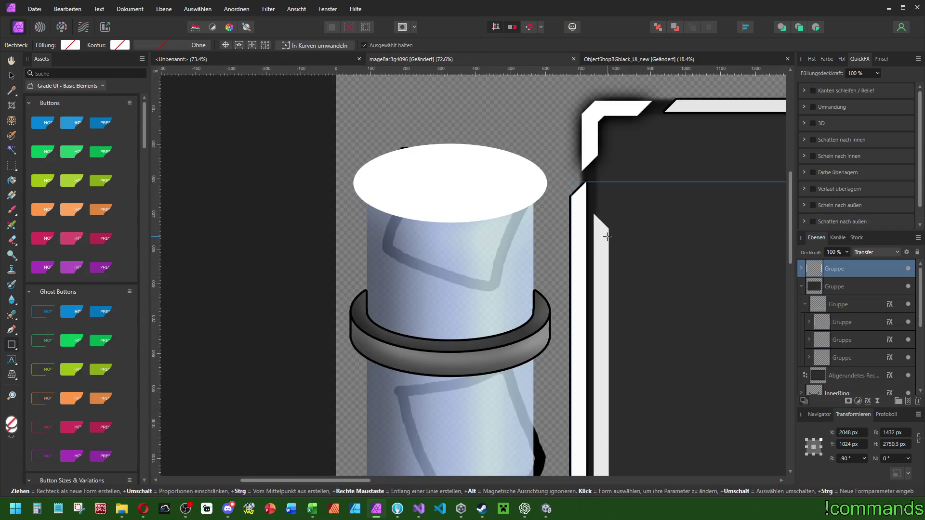
scroll(825, 353, "down", 1)
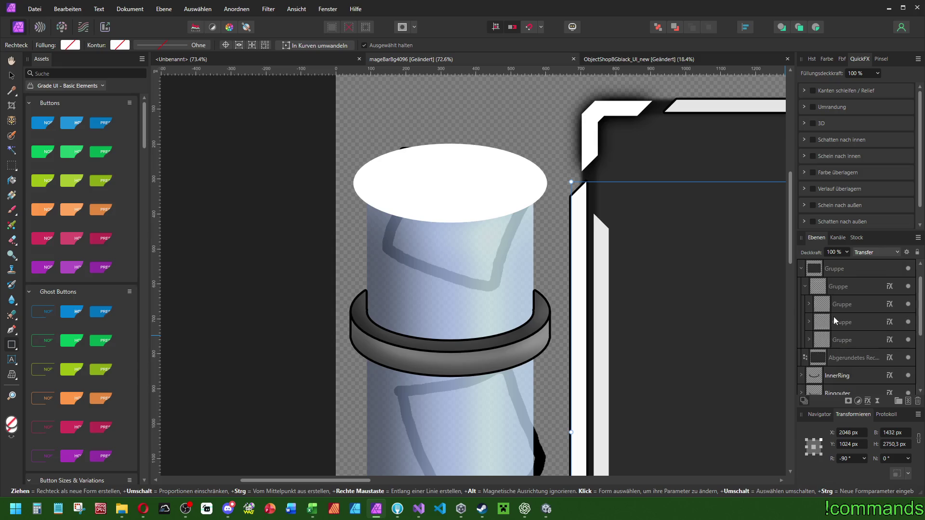
left_click(840, 287)
scroll(833, 306, "up", 1)
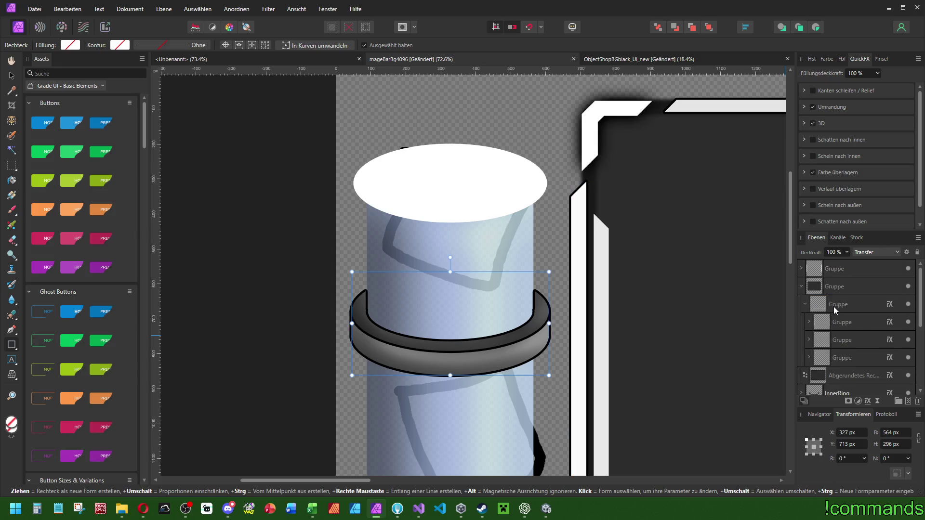
left_click(835, 271)
left_click(67, 9)
left_click(72, 101)
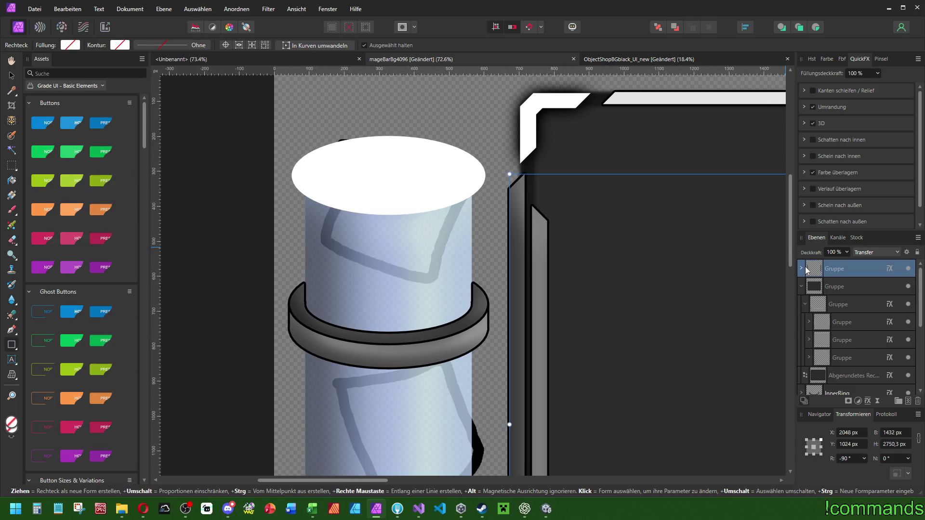
- Expand the frame bar groups and select the left and right inner strips
left_click(802, 268)
left_click(835, 285)
left_click(806, 304)
left_click(805, 286)
left_click(846, 308)
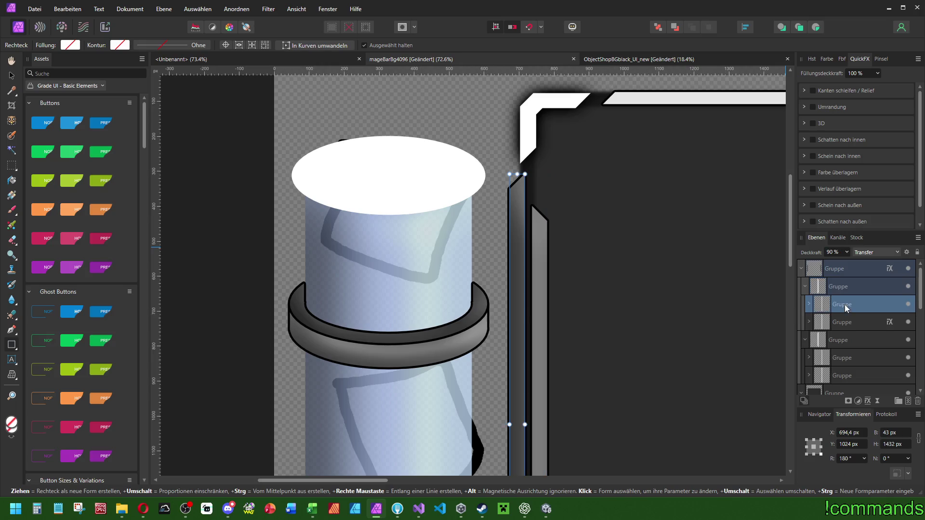
left_click(843, 313)
left_click(848, 336)
scroll(597, 226, "right", 10)
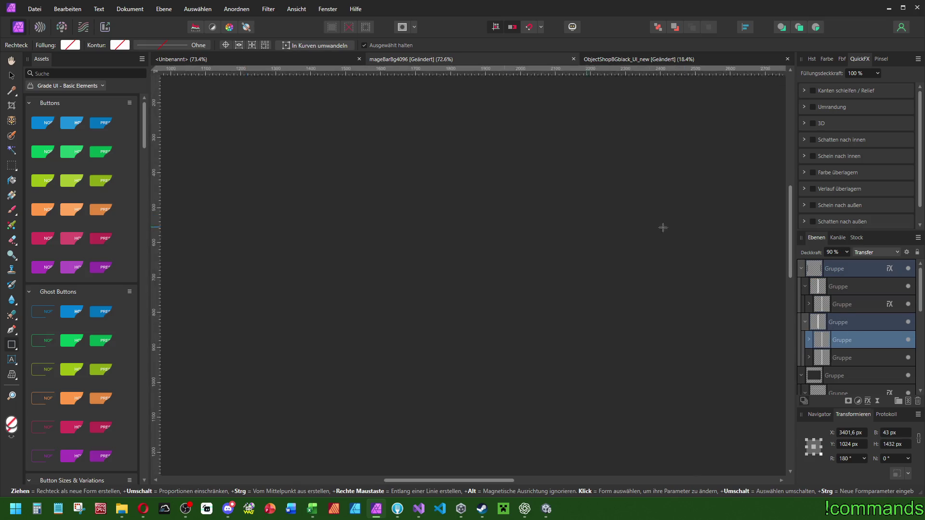
- Nudge the right inner frame strip about 40 px right with the Move Tool
scroll(585, 215, "right", 2)
key("Delete")
scroll(421, 233, "down", 5)
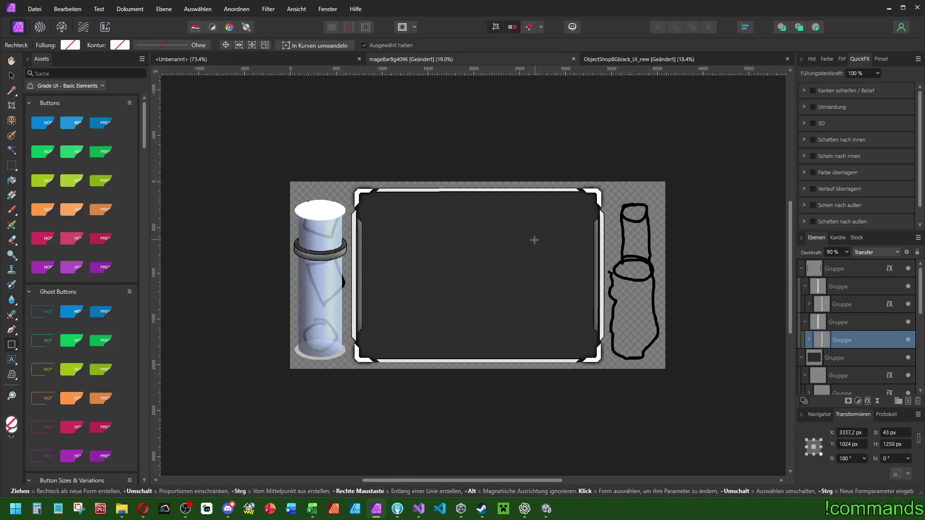
scroll(569, 223, "up", 5)
scroll(567, 264, "up", 4)
scroll(566, 289, "left", 2)
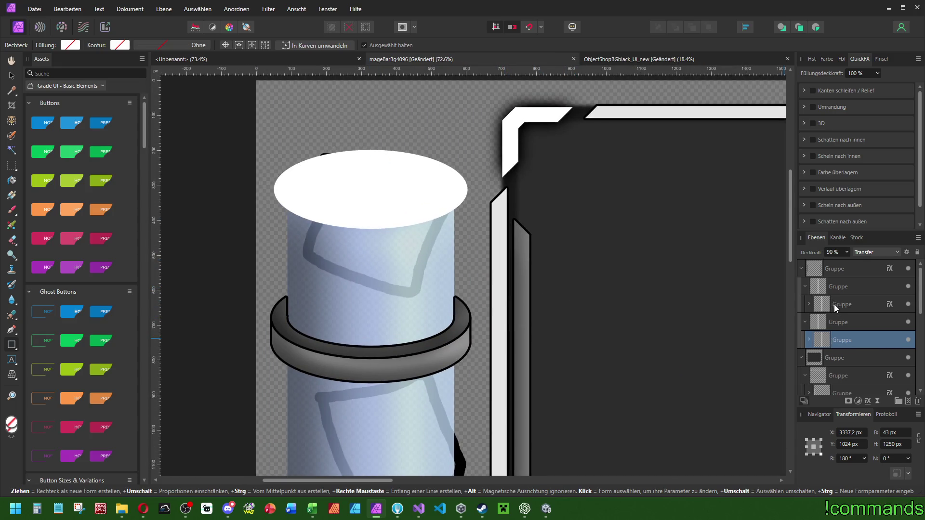
left_click(11, 75)
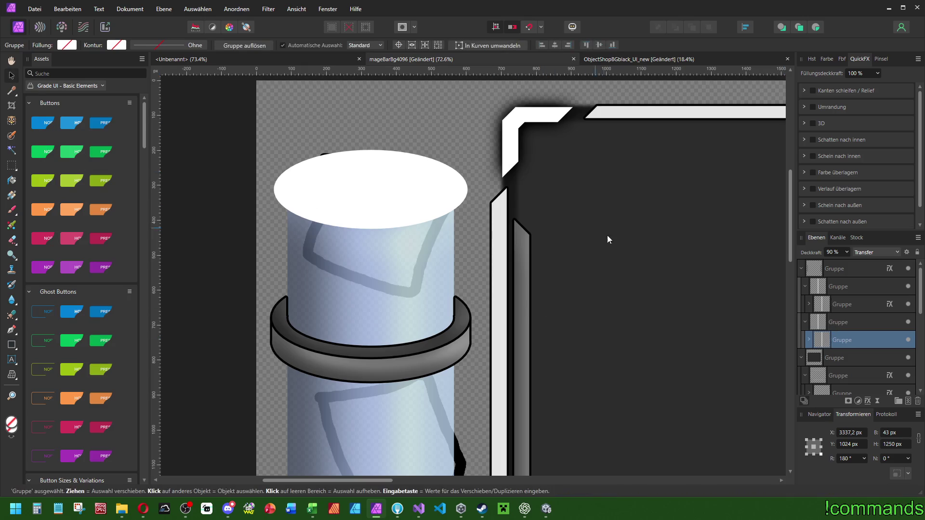
scroll(663, 285, "down", 5)
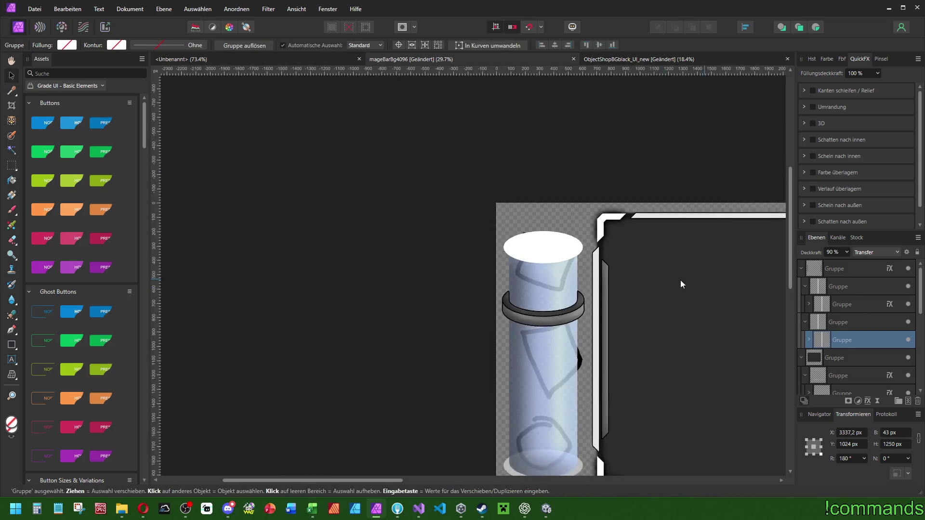
scroll(678, 258, "up", 6)
left_click_drag(605, 246, 626, 246)
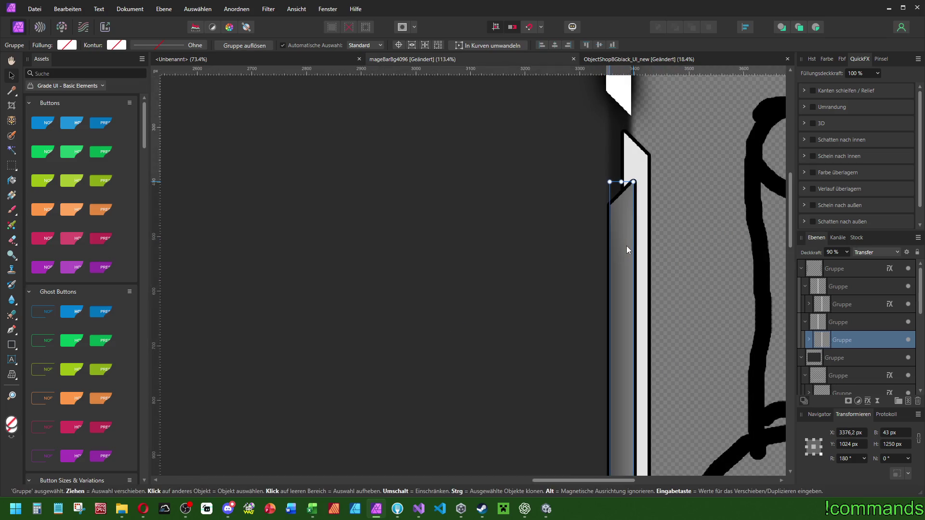
left_click(840, 268)
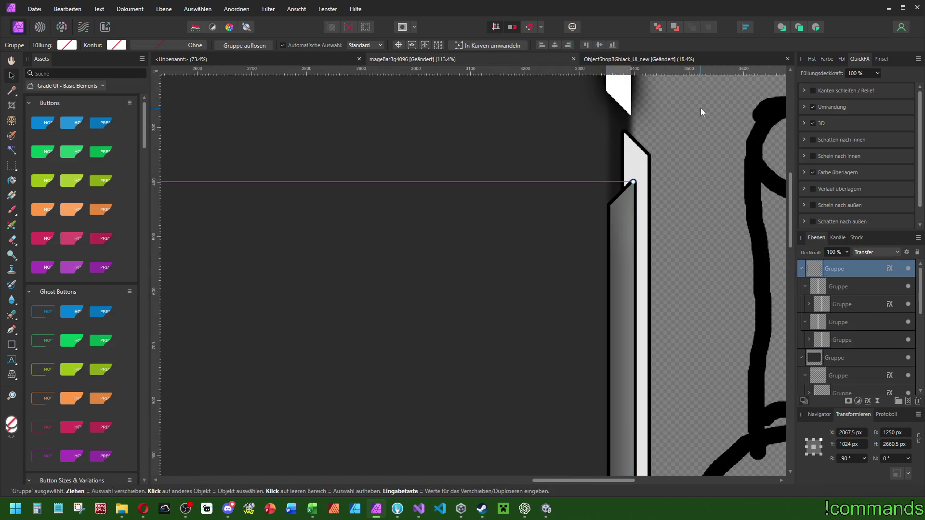
- Nudge the right inner strip of the frame bars further to the right
left_click(838, 286)
left_click(832, 340)
left_click(836, 303)
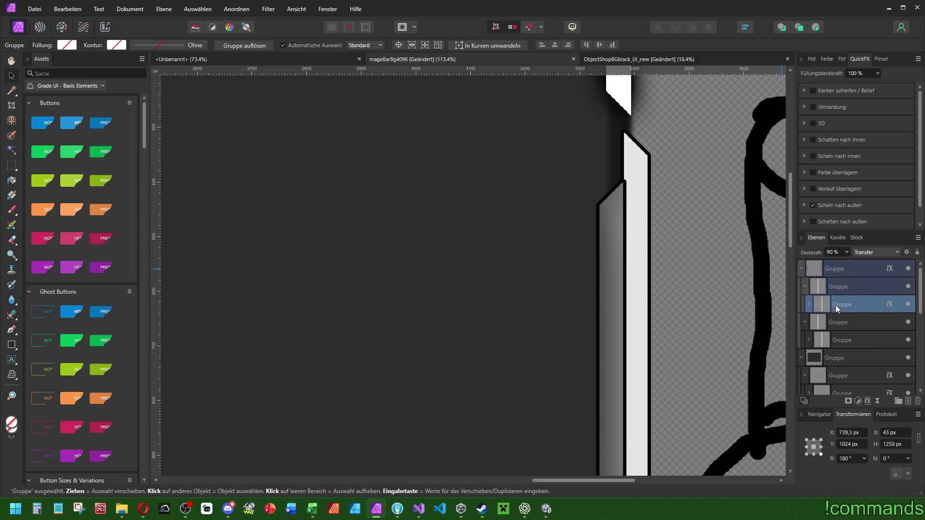
left_click(837, 341)
left_click_drag(613, 246, 621, 246)
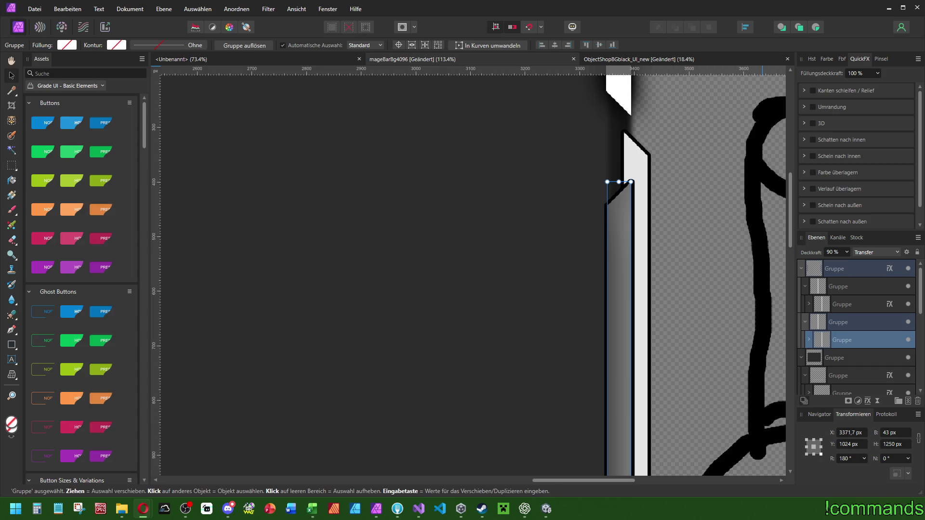
left_click_drag(624, 229, 629, 230)
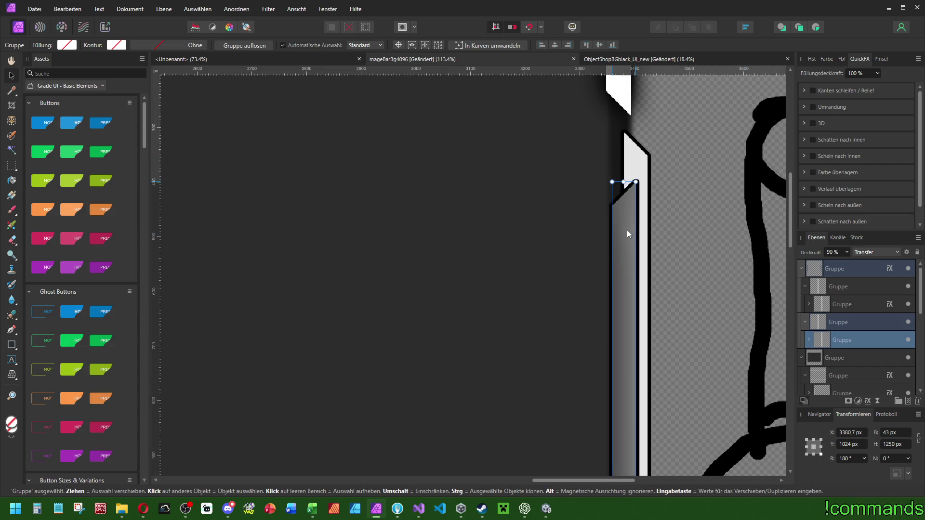
- Fit the whole document in view and fine-tune the left inner strip's horizontal position
left_click(846, 269)
scroll(490, 114, "up", 1)
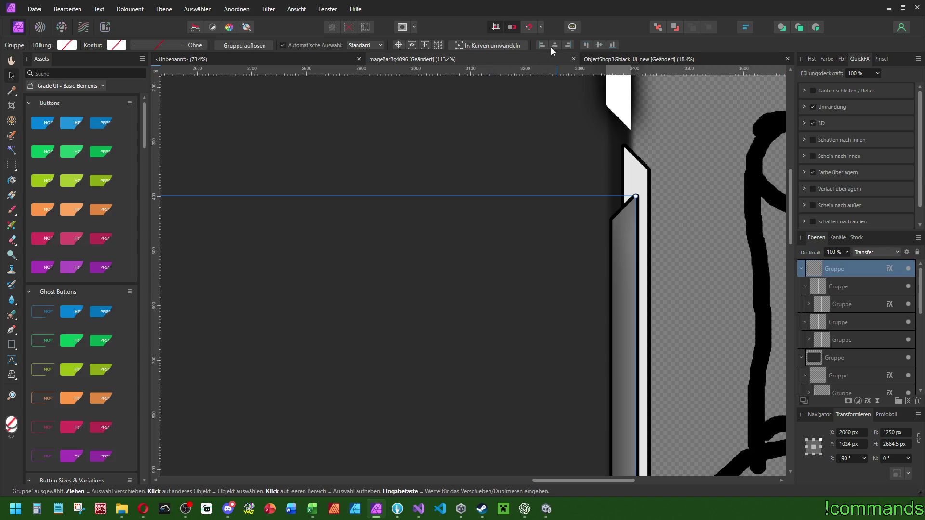
key("ctrl+0")
scroll(466, 232, "up", 3)
scroll(288, 257, "up", 3)
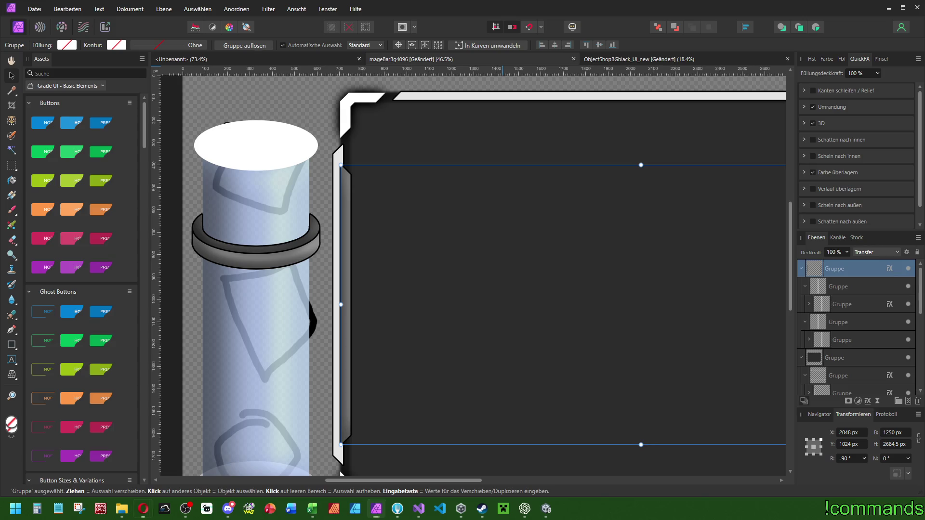
left_click(848, 292)
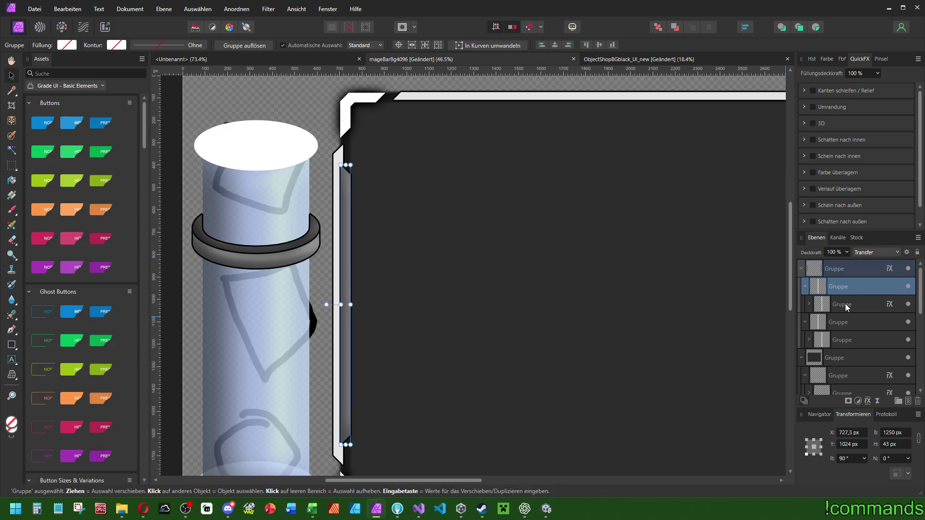
left_click(849, 304)
scroll(291, 200, "up", 4)
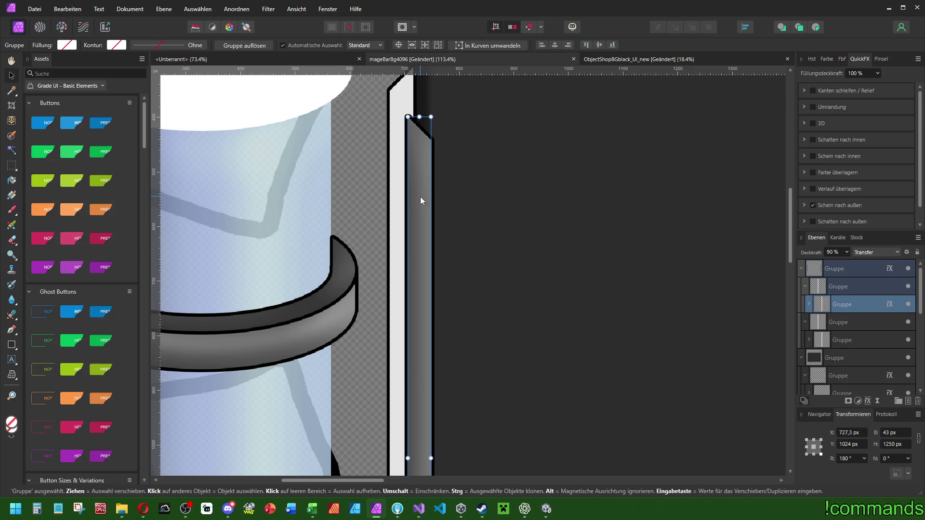
key("shift+Left")
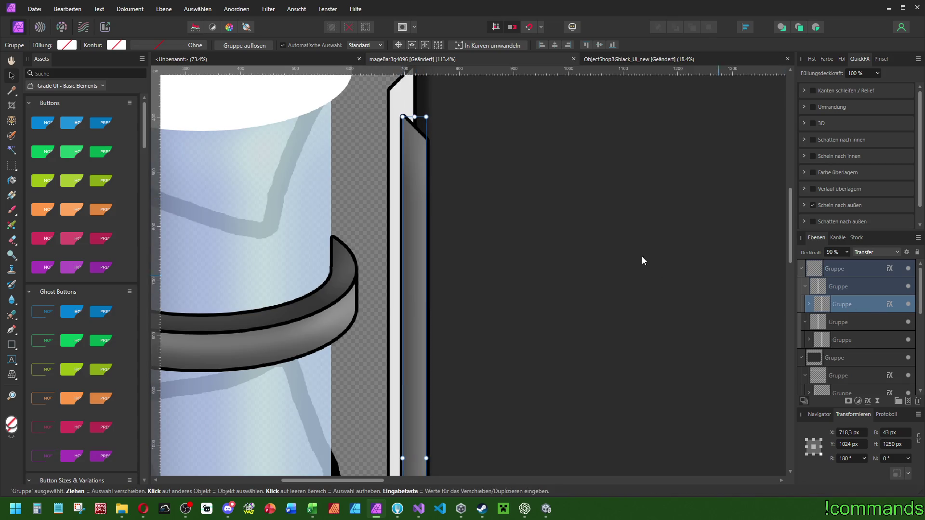
left_click_drag(415, 175, 422, 174)
- Shift the left inner strip right against its bar and recentre the frame bars group horizontally
left_click(727, 166)
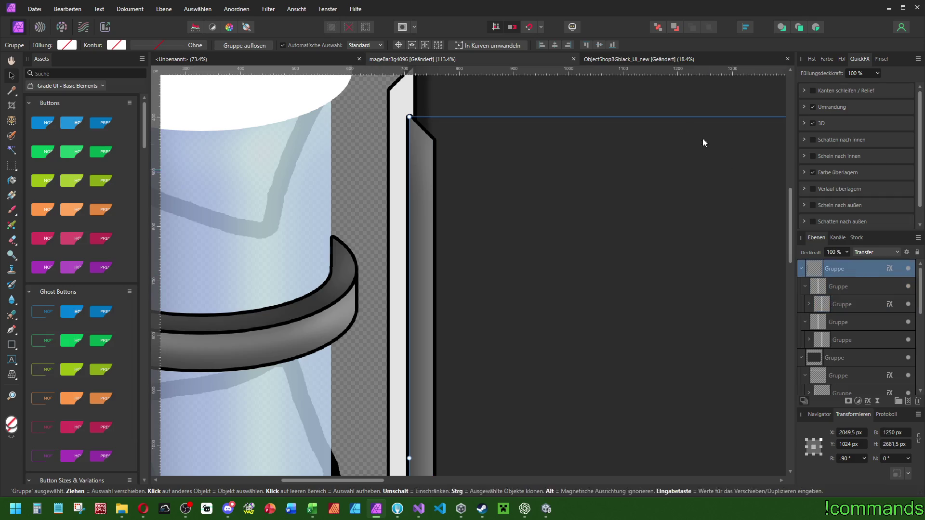
scroll(504, 112, "down", 4)
scroll(524, 126, "up", 4)
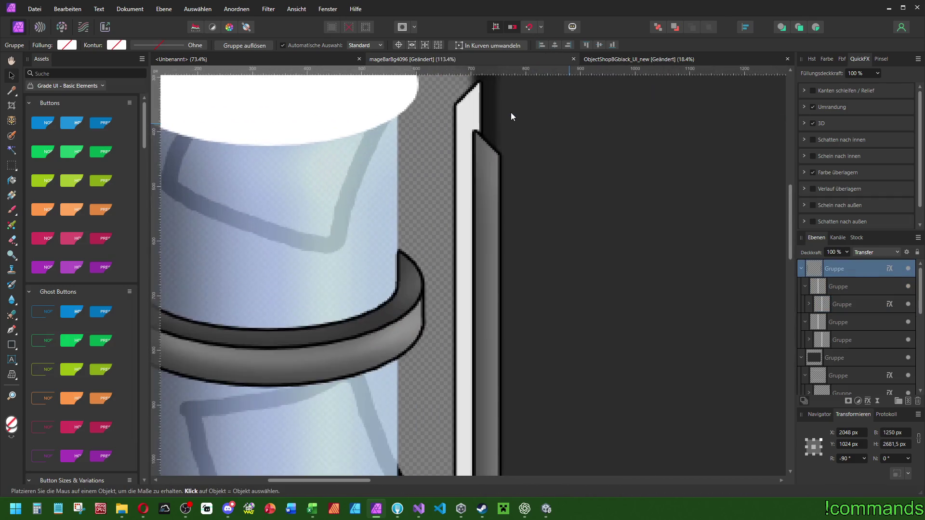
left_click(483, 151)
left_click_drag(489, 154, 493, 154)
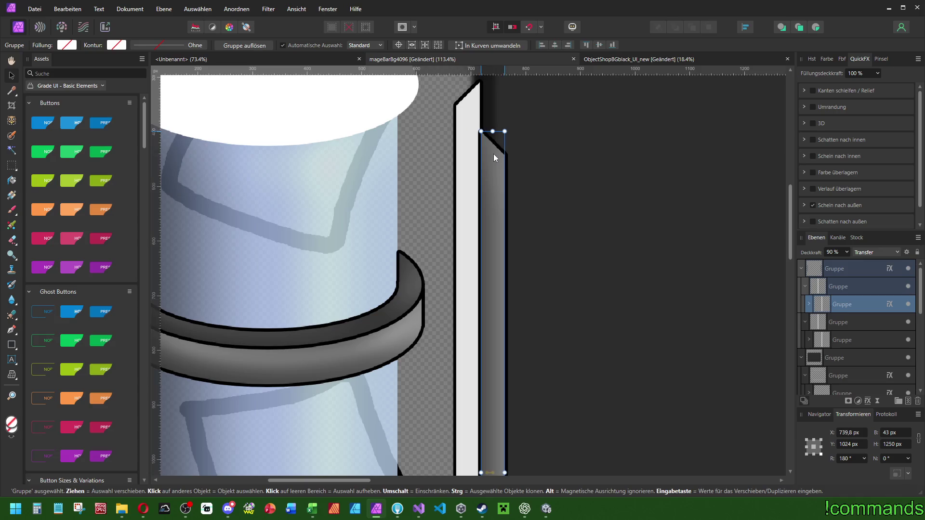
left_click(539, 120)
left_click(555, 45)
scroll(558, 175, "down", 4)
scroll(524, 171, "up", 4)
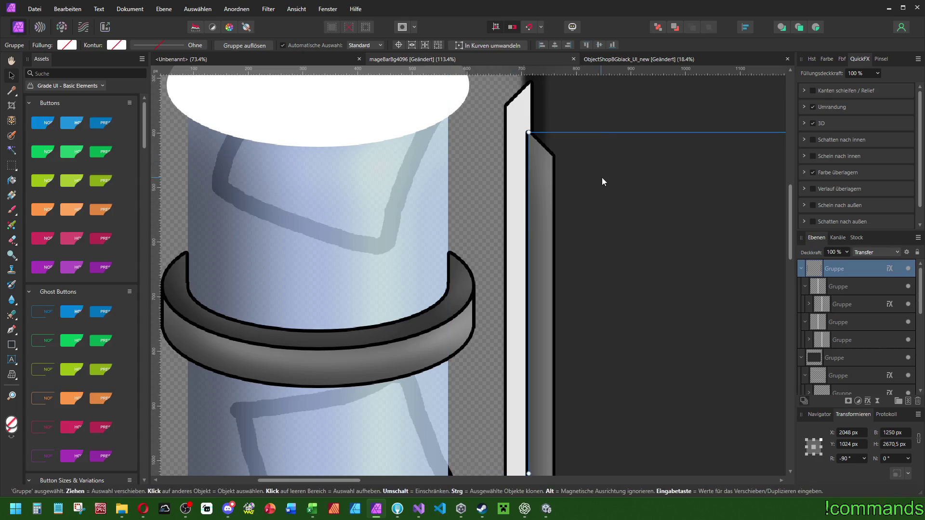
- Collapse the frame bars group and enable its Outer Glow with Normal blend mode
left_click(801, 268)
scroll(839, 171, "down", 1)
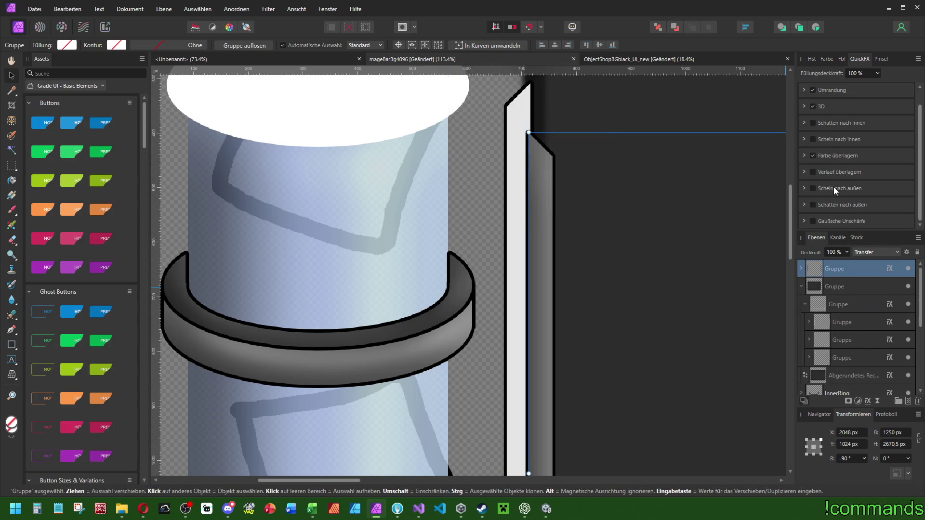
left_click(834, 188)
left_click(791, 176)
scroll(795, 193, "up", 3)
left_click(788, 186)
- Make the outer glow black and set its opacity to 90%
left_click_drag(805, 155, 789, 184)
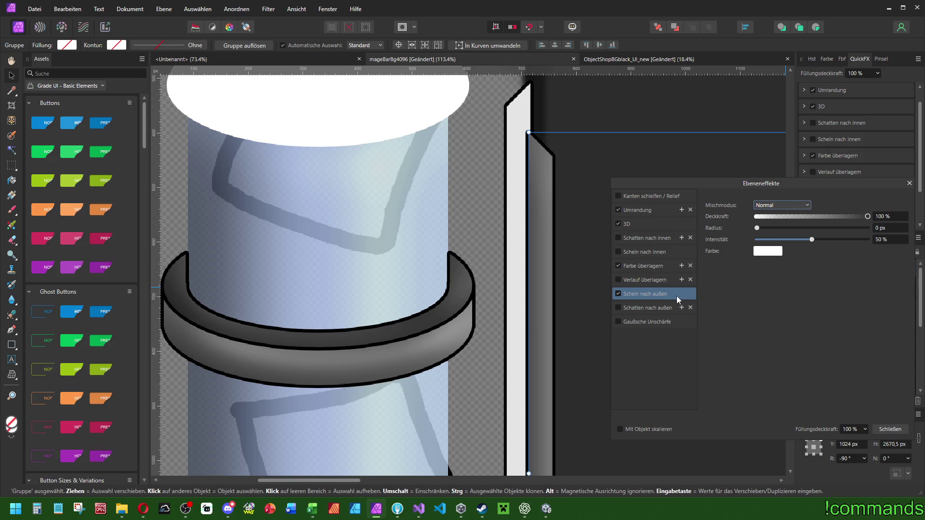
left_click(767, 251)
left_click(765, 297)
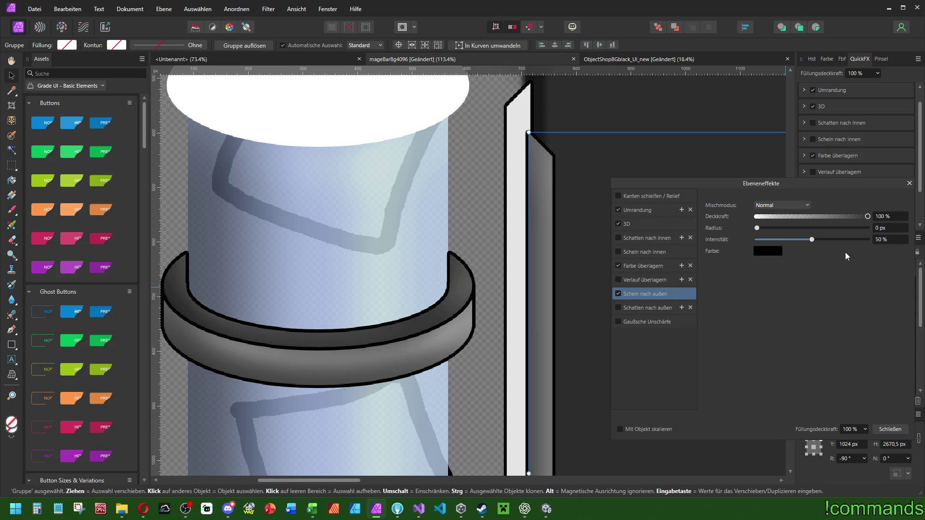
left_click(889, 239)
type("40")
key("Return")
left_click(889, 216)
type("90")
key("Return")
- Set the outer glow radius to 40 px and intensity to 45%
mouse_move(757, 228)
left_mouse_down()
mouse_move(841, 232)
mouse_move(827, 233)
left_mouse_up()
left_click(890, 227)
type("25")
key("Tab")
type("45")
left_click(890, 228)
type("50")
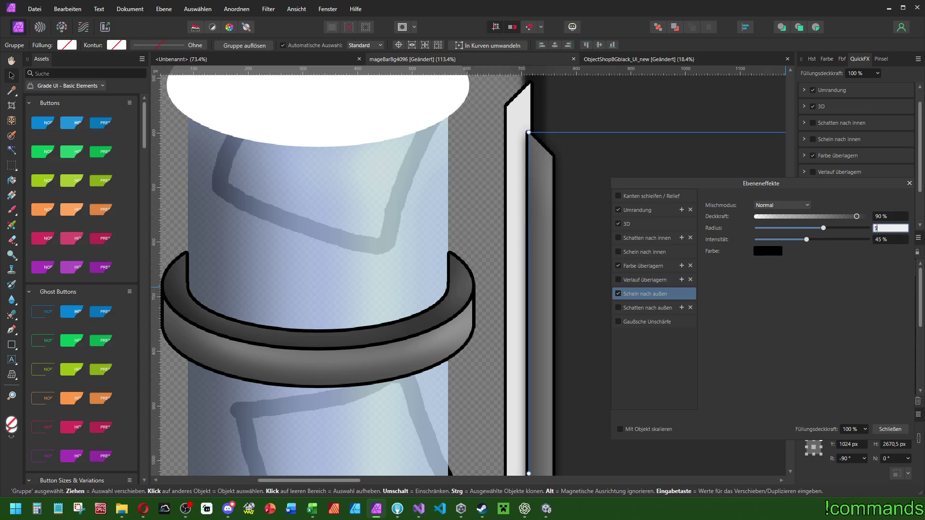
key("Return")
left_click(891, 229)
type("40")
key("Return")
- Close the layer effects window and expand the top group in Layers
scroll(544, 192, "down", 6)
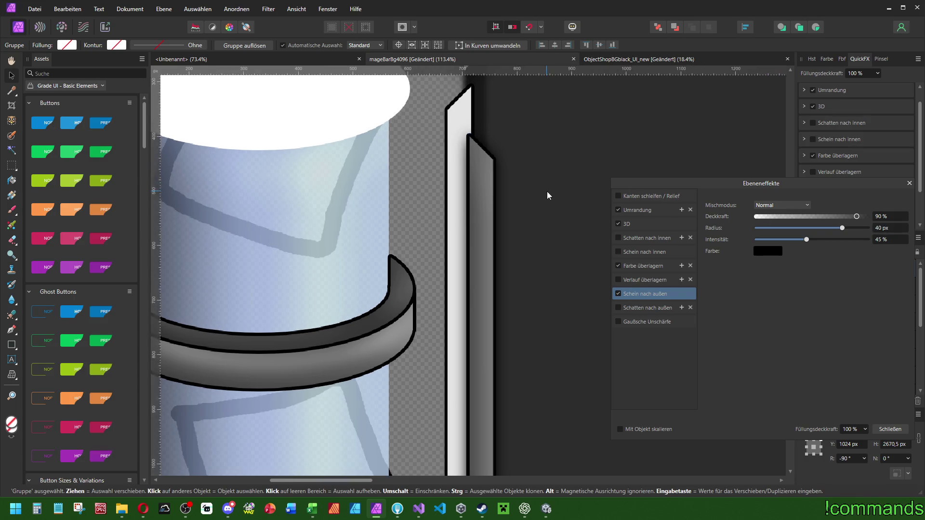
scroll(530, 154, "up", 5)
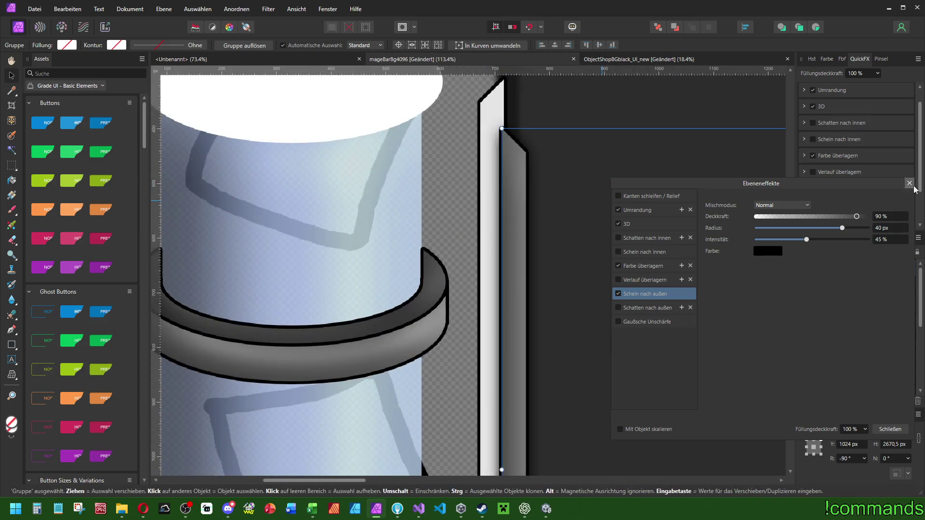
left_click(909, 183)
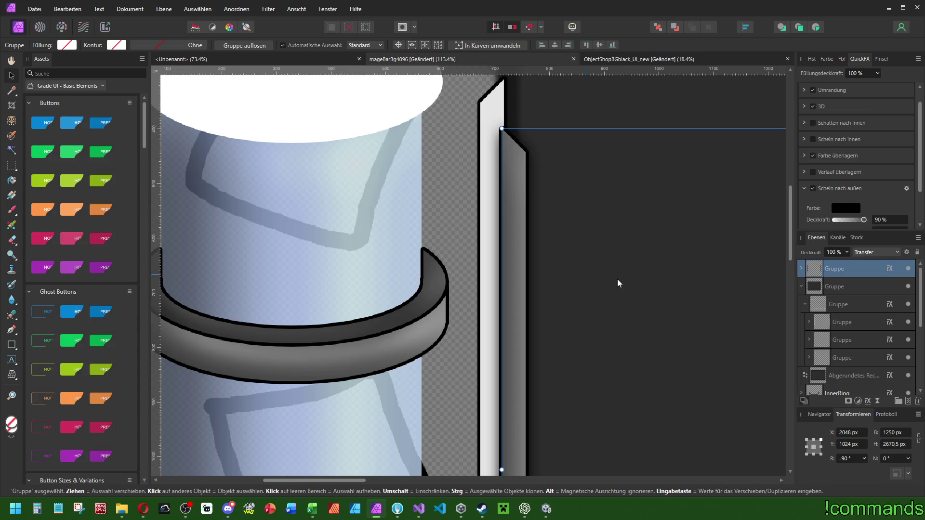
left_click(801, 269)
- Remove the outer glow from the nested pole group and collapse the nested groups
left_click(847, 306)
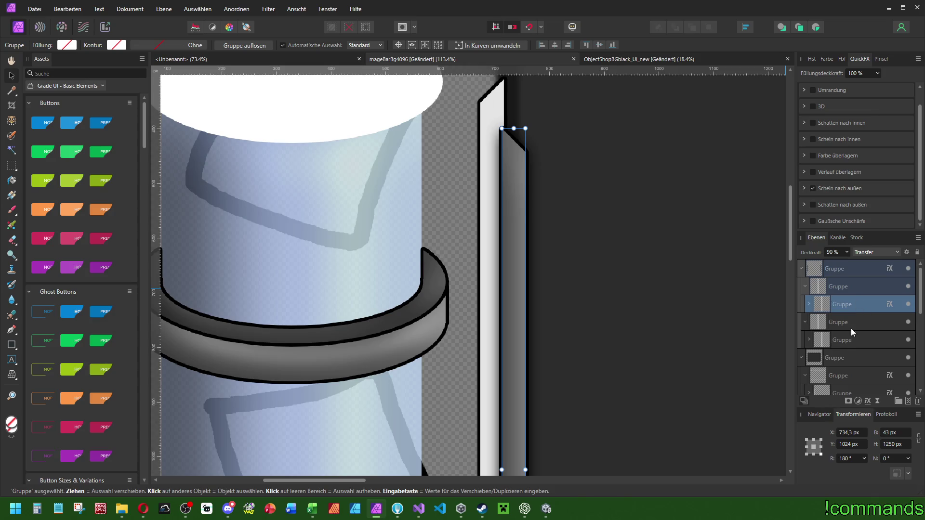
left_click(812, 188)
left_click(832, 291)
left_click(804, 322)
left_click(804, 286)
- Draw a 140 px wide connector bar across the pole and duplicate it as a white rectangle
left_click(11, 345)
mouse_move(513, 290)
left_mouse_down()
mouse_move(433, 316)
mouse_move(451, 316)
left_mouse_up()
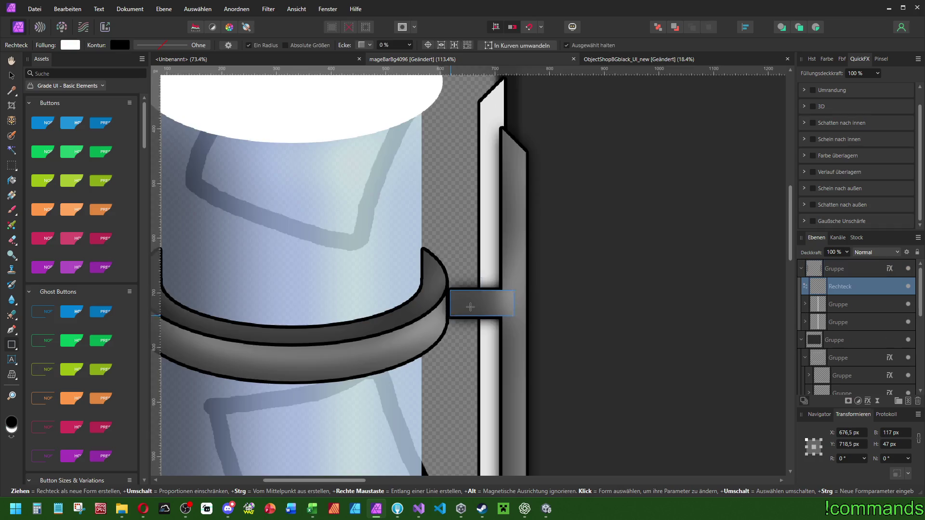
scroll(470, 308, "up", 5)
mouse_move(604, 295)
left_mouse_down()
mouse_move(567, 295)
mouse_move(638, 295)
left_mouse_up()
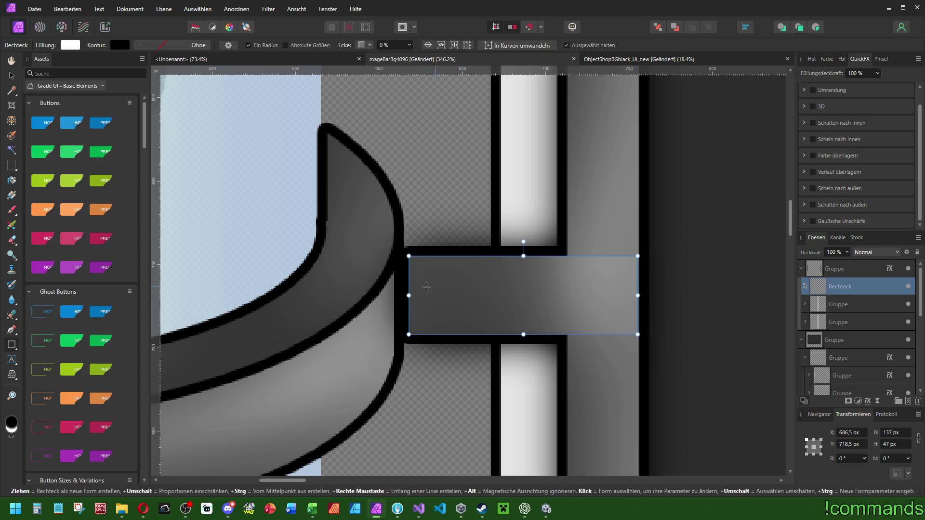
left_click_drag(410, 295, 404, 299)
mouse_move(467, 257)
left_mouse_down()
mouse_move(467, 270)
mouse_move(520, 244)
mouse_move(521, 233)
mouse_move(515, 264)
mouse_move(510, 240)
mouse_move(507, 259)
left_mouse_up()
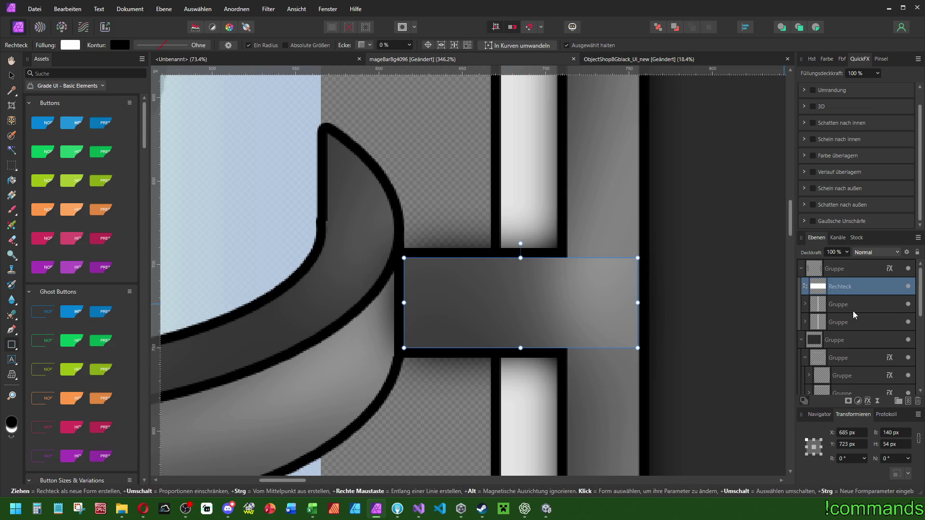
scroll(601, 287, "up", 1)
scroll(601, 287, "left", 3)
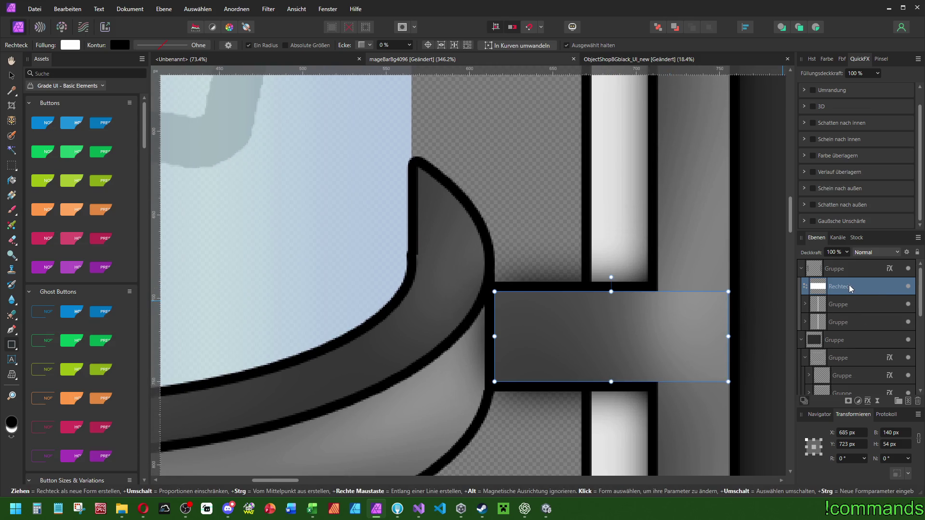
mouse_move(848, 285)
left_mouse_down()
mouse_move(839, 284)
mouse_move(841, 254)
left_mouse_up()
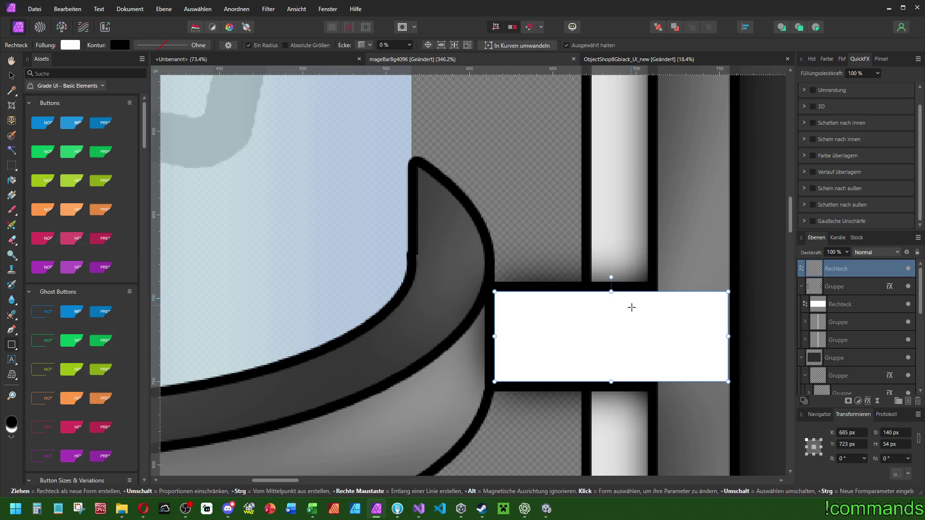
- Move the white copy up, then lower the grey connector bar and enlarge it to 157×62 px
mouse_move(626, 293)
left_mouse_down()
mouse_move(640, 168)
mouse_move(637, 188)
left_mouse_up()
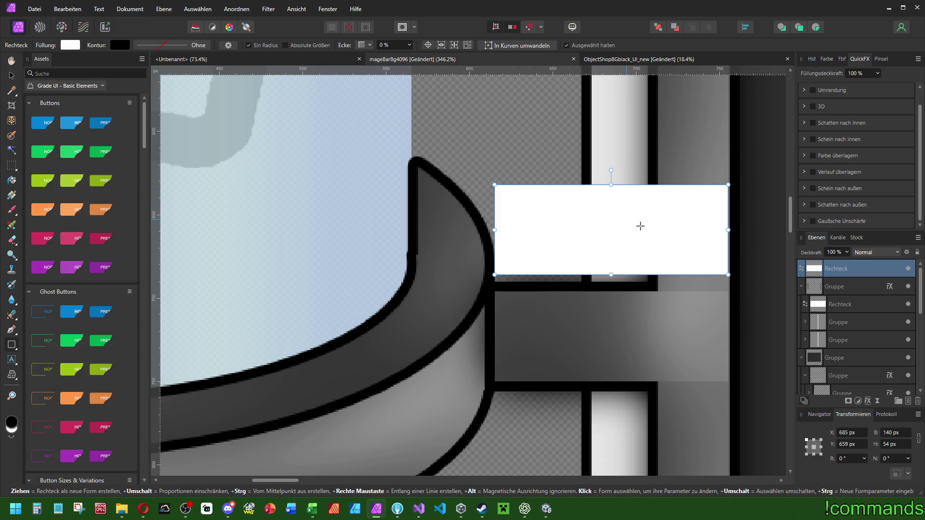
scroll(615, 252, "right", 3)
scroll(615, 252, "up", 1)
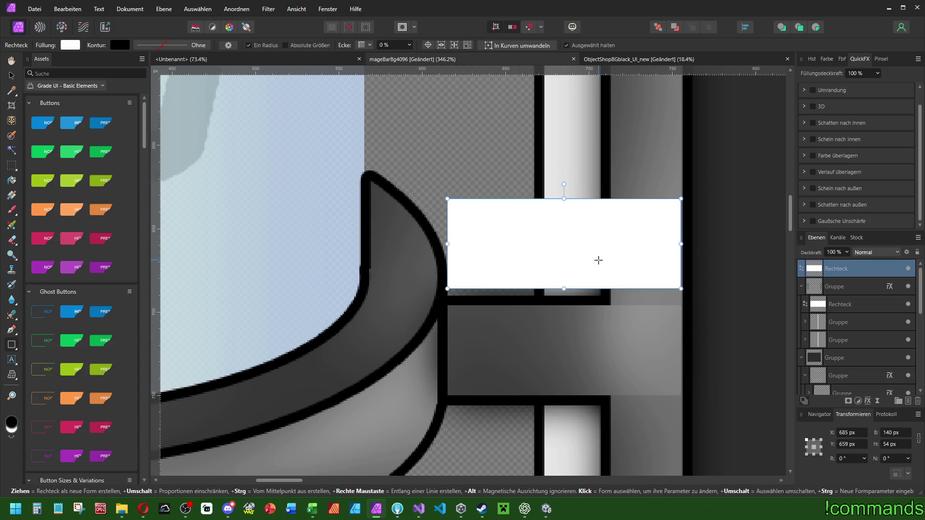
left_click(838, 301)
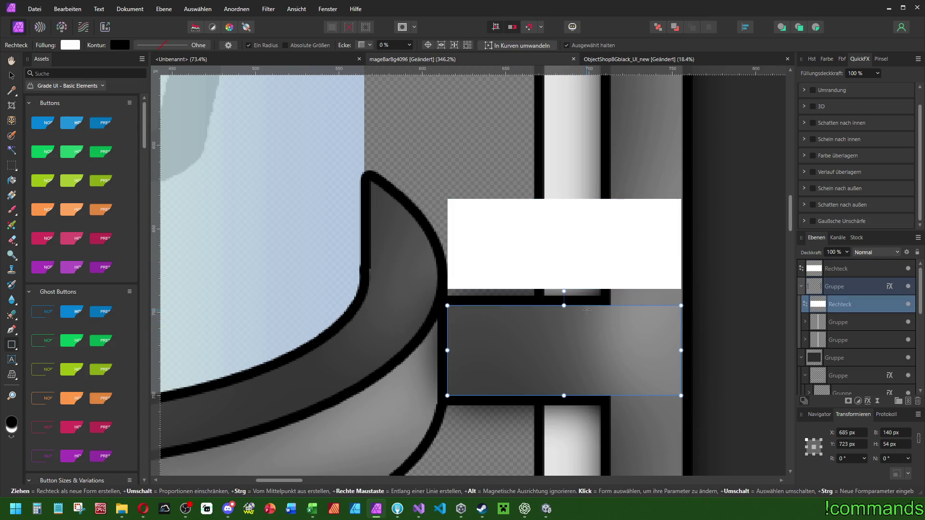
mouse_move(587, 310)
left_mouse_down()
mouse_move(561, 382)
mouse_move(408, 393)
mouse_move(419, 396)
left_mouse_up()
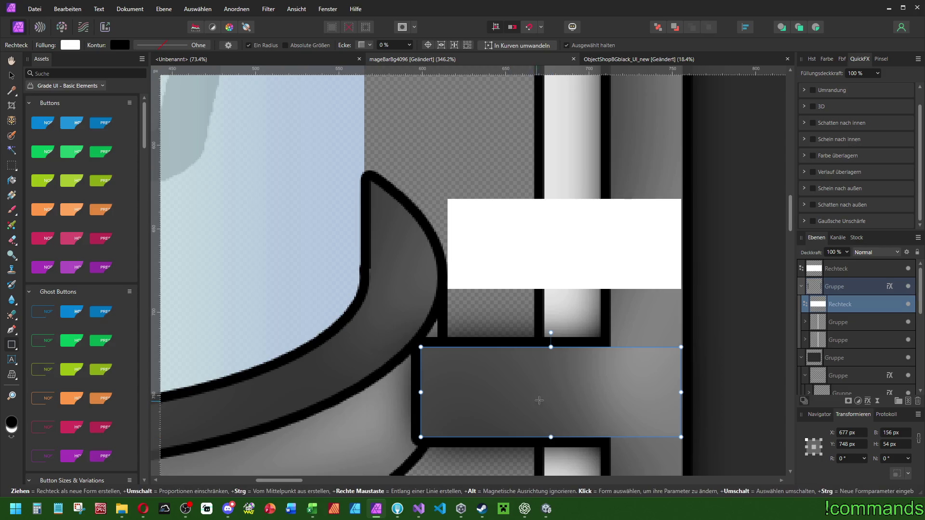
left_click_drag(420, 392, 419, 392)
left_click_drag(549, 437, 549, 451)
scroll(542, 393, "down", 5)
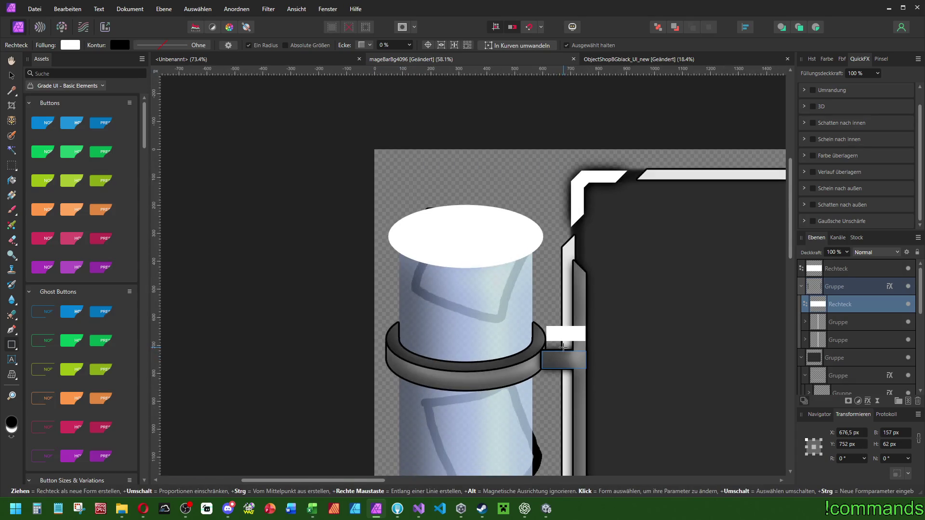
scroll(564, 349, "up", 5)
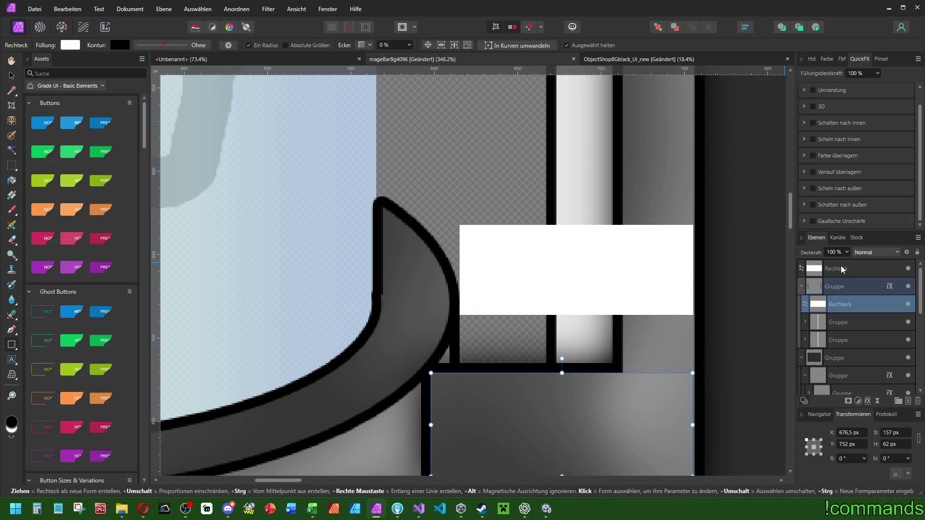
- Resize the white rectangle to 158×81 px and file it between Ringouter and Ellipse
left_click(589, 267)
left_click_drag(575, 315, 573, 362)
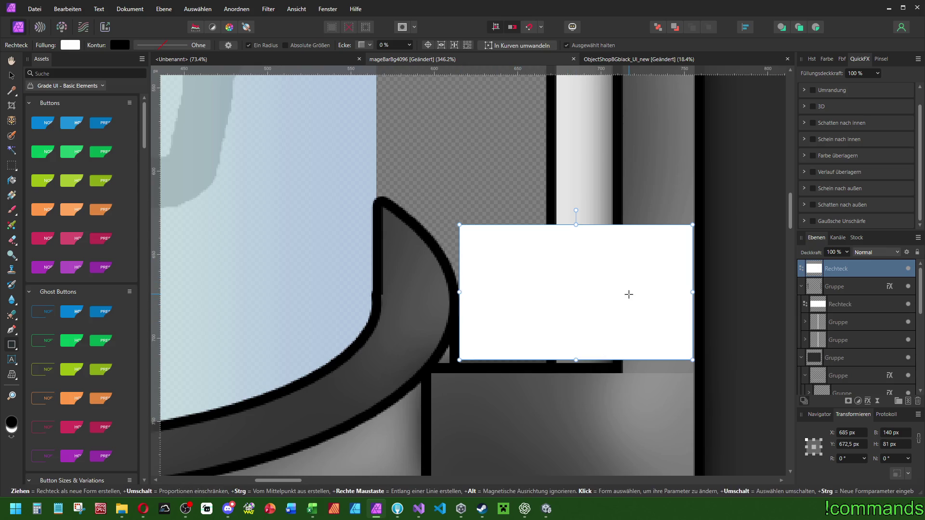
left_click(802, 357)
left_click(801, 286)
left_click(801, 286)
mouse_move(836, 275)
left_mouse_down()
mouse_move(853, 385)
mouse_move(859, 279)
mouse_move(849, 331)
left_mouse_up()
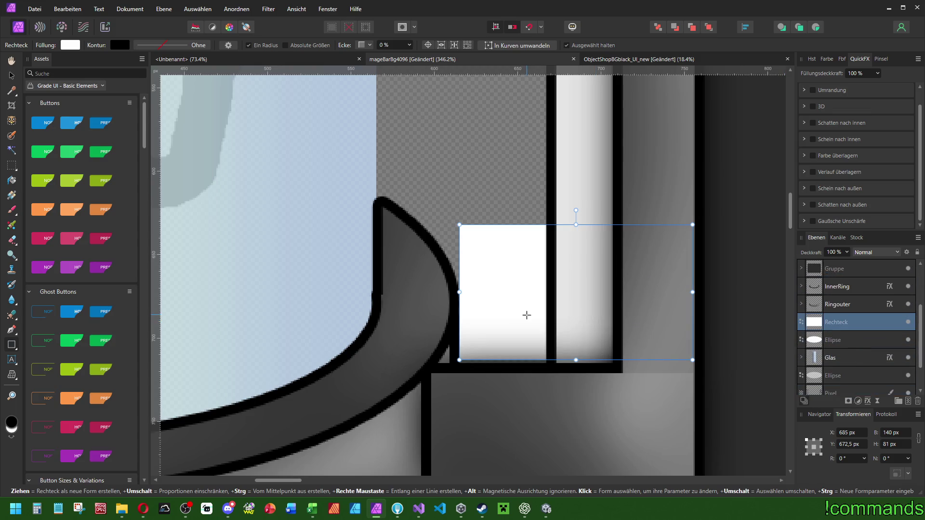
left_click_drag(465, 293, 434, 292)
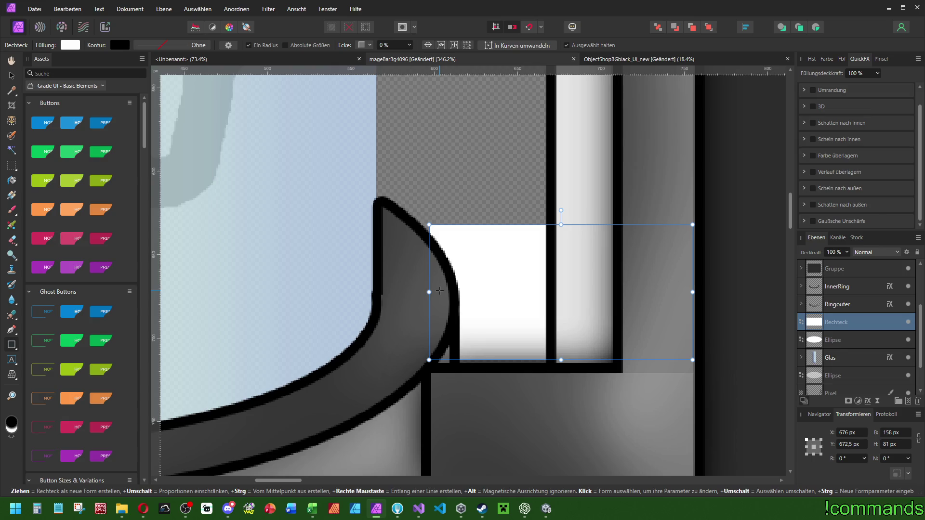
scroll(500, 343, "down", 2)
scroll(450, 270, "right", 1)
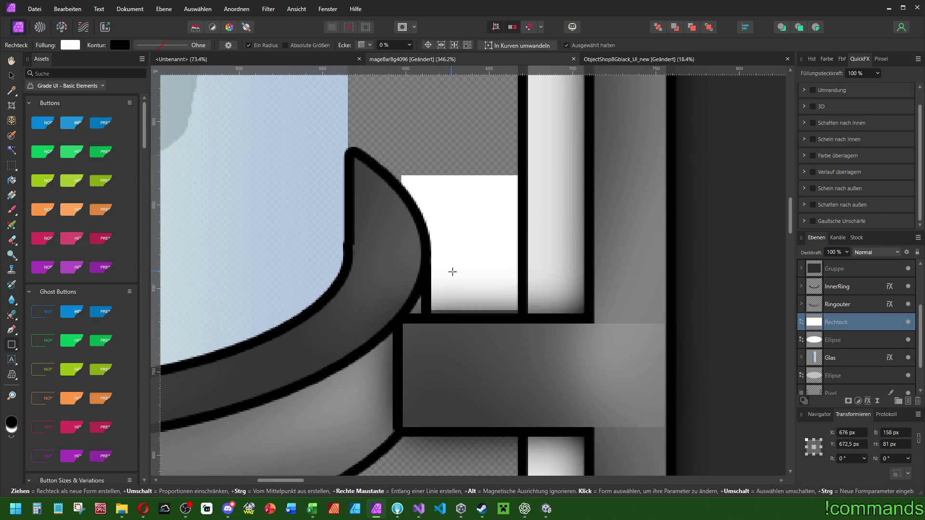
left_click(530, 376)
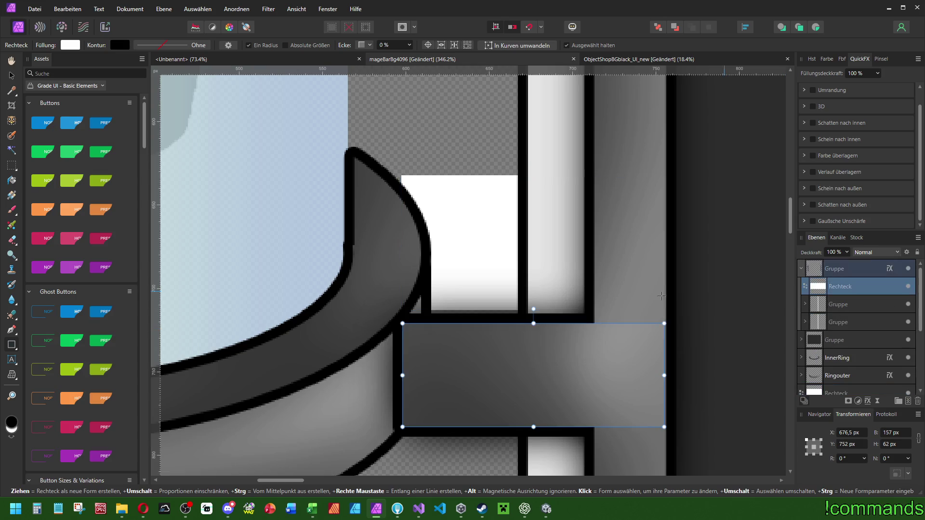
- Lower the grey bar's top edge and move the white rectangle to the stack top, adjusting its height
left_click_drag(533, 324, 532, 354)
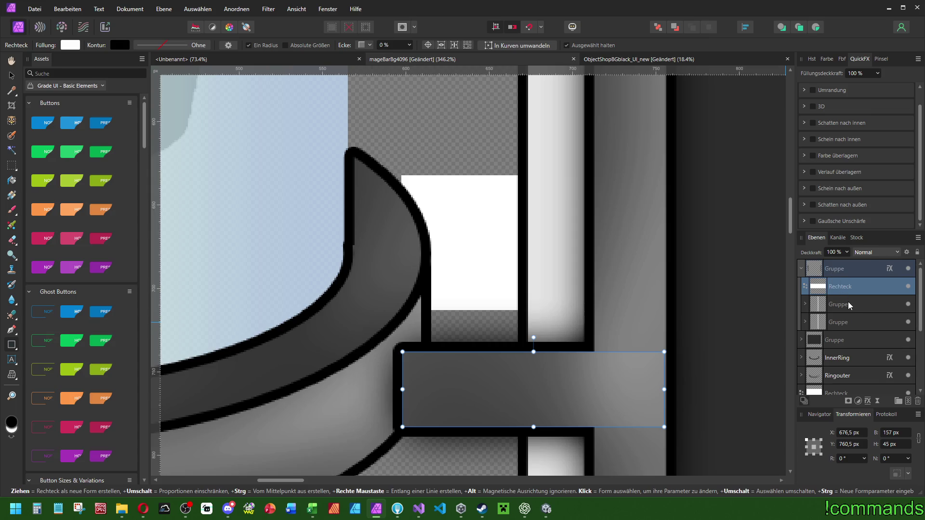
scroll(848, 301, "down", 3)
left_click(831, 289)
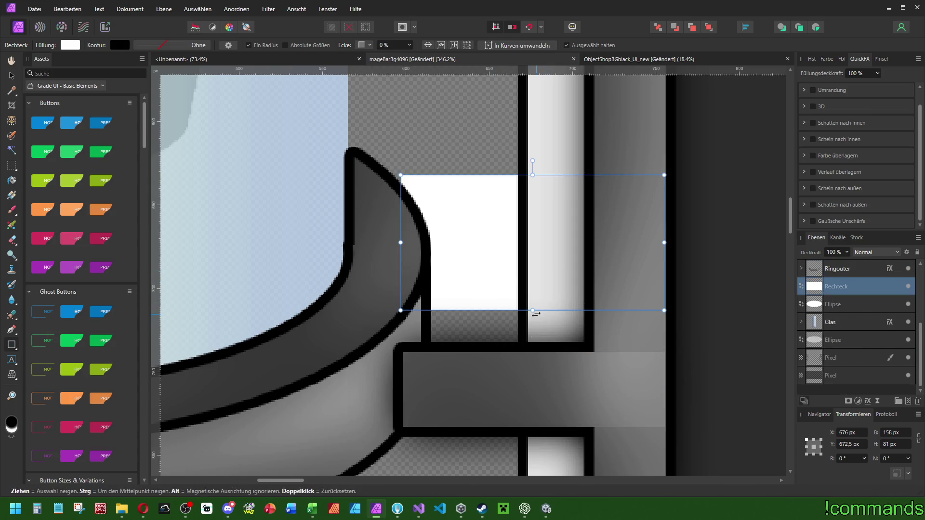
scroll(834, 271, "up", 3)
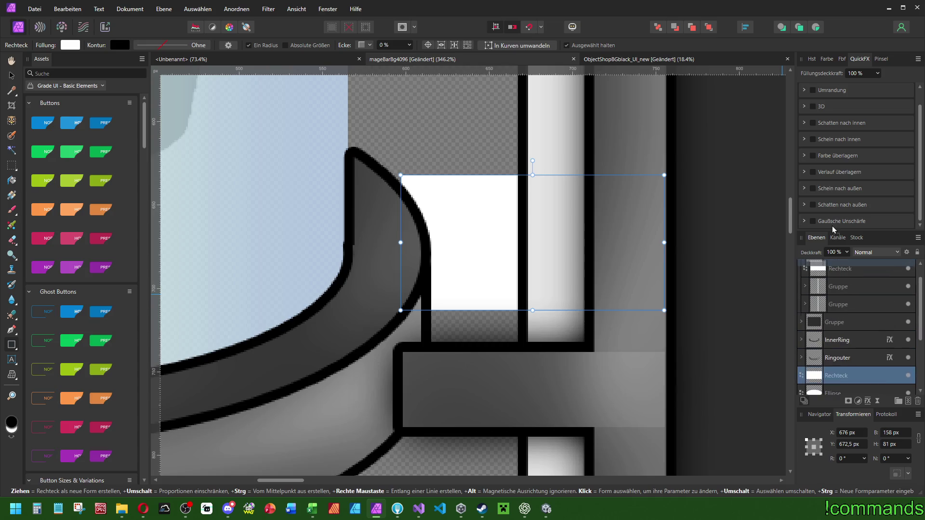
left_click_drag(833, 271, 834, 264)
left_click_drag(532, 310, 534, 341)
left_click_drag(531, 175, 527, 212)
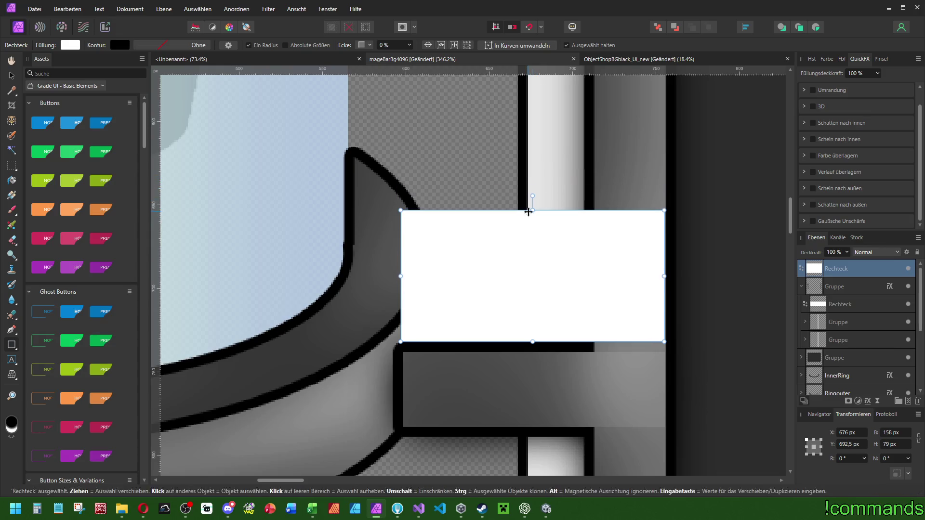
- Draw a white ellipse over the ring's end, set the rectangle to 50% opacity, and shape the ellipse to 119 px high
left_click(17, 347)
left_click(43, 80)
mouse_move(266, 179)
left_mouse_down()
mouse_move(438, 377)
mouse_move(412, 388)
left_mouse_up()
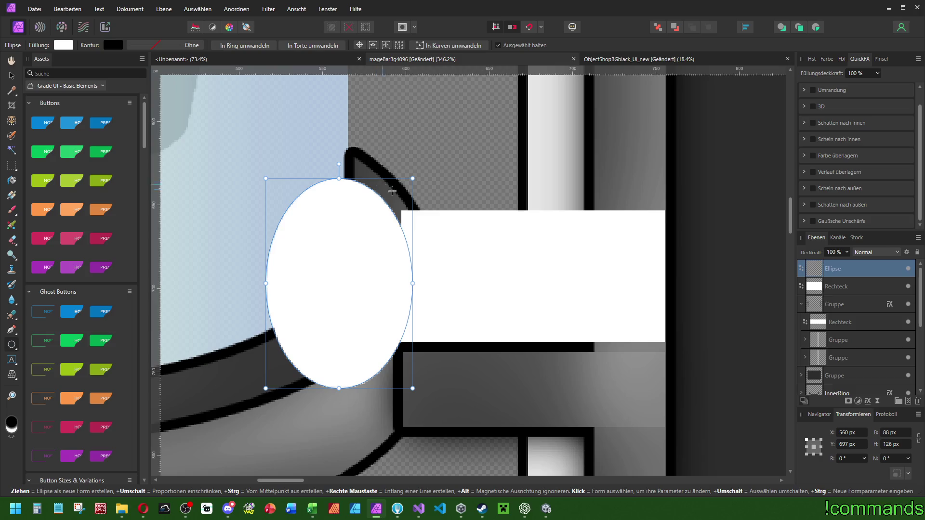
left_click(848, 289)
key("5")
left_click(838, 268)
left_click_drag(375, 178, 395, 159)
mouse_move(359, 370)
left_mouse_down()
mouse_move(361, 402)
mouse_move(326, 270)
mouse_move(303, 383)
mouse_move(308, 361)
left_mouse_up()
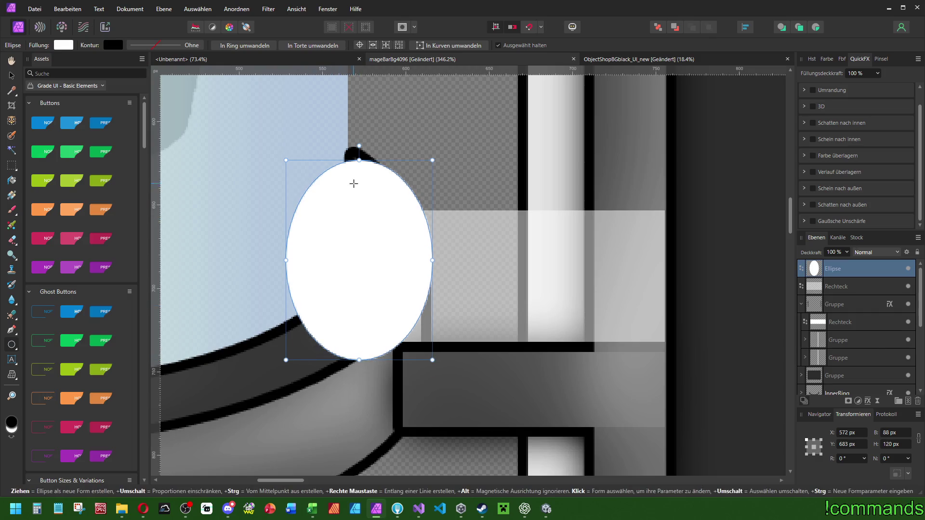
key("v")
key("Left")
key("Left")
key("Left")
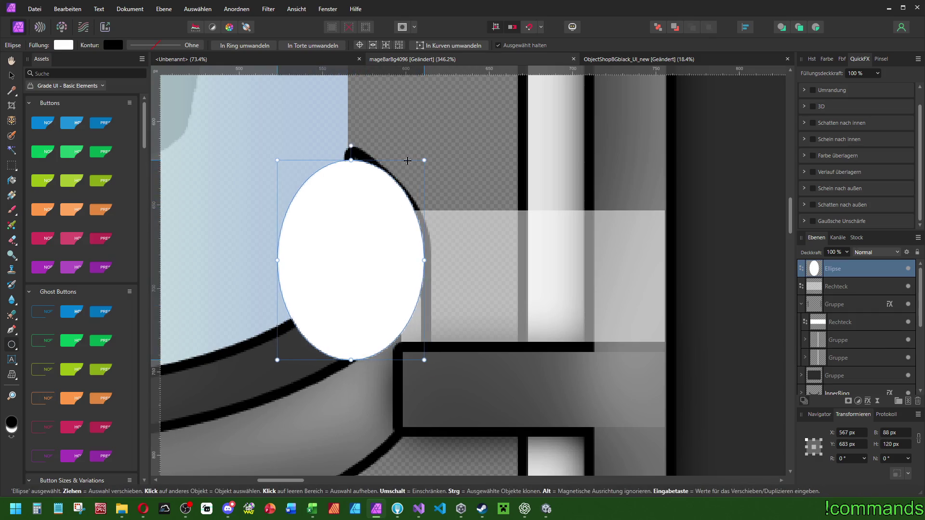
left_click_drag(411, 161, 414, 164)
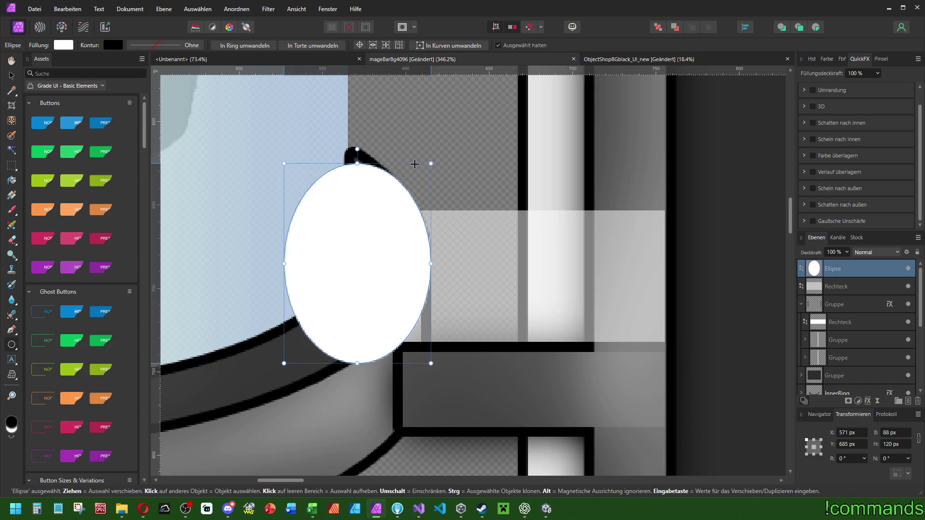
left_click_drag(357, 161, 357, 165)
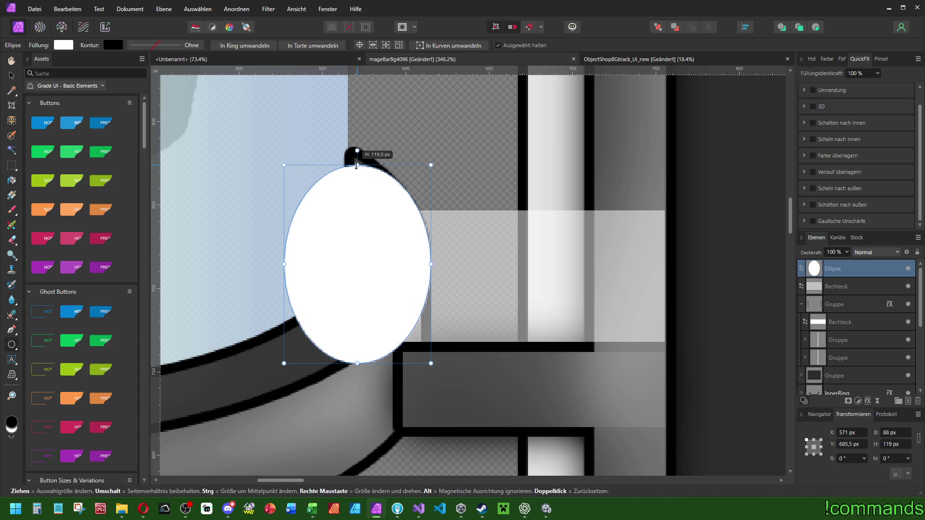
- Group the ellipse with the rectangle and set the ellipse's blend mode to Erase
left_click(828, 288, "shift")
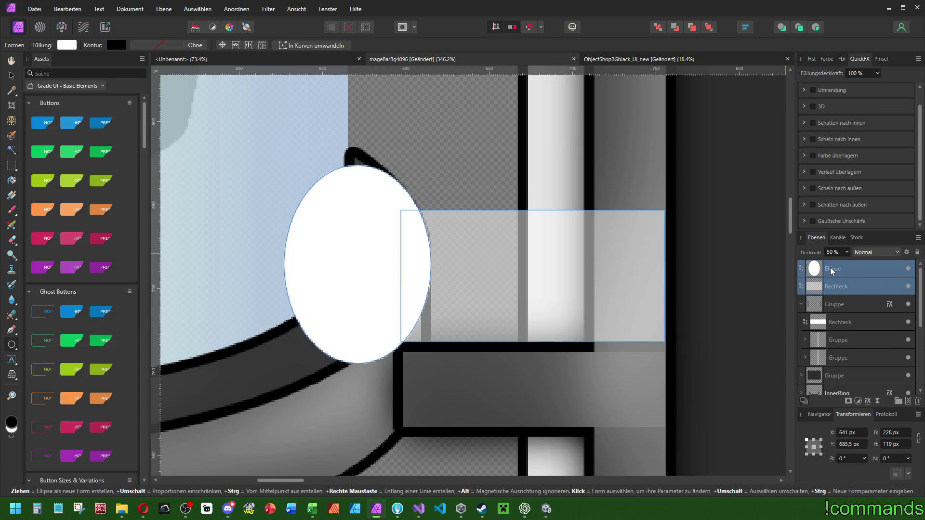
key("ctrl+g")
left_click(837, 287)
left_click(874, 252)
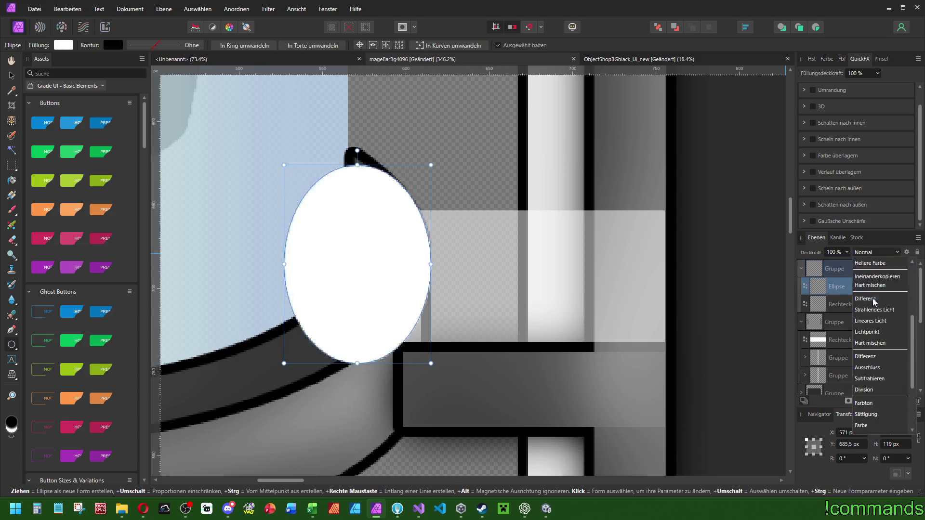
left_click(872, 263)
left_click(835, 269)
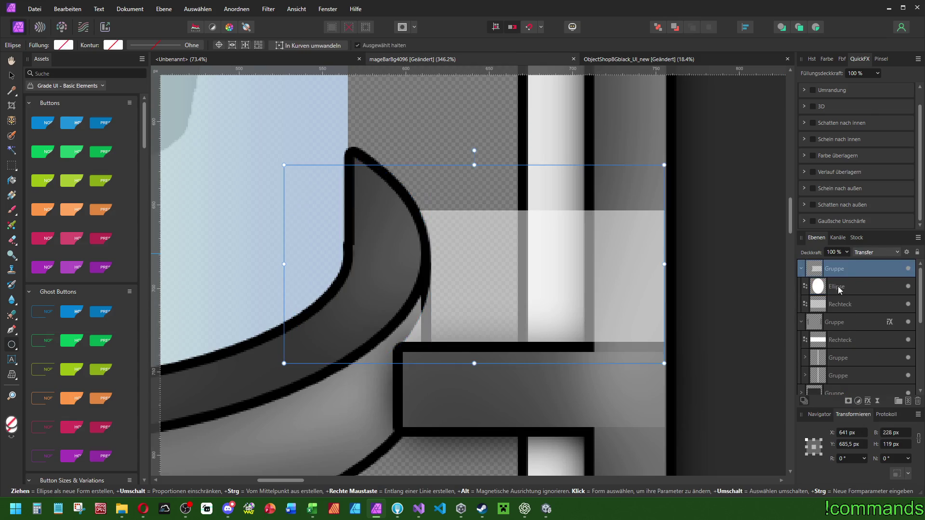
left_click(839, 304)
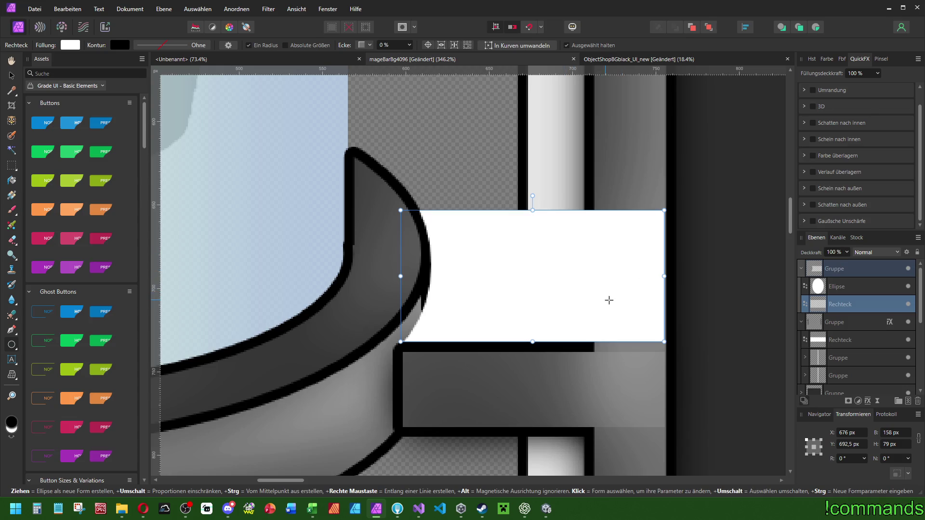
scroll(613, 303, "right", 1)
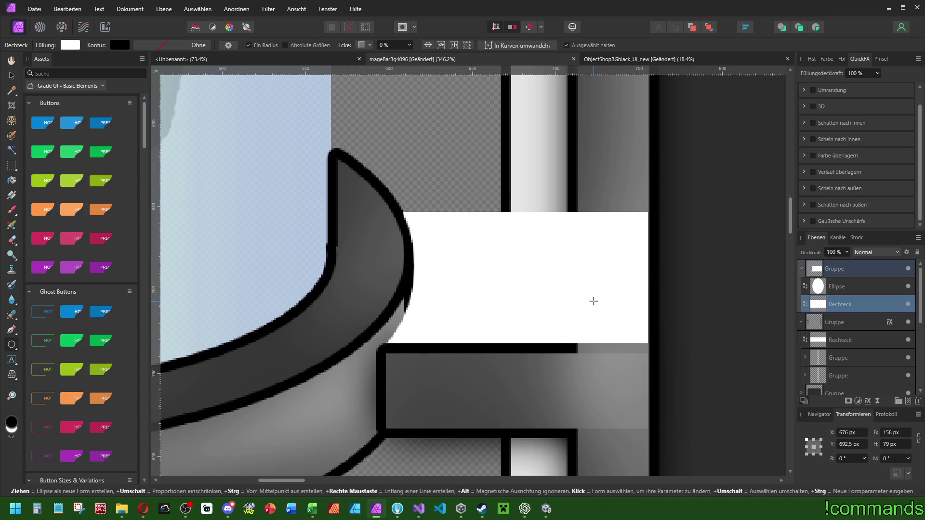
left_click(860, 287)
left_click(838, 269)
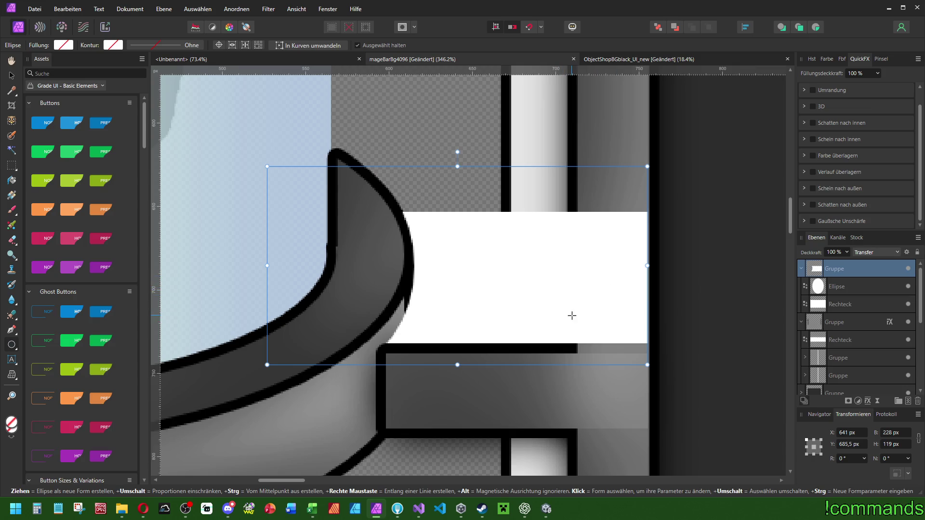
scroll(829, 340, "down", 2)
- Paste the InnerRing's style onto the connector group and shorten the connector from the top
left_click(834, 380)
scroll(834, 357, "up", 2)
left_click(842, 268)
left_click(66, 10)
left_click(76, 104)
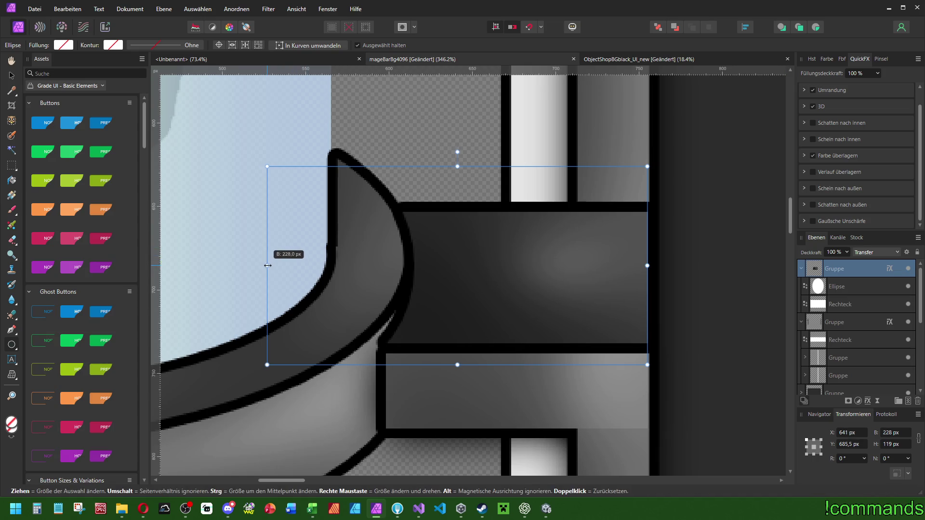
left_click_drag(270, 266, 278, 268)
key("ctrl+z")
left_click_drag(461, 168, 460, 204)
- Resize the erasing ellipse to about 90 × 117 px to curve the bar's end
left_click(392, 260)
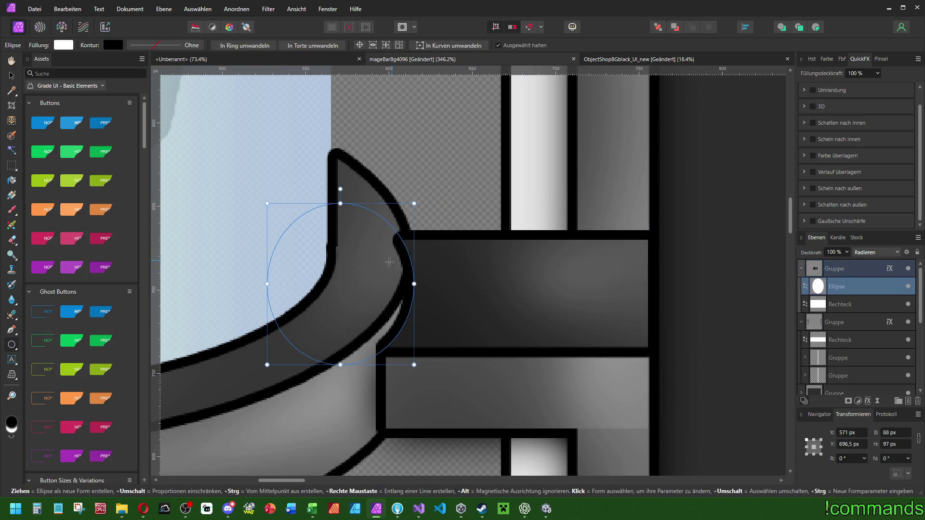
mouse_move(348, 206)
left_mouse_down()
mouse_move(364, 103)
mouse_move(364, 111)
left_mouse_up()
left_click_drag(419, 239, 431, 238)
mouse_move(347, 112)
left_mouse_down()
mouse_move(350, 167)
mouse_move(346, 158)
left_mouse_up()
left_click_drag(425, 261, 421, 263)
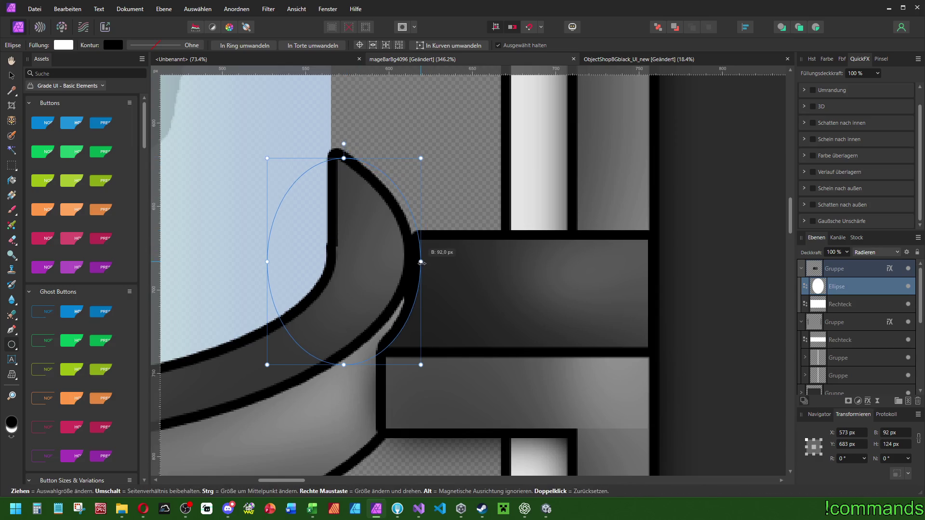
mouse_move(343, 158)
left_mouse_down()
mouse_move(343, 144)
mouse_move(343, 202)
mouse_move(344, 179)
left_mouse_up()
left_click_drag(416, 272, 417, 273)
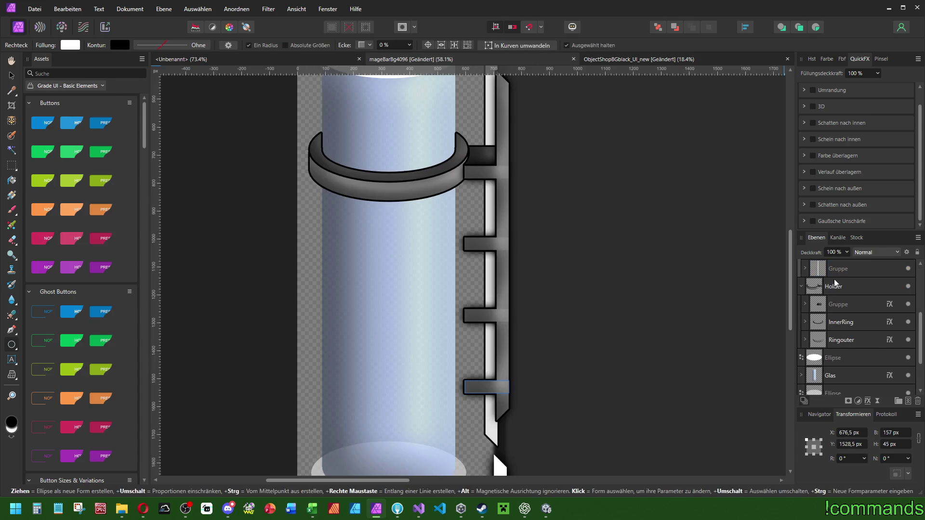
- Duplicate the Holder group 256 px down the tube and repeat the copy with Ctrl+J
left_click(836, 287)
left_click(855, 445)
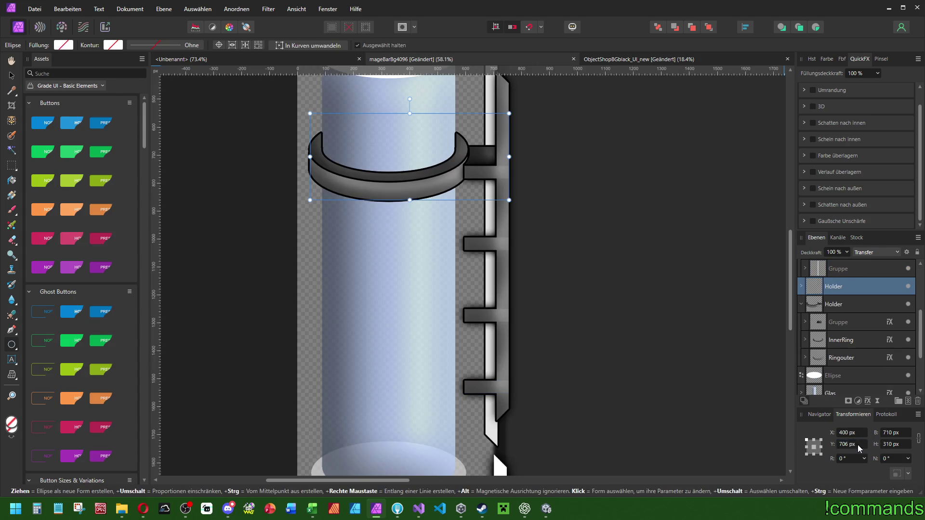
type("6")
key("Return")
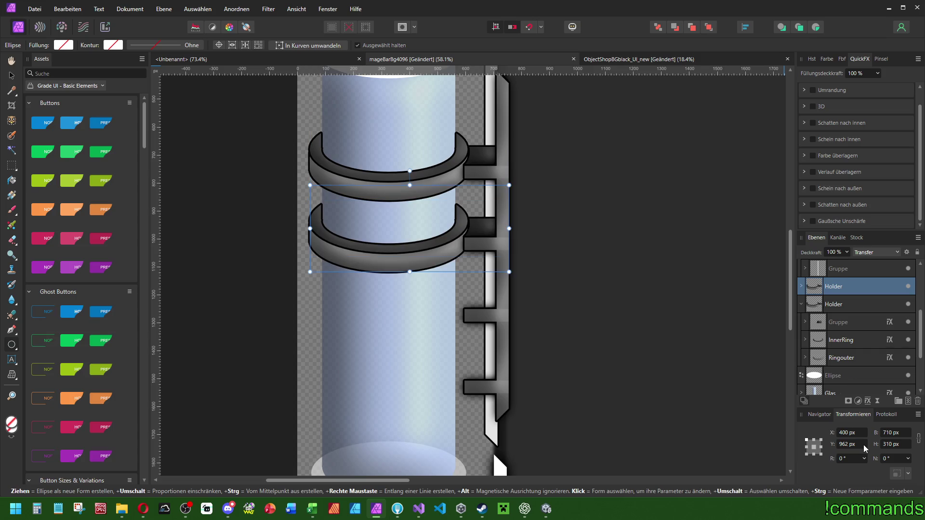
key("ctrl+j")
key("ctrl+j")
- Delete the extra middle Holder copy, keeping only the top and bottom holders
scroll(558, 280, "down", 5)
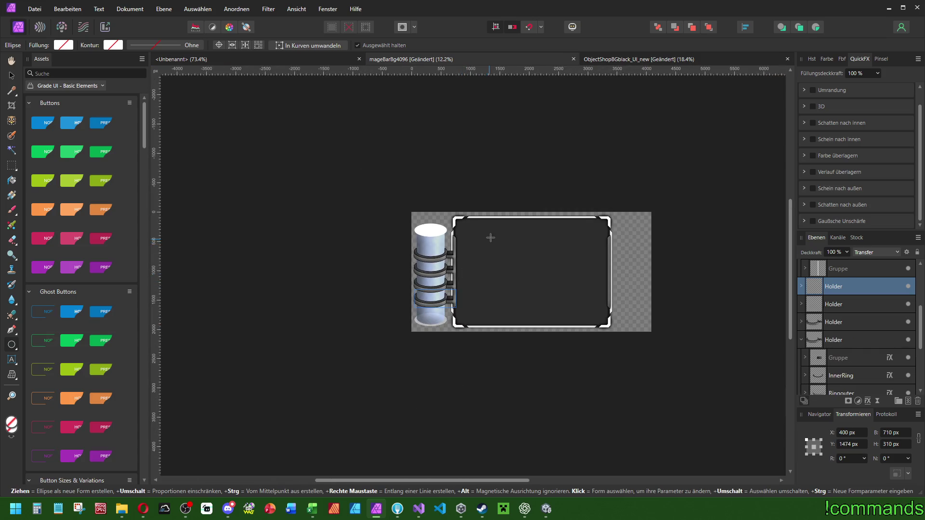
scroll(489, 239, "up", 2)
scroll(473, 299, "up", 3)
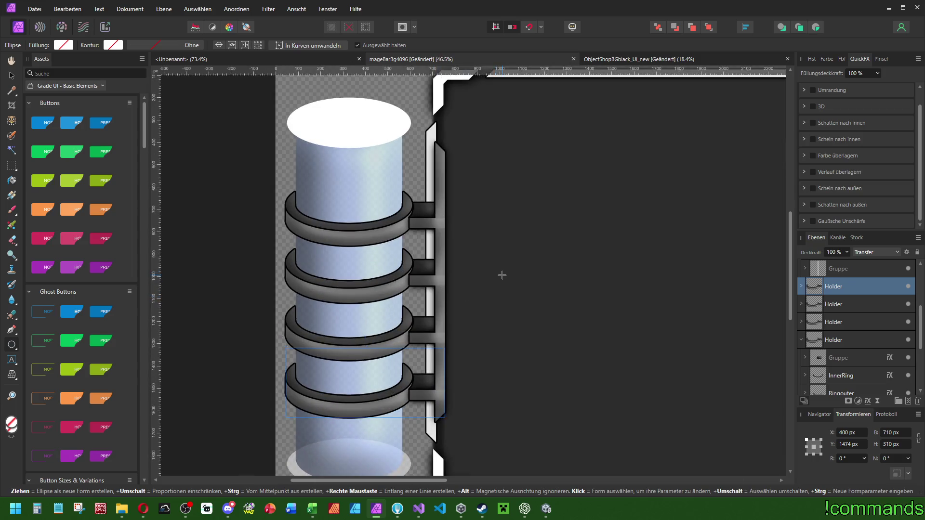
scroll(501, 274, "down", 2)
scroll(445, 296, "up", 2)
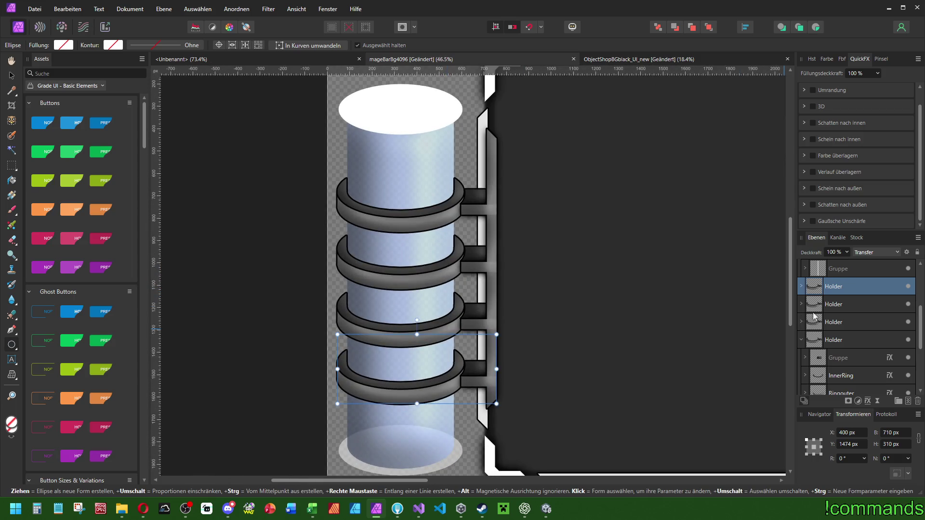
left_click(840, 302)
key("Delete")
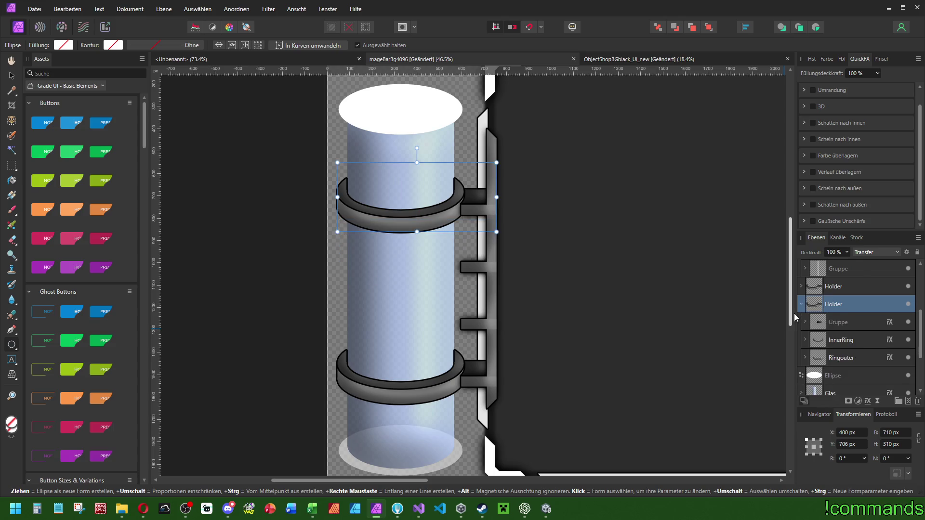
left_click(803, 306)
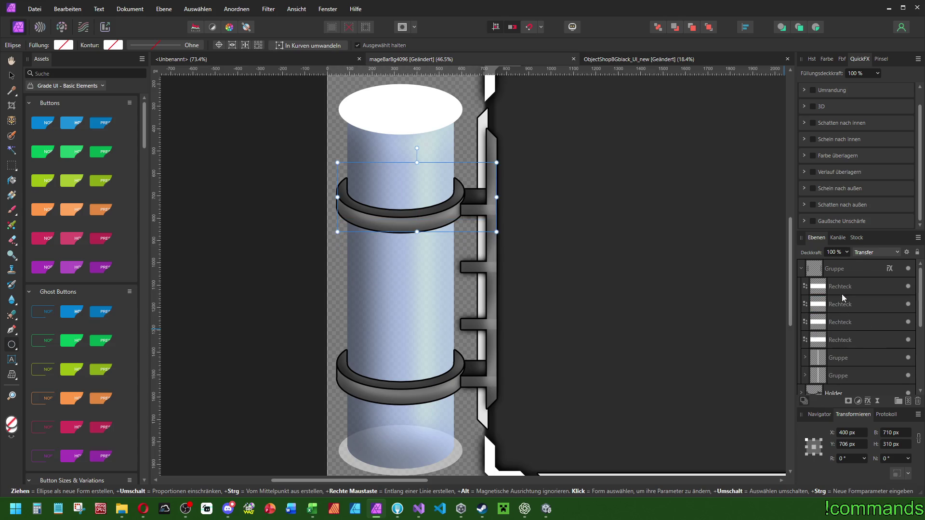
- Delete the two surplus Rechteck connector stubs on the frame edge
left_click(842, 294)
left_click(848, 304)
key("Delete")
key("Delete")
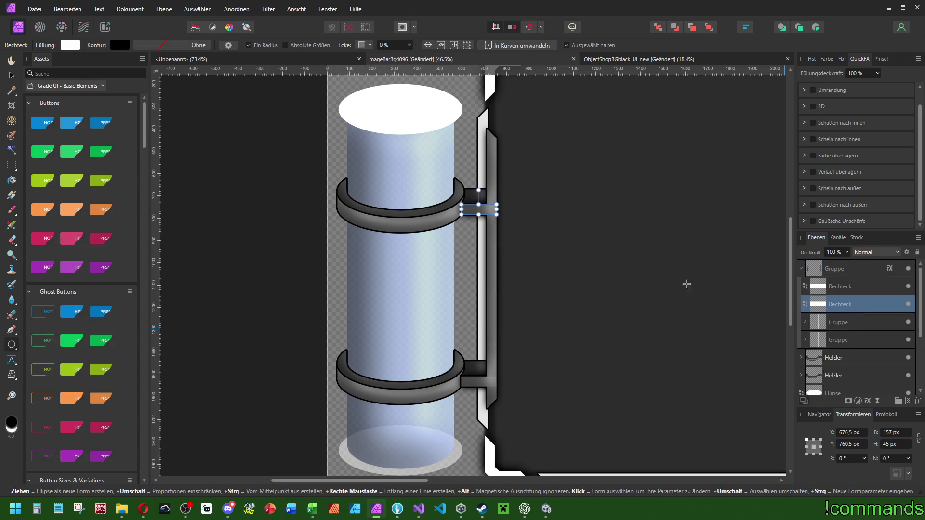
scroll(537, 275, "down", 6)
scroll(417, 277, "up", 3)
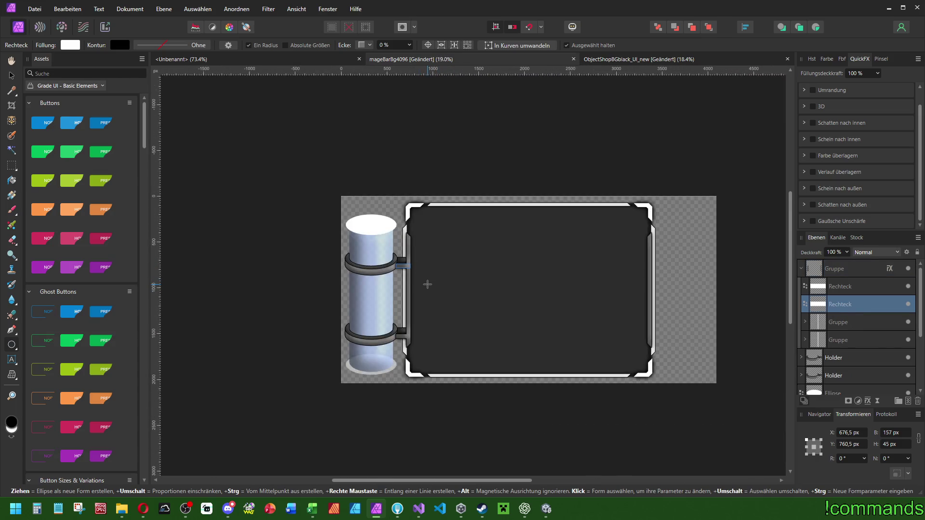
scroll(521, 299, "up", 2)
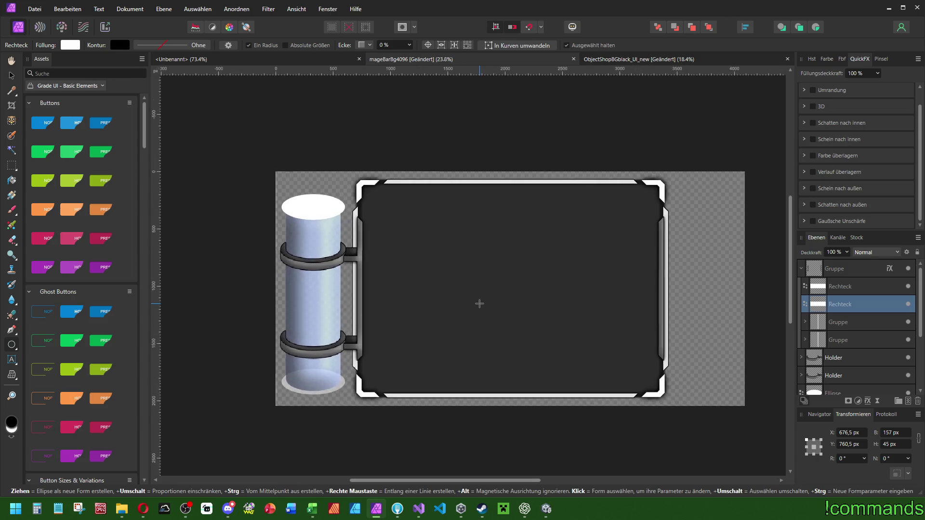
scroll(287, 236, "up", 4)
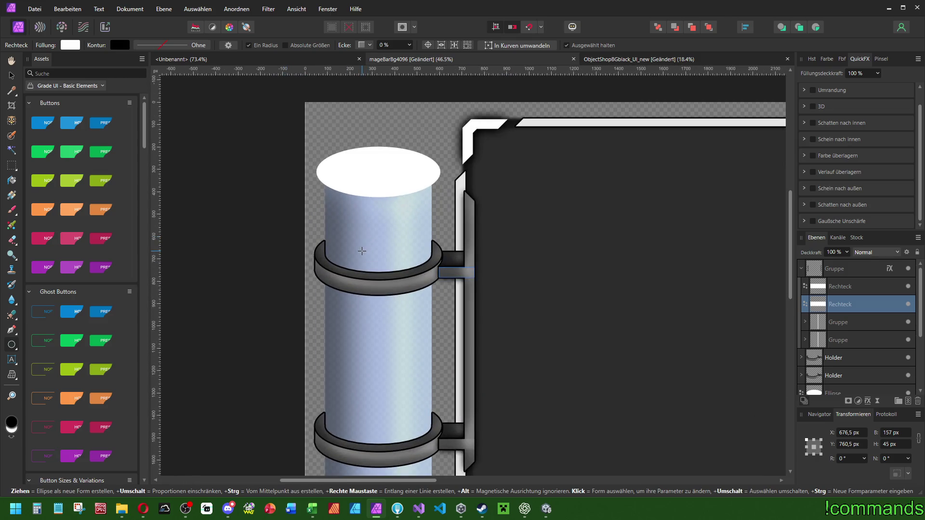
scroll(482, 252, "down", 3)
scroll(450, 247, "up", 4)
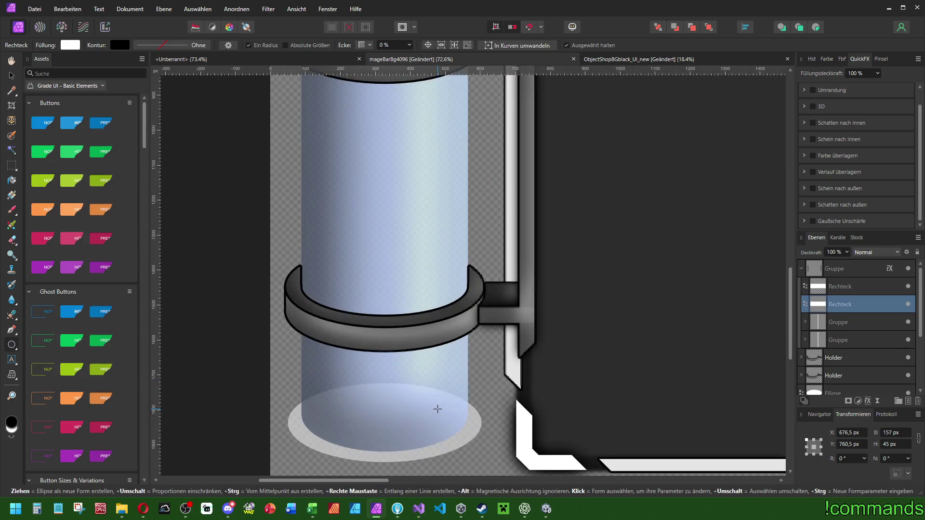
- Duplicate the bottom Holder group near the tube's base with Ctrl+J
left_click(843, 360)
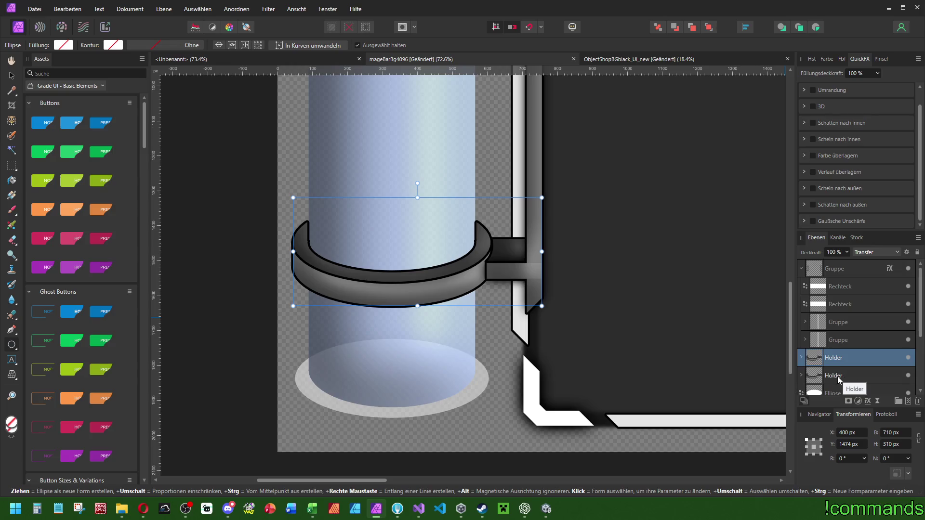
left_click(838, 379)
left_click(855, 356)
key("ctrl+j")
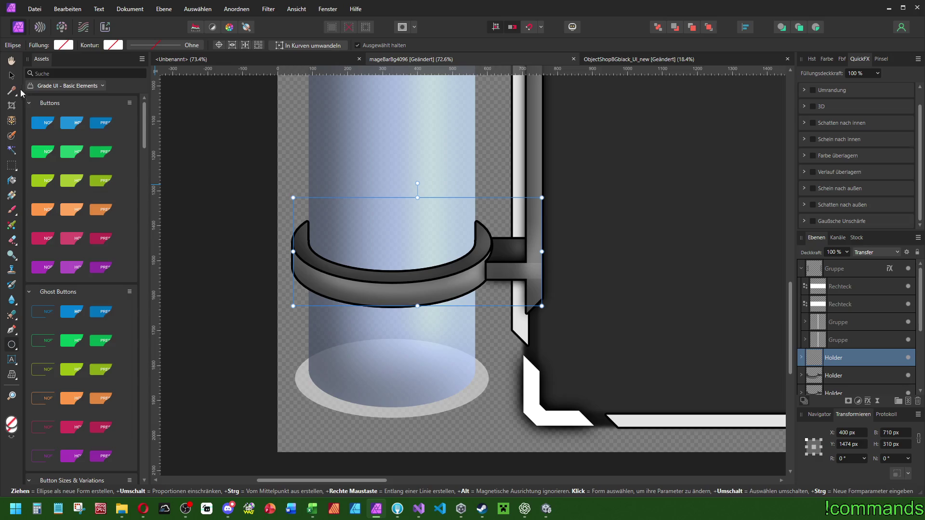
left_click(12, 75)
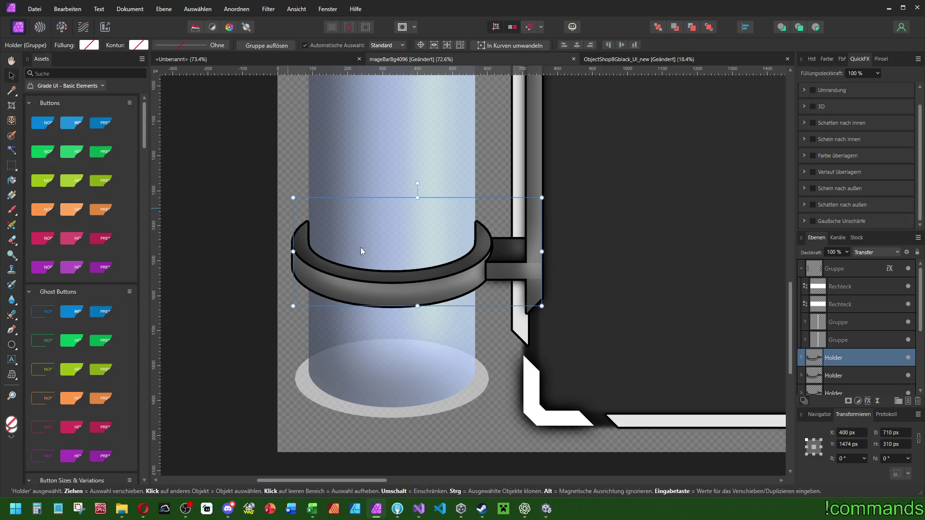
- Rename the Holder copy to 'Ground' and select the whole group
double_click(832, 359)
type("#Ground")
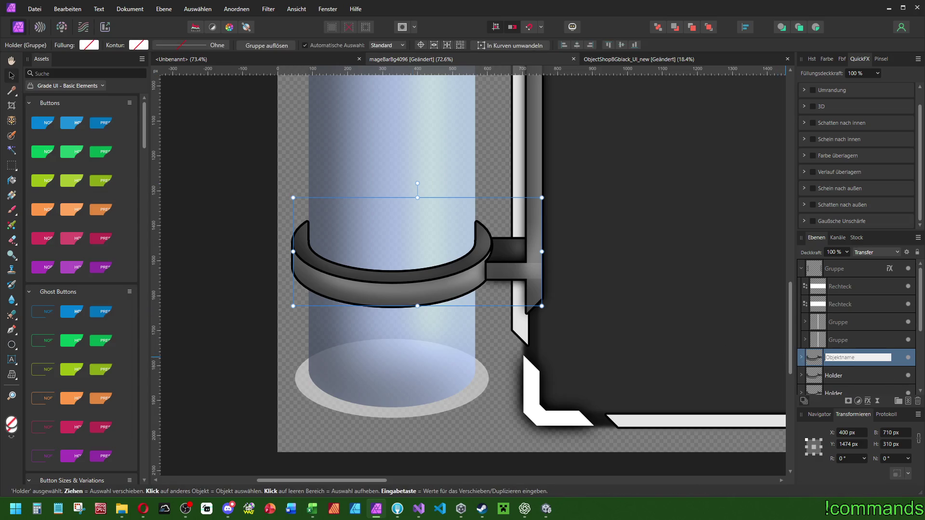
key("Return")
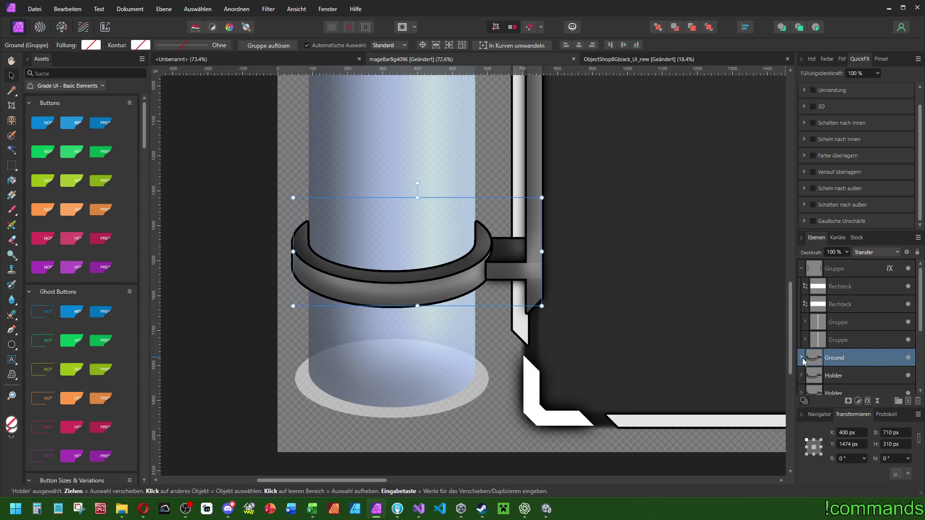
left_click(802, 358)
scroll(838, 340, "down", 2)
left_click(840, 286)
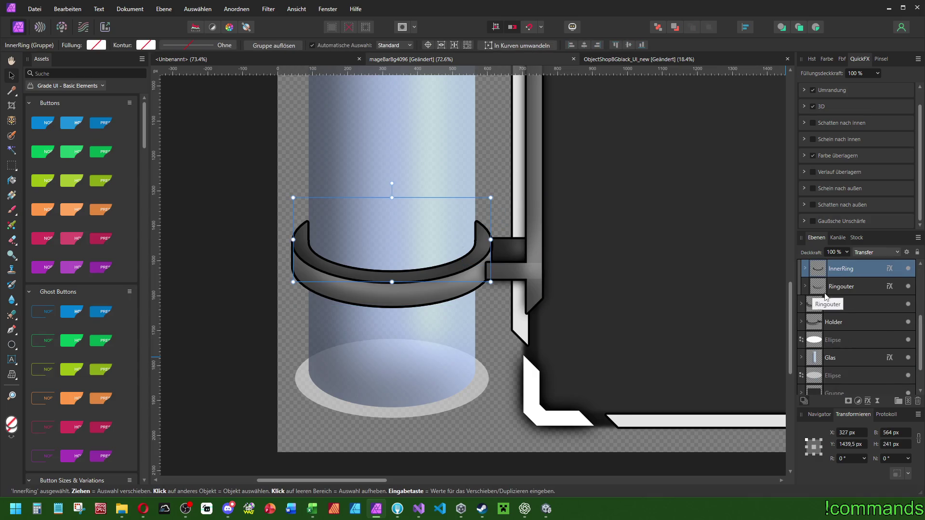
scroll(824, 313, "up", 2)
left_click(802, 358)
left_click(838, 358)
- Drag the Ground ring down to wrap the glass tube's base
left_click_drag(469, 280, 454, 424)
scroll(879, 330, "down", 3)
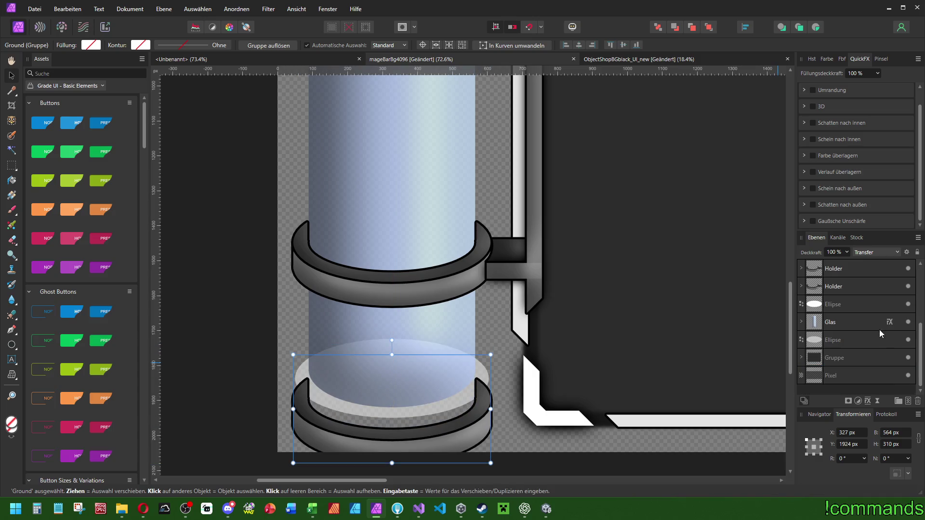
left_click(833, 337)
scroll(845, 337, "up", 3)
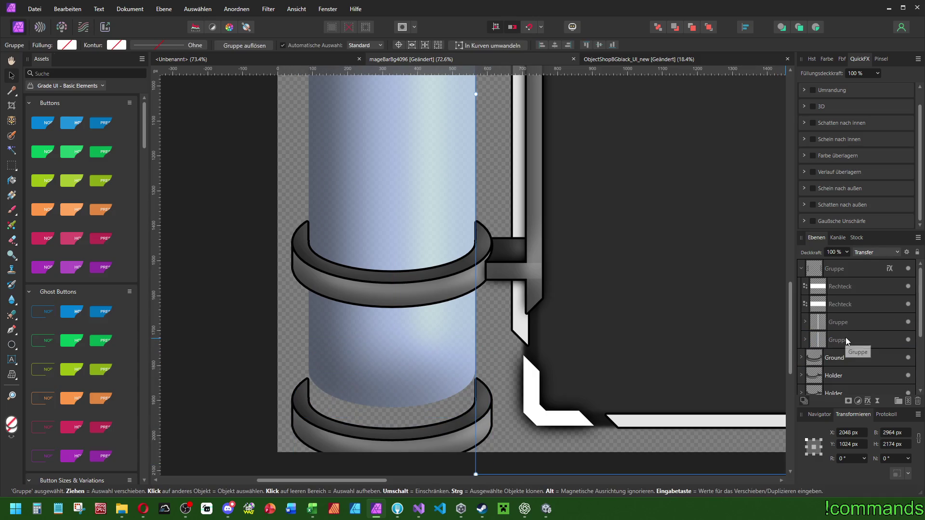
left_click(840, 357)
scroll(476, 402, "up", 3)
left_click_drag(477, 402, 484, 345)
key("ctrl+z")
left_click(631, 338)
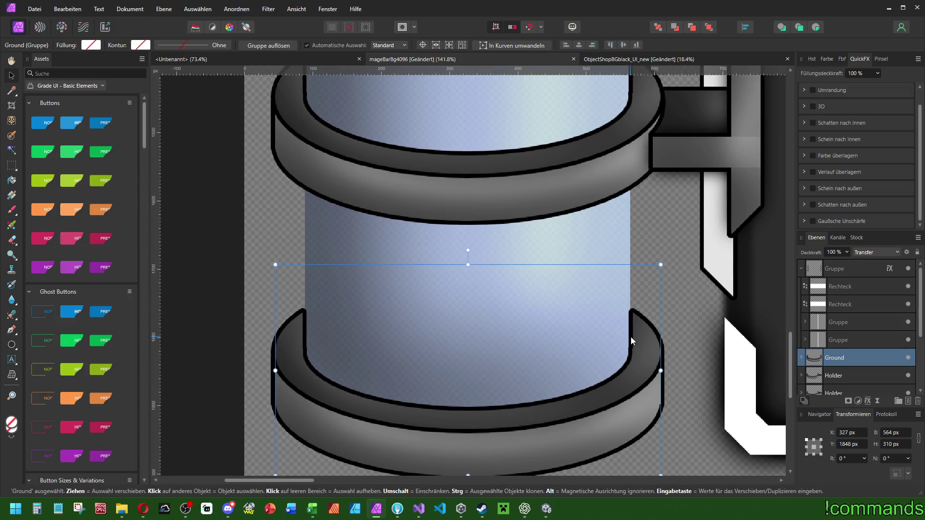
- Ungroup the base ellipse and move the Ground ring up the tube
key("ctrl+shift+g")
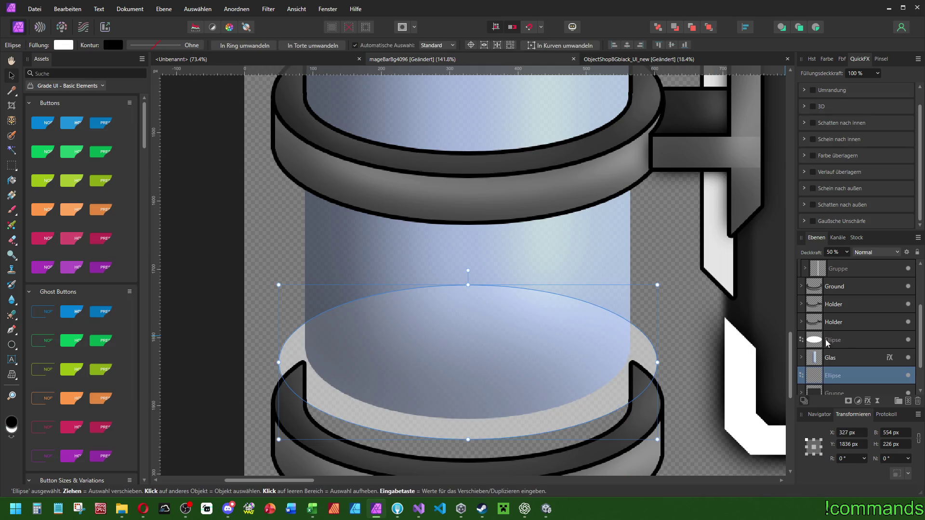
left_click(835, 286)
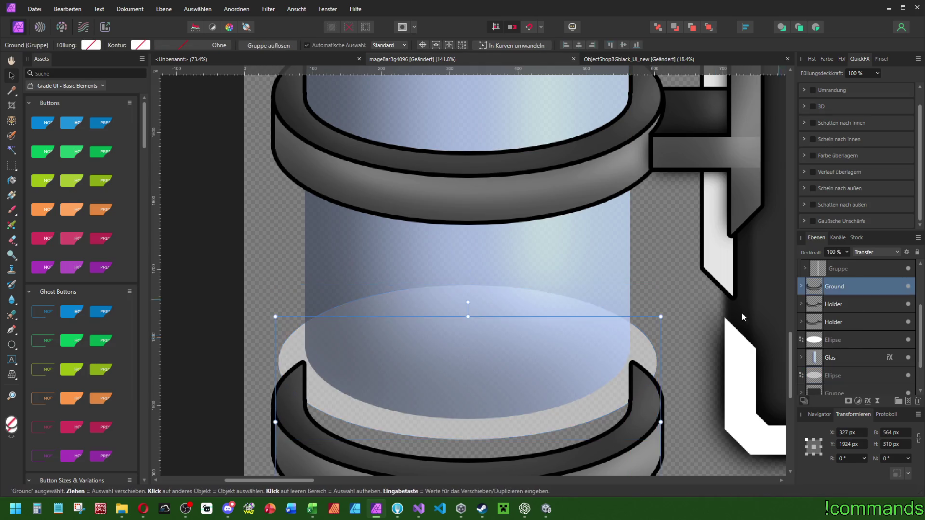
left_click_drag(655, 397, 664, 344)
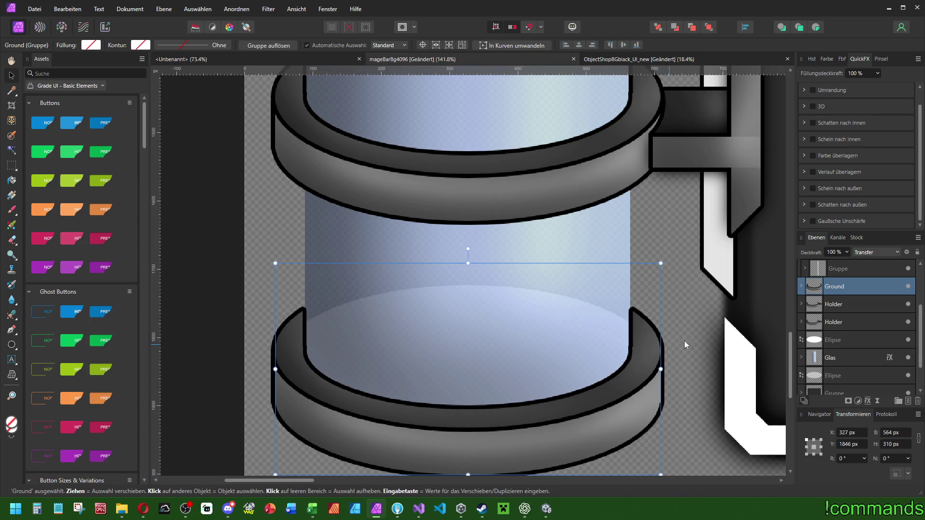
- Position the two translucent ellipses inside the lower ring as the tube's floor
left_click(832, 339)
scroll(641, 322, "down", 5)
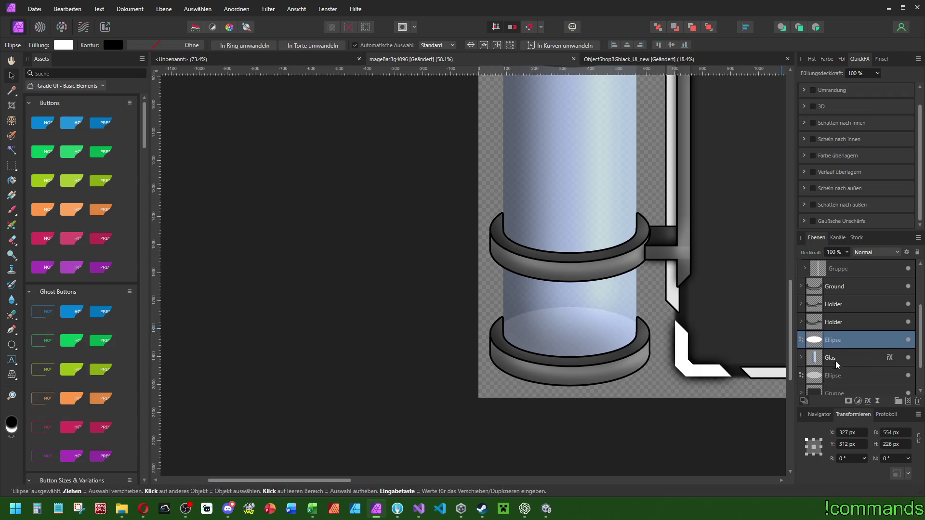
left_click(832, 376)
scroll(585, 329, "up", 5)
scroll(563, 322, "right", 2)
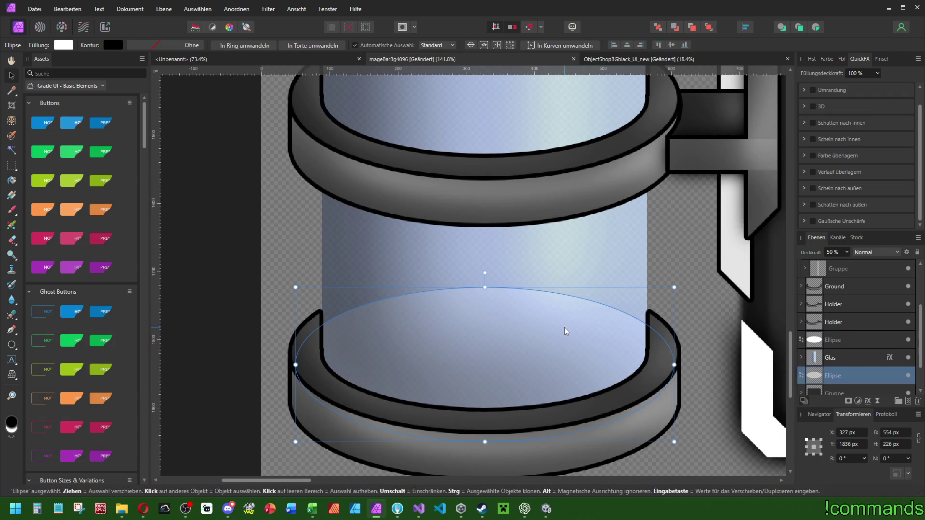
left_click_drag(496, 291, 498, 275)
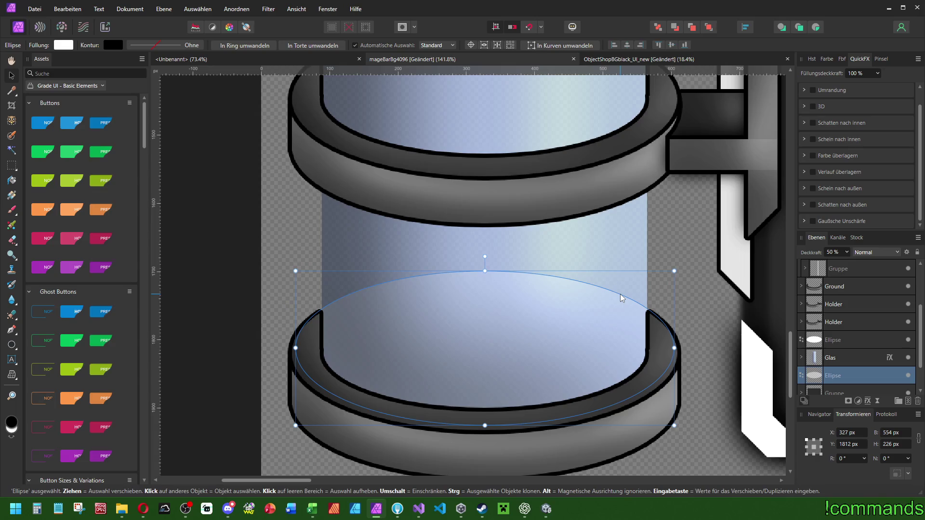
key("ctrl+z")
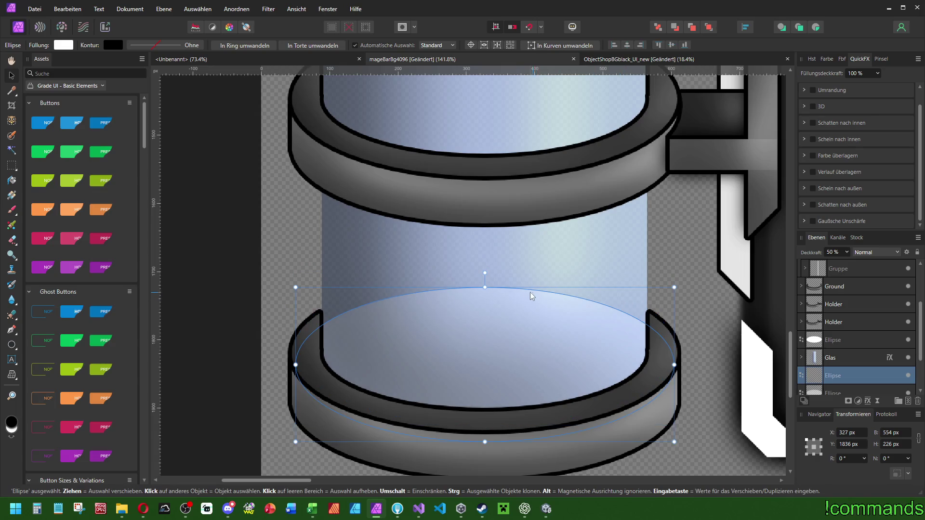
left_click_drag(523, 299, 525, 281)
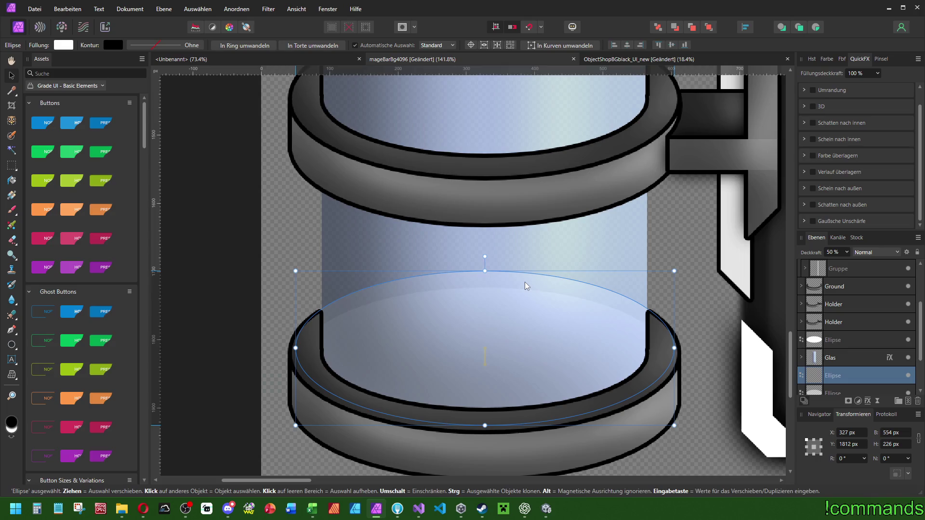
scroll(835, 361, "down", 3)
left_click(837, 339)
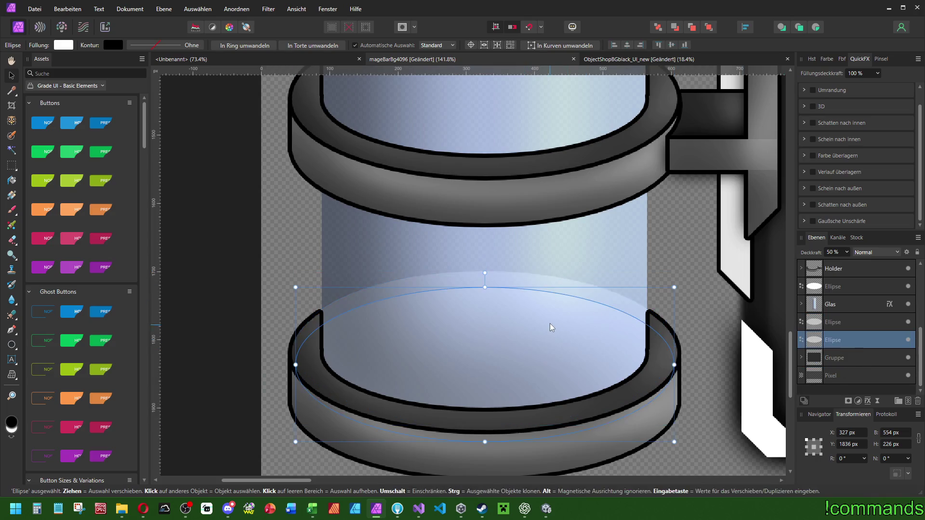
mouse_move(550, 325)
left_mouse_down()
mouse_move(550, 353)
mouse_move(550, 344)
left_mouse_up()
left_click_drag(674, 318, 657, 319)
scroll(657, 319, "right", 3)
scroll(657, 318, "up", 1)
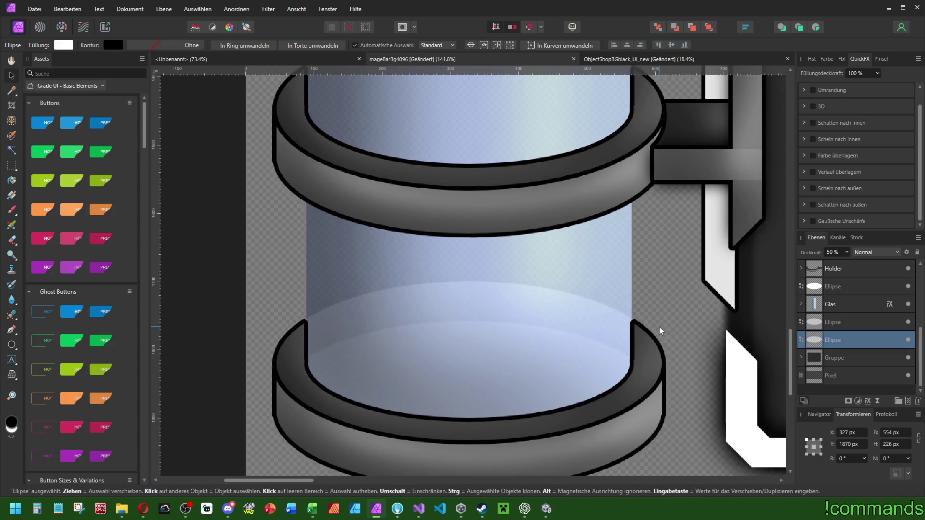
- Set the bottom ellipses' Deckkraft to 75% and 90%
left_click(846, 323)
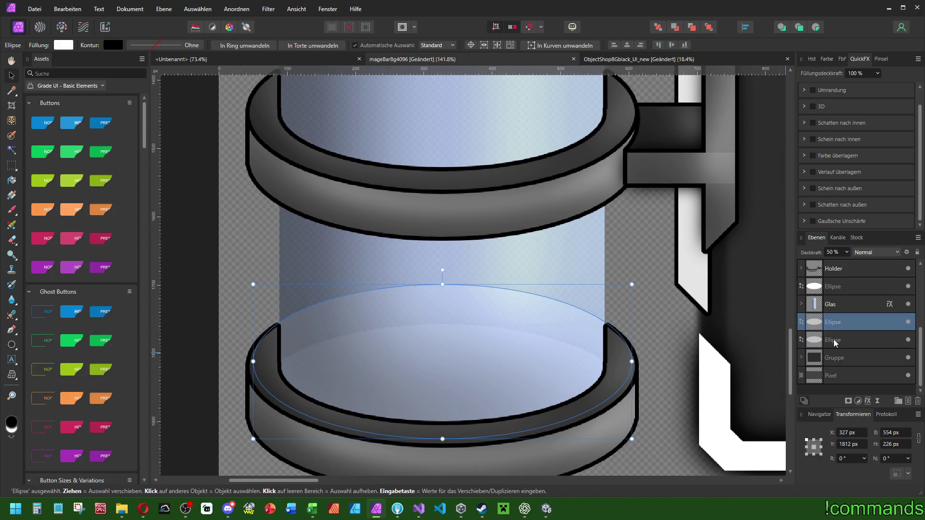
left_click(834, 340)
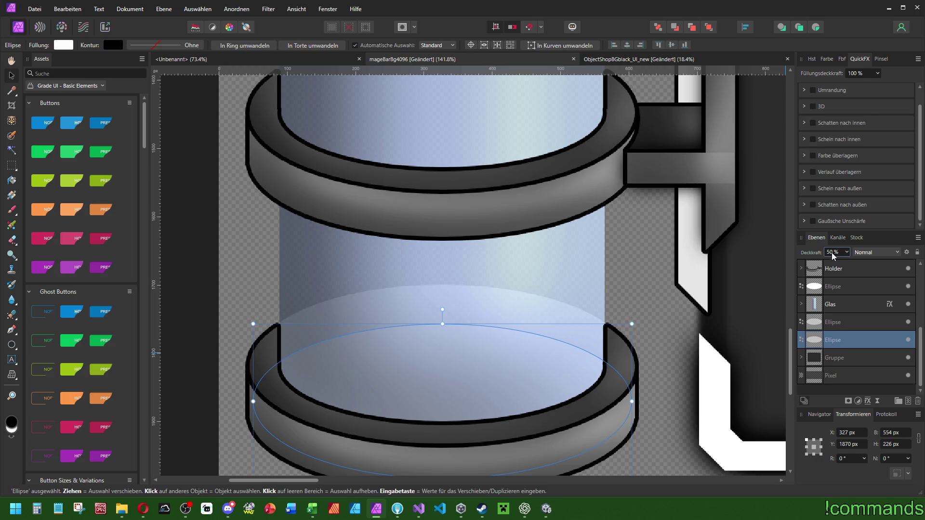
left_click(827, 322)
key("Return")
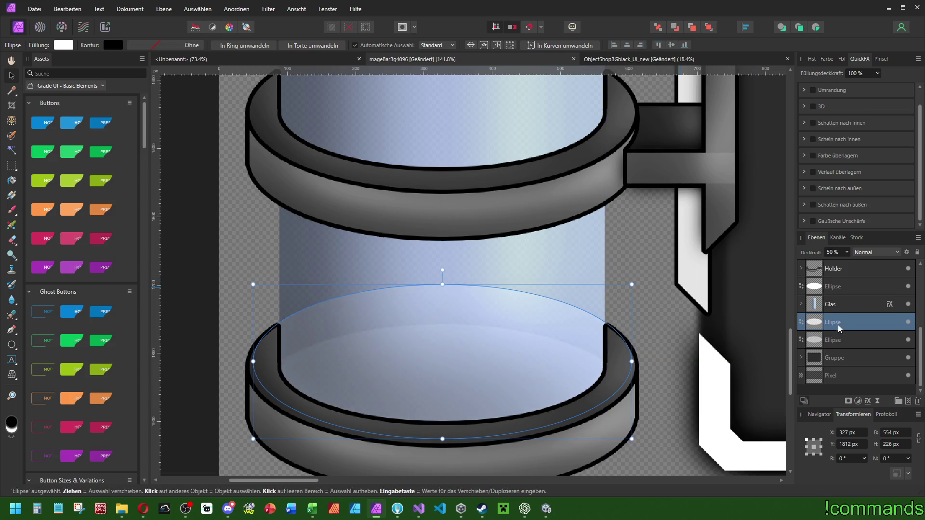
left_click(834, 339)
key("Return")
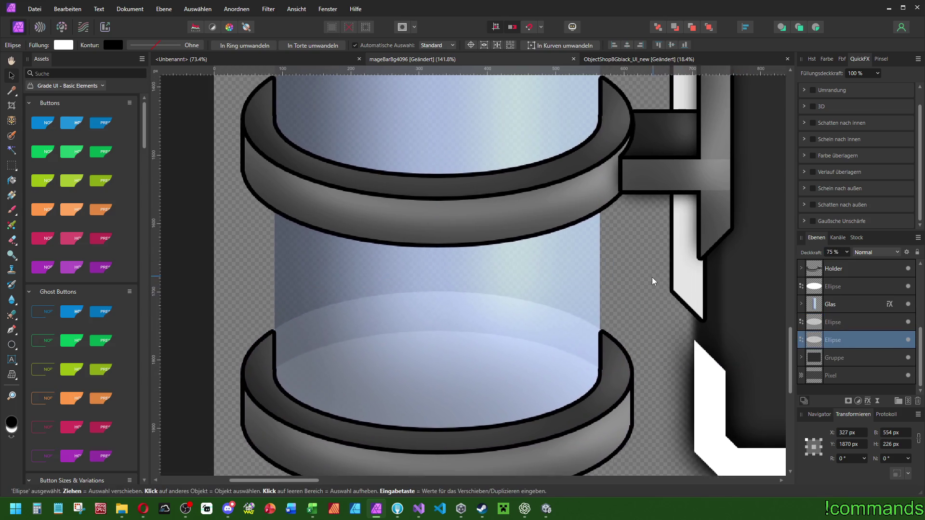
left_click(831, 322)
left_click(830, 339)
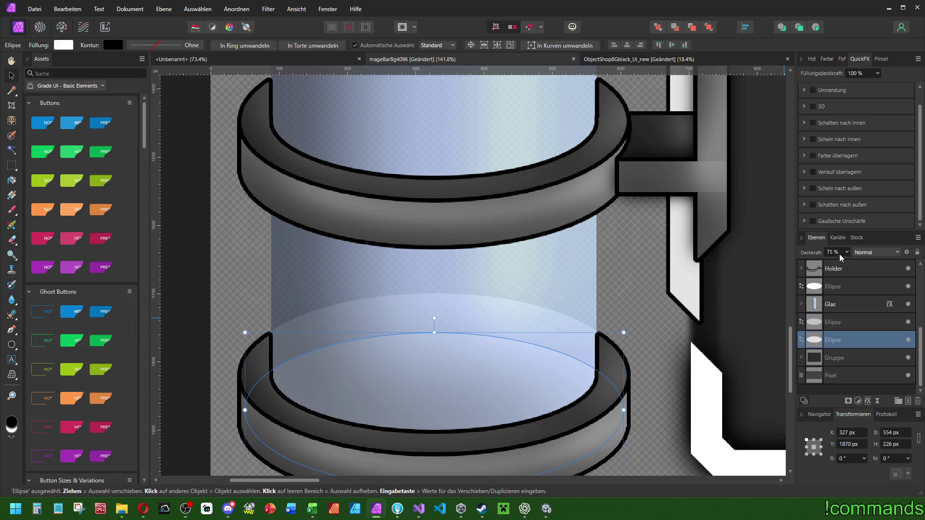
left_click(833, 320)
key("Return")
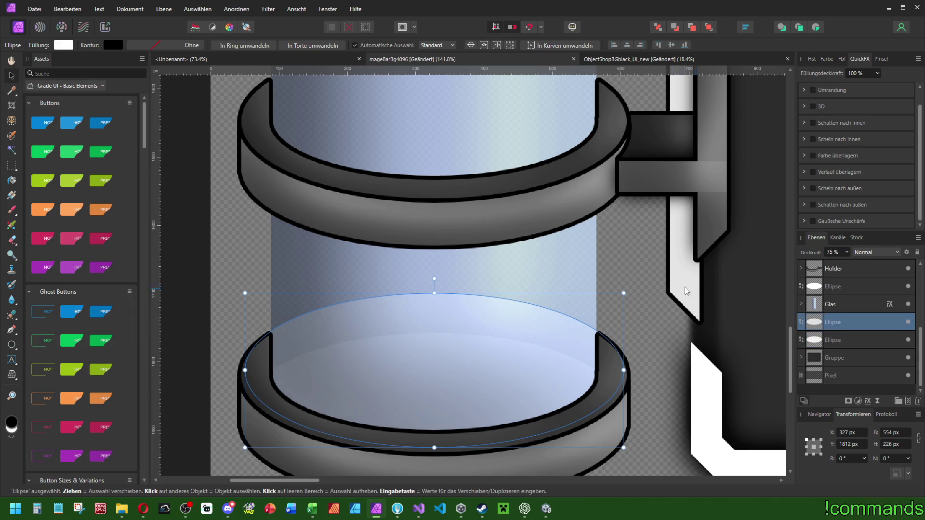
left_click(835, 340)
- Apply a dark grey Farbe überlagern overlay to both bottom ellipses in QuickFX
left_click(836, 322, "shift")
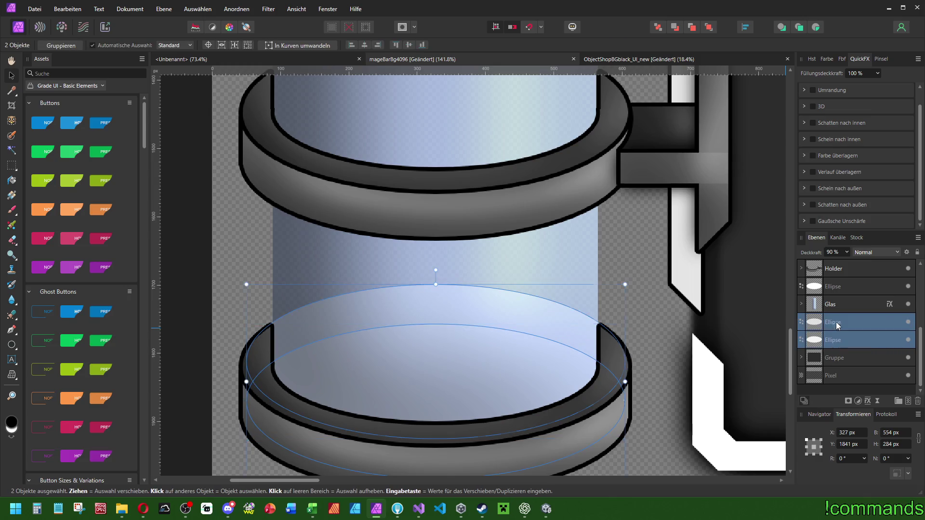
left_click(814, 155)
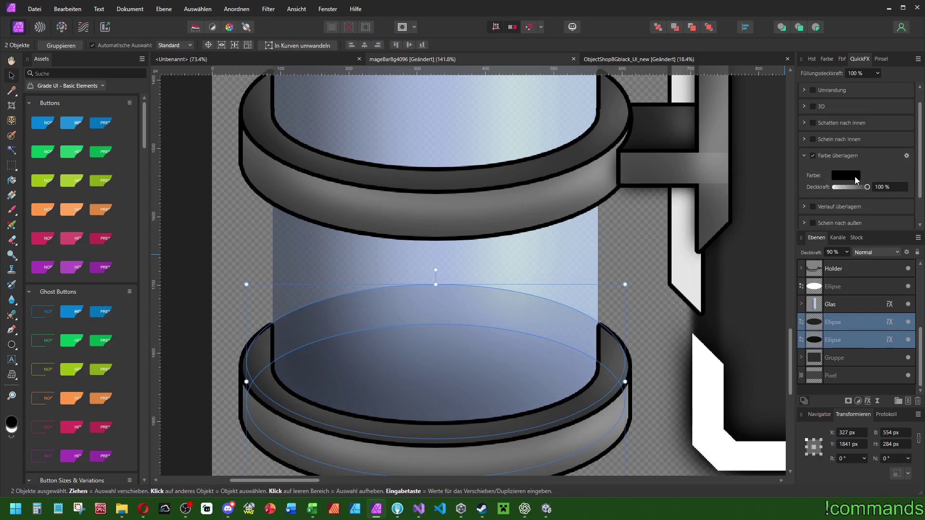
left_click(852, 175)
left_click(894, 230)
type("100")
key("Return")
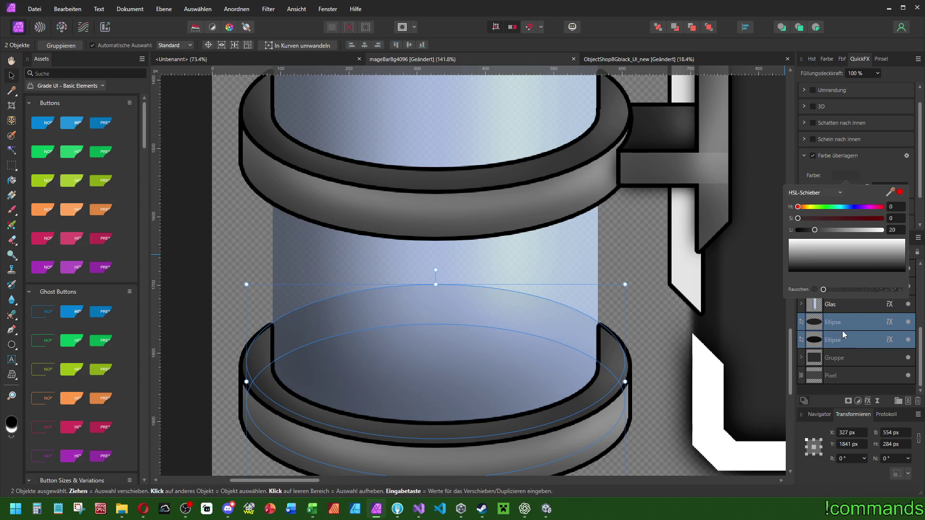
scroll(576, 314, "right", 1)
- Lower the upper bottom ellipse's opacity to 60%
left_click(816, 323)
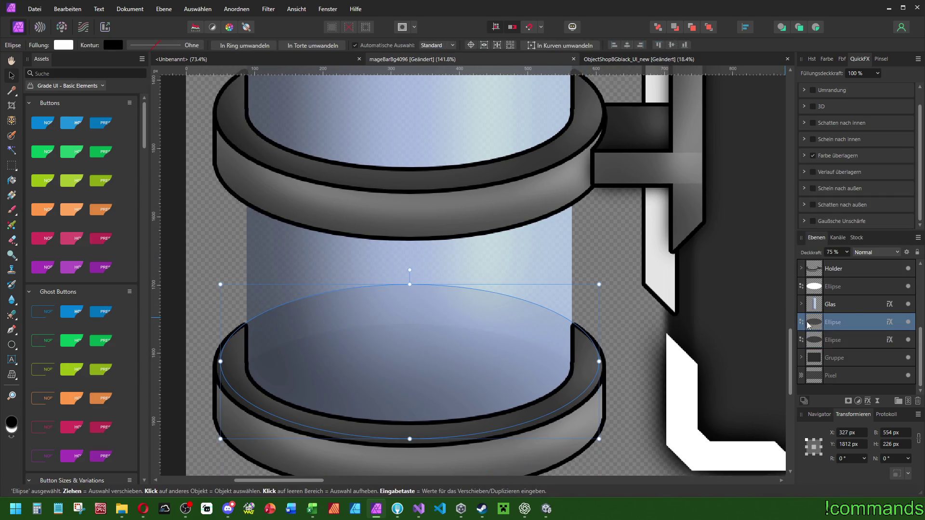
left_click(841, 337)
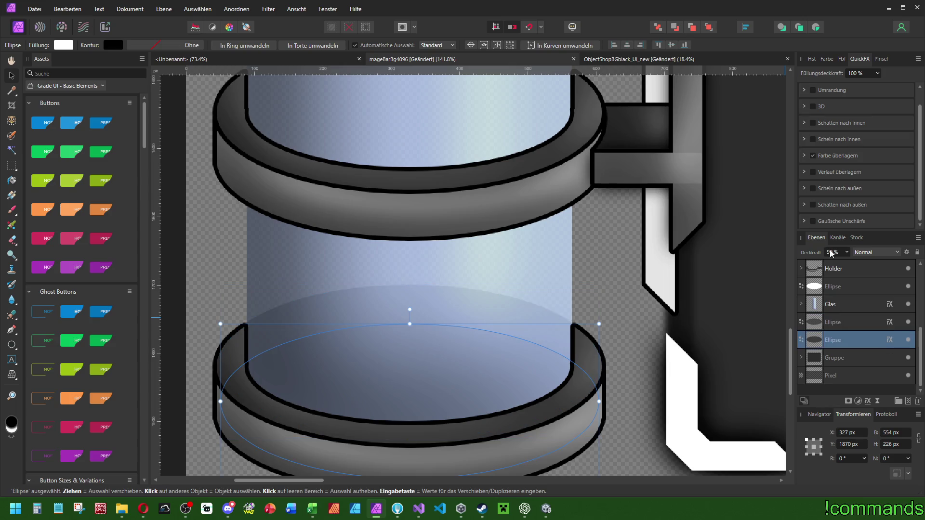
left_click(832, 323)
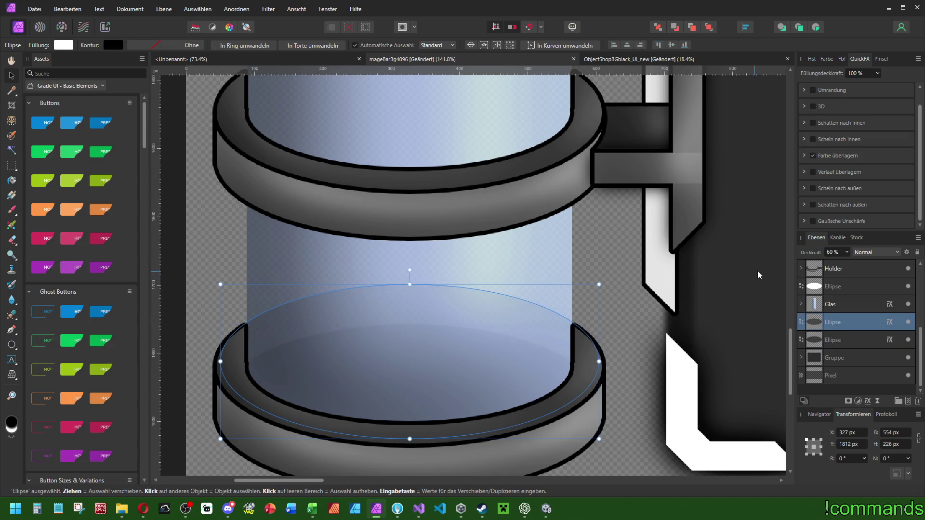
mouse_move(650, 271)
left_mouse_down()
mouse_move(643, 262)
mouse_move(655, 269)
mouse_move(631, 272)
left_mouse_up()
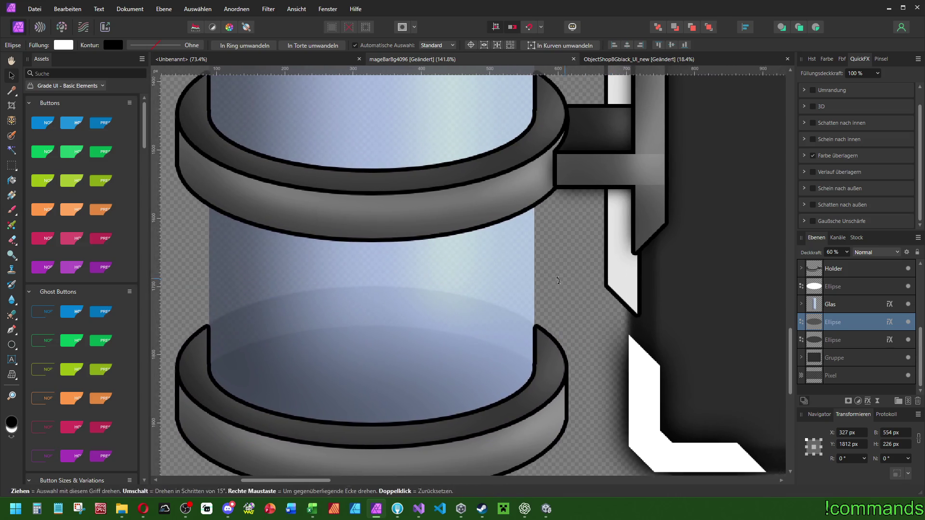
- Zoom and pan around the canvas to inspect the glass cylinder
scroll(566, 279, "down", 8)
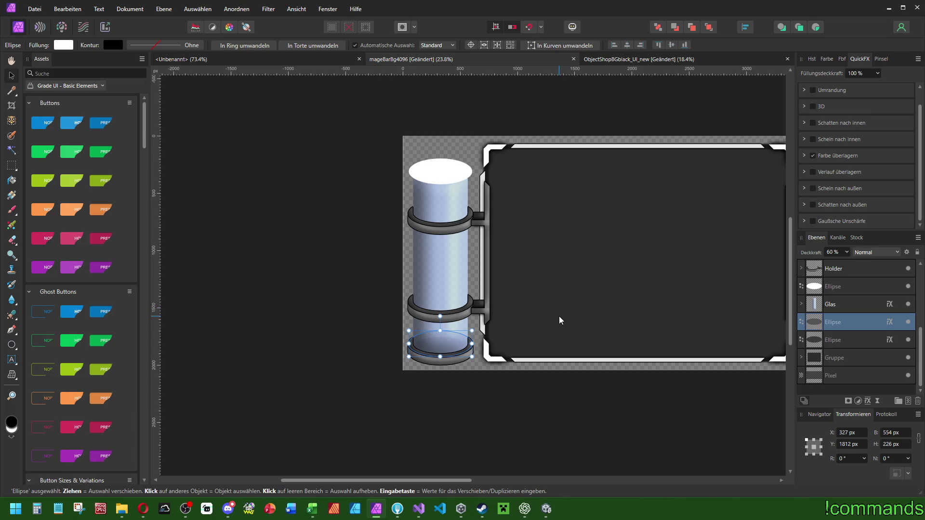
scroll(458, 346, "up", 5)
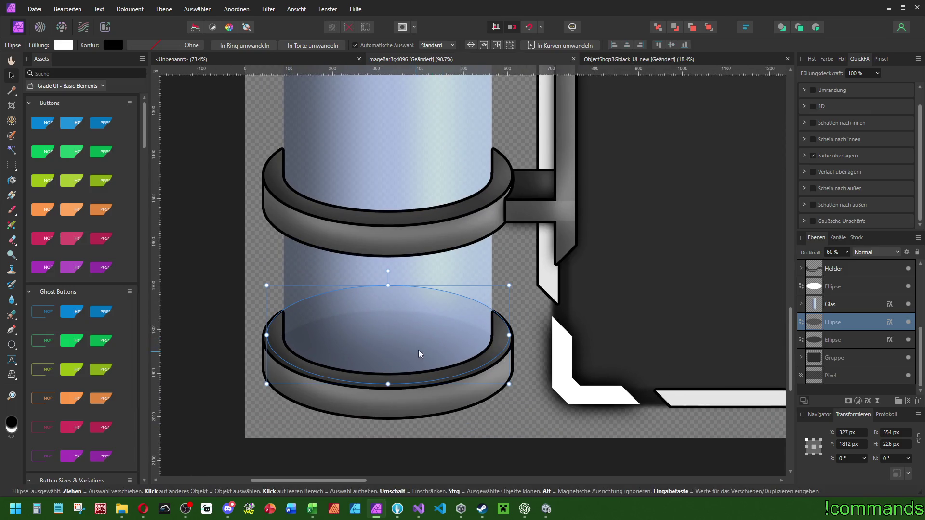
scroll(415, 352, "up", 2)
scroll(435, 343, "down", 7)
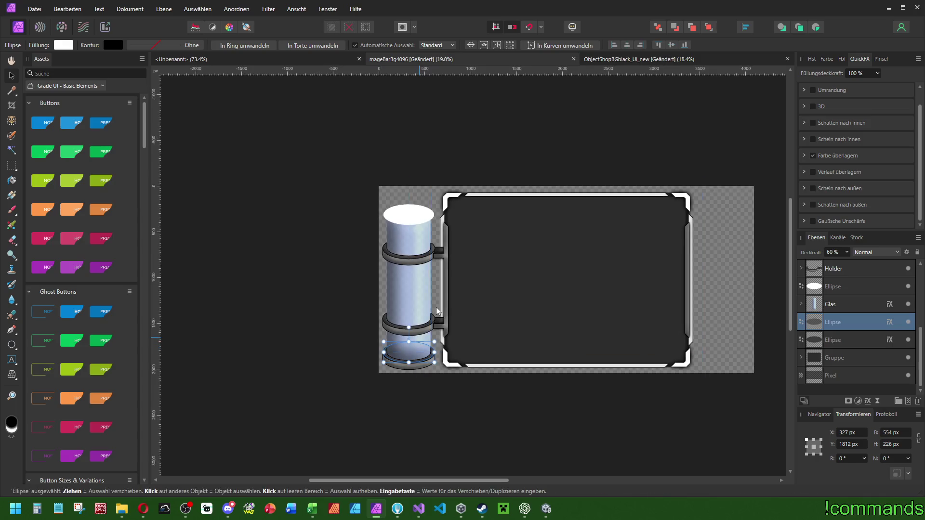
mouse_move(481, 312)
left_mouse_down()
mouse_move(447, 300)
mouse_move(404, 307)
left_mouse_up()
scroll(447, 314, "up", 7)
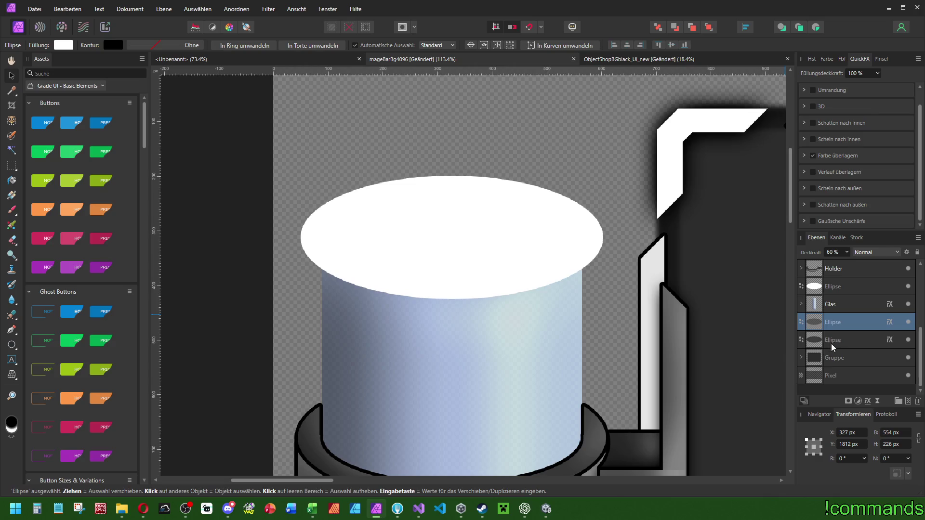
scroll(509, 132, "down", 3)
scroll(564, 293, "down", 3)
scroll(543, 250, "up", 3)
scroll(443, 311, "down", 2)
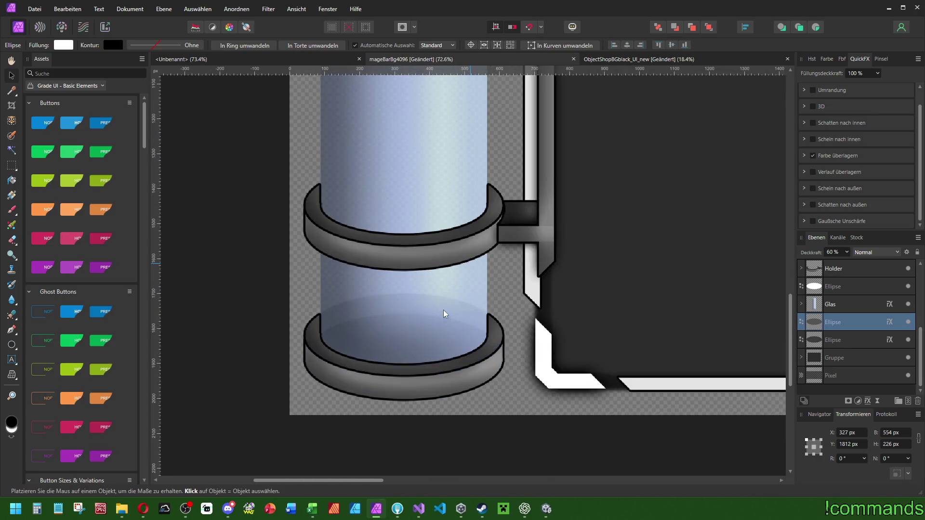
- Drag the Ground ring group down the layer stack to just above Glas
left_click(835, 341)
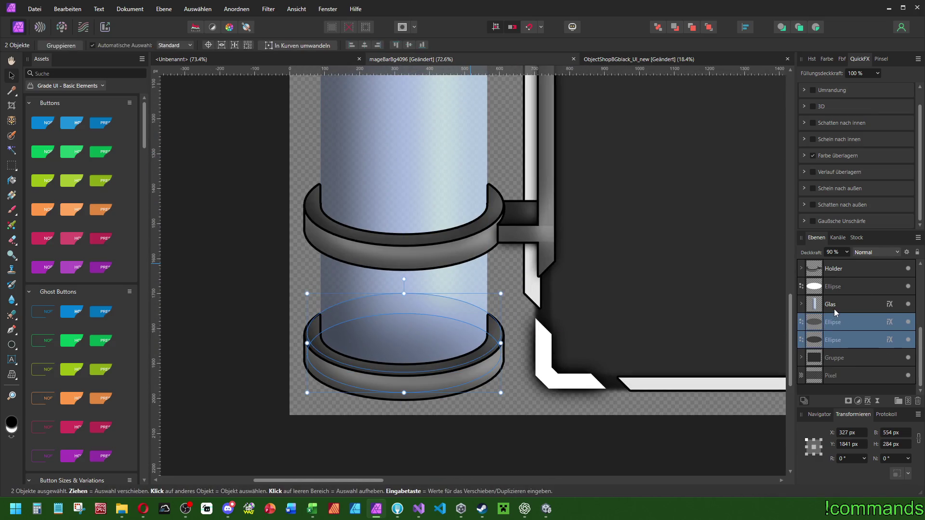
scroll(833, 309, "up", 5)
left_click(835, 343)
mouse_move(832, 399)
left_mouse_down()
mouse_move(823, 382)
mouse_move(837, 314)
mouse_move(824, 295)
left_mouse_up()
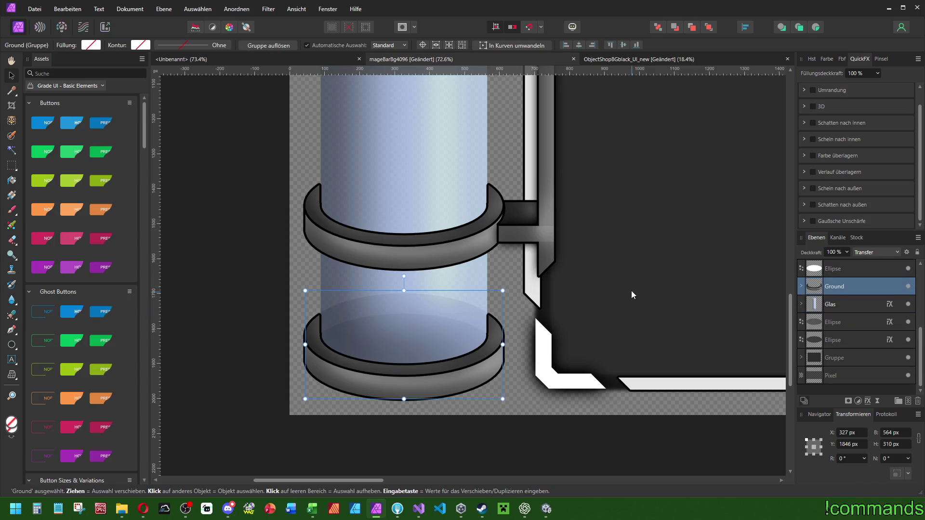
left_click(886, 321)
- Group the two floor ellipses and name the group GroundBackground
left_click(833, 339, "shift")
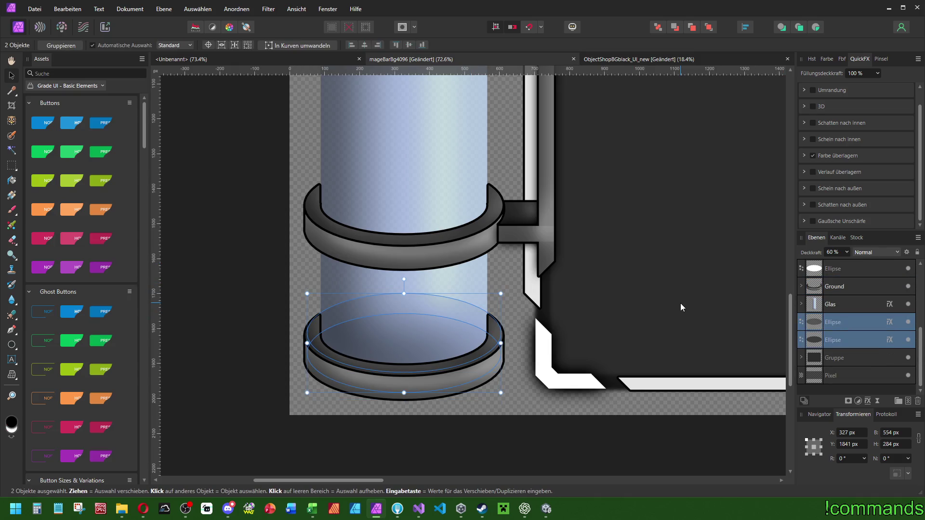
key("ctrl+g")
double_click(838, 340)
type("B")
key("BackSpace")
type("Gro")
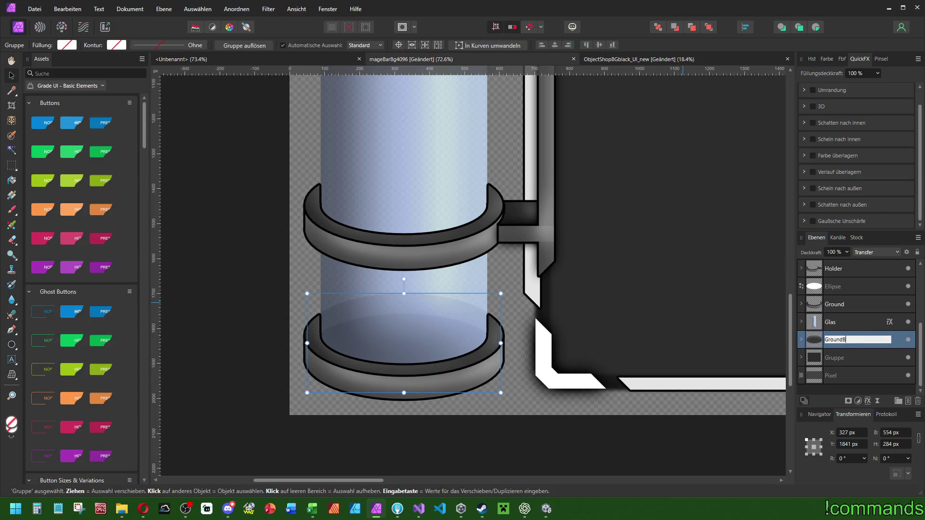
type("und")
key("Return")
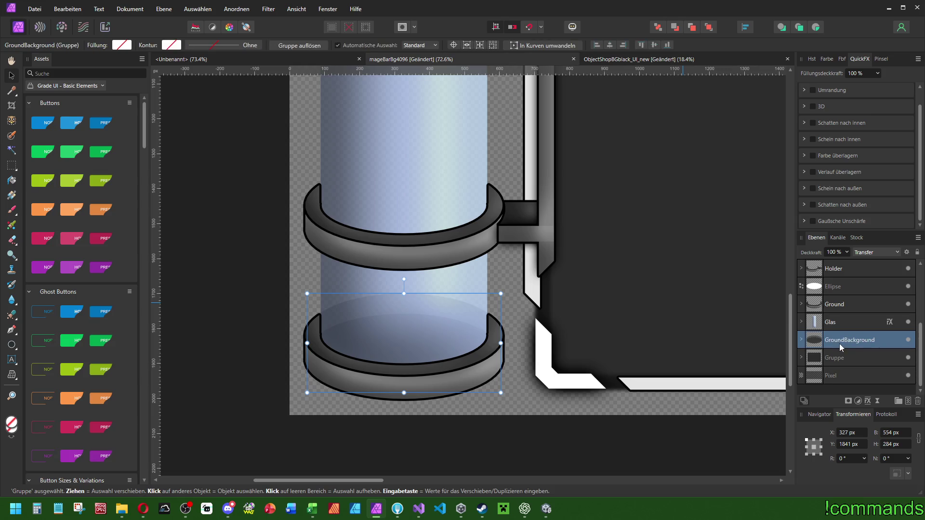
- Rename the Ground ring group to GroundForeground
double_click(851, 308)
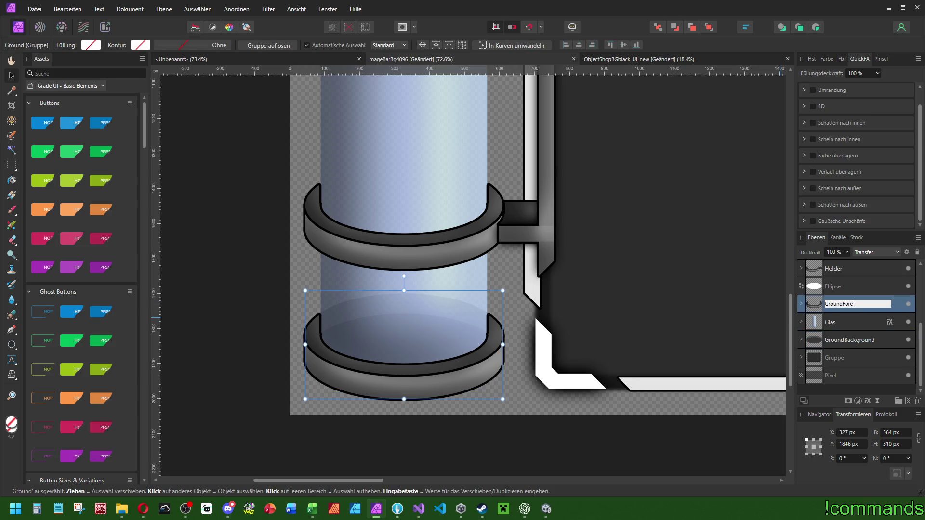
type("ground")
key("Return")
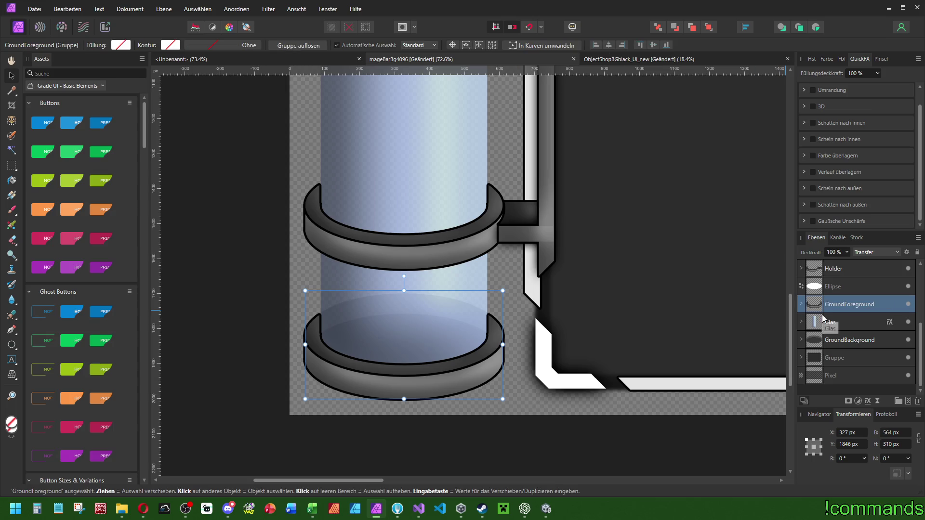
left_click(818, 287)
scroll(548, 406, "up", 5)
- Zoom in and out to inspect the white top ellipse against the glass tube
scroll(395, 90, "down", 4, "ctrl")
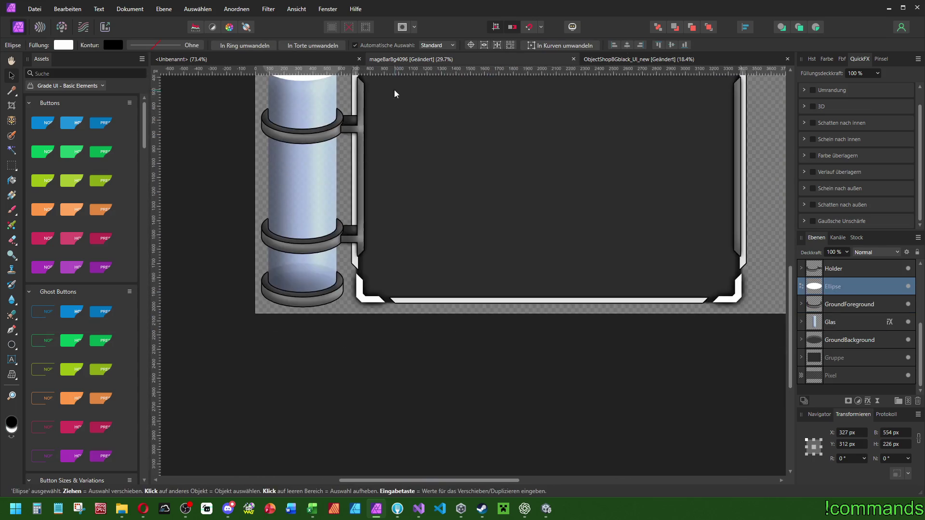
scroll(419, 264, "down", 2, "ctrl")
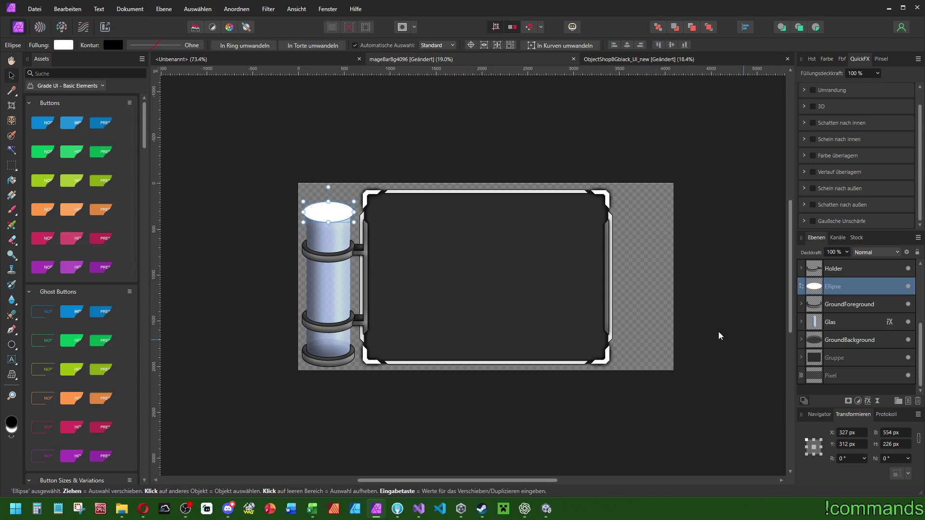
scroll(844, 324, "up", 3)
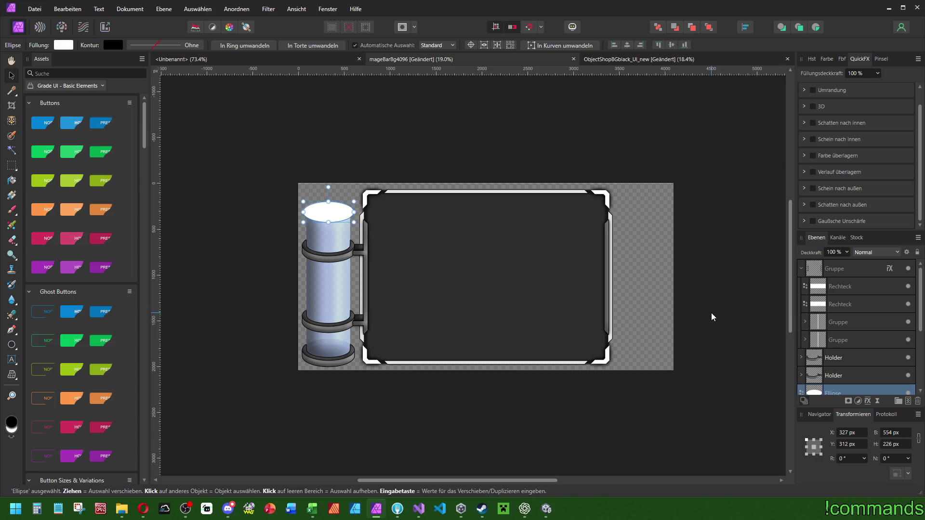
scroll(318, 212, "up", 5)
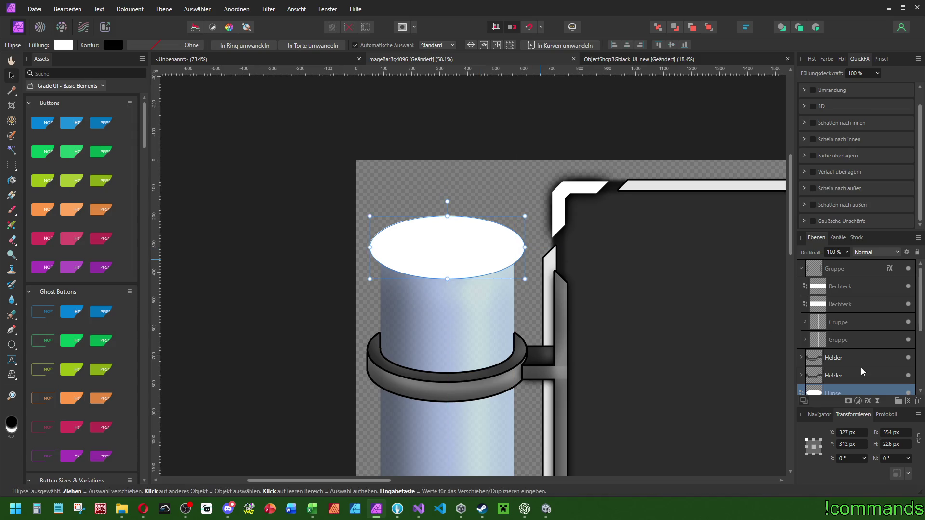
scroll(853, 347, "down", 3)
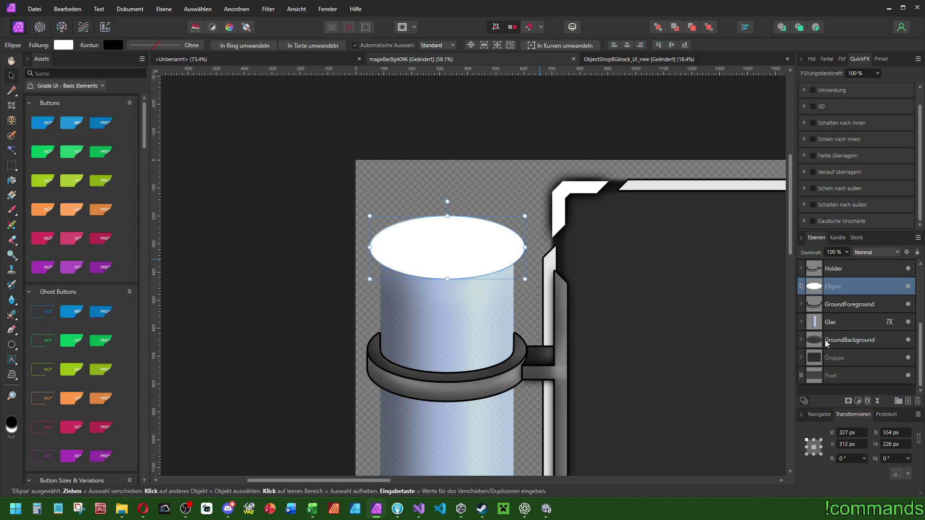
scroll(455, 236, "down", 5)
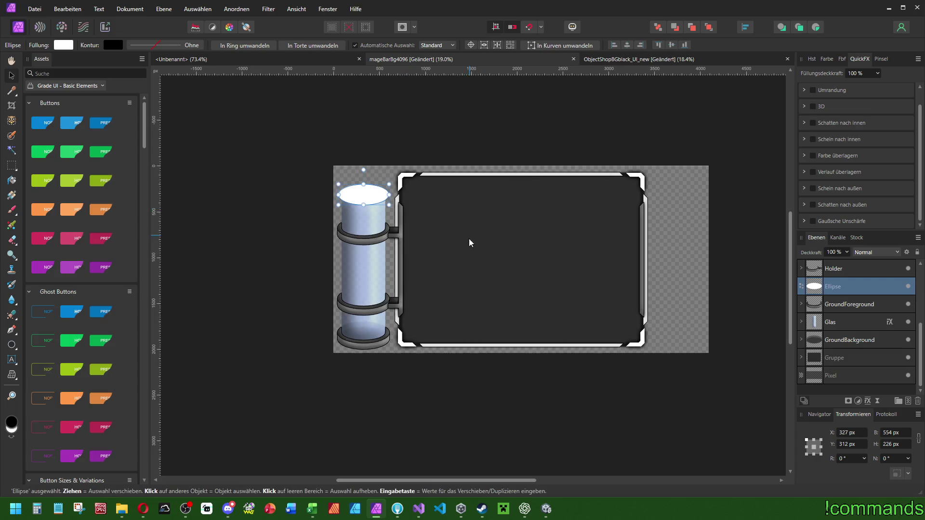
scroll(492, 265, "up", 2)
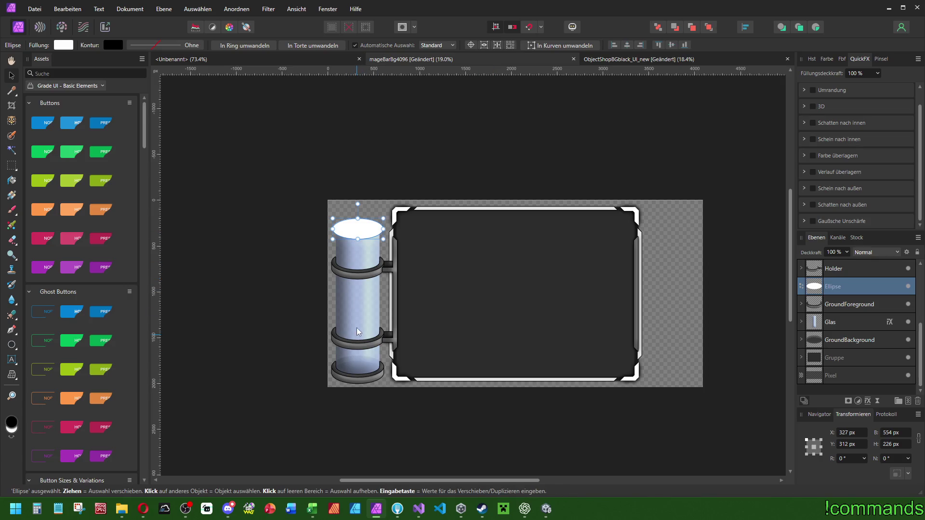
scroll(340, 201, "up", 5)
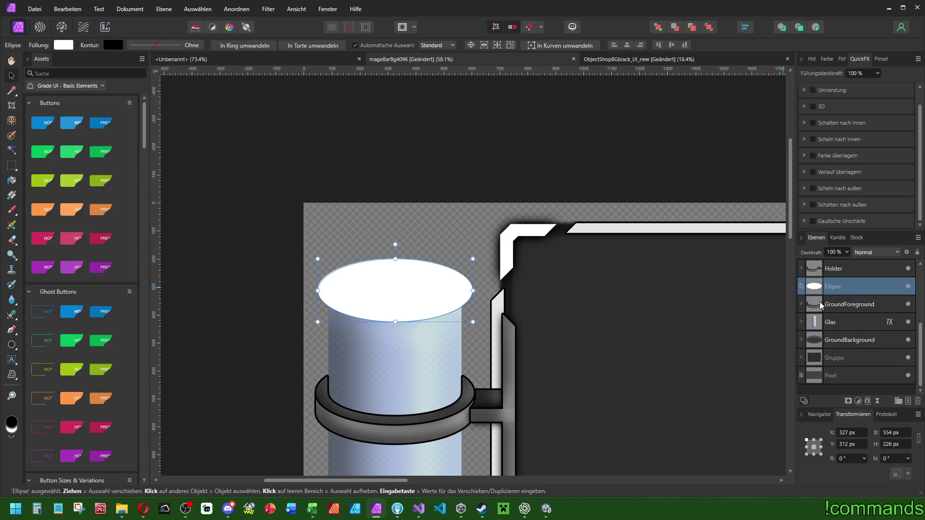
scroll(835, 359, "up", 3)
scroll(838, 357, "down", 3)
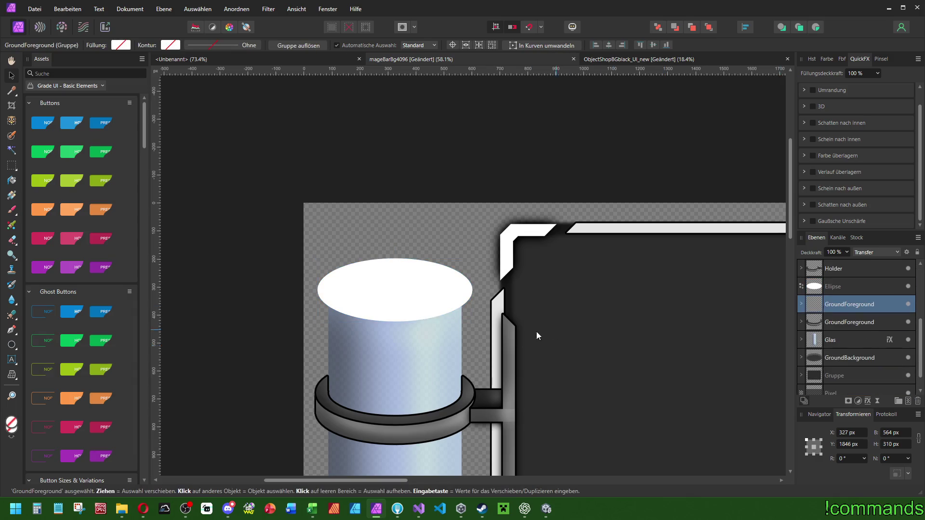
- Move the GroundForeground ring copy up onto the top end of the glass tube
scroll(553, 330, "down", 5)
left_click_drag(423, 350, 424, 239)
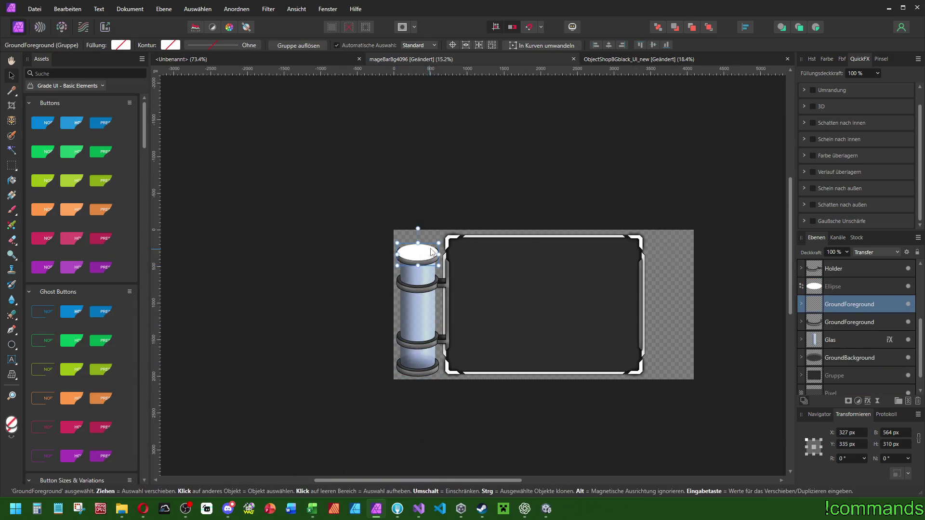
scroll(430, 238, "up", 5)
left_click(819, 286)
key("shift+Up")
key("shift+Up")
key("shift+Up")
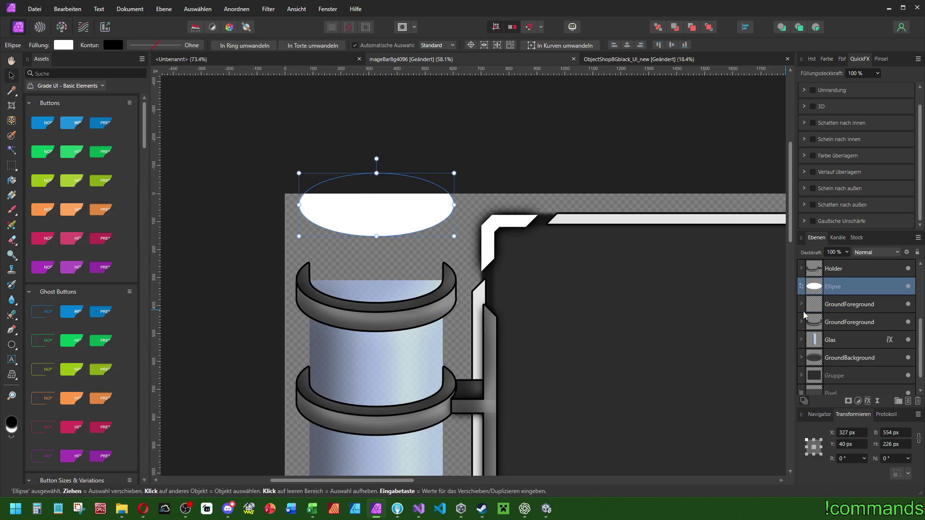
left_click(843, 326)
left_click(841, 310)
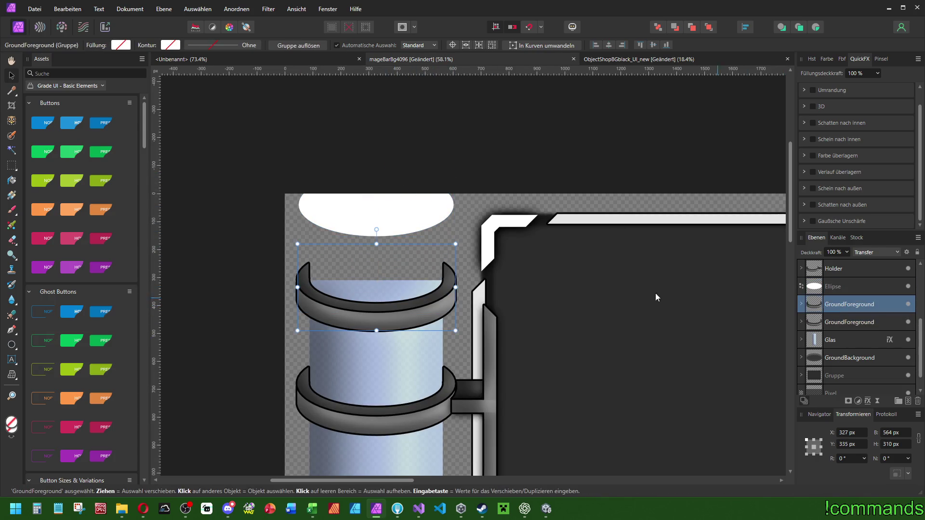
mouse_move(430, 291)
left_mouse_down()
mouse_move(438, 251)
mouse_move(439, 295)
mouse_move(435, 240)
mouse_move(439, 289)
left_mouse_up()
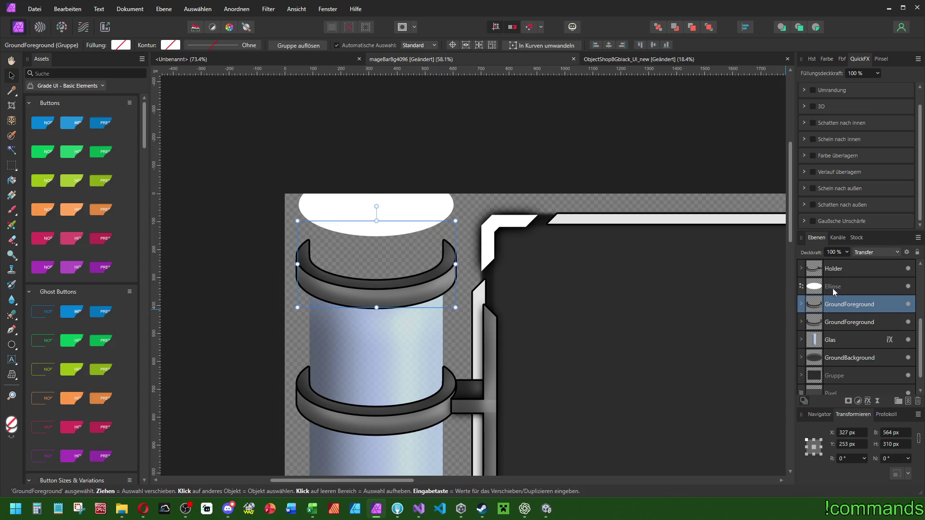
- Lower the white ellipse into the top ring and resize it to 474 × 169 px
left_click(394, 206)
left_click_drag(394, 206, 396, 256)
scroll(294, 252, "up", 5)
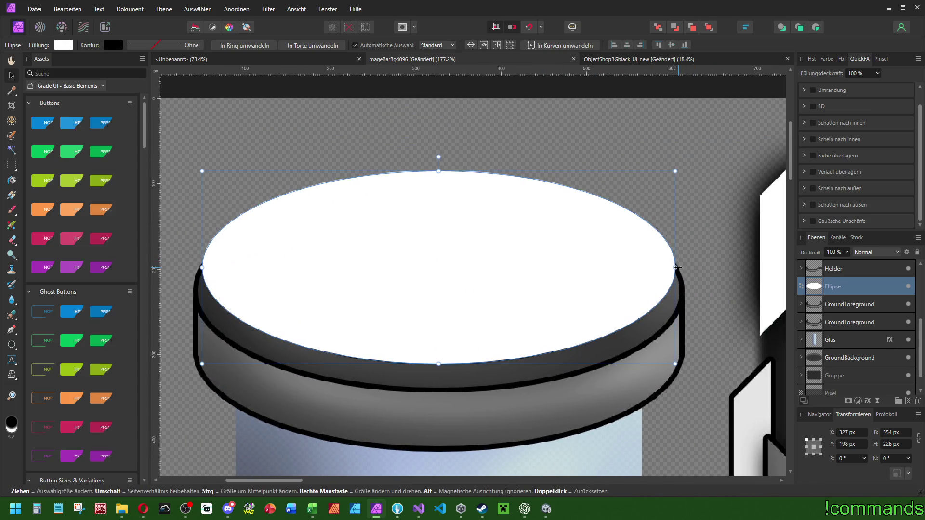
left_click_drag(675, 268, 643, 267)
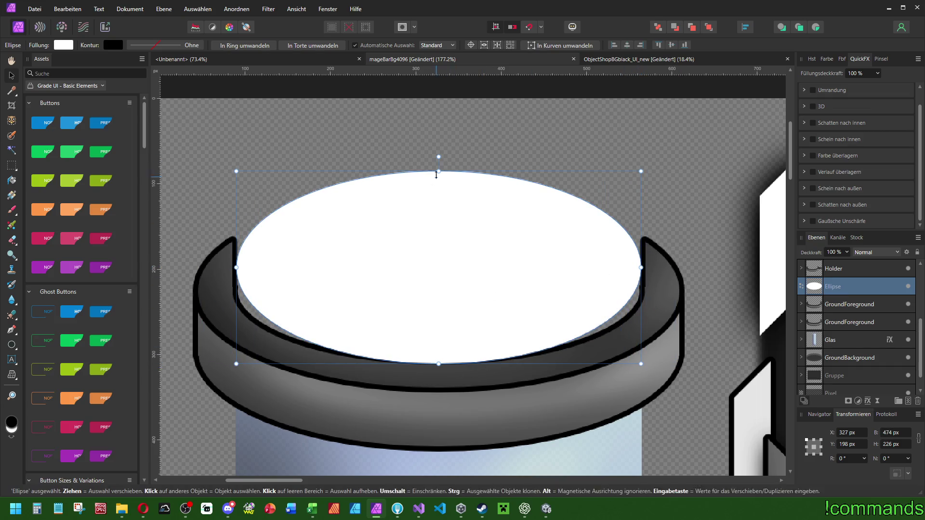
left_click_drag(440, 172, 456, 205)
left_click_drag(439, 358, 438, 349)
left_click_drag(476, 210, 475, 220)
left_click_drag(437, 360, 438, 359)
left_click_drag(470, 222, 474, 223)
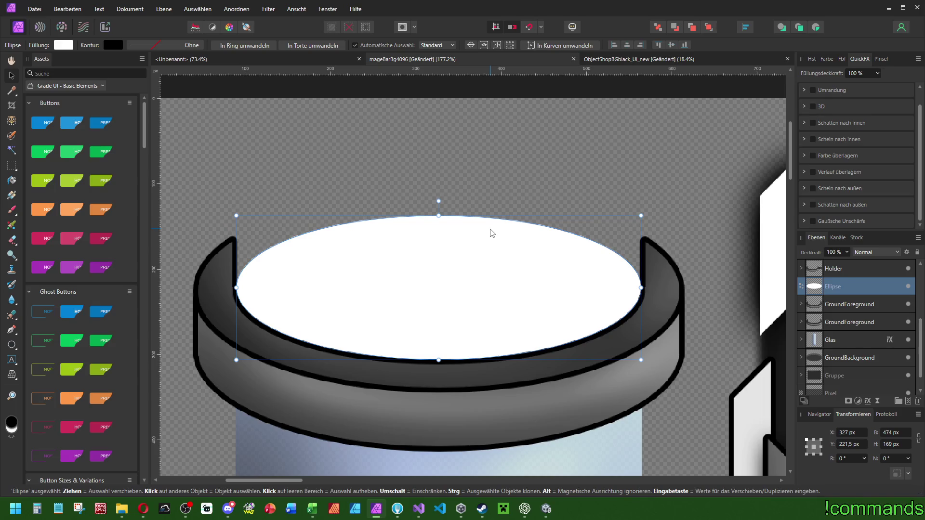
left_click_drag(560, 298, 544, 287)
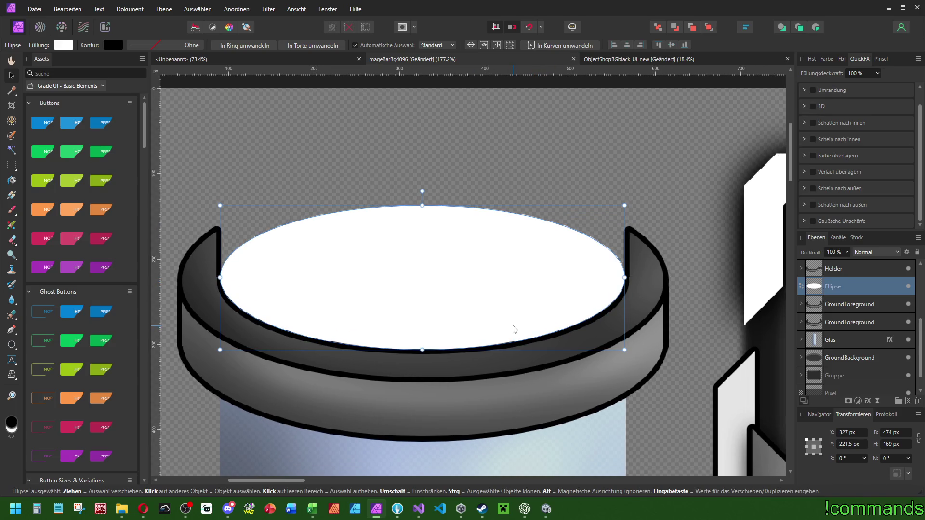
scroll(530, 337, "down", 5)
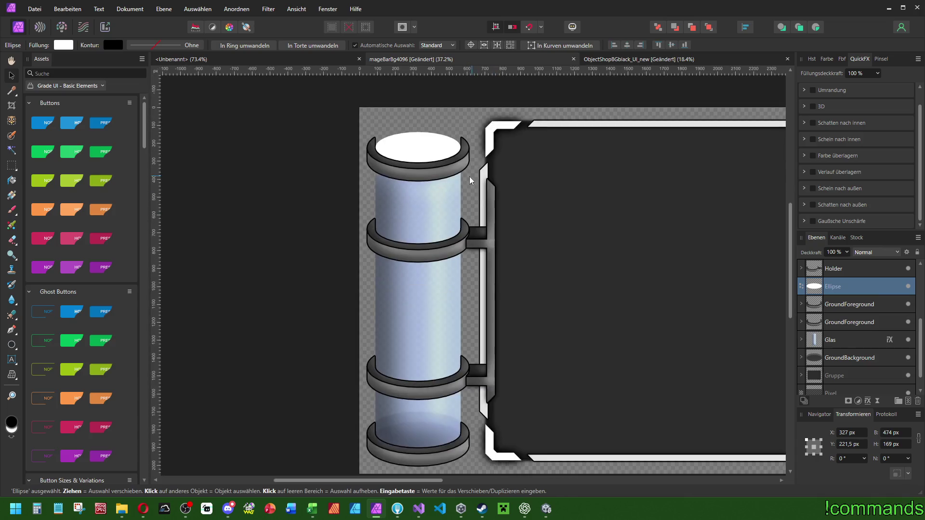
left_click_drag(486, 224, 438, 221)
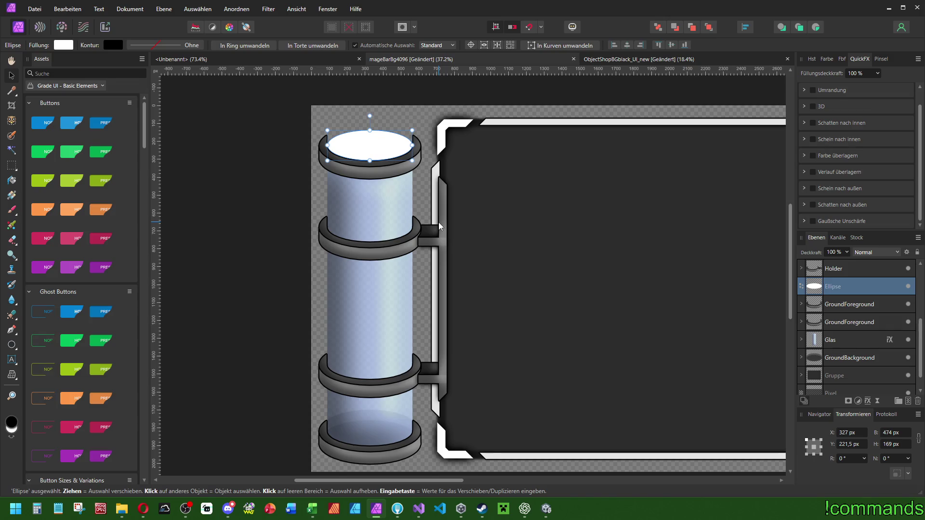
- Duplicate GroundBackground as HolderBackground and drag the copy up the tube to Y 1136 px
left_click(838, 357)
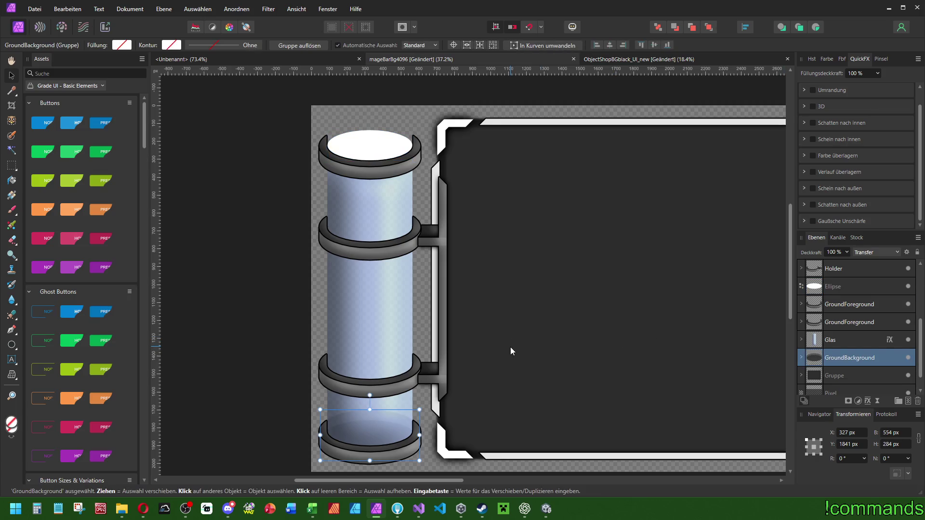
key("ctrl+j")
double_click(852, 358)
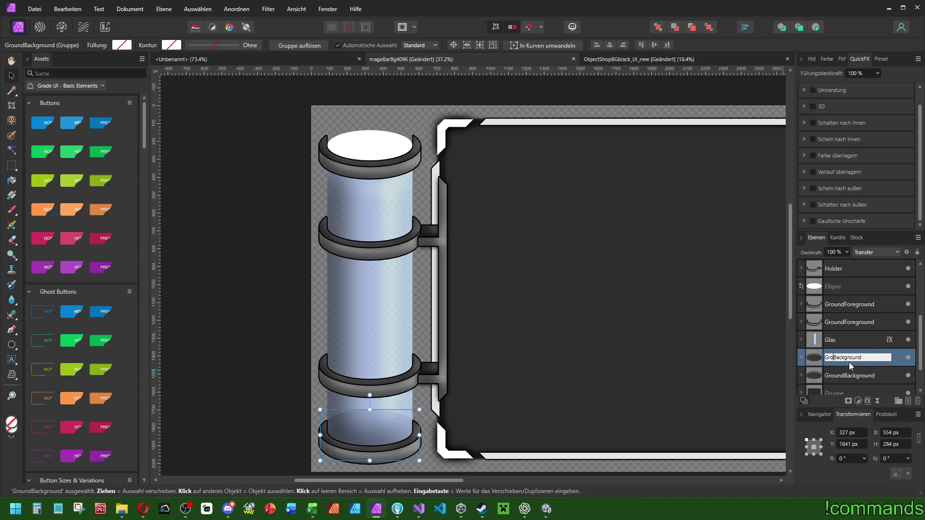
type("Hlder")
key("Return")
left_click(801, 357)
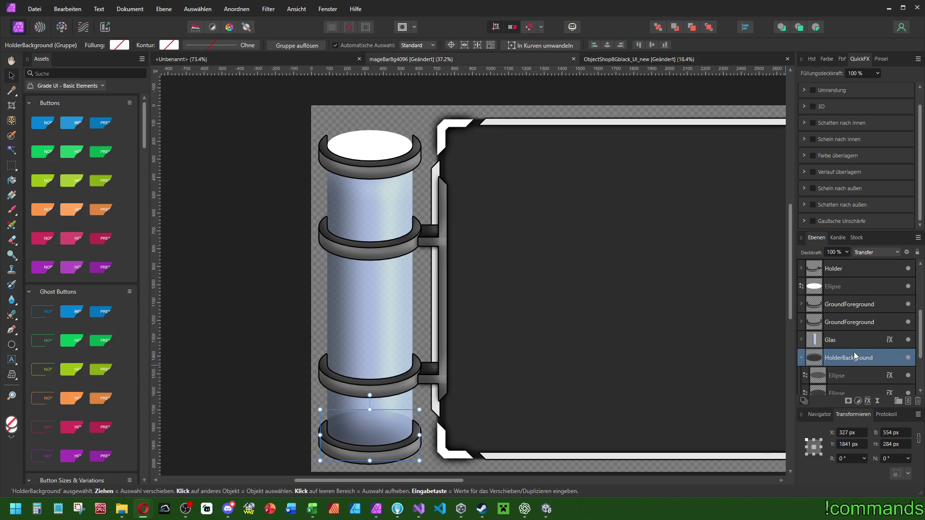
left_click_drag(398, 435, 398, 310)
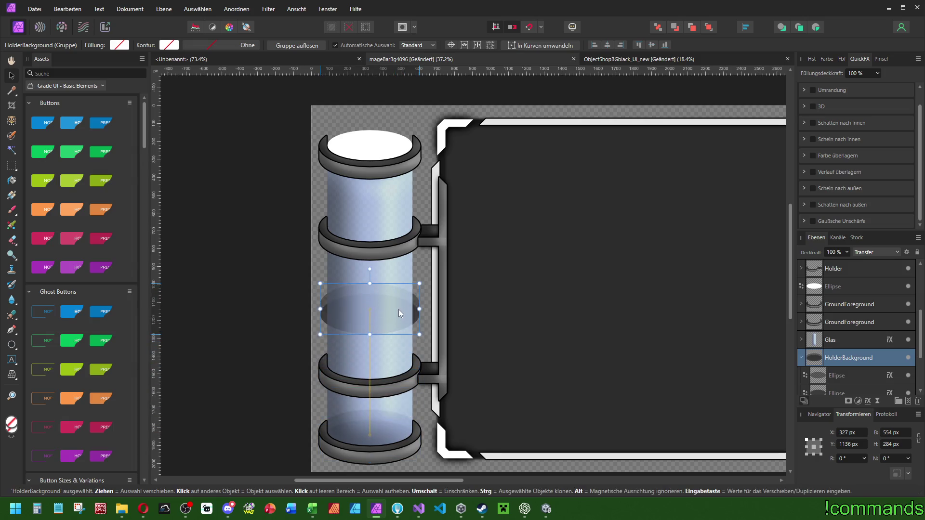
- Move the HolderBackground group down onto the middle holder ring
scroll(360, 299, "up", 5)
scroll(362, 305, "down", 4)
scroll(410, 340, "down", 2)
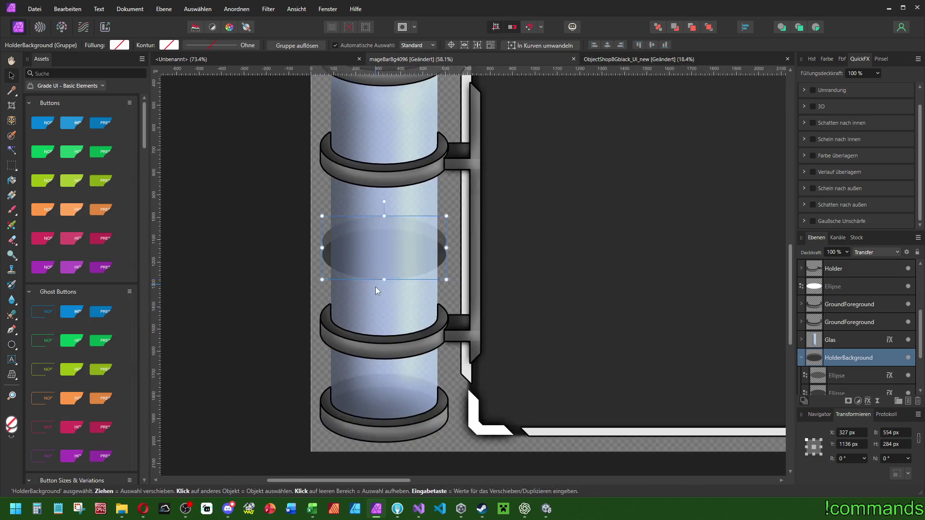
scroll(377, 286, "up", 5)
left_click_drag(501, 208, 490, 437)
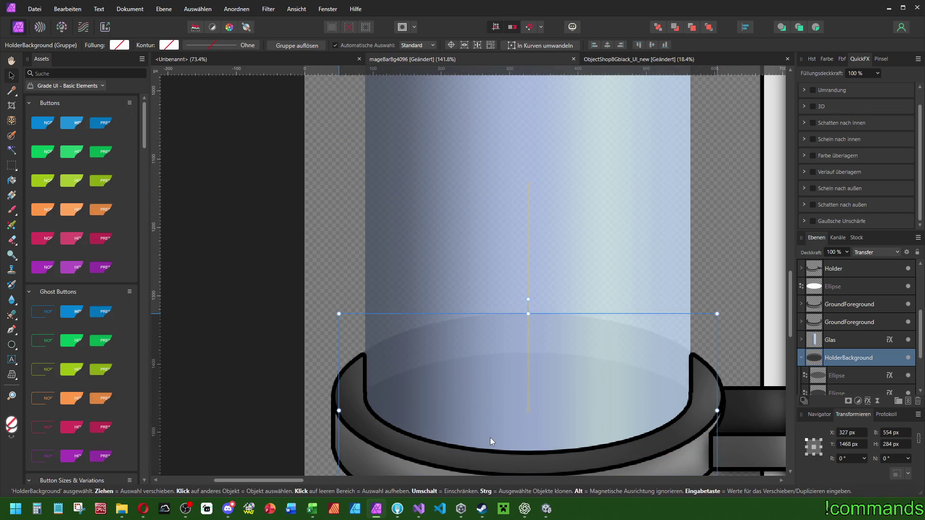
- Drag HolderBackground's second ellipse above the other ellipse in the Layers panel
left_click(839, 374)
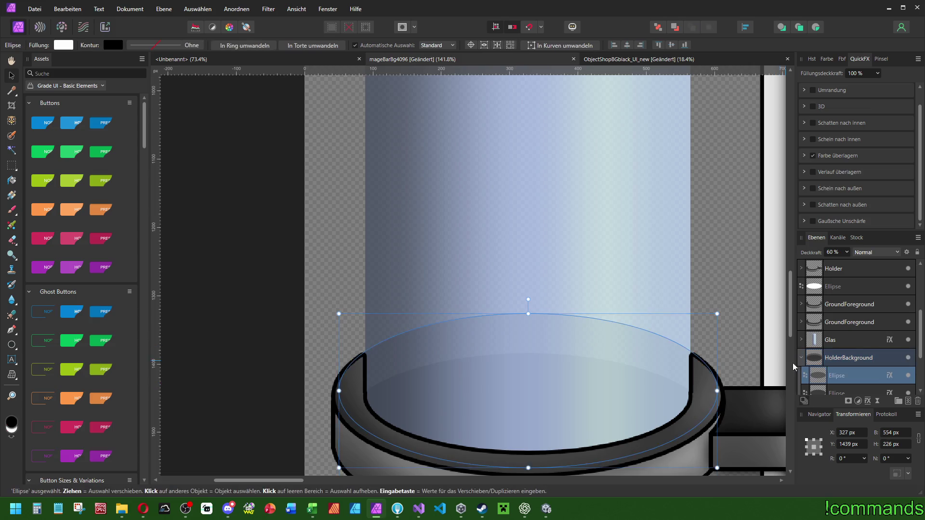
scroll(742, 338, "down", 2)
scroll(742, 337, "right", 2)
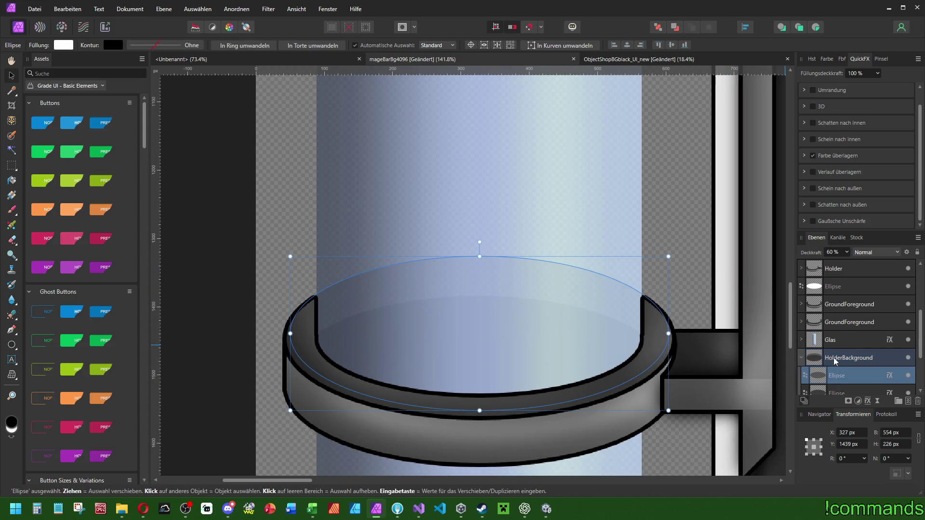
scroll(833, 363, "down", 2)
left_click(828, 322)
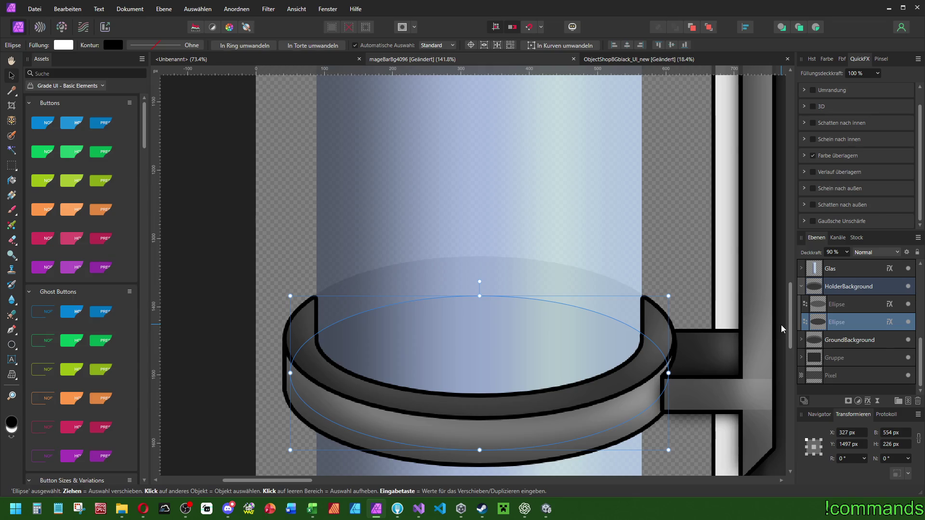
key("Delete")
scroll(622, 305, "right", 2)
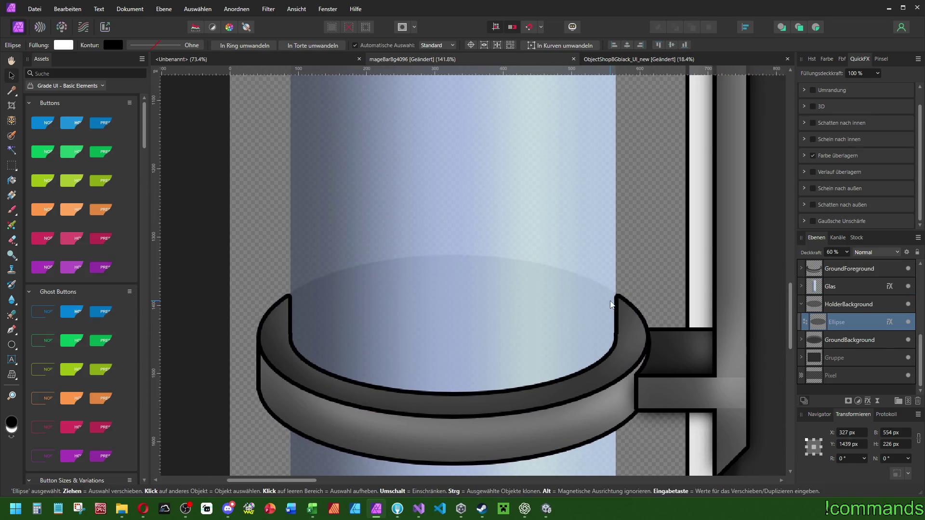
key("ctrl+z")
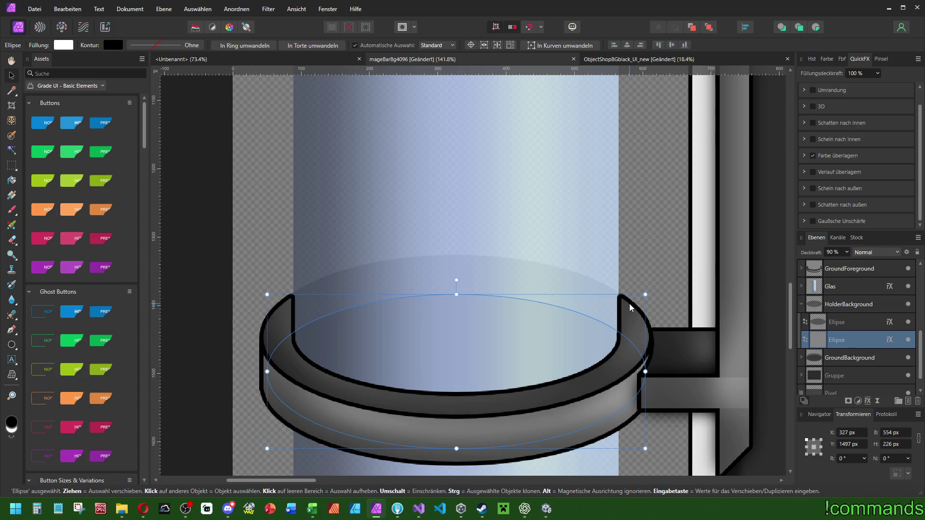
left_click_drag(840, 342, 833, 313)
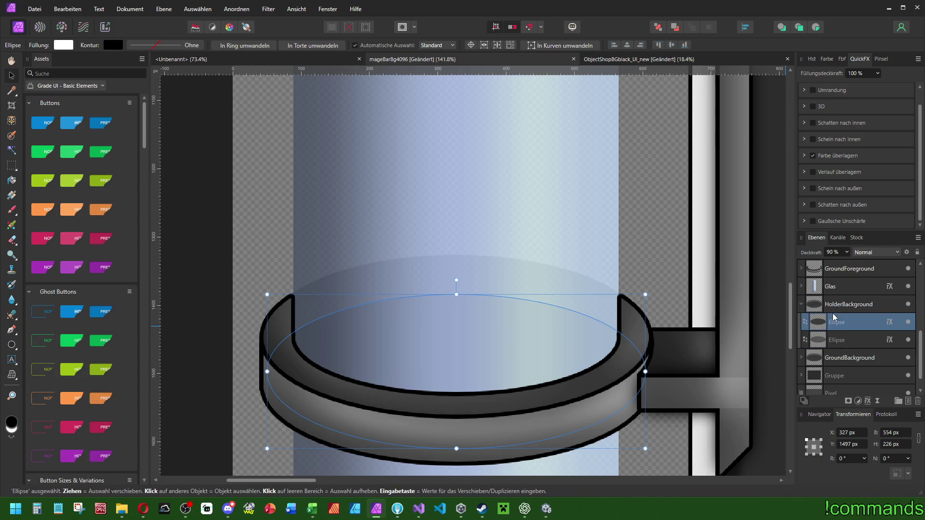
left_click(868, 248)
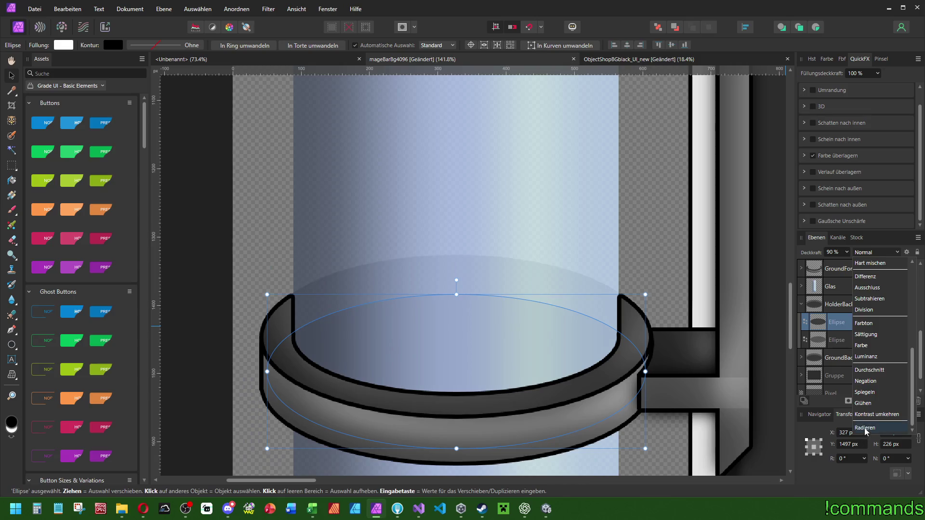
- Set the upper HolderBackground ellipse's blend mode to Erase (Radieren)
left_click(867, 420)
left_click_drag(591, 333, 610, 338)
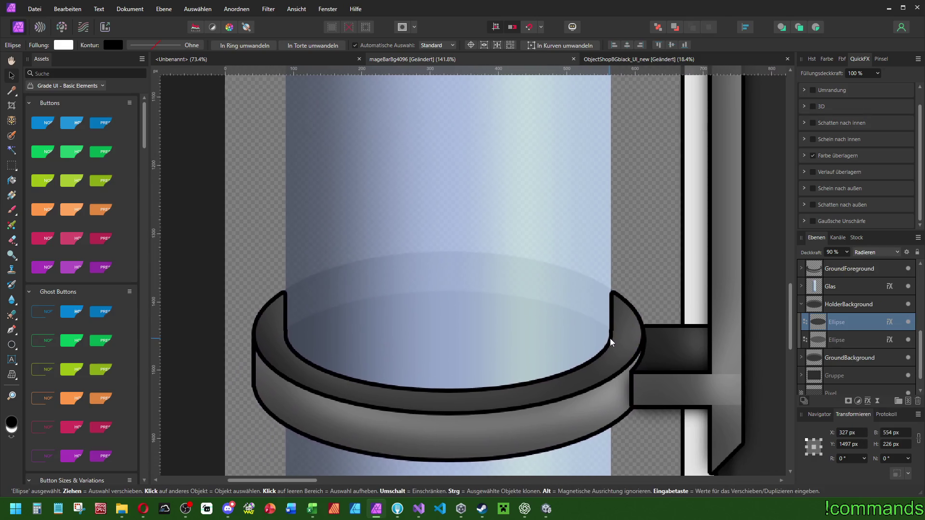
left_click(839, 340)
left_click(838, 324)
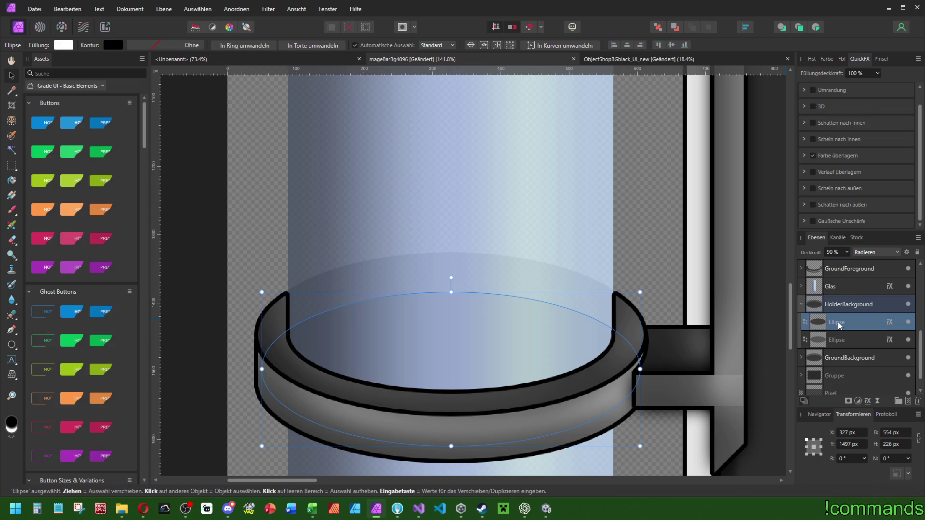
- Raise the erasing ellipse's opacity to 100% and untick the Farbe überlagern colour overlay
scroll(832, 251, "up", 10)
left_click_drag(588, 264, 601, 259)
scroll(820, 177, "up", 1)
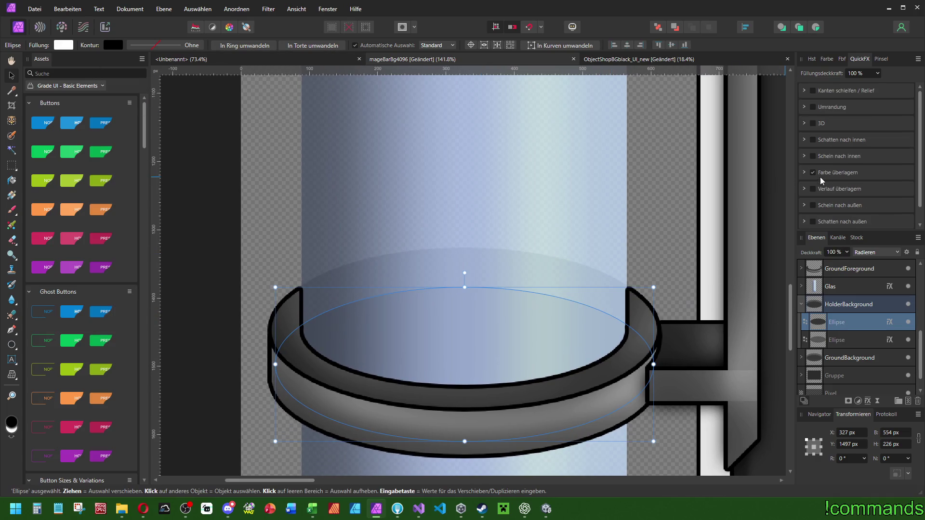
left_click(813, 173)
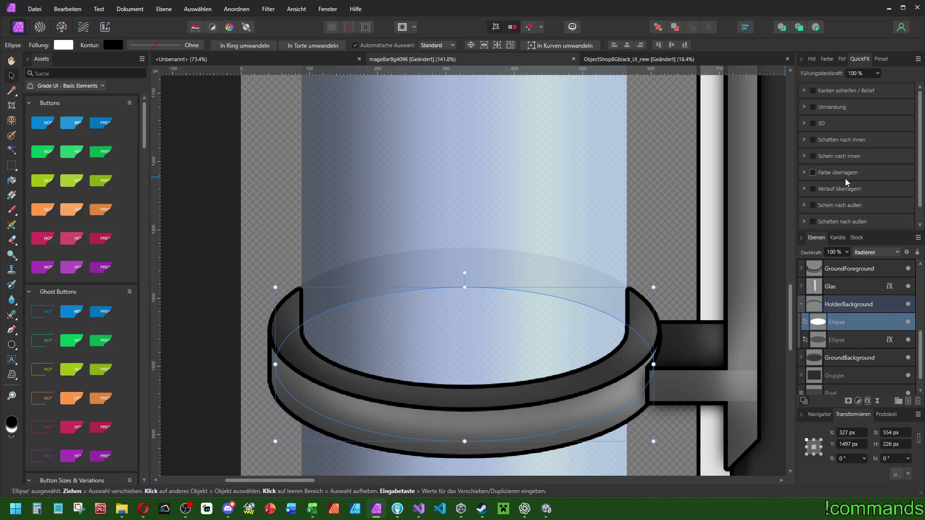
scroll(846, 180, "down", 1)
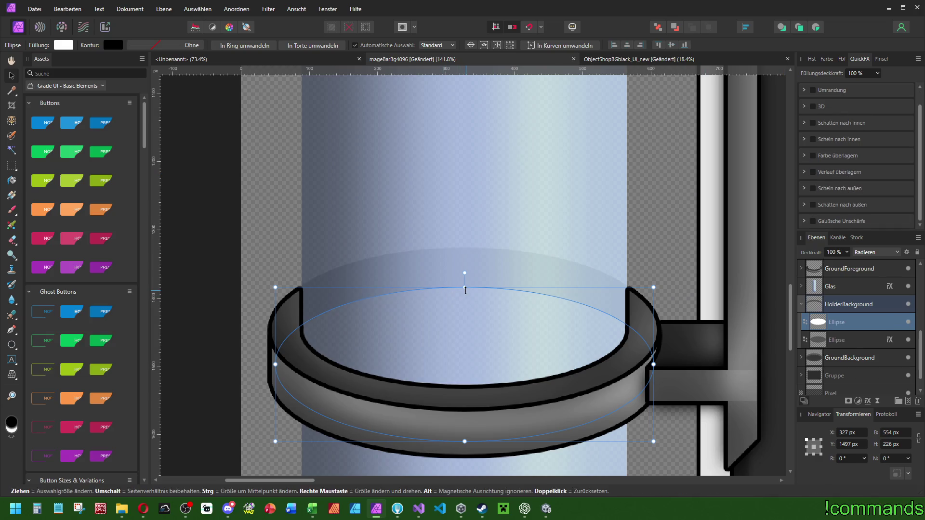
left_click_drag(466, 291, 466, 291)
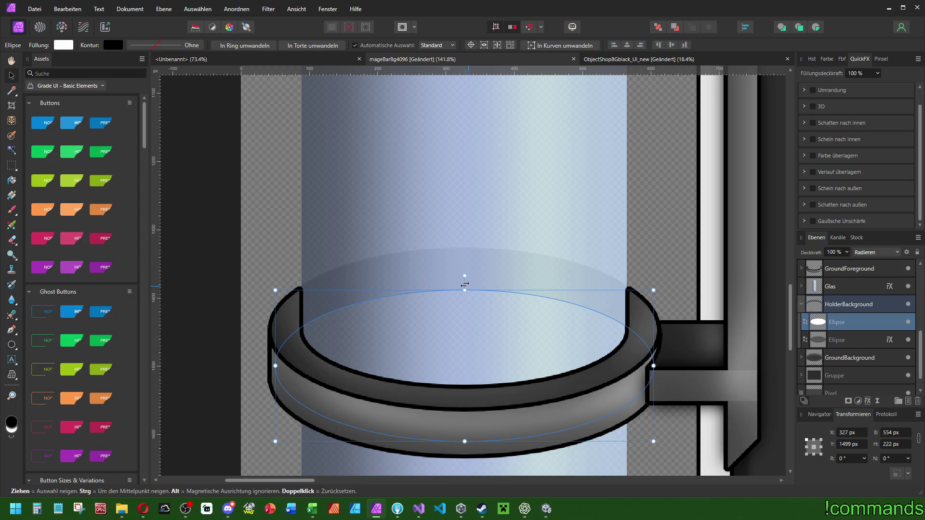
key("ctrl+z")
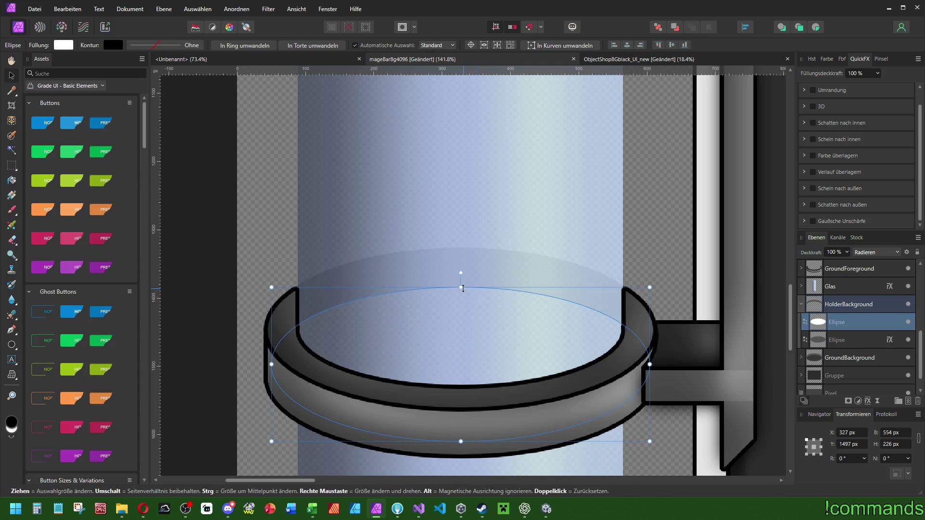
scroll(506, 305, "right", 1)
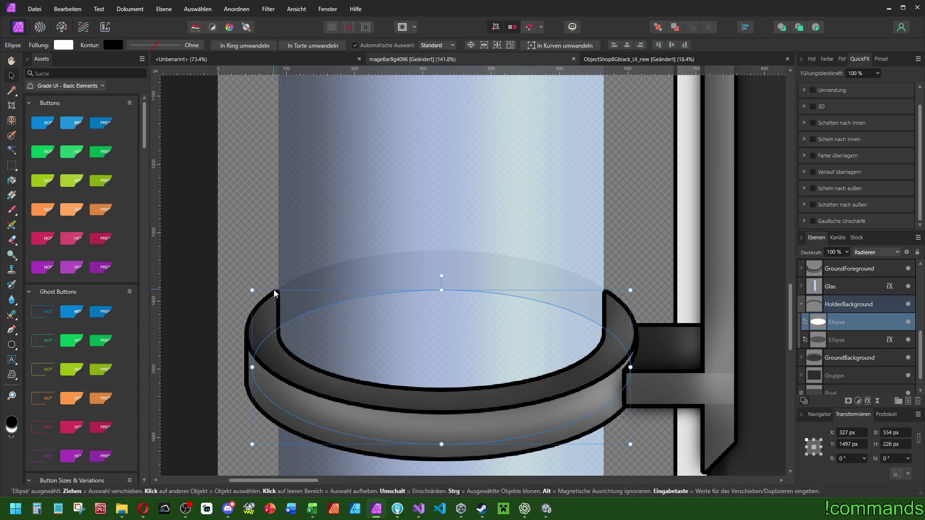
left_click(843, 308)
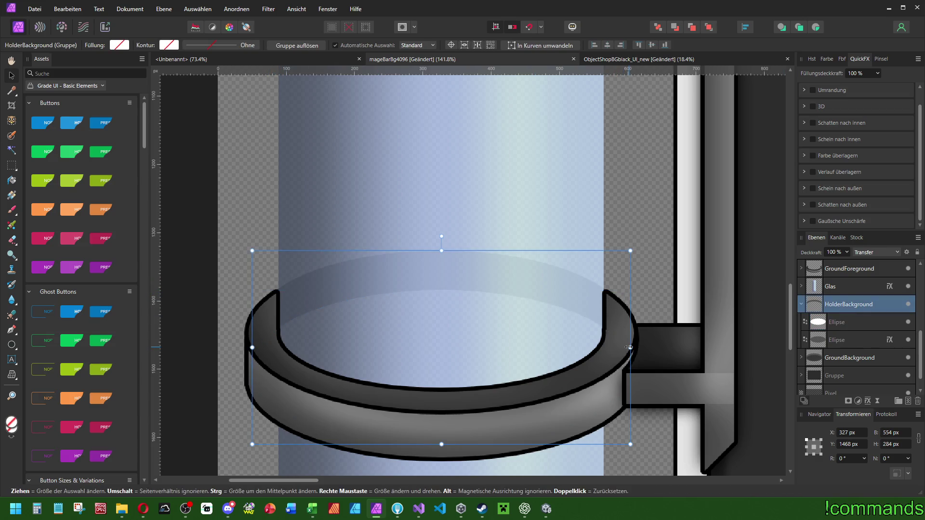
- Duplicate the HolderBackground group, try resizing the copy, then undo the resize
key("ctrl+j")
left_click_drag(630, 346, 635, 347)
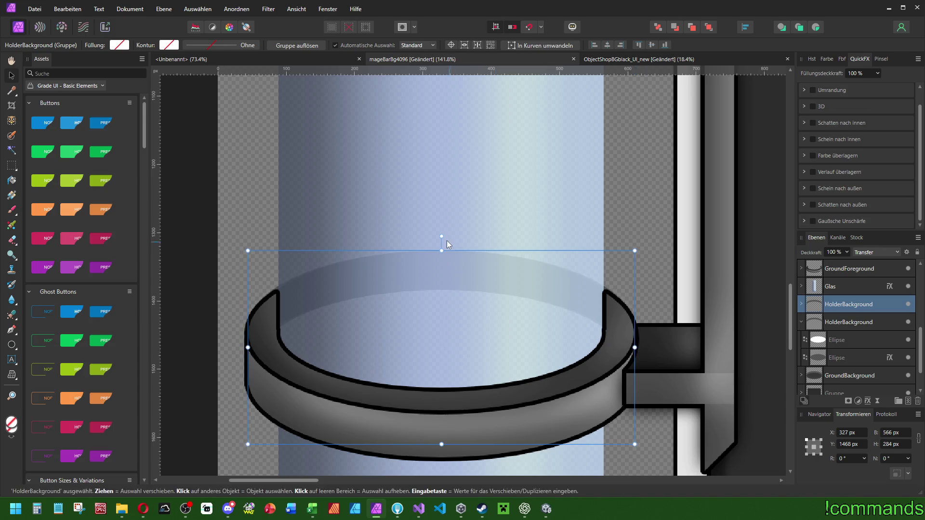
left_click_drag(441, 251, 441, 250)
key("ctrl+z")
key("ctrl+z")
key("ctrl+z")
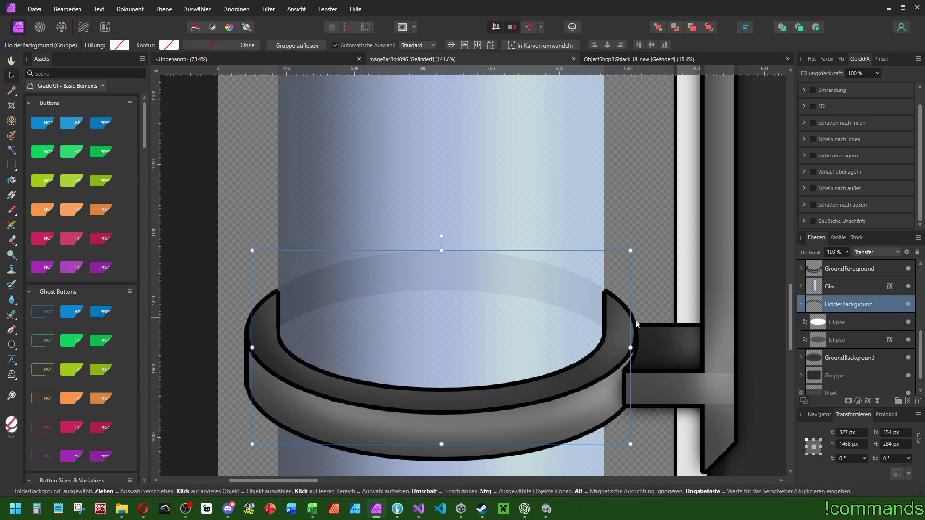
scroll(631, 285, "down", 6)
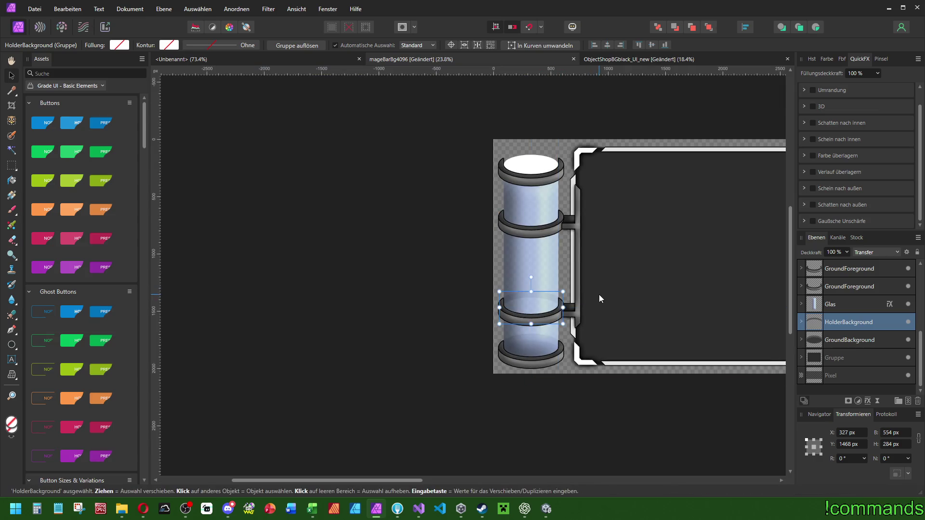
scroll(599, 294, "up", 4)
mouse_move(556, 267)
left_mouse_down()
mouse_move(573, 270)
mouse_move(568, 265)
mouse_move(554, 273)
mouse_move(576, 278)
mouse_move(593, 271)
left_mouse_up()
- Duplicate the middle holder ring background and move the copy up to the upper ring at Y 700 px
left_click(401, 310)
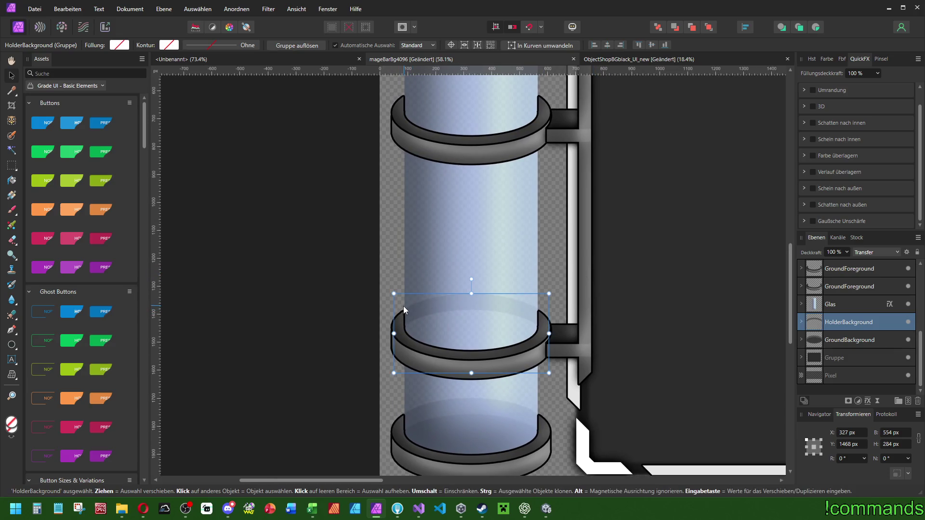
scroll(404, 306, "up", 6)
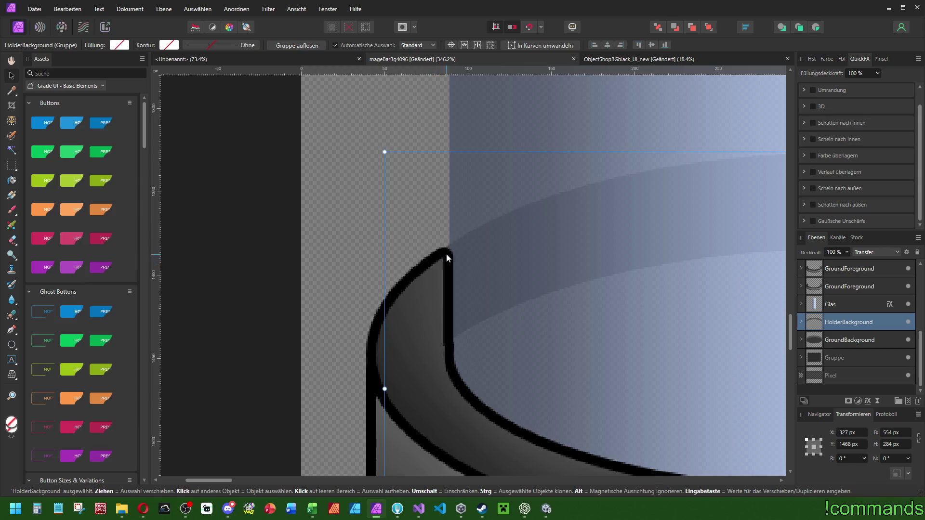
scroll(425, 271, "down", 7)
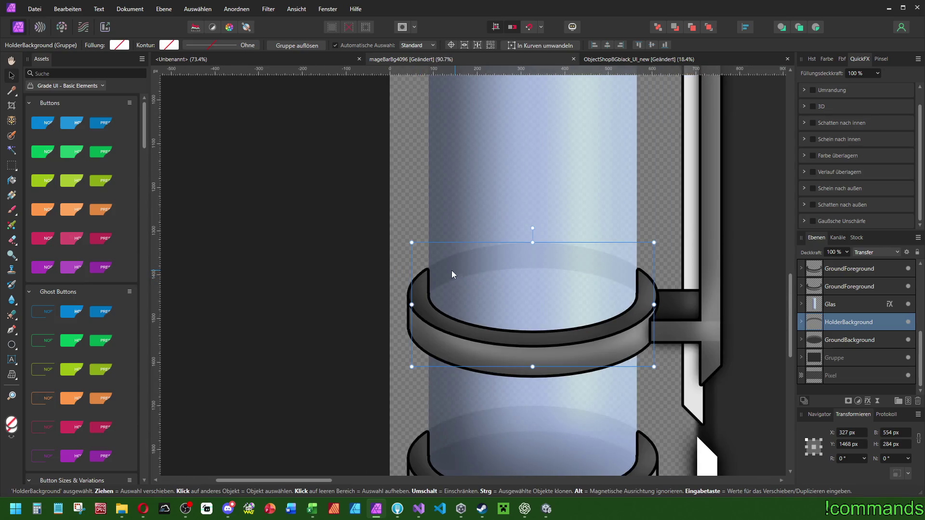
scroll(421, 267, "up", 7)
scroll(366, 280, "right", 2)
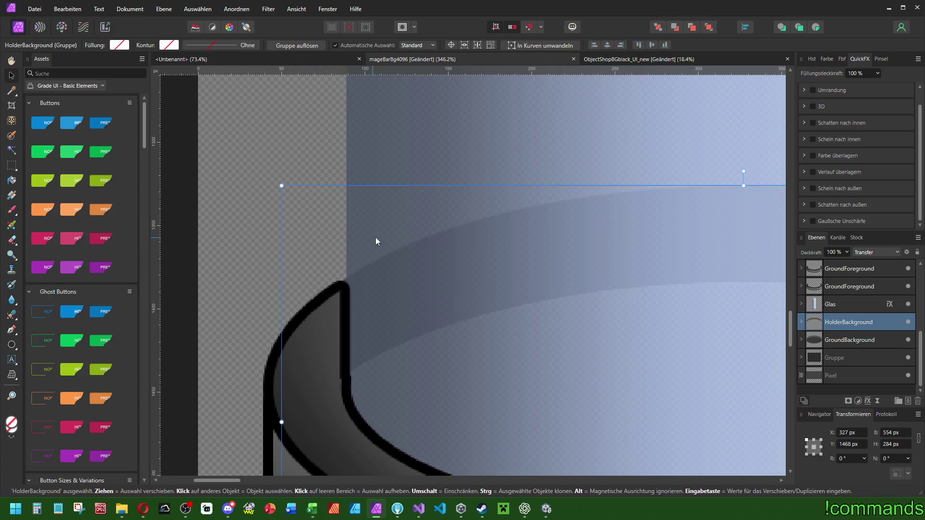
scroll(373, 238, "down", 5)
scroll(298, 261, "up", 5)
scroll(343, 280, "down", 3)
scroll(343, 282, "down", 5)
scroll(372, 308, "up", 3)
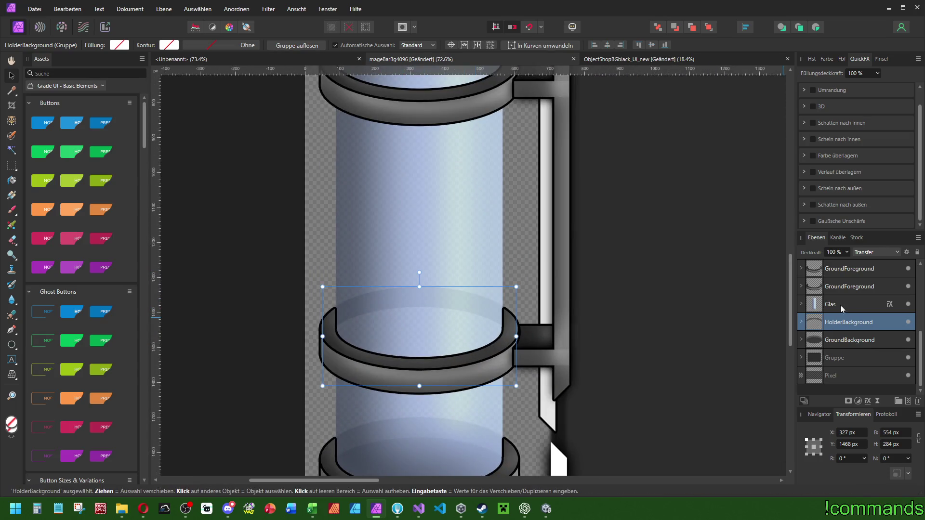
scroll(539, 264, "down", 3)
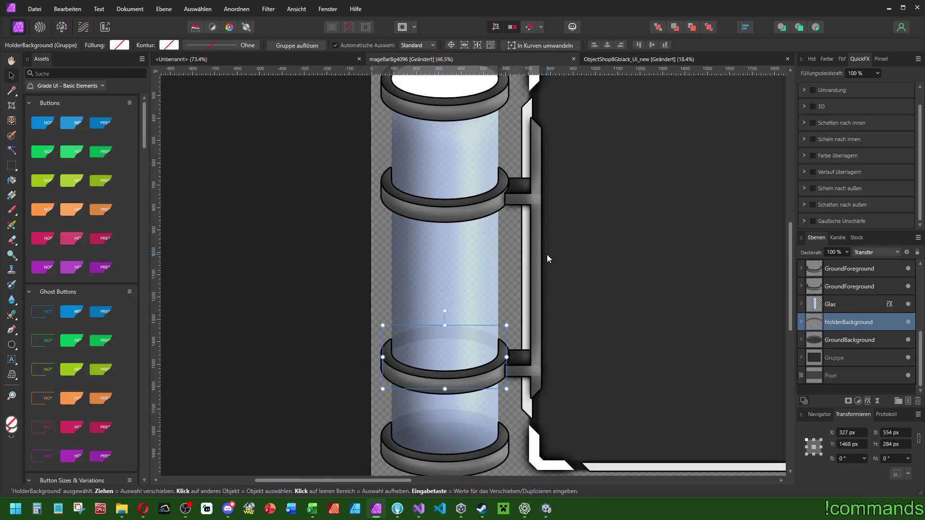
key("ctrl+j")
left_click_drag(460, 343, 470, 171)
scroll(519, 180, "up", 5)
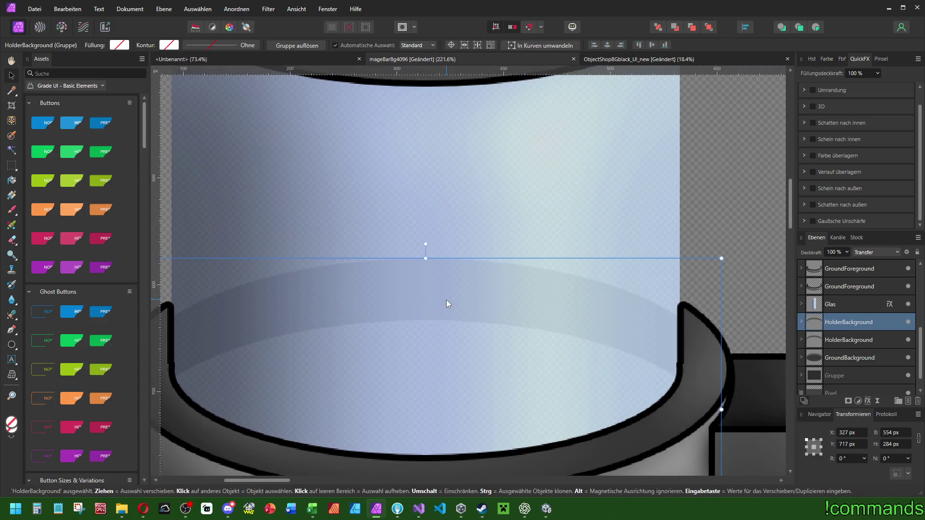
left_click_drag(446, 300, 445, 284)
key("ctrl+d")
key("ctrl+0")
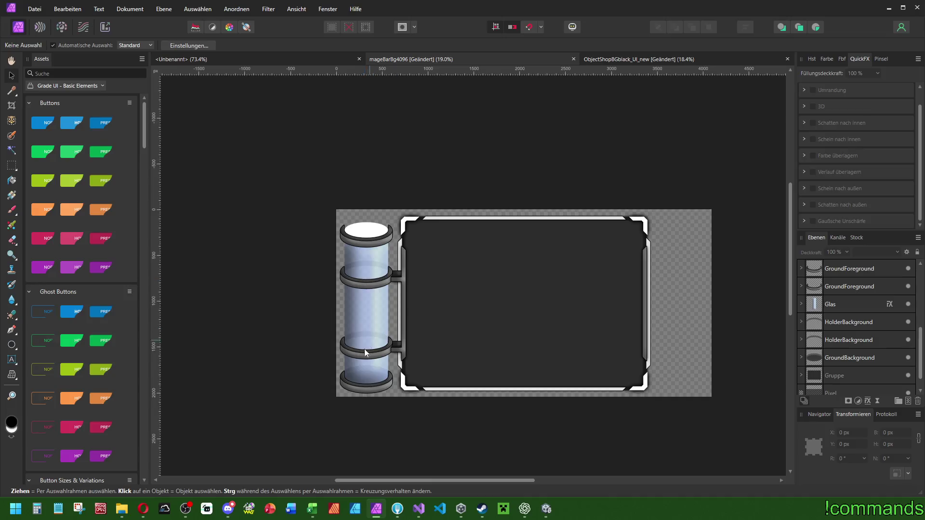
- Duplicate the tube's white top ellipse and move the copy straight up
scroll(354, 224, "up", 5)
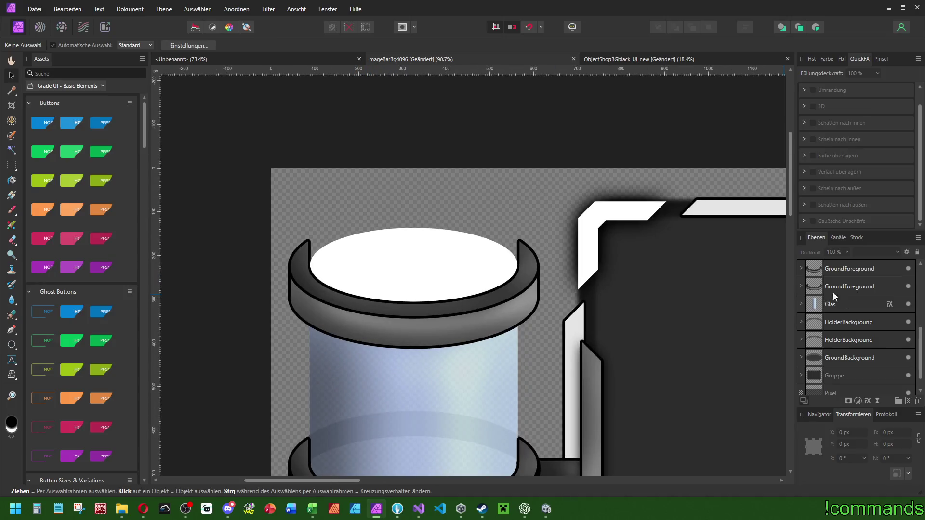
scroll(843, 303, "up", 5)
left_click(836, 386)
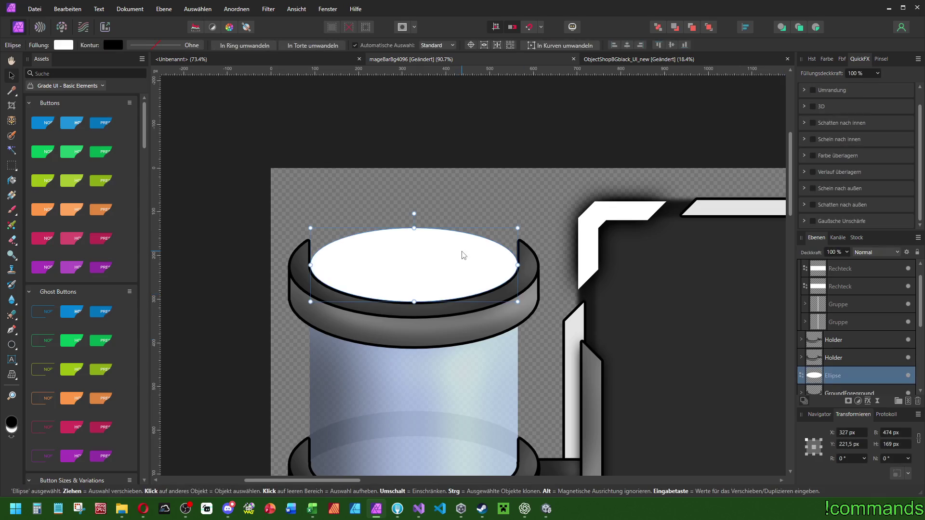
scroll(398, 251, "up", 3)
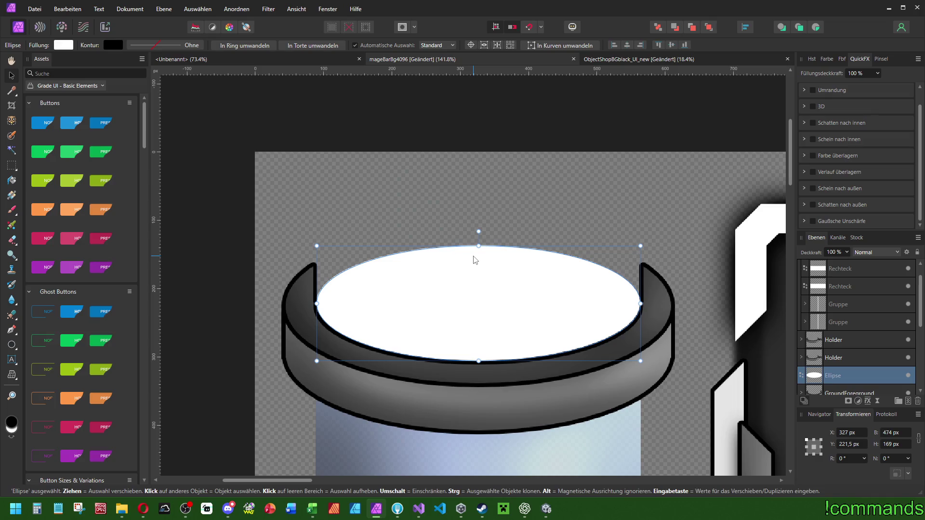
key("ctrl+j")
left_click_drag(500, 270, 498, 223)
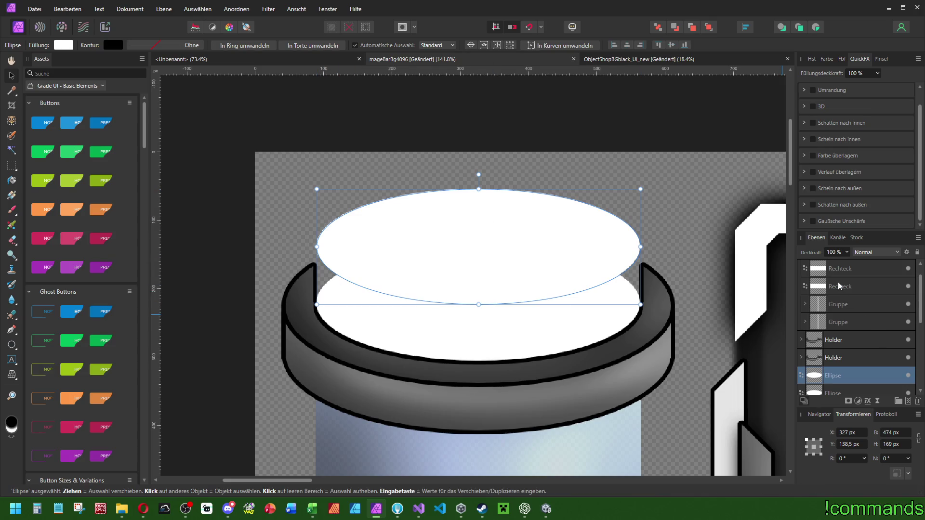
- Draw a white rectangle over the cap's top ellipse with the Rectangle tool
left_click(17, 351)
left_click(43, 64)
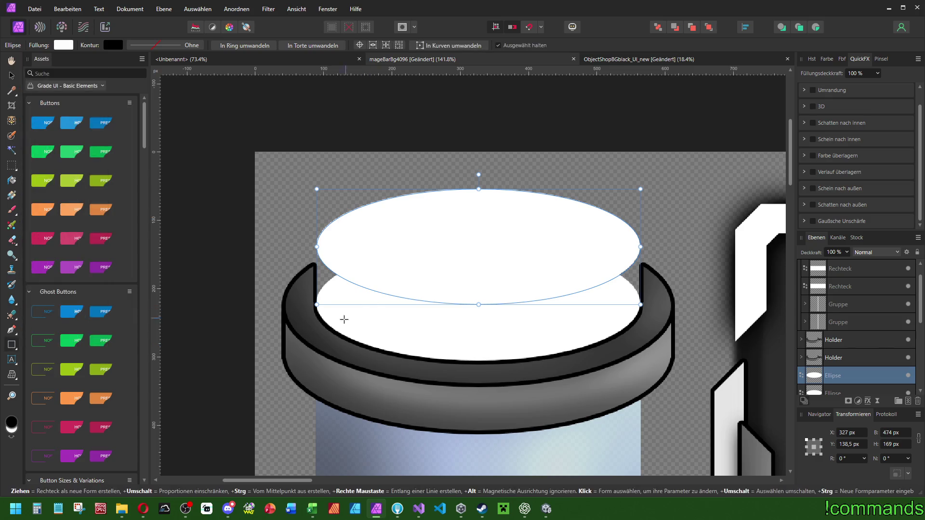
left_click_drag(346, 317, 595, 235)
scroll(851, 362, "down", 3)
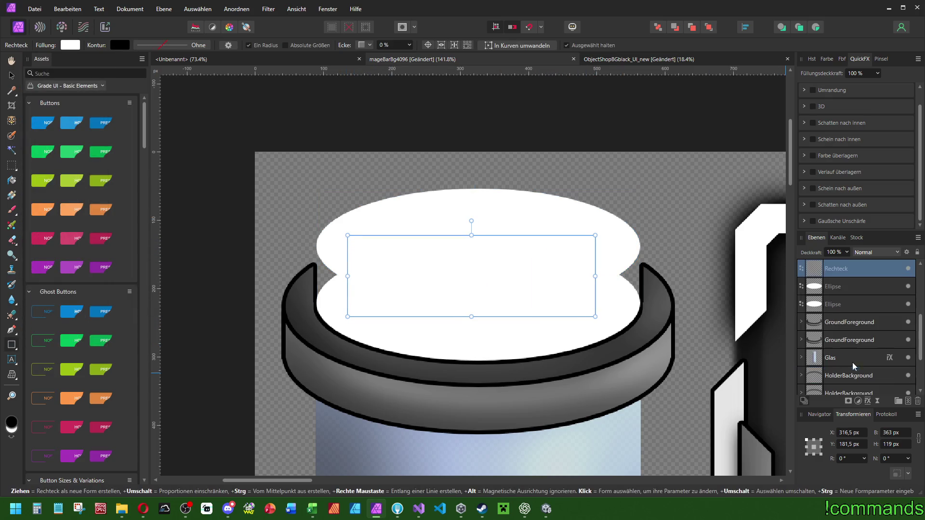
left_click(848, 287)
left_click(854, 432)
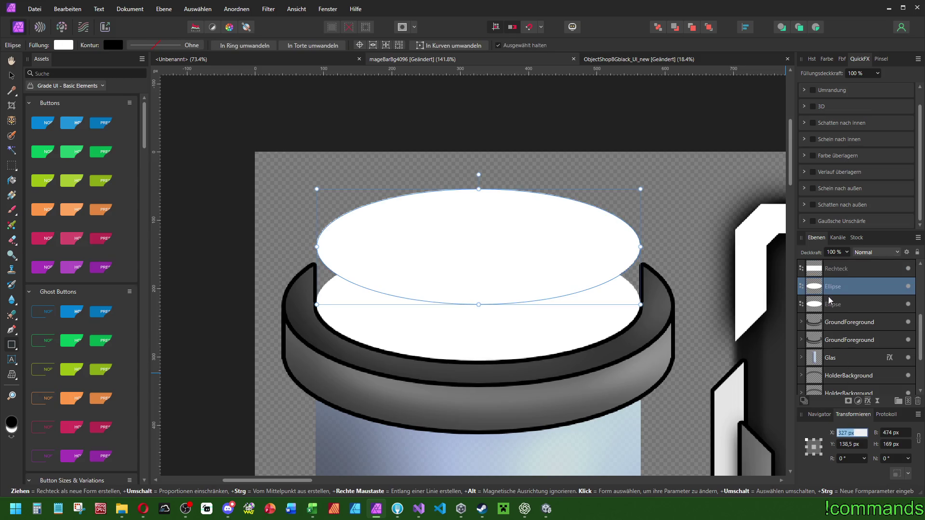
key("ctrl+z")
- Set the rectangle's X to 327 px and resize it to 475 × 84 px
left_click(856, 432)
type("327")
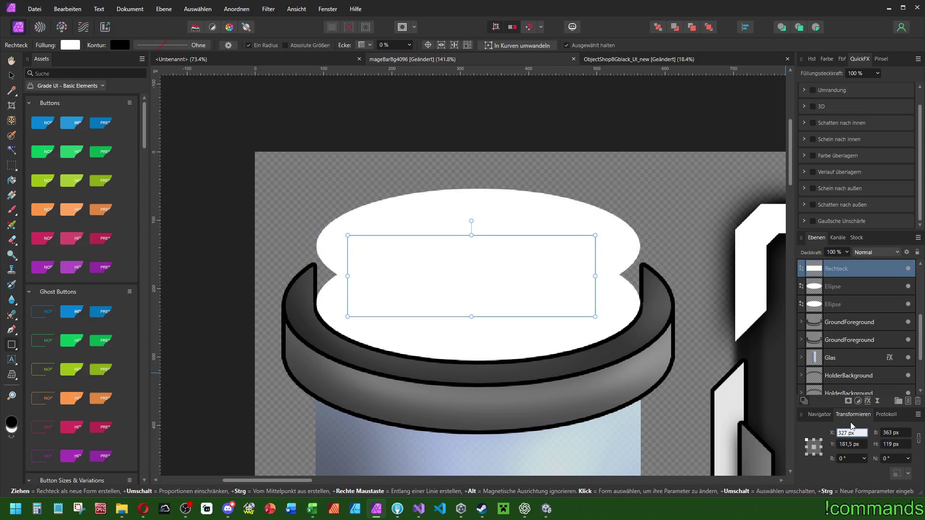
key("Return")
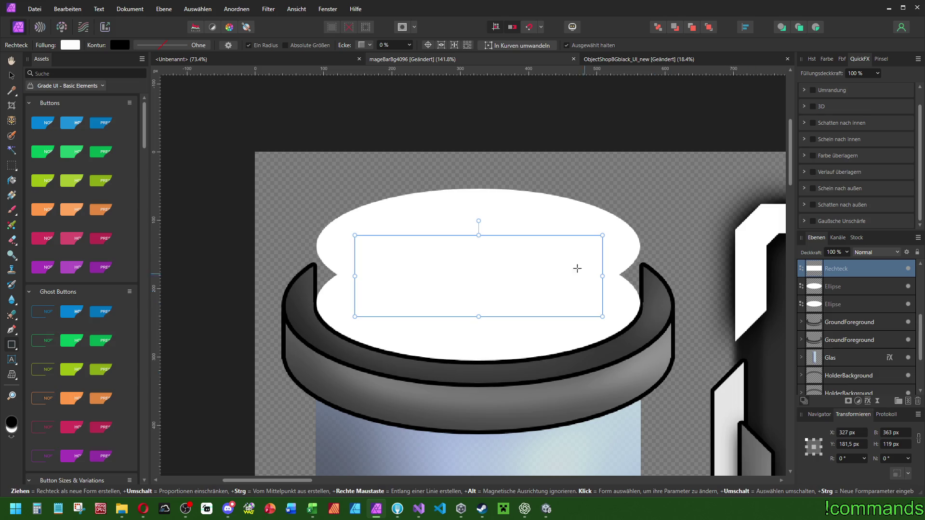
scroll(608, 261, "up", 3)
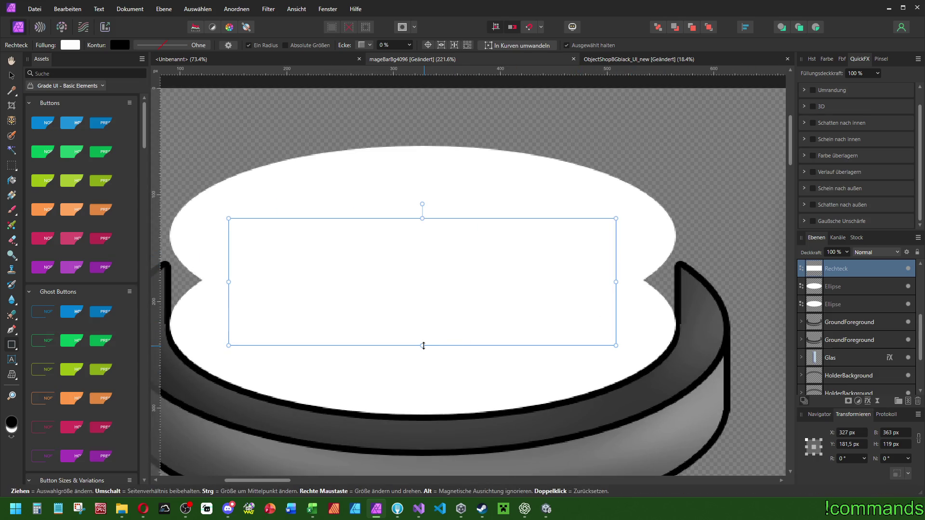
left_click_drag(424, 341, 427, 325)
left_click_drag(615, 272, 676, 273)
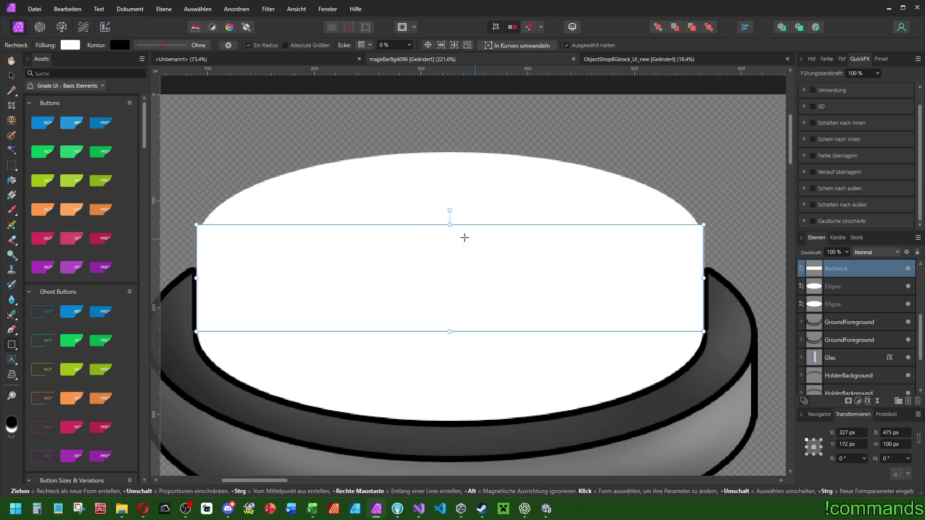
left_click_drag(450, 224, 451, 242)
scroll(426, 252, "down", 3)
scroll(448, 282, "down", 2)
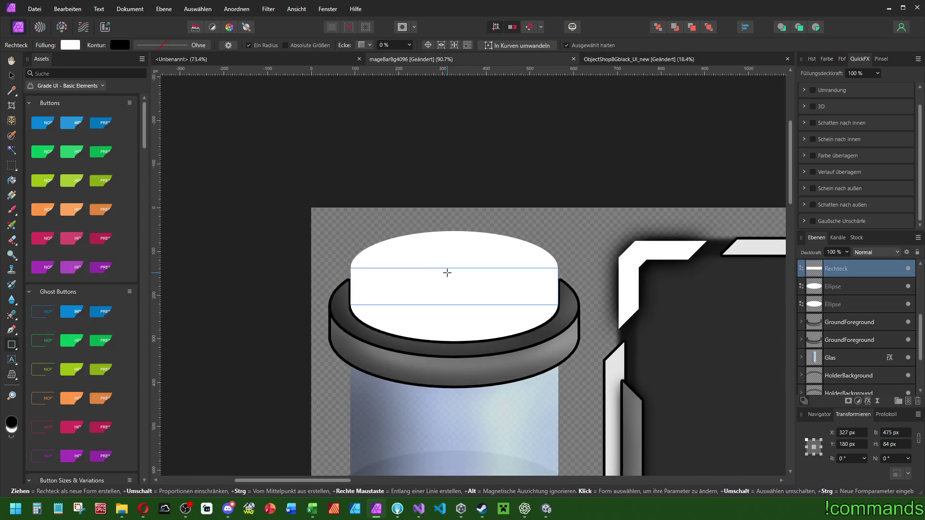
scroll(446, 272, "up", 1)
- Duplicate the upper cap ellipse and set the copy's blend mode to Erase
left_click(851, 291)
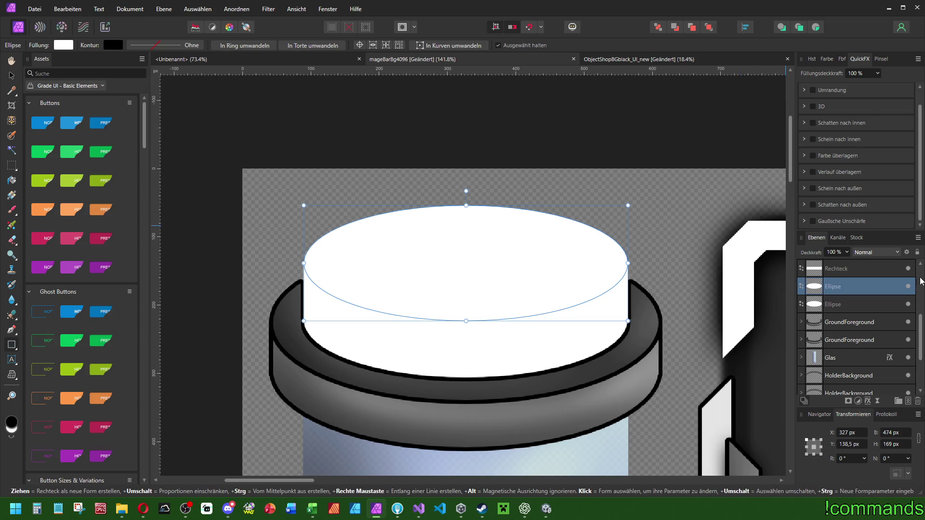
left_click(909, 287)
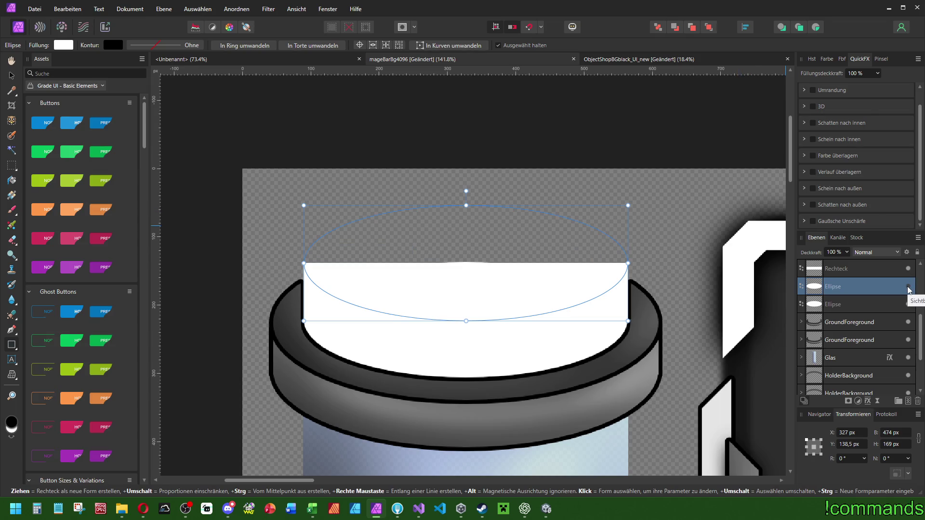
left_click(909, 287)
key("ctrl+j")
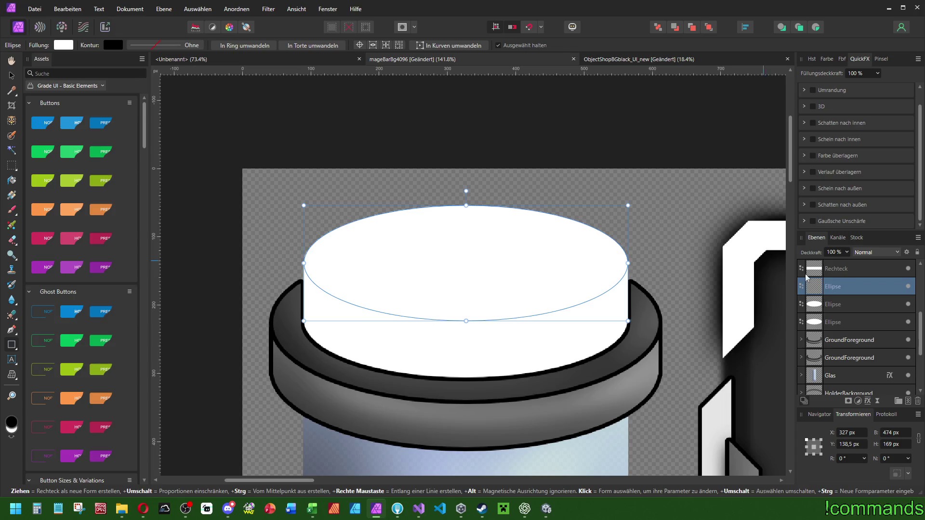
left_click(870, 256)
left_click(869, 430)
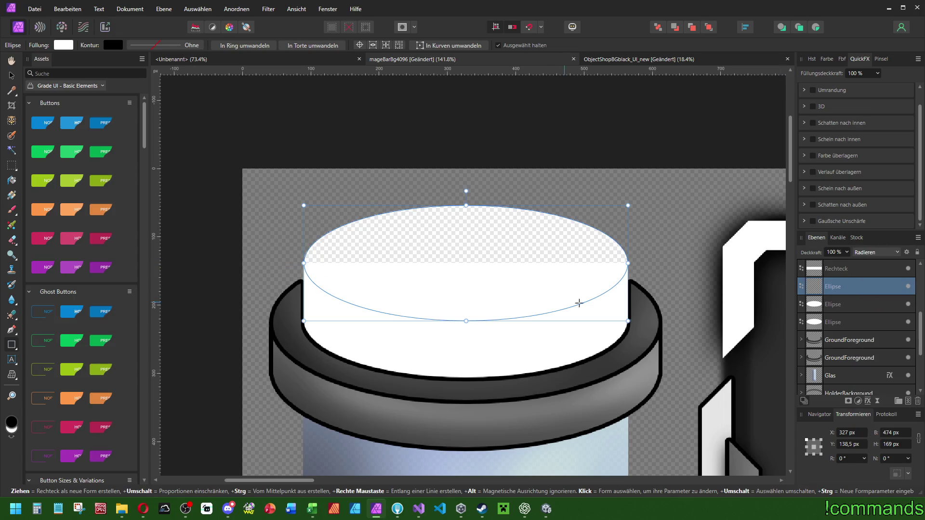
- Move the Rechteck rectangle layer beneath the erasing ellipse
left_click(838, 311)
left_click(837, 324)
left_click(836, 306)
left_click(835, 289)
left_click_drag(840, 267, 837, 314)
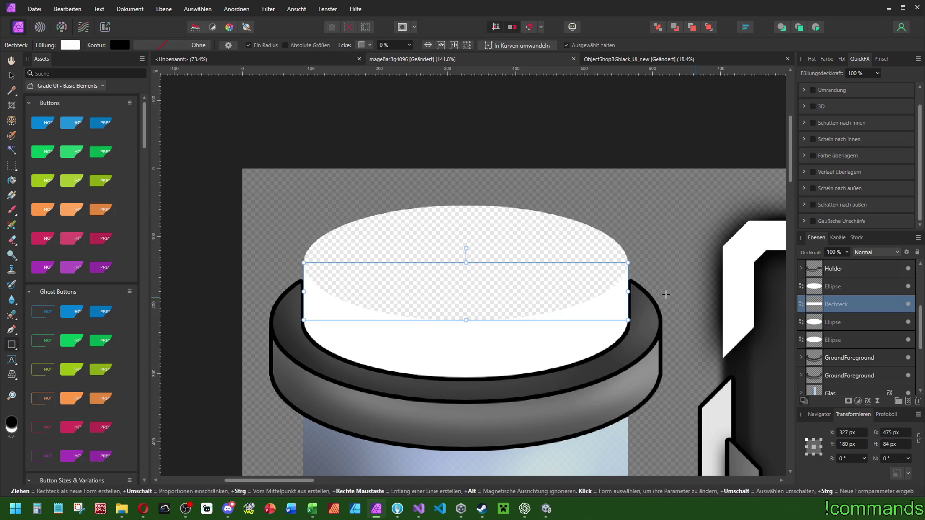
- Group the three ellipses and the rectangle into one cap group
scroll(577, 274, "right", 2)
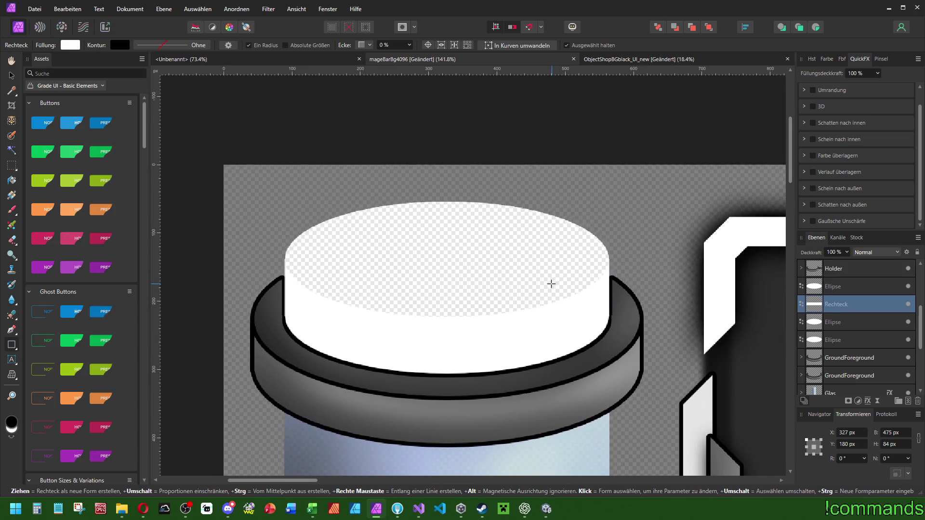
scroll(551, 283, "right", 1)
left_click(832, 340)
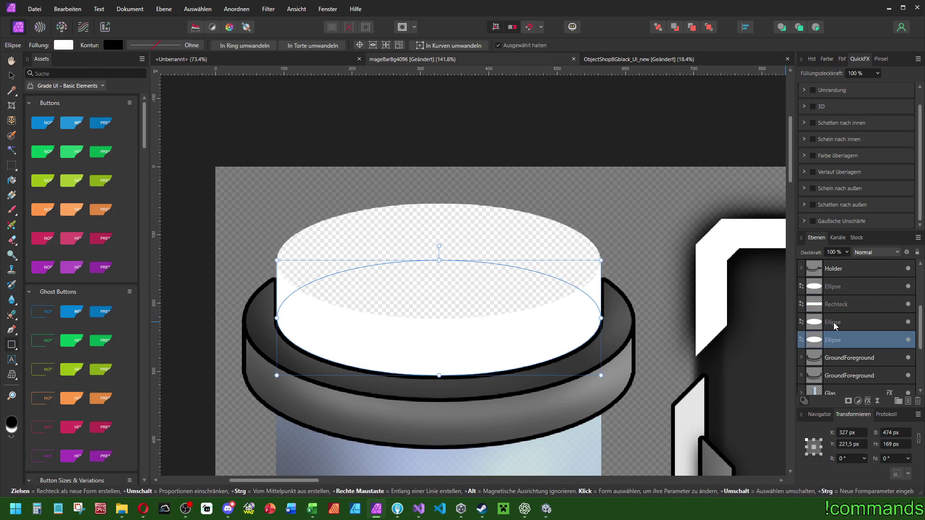
left_click(833, 322, "ctrl")
left_click(836, 304, "ctrl")
left_click(836, 287, "ctrl")
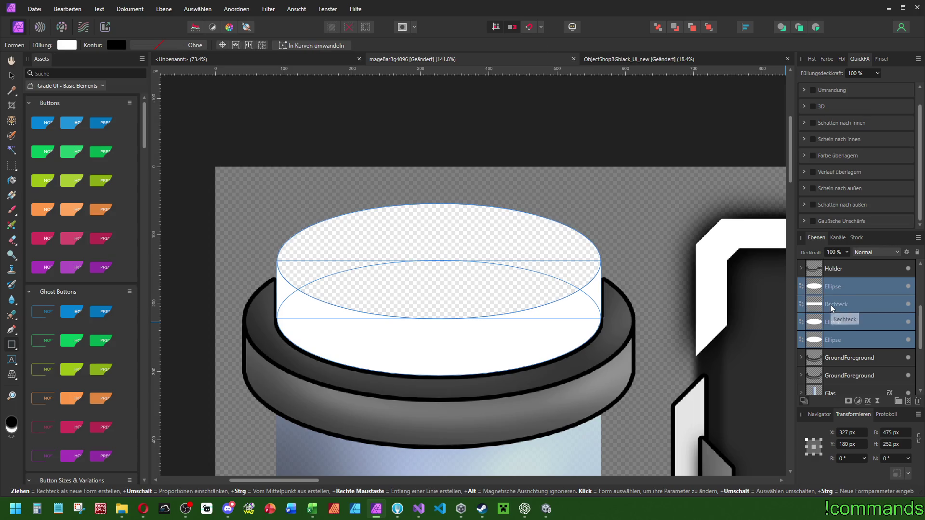
key("ctrl+g")
- Widen the erasing ellipse inside the group to 476 px and make it slightly taller
left_click(848, 305)
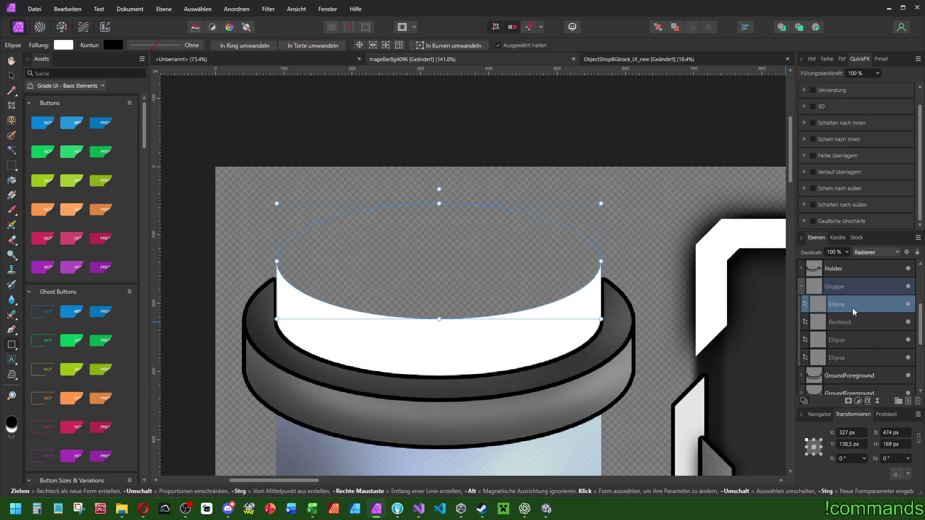
scroll(598, 267, "left", 1)
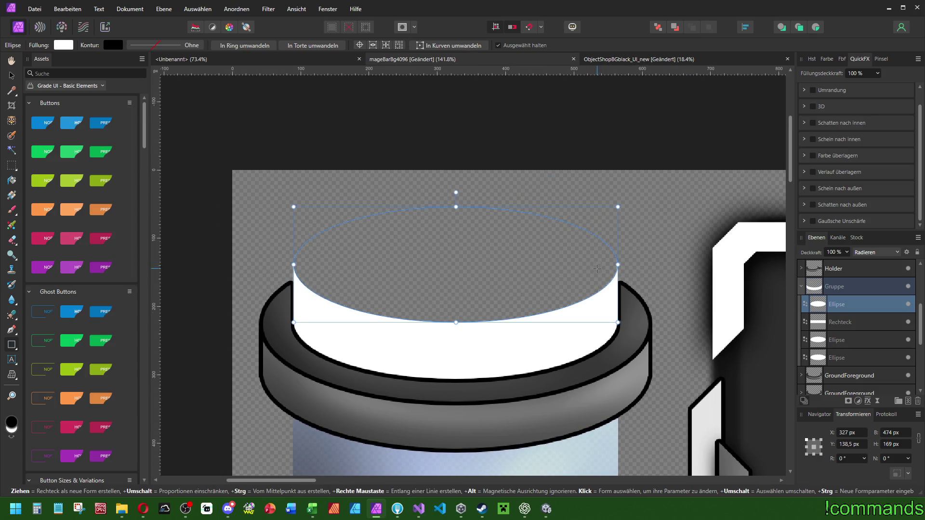
left_click_drag(837, 306, 837, 278)
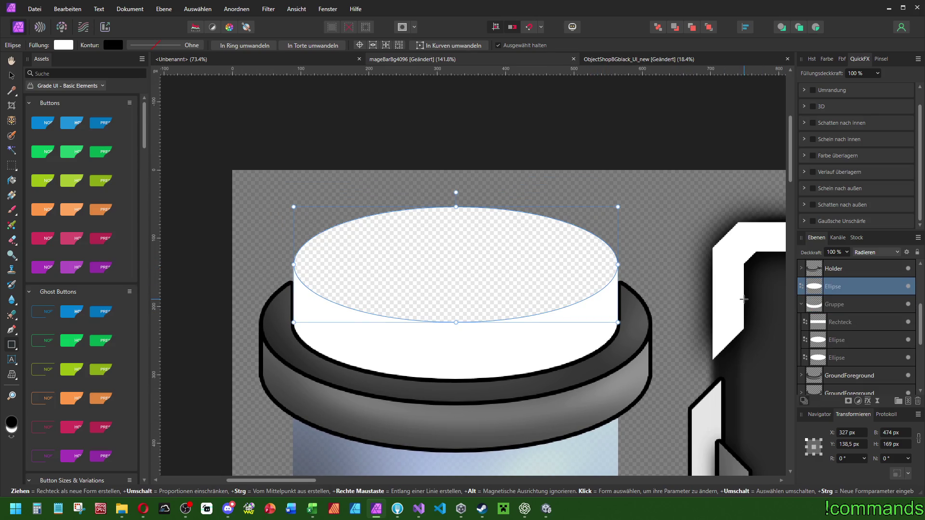
key("ctrl+z")
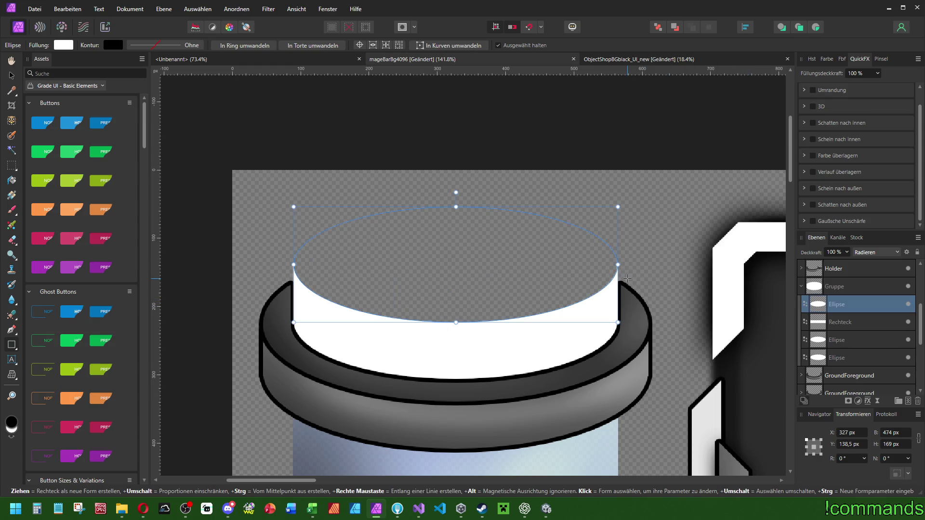
scroll(625, 264, "up", 4)
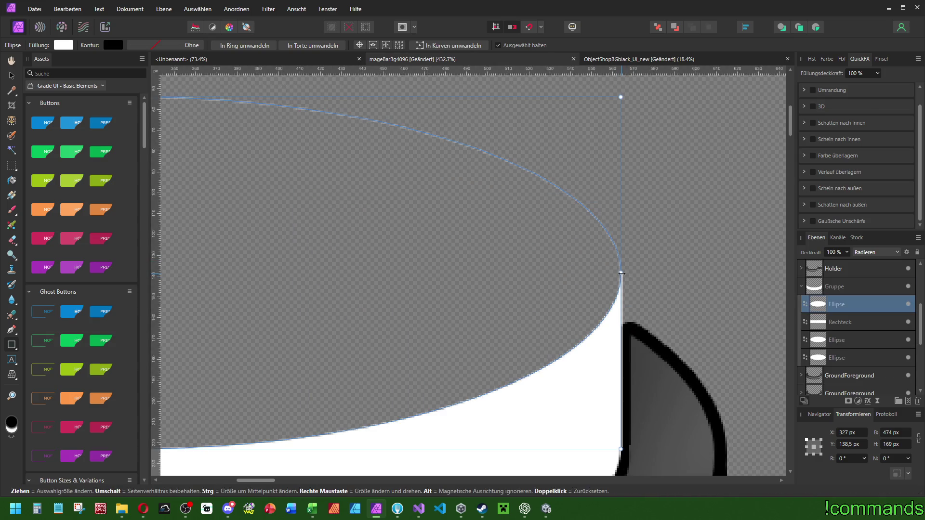
left_click_drag(622, 273, 622, 273)
scroll(668, 245, "down", 4)
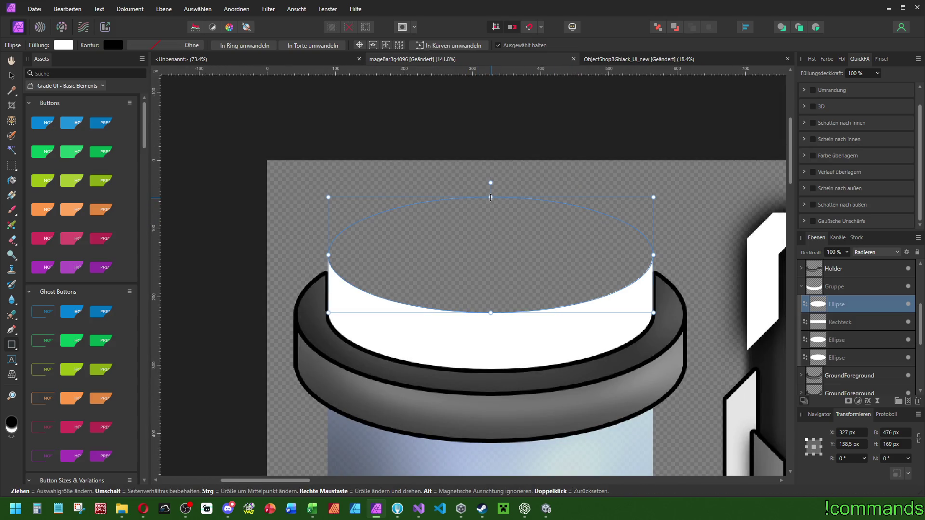
left_click_drag(490, 197, 490, 198)
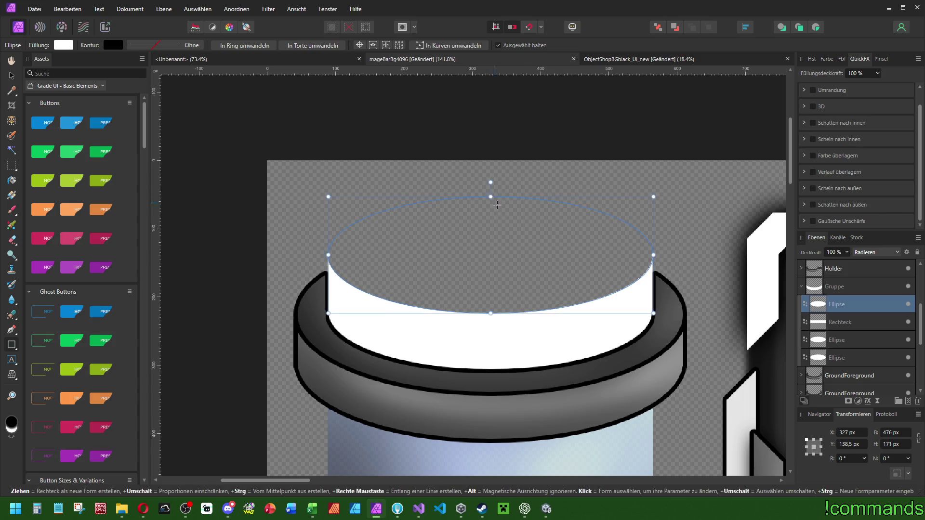
scroll(495, 223, "up", 2)
scroll(496, 223, "down", 1)
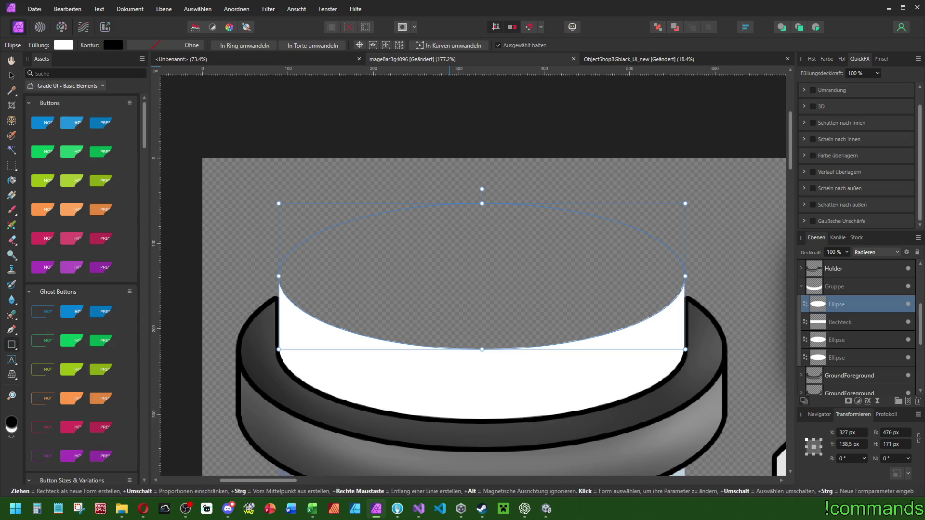
key("alt+Tab")
key("alt+Tab")
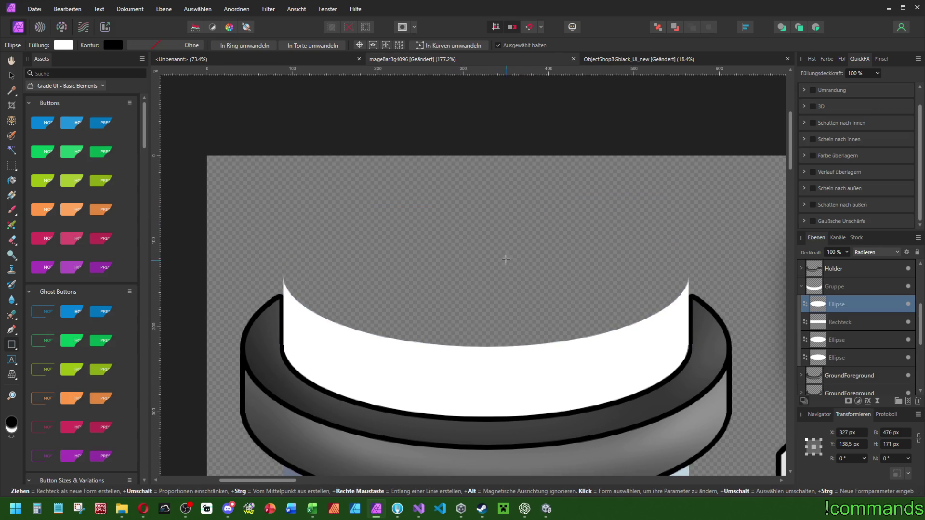
- Duplicate the erasing ellipse above the cap group and set the copy to Normal blend
key("ctrl+j")
left_click_drag(842, 311, 841, 284)
left_click(876, 253)
scroll(875, 289, "up", 5)
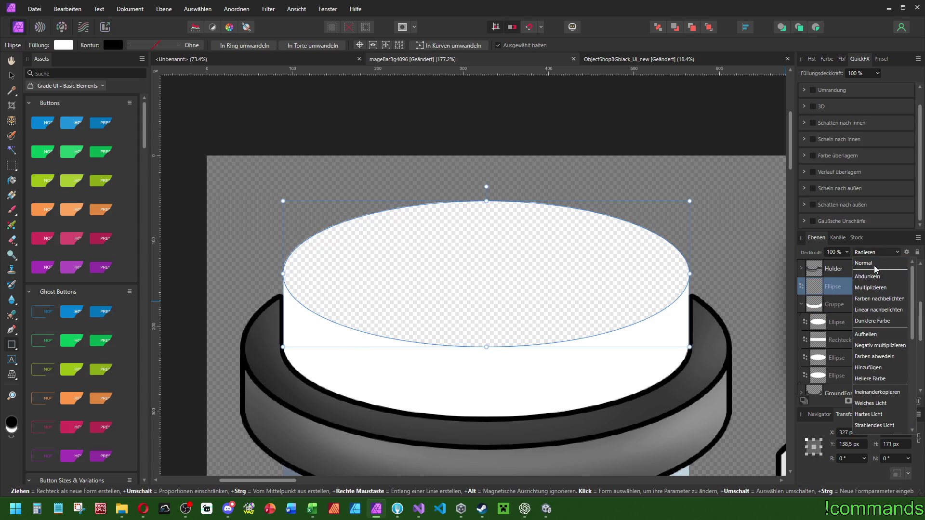
left_click(875, 263)
scroll(532, 253, "right", 1)
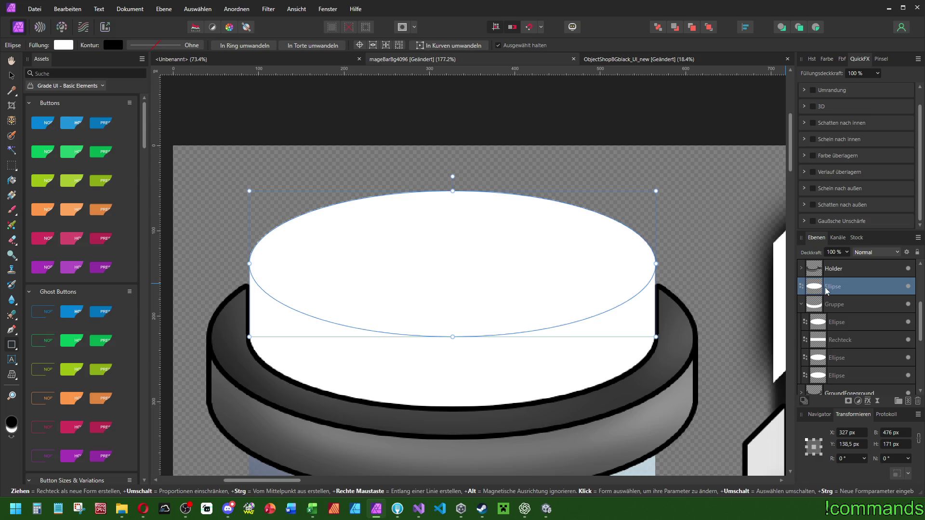
left_click(801, 304)
left_click(833, 303)
scroll(650, 262, "down", 5)
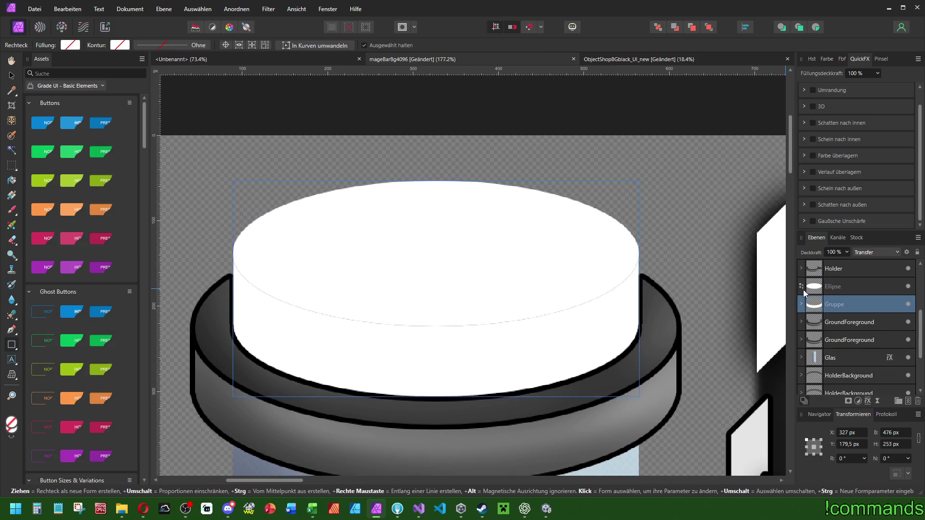
- Check the InnerRing and Ringouter effects, then paste the ring style onto the cap group
left_click(848, 323)
left_click(802, 338)
left_click(803, 340)
left_click(847, 359)
left_click(846, 376)
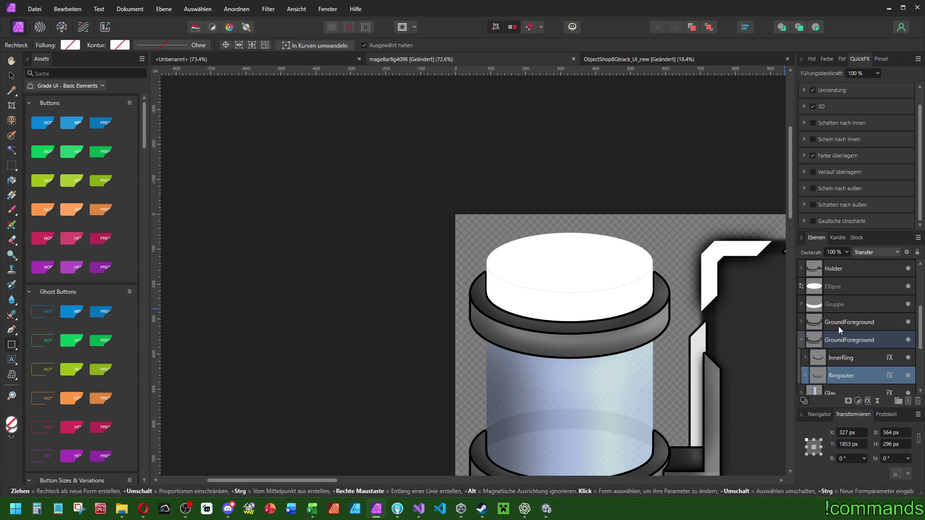
left_click(840, 304)
left_click(68, 9)
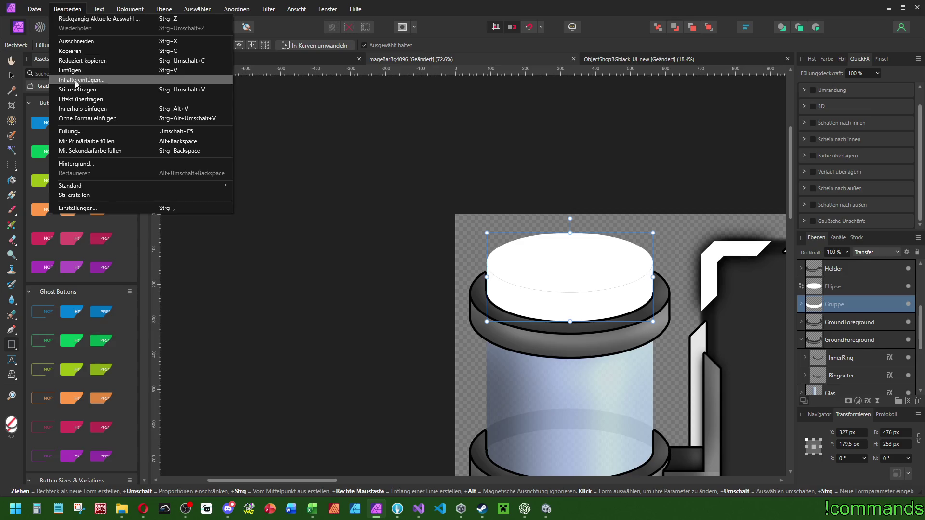
left_click(77, 99)
scroll(438, 136, "right", 2)
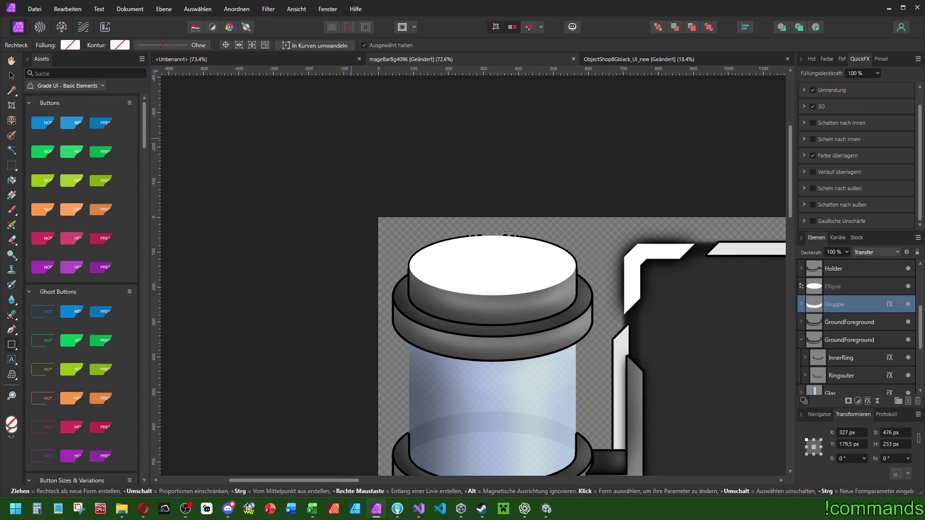
scroll(508, 232, "up", 3)
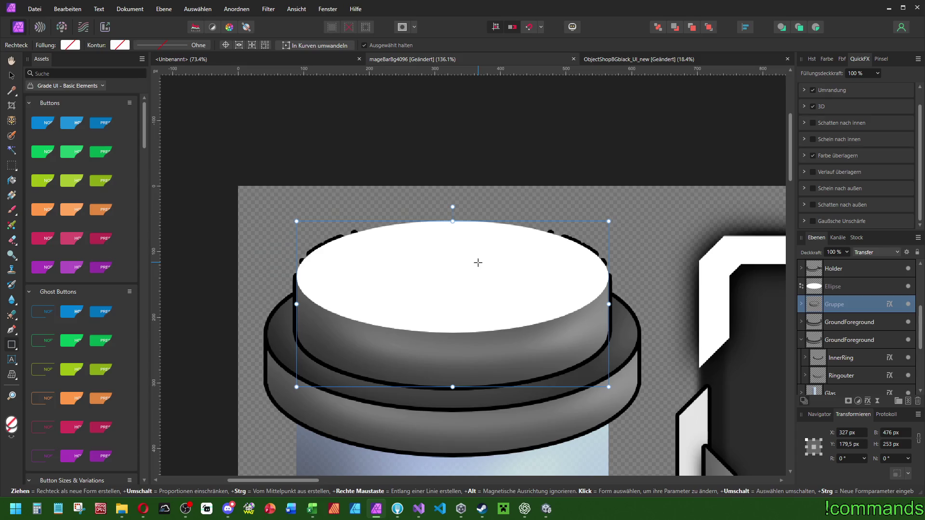
- Paste the copied ring style onto the Ellipse cap-top layer
left_click(835, 323)
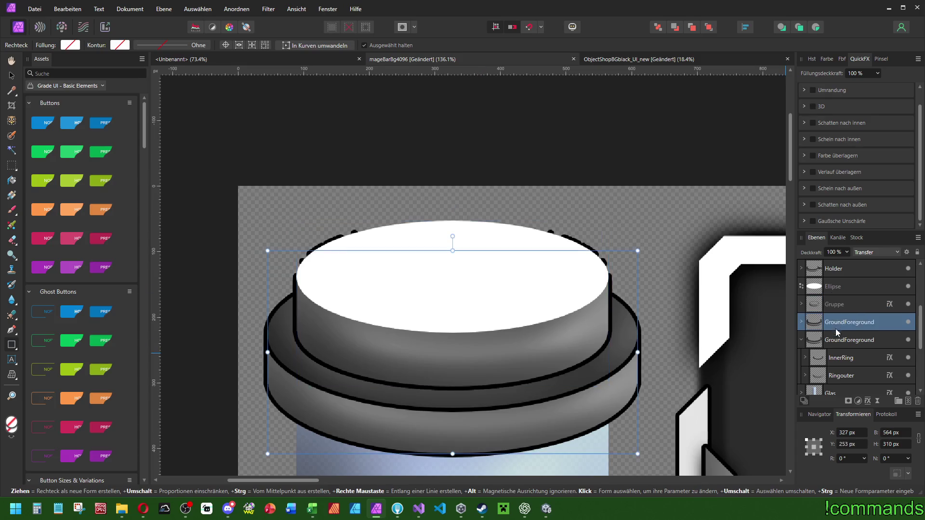
left_click(831, 357)
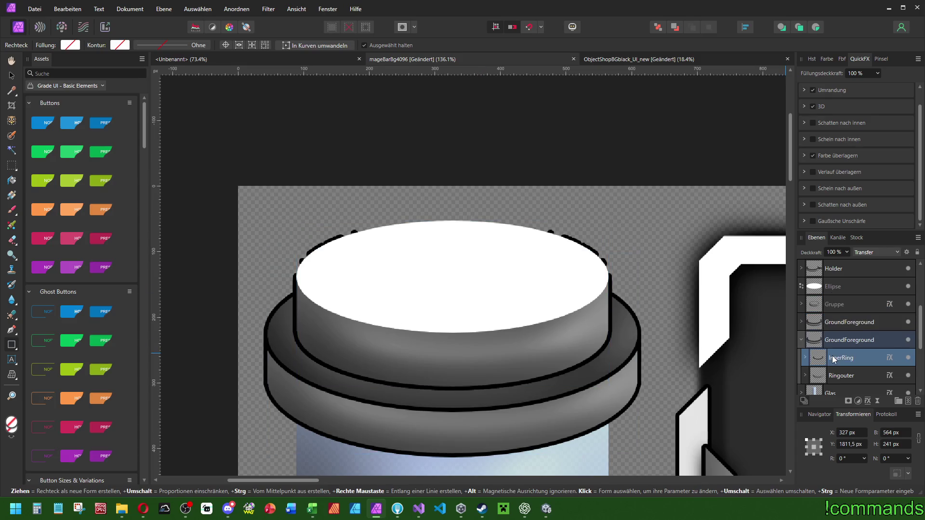
left_click(832, 287)
left_click(64, 10)
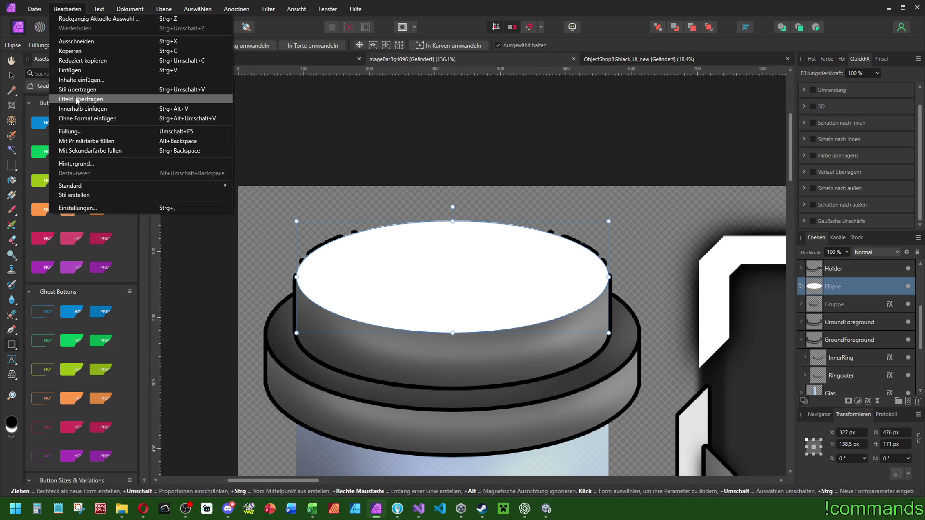
left_click(77, 89)
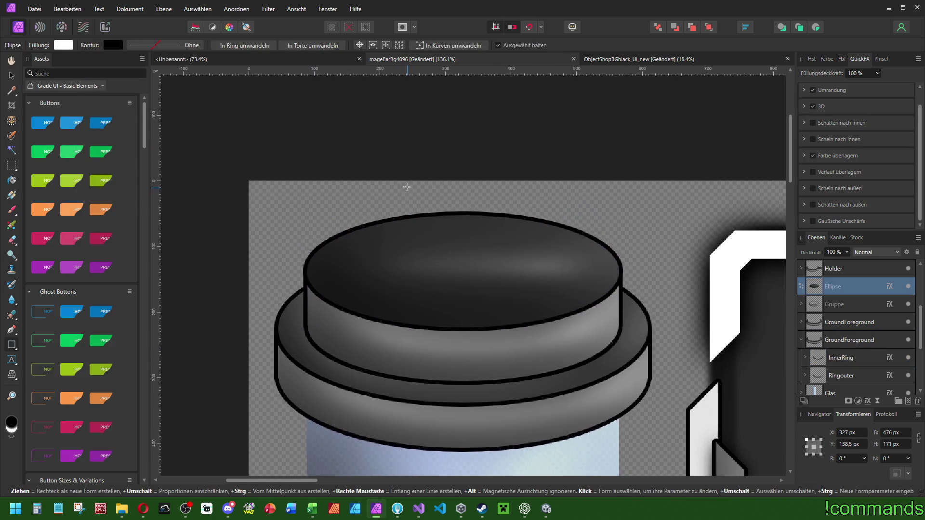
scroll(455, 251, "down", 4, "ctrl")
scroll(579, 231, "down", 2, "ctrl")
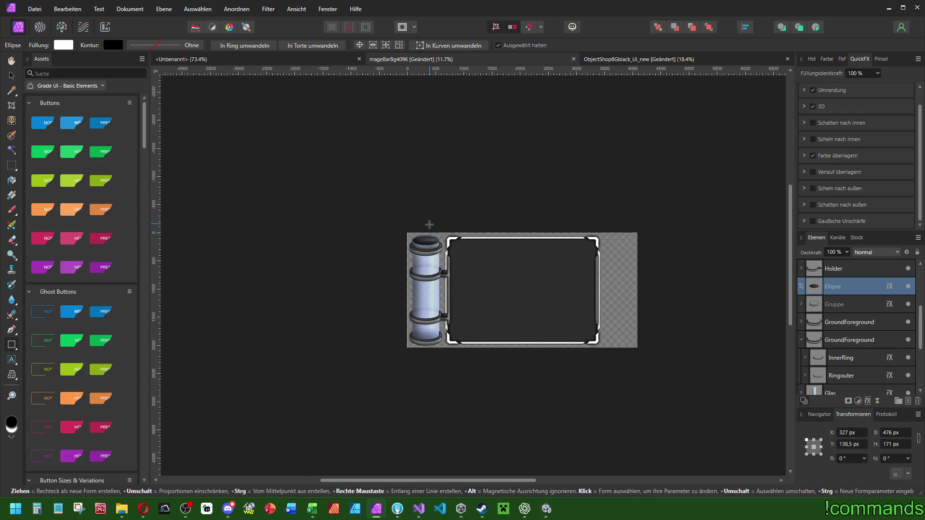
scroll(438, 268, "up", 5, "ctrl")
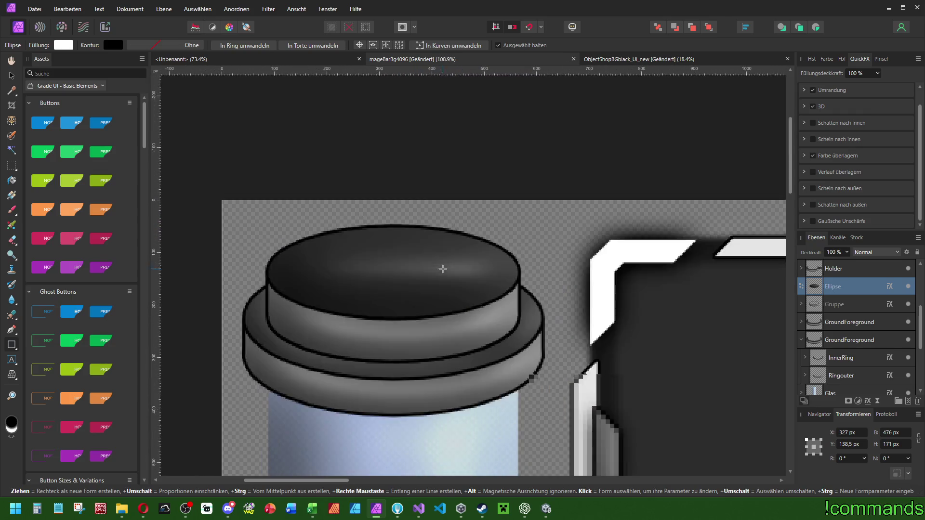
- Lighten the cap top's colour overlay to light grey, HSL lightness 60
left_click(804, 156)
left_click(851, 153)
scroll(903, 209, "up", 5)
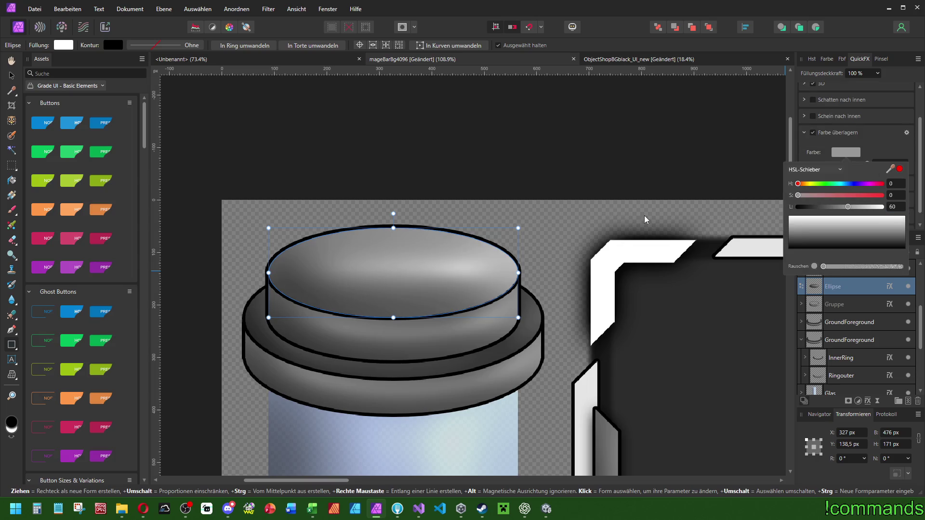
scroll(498, 221, "down", 2)
scroll(498, 222, "down", 4)
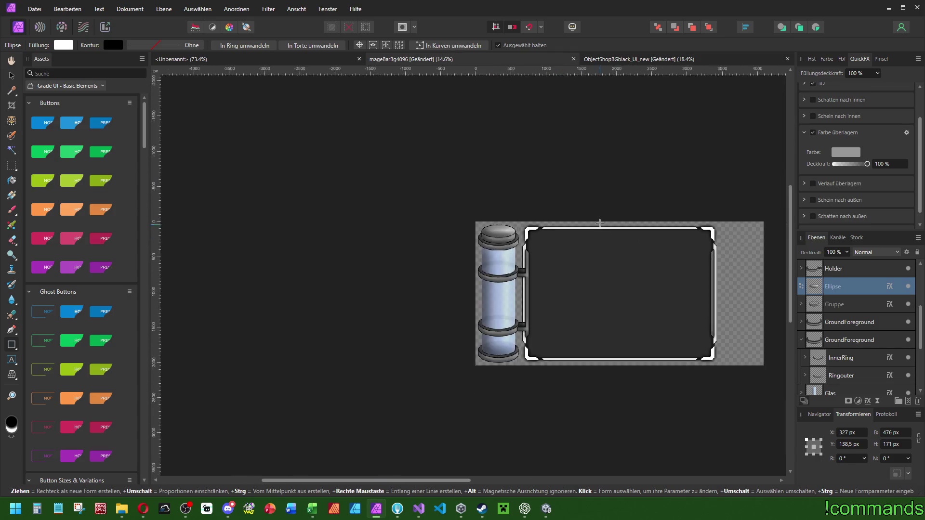
scroll(392, 215, "up", 3)
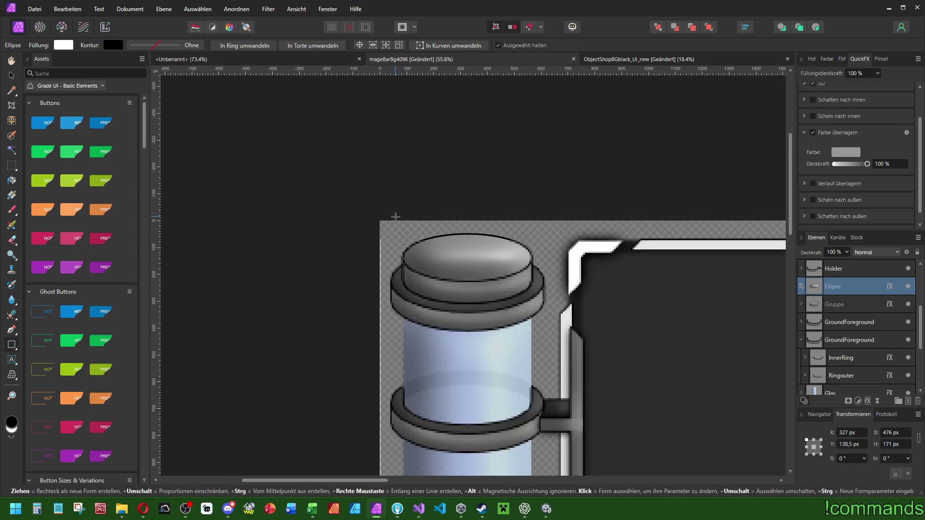
- Add the Gruppe layer to the Ellipse selection and collapse the expanded Gruppe
left_click(841, 305, "shift")
scroll(517, 268, "down", 4)
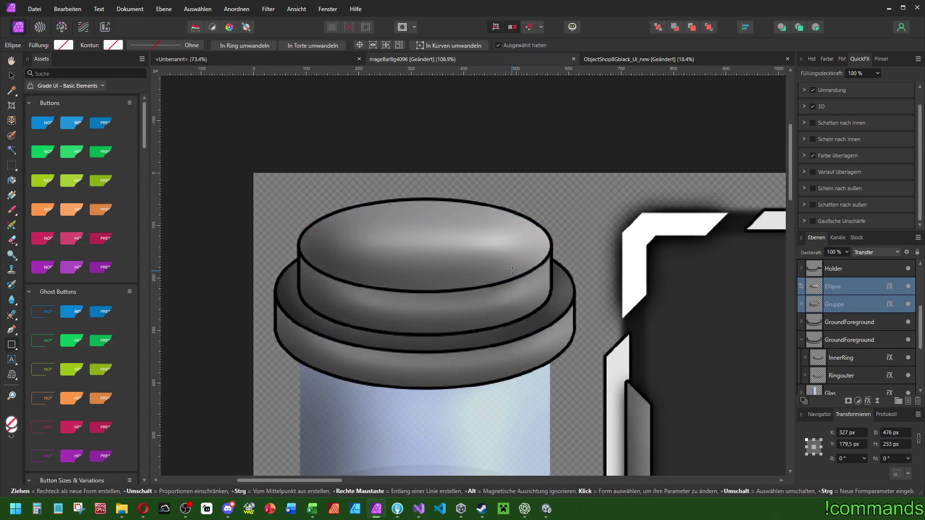
scroll(572, 281, "right", 4)
scroll(482, 241, "down", 1)
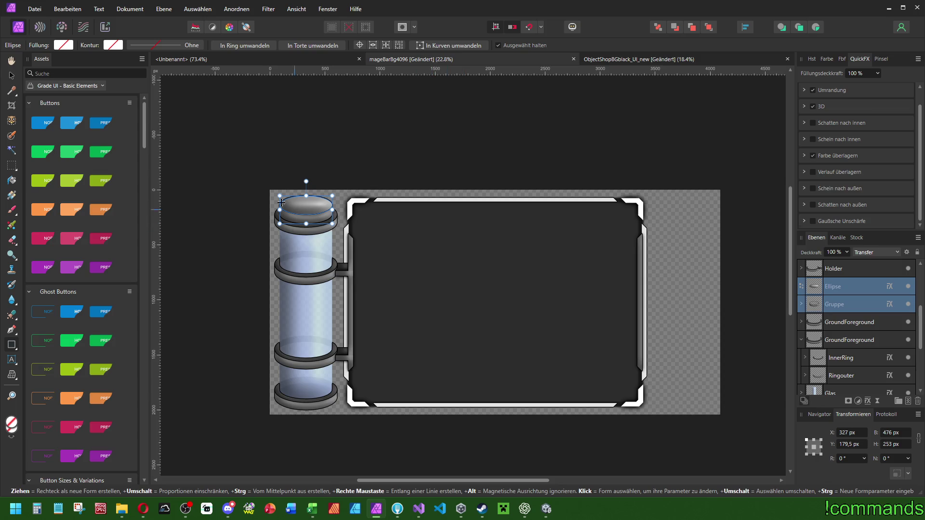
scroll(291, 207, "up", 5)
scroll(364, 172, "down", 4)
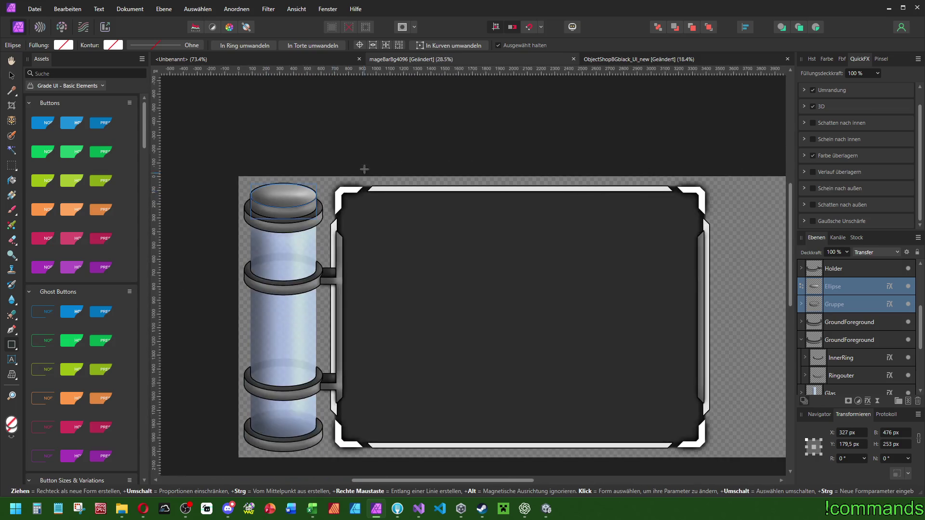
scroll(812, 282, "up", 3)
left_click(801, 268)
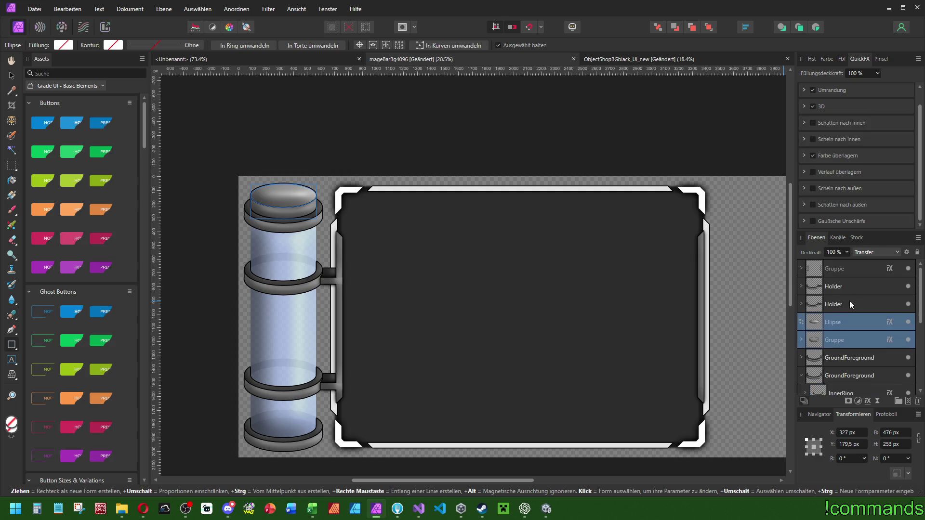
- Collapse the GroundForeground group, clear the selection and select the Glas layer
scroll(814, 340, "down", 3)
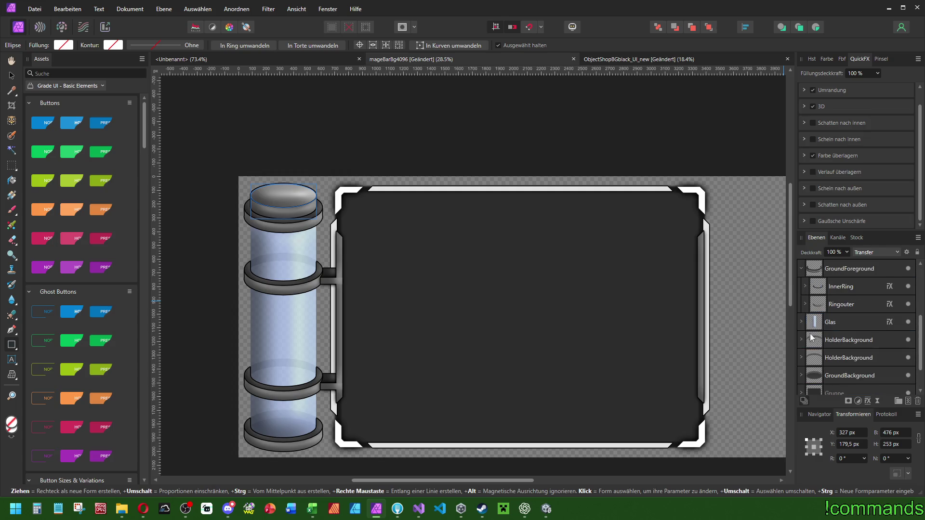
left_click(802, 269)
left_click(449, 131)
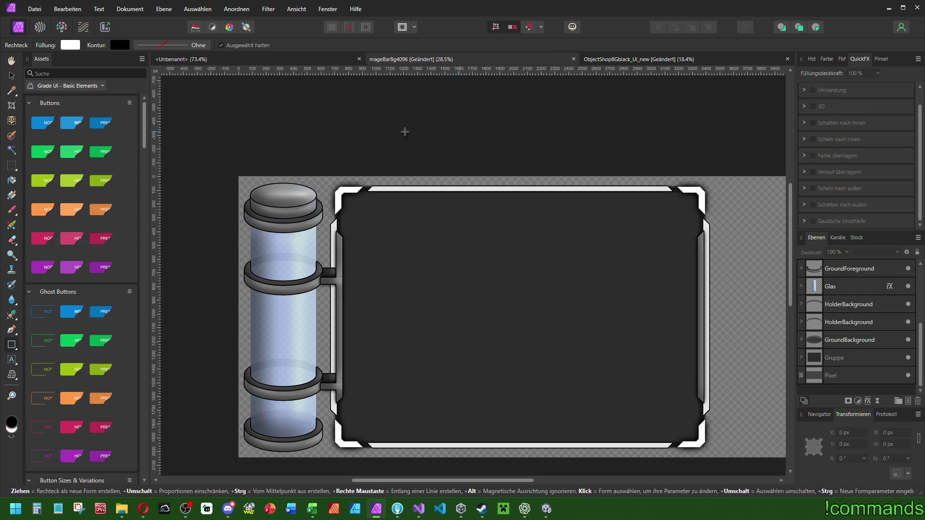
scroll(484, 142, "right", 1)
scroll(484, 141, "down", 1)
scroll(477, 118, "down", 3)
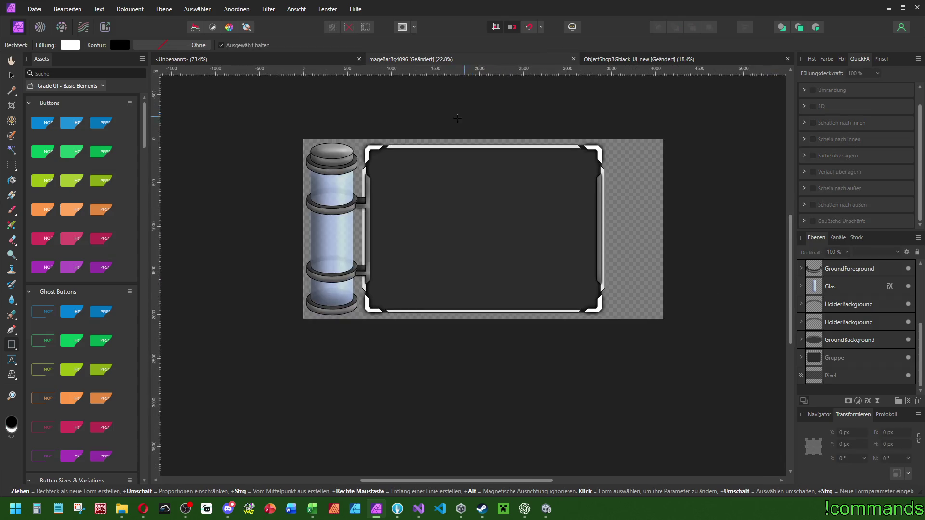
scroll(462, 115, "up", 3)
left_click(842, 286)
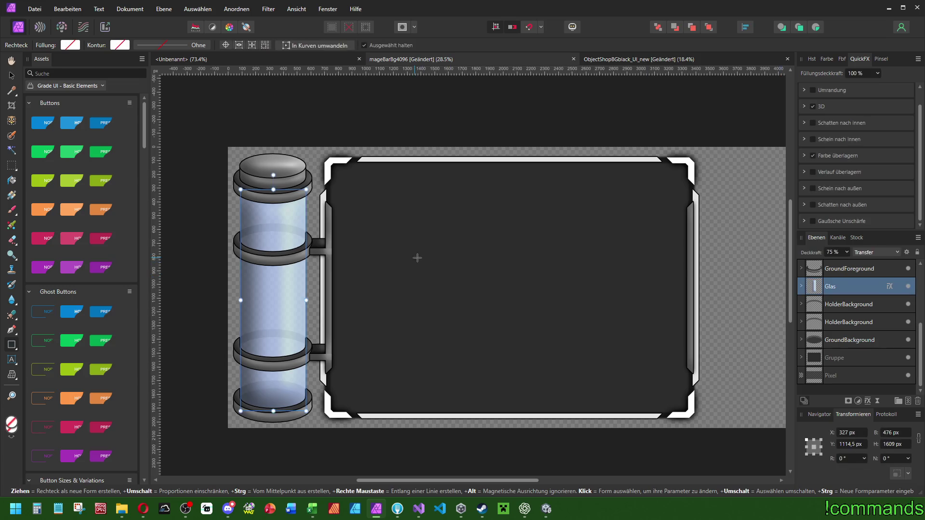
- Duplicate the Glas layer, set the lower copy to 90% opacity and rename it GlasFüllung
scroll(415, 258, "left", 5)
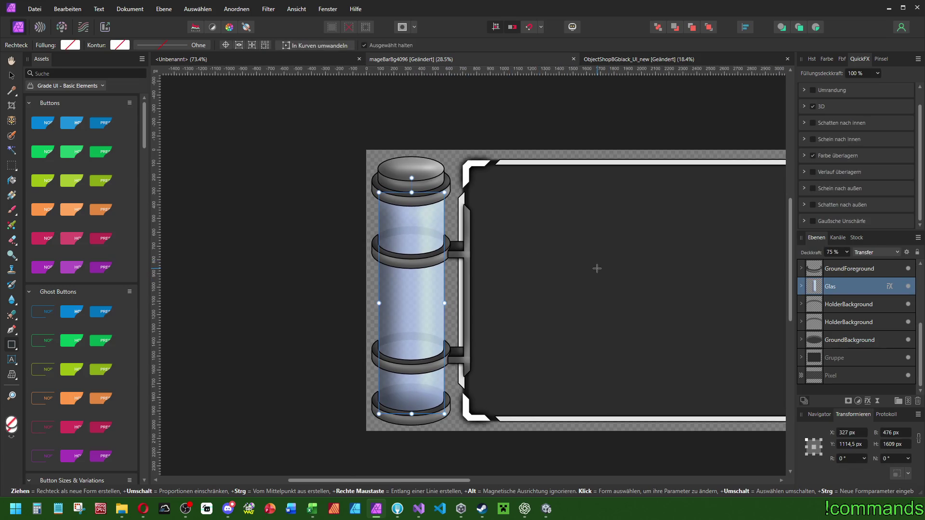
key("ctrl+j")
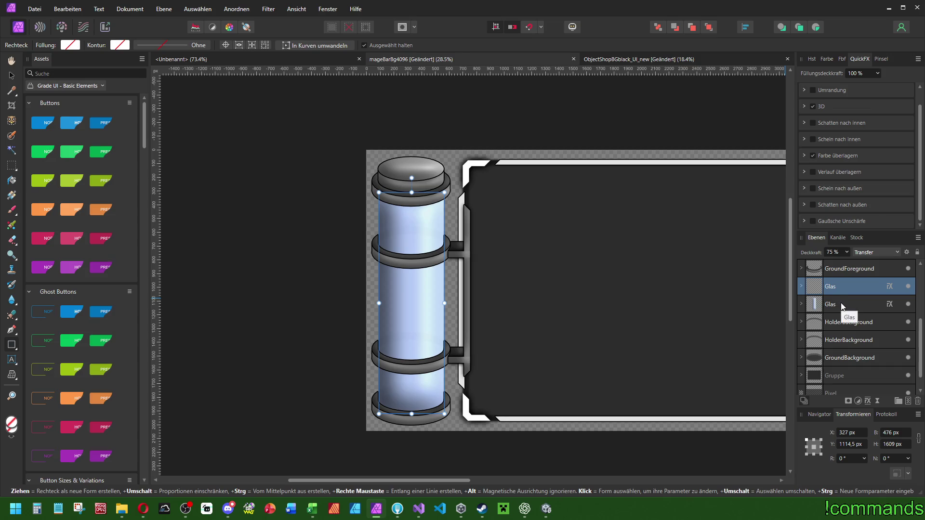
left_click(840, 305)
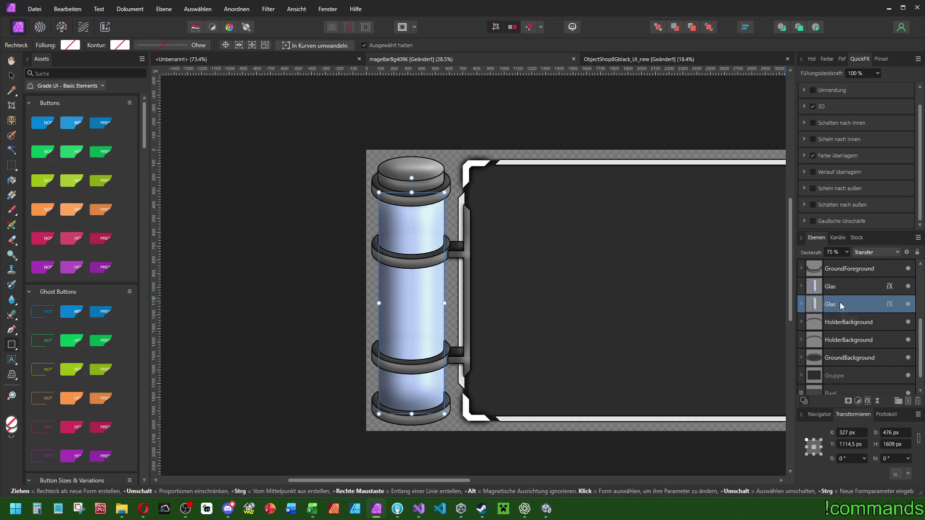
left_click(837, 253)
type("90")
double_click(880, 308)
type("Füllung")
key("Return")
- Change GlasFüllung's colour overlay to a deeper blue with lightness 50
left_click(803, 156)
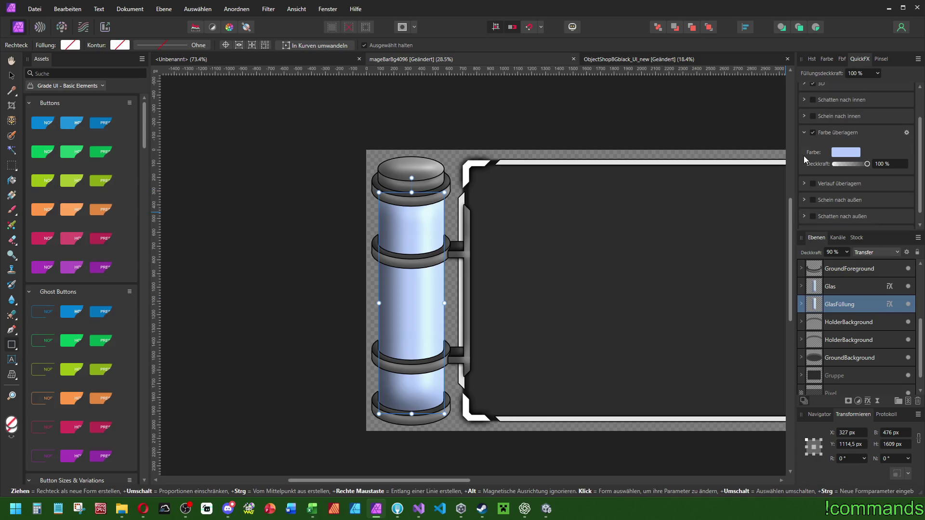
mouse_move(553, 516)
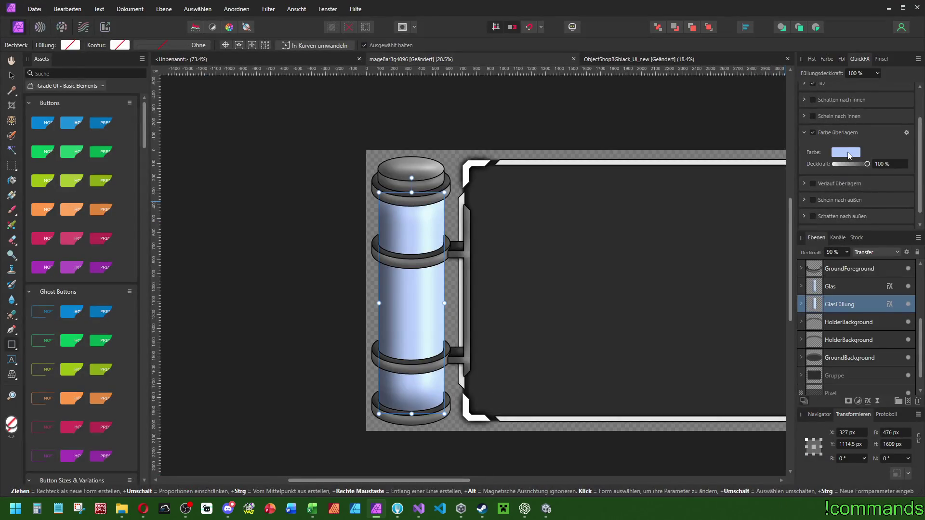
left_click(849, 155)
mouse_move(869, 210)
left_mouse_down()
mouse_move(841, 210)
mouse_move(840, 186)
mouse_move(856, 187)
mouse_move(841, 188)
left_mouse_up()
left_click(895, 207)
type("50")
key("Return")
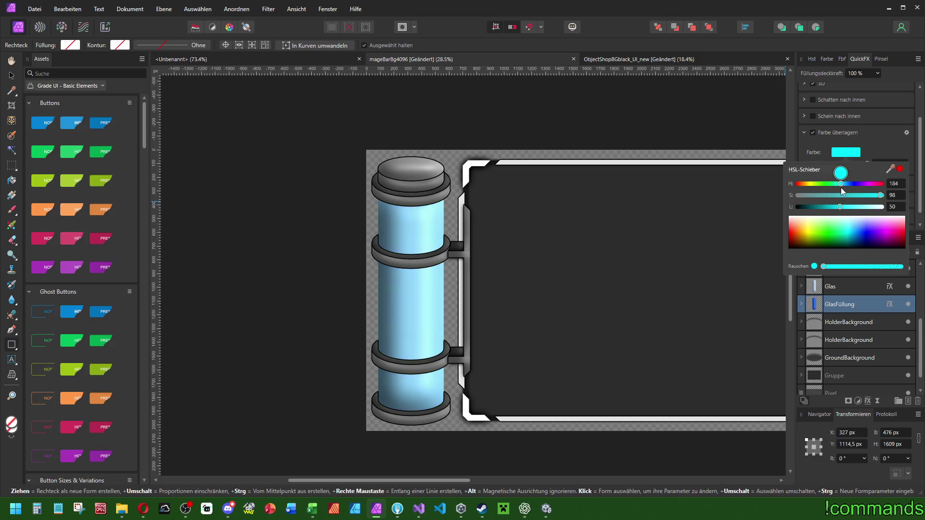
- Reorder the layers so GlasFüllung sits directly above the Glas layer
scroll(556, 221, "right", 1)
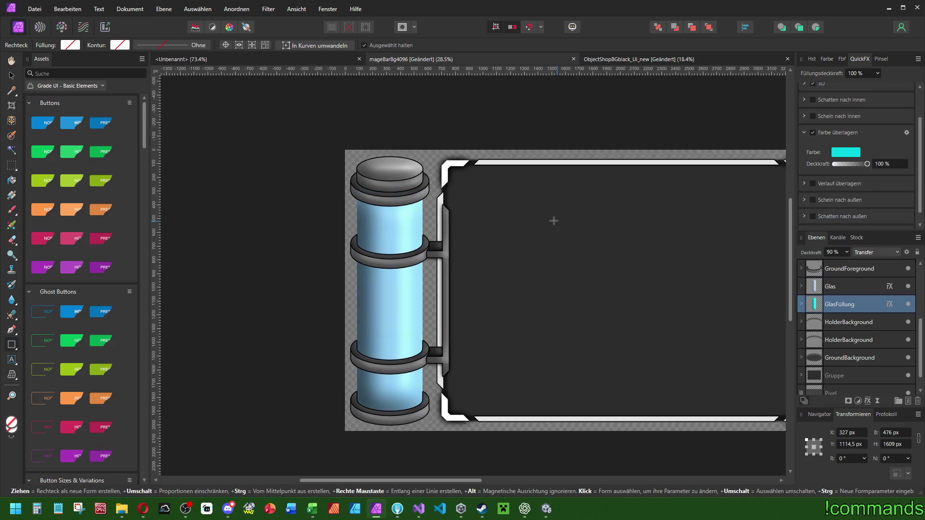
left_click_drag(839, 304, 835, 282)
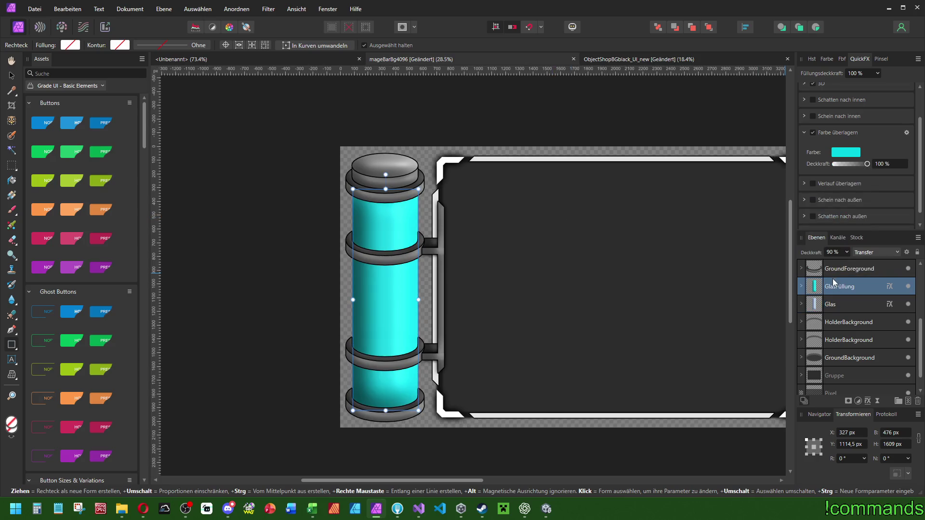
scroll(477, 224, "right", 1)
scroll(476, 224, "up", 1)
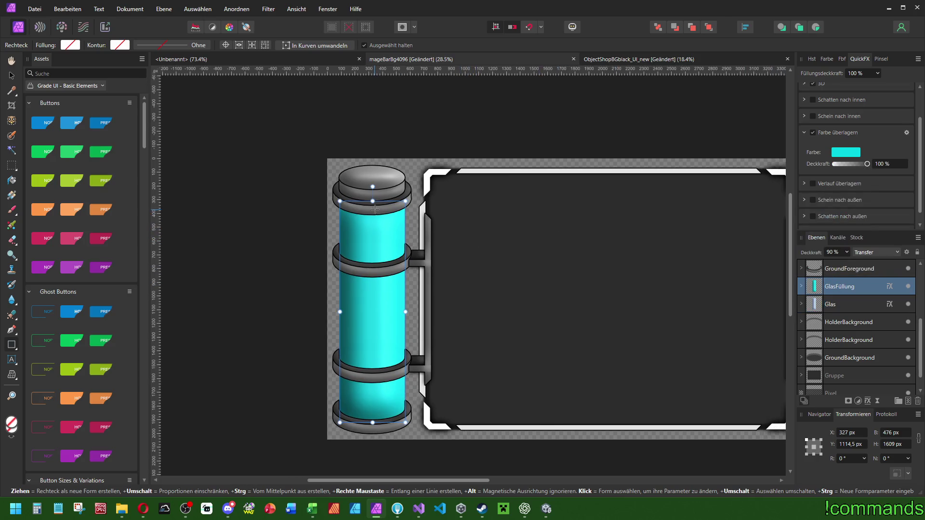
left_click_drag(841, 286, 848, 301)
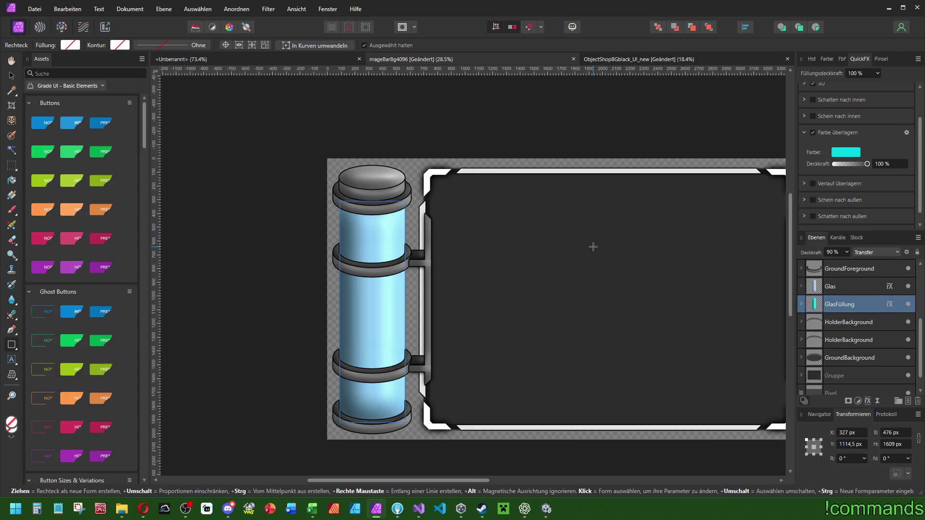
left_click(849, 288)
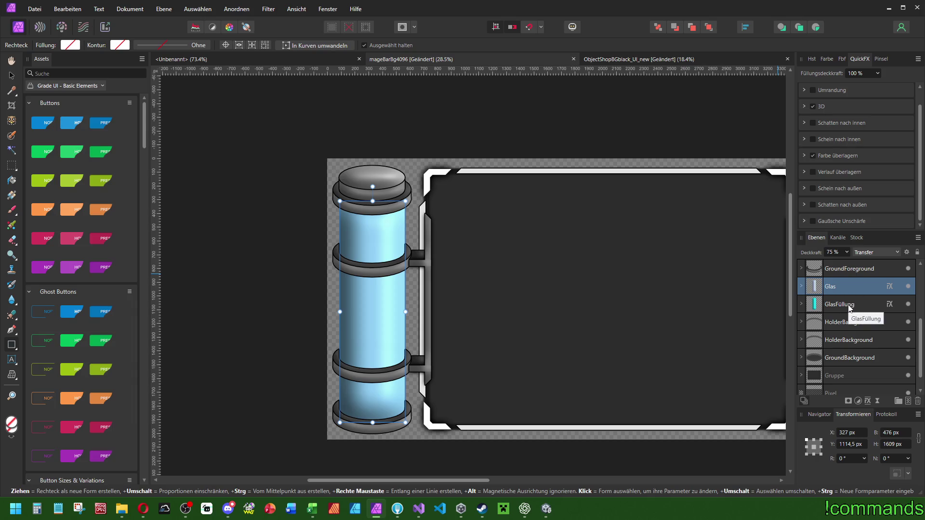
left_click_drag(847, 307, 841, 284)
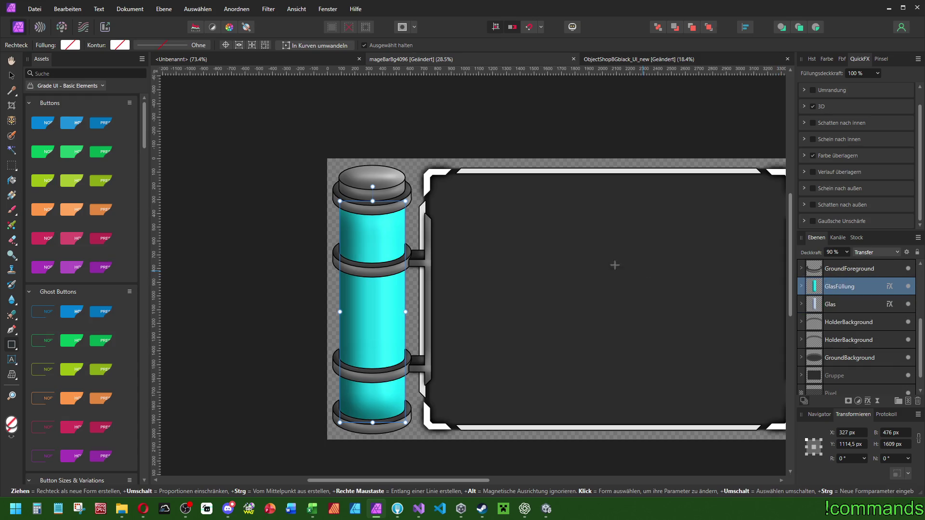
left_click_drag(381, 202, 383, 303)
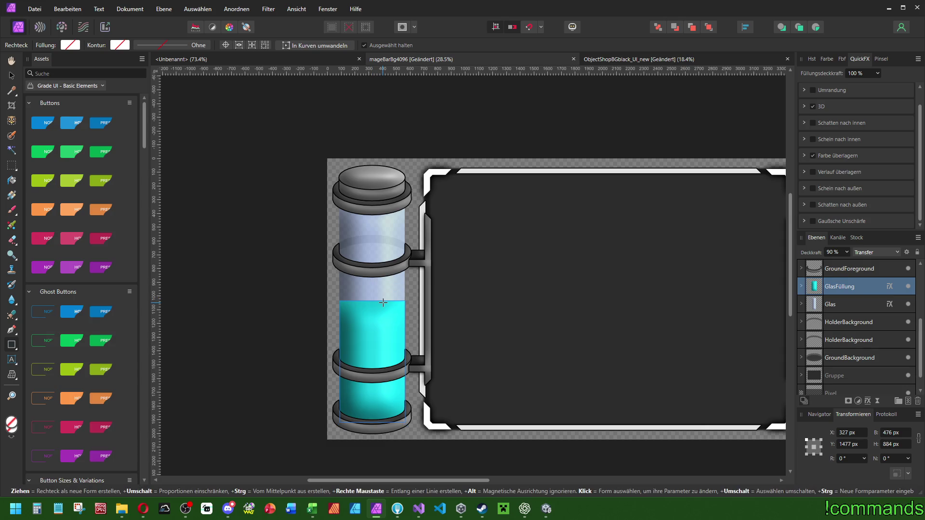
key("ctrl+z")
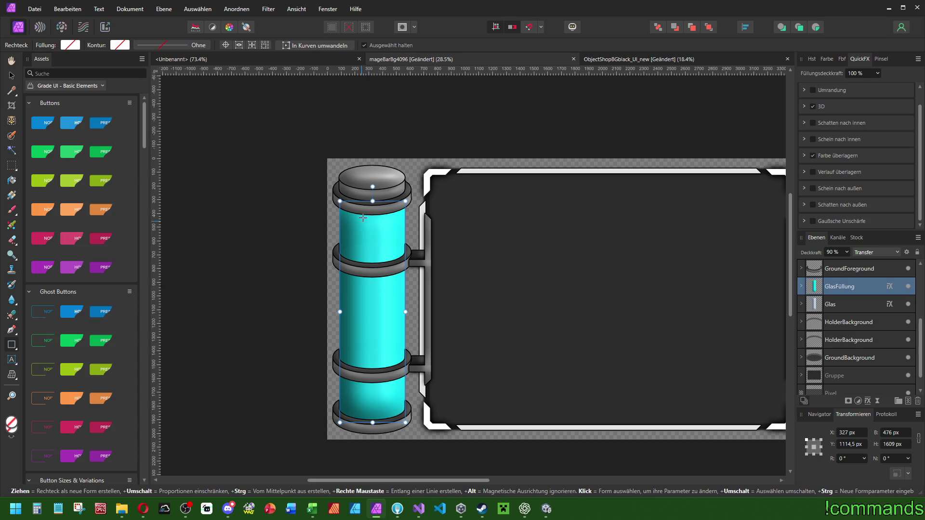
mouse_move(380, 201)
left_mouse_down()
mouse_move(381, 407)
mouse_move(384, 319)
left_mouse_up()
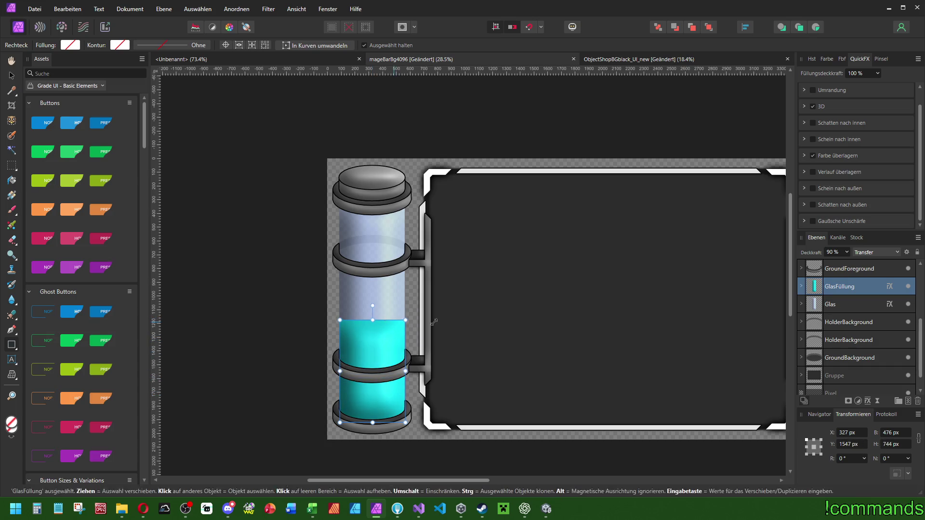
scroll(481, 301, "right", 3)
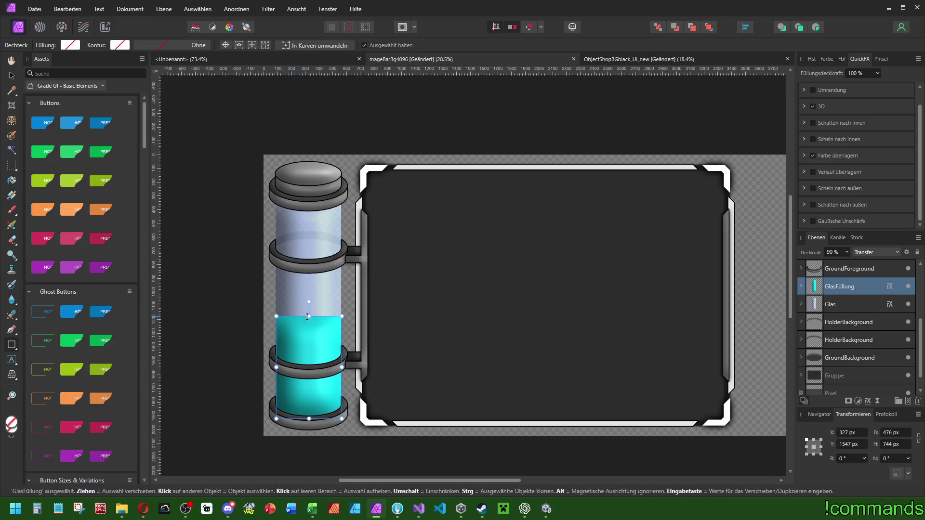
mouse_move(309, 316)
left_mouse_down()
mouse_move(322, 194)
mouse_move(326, 237)
left_mouse_up()
key("ctrl+z")
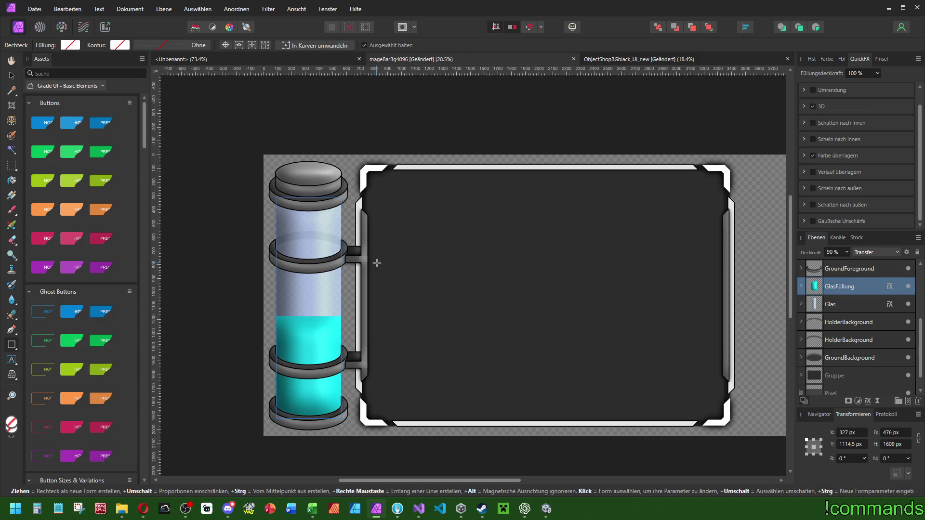
key("ctrl+z")
scroll(289, 219, "up", 2)
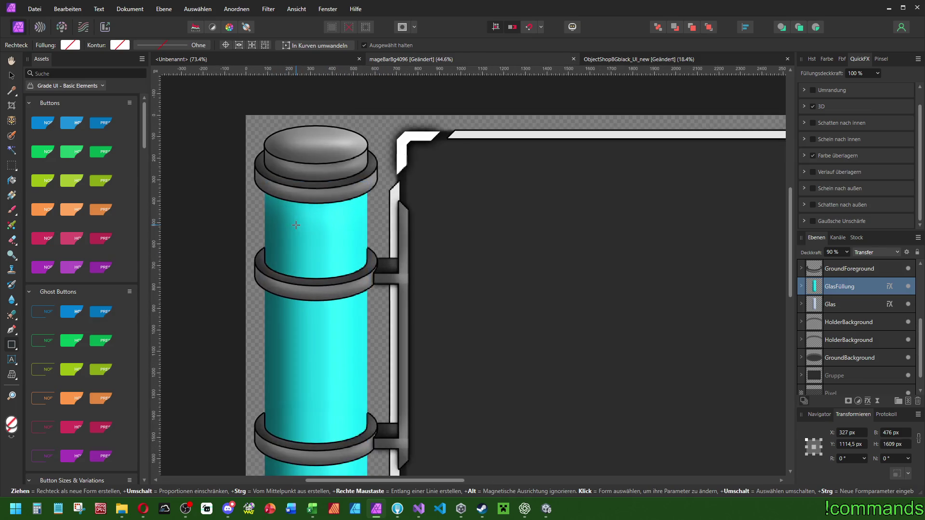
scroll(319, 208, "down", 2)
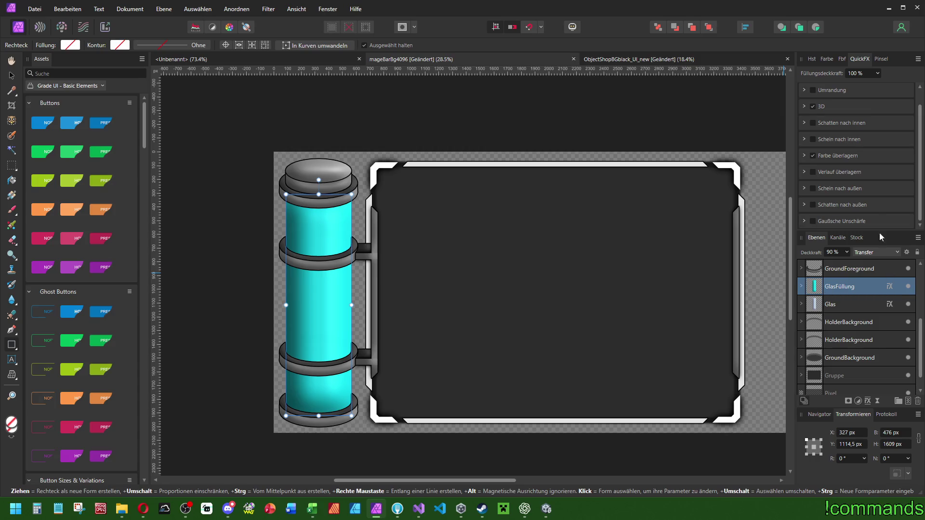
- Add an Outer Glow to the glass fill and colour it vivid cyan
left_click(812, 107)
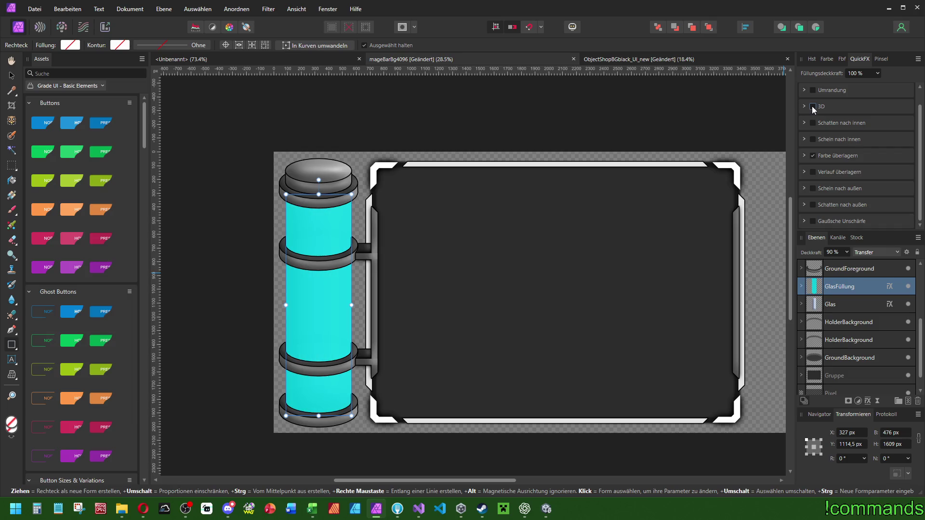
left_click(821, 107)
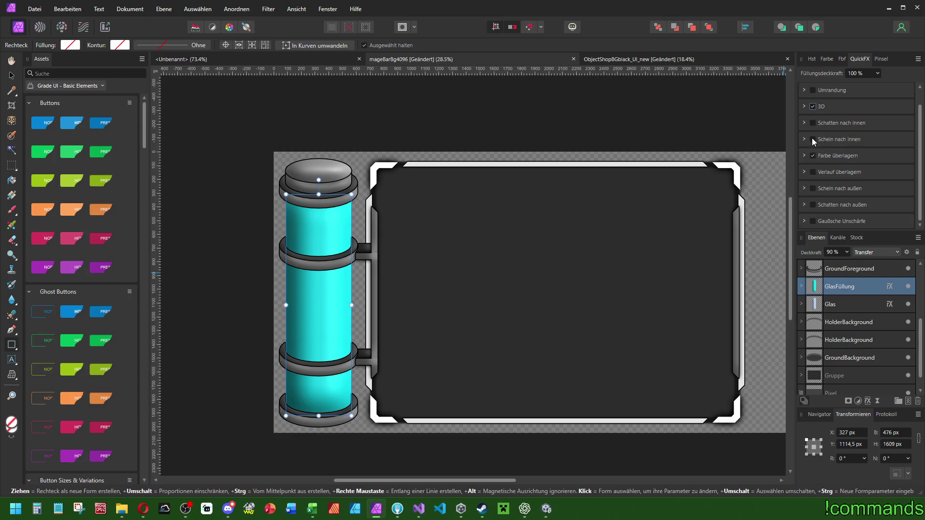
left_click(812, 189)
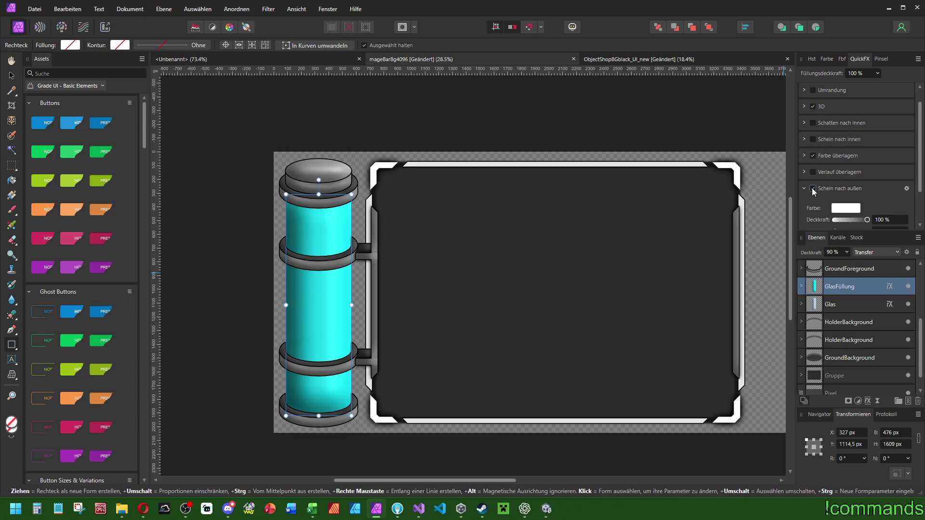
scroll(851, 188, "down", 1)
left_click(906, 142)
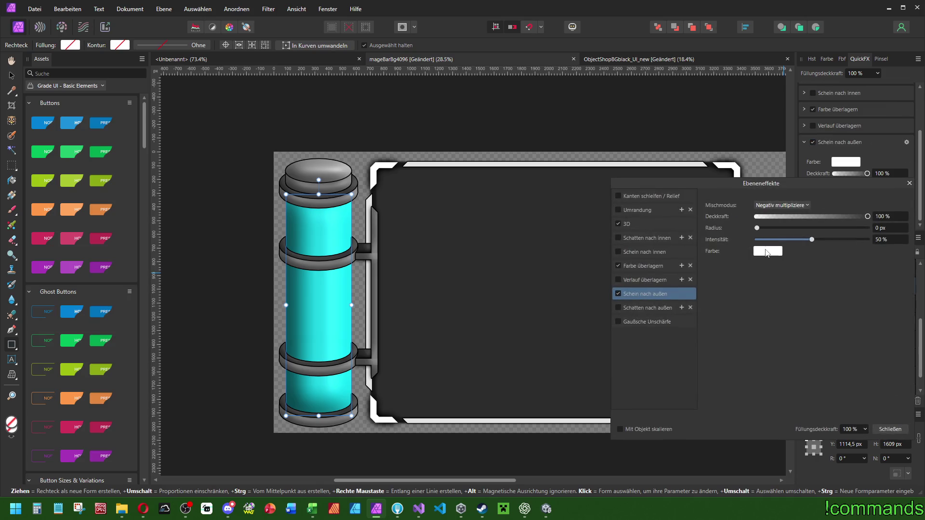
left_click(768, 250)
left_click(761, 282)
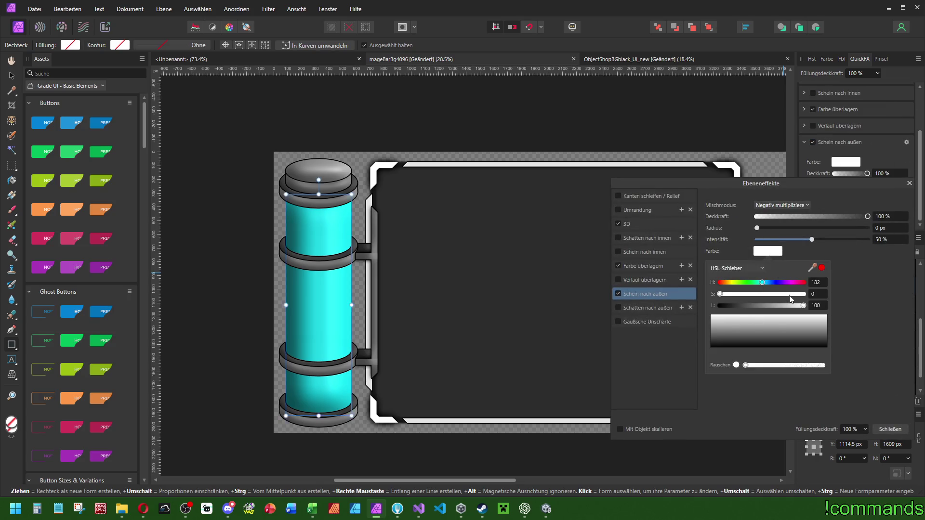
left_click(797, 293)
left_click(771, 305)
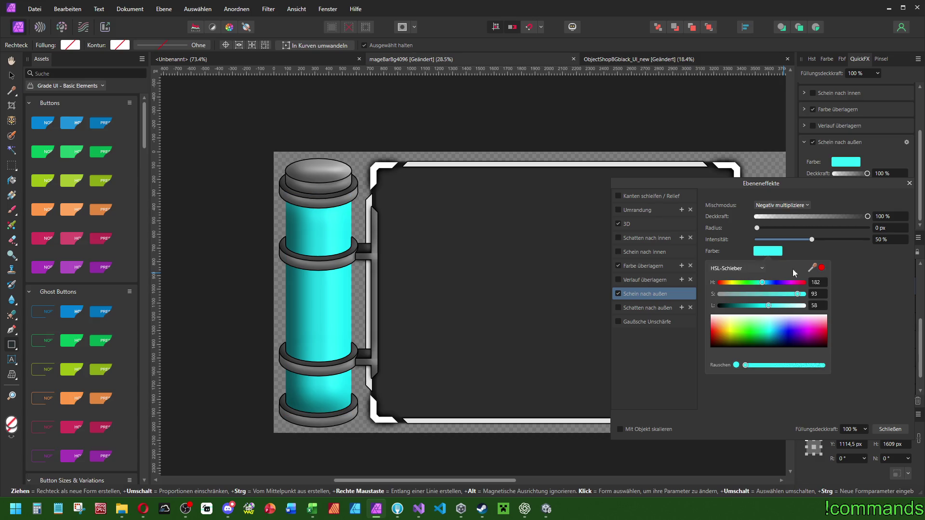
left_click(872, 248)
- Set the outer glow radius to 75 px and intensity to 60%
left_click_drag(757, 230, 863, 235)
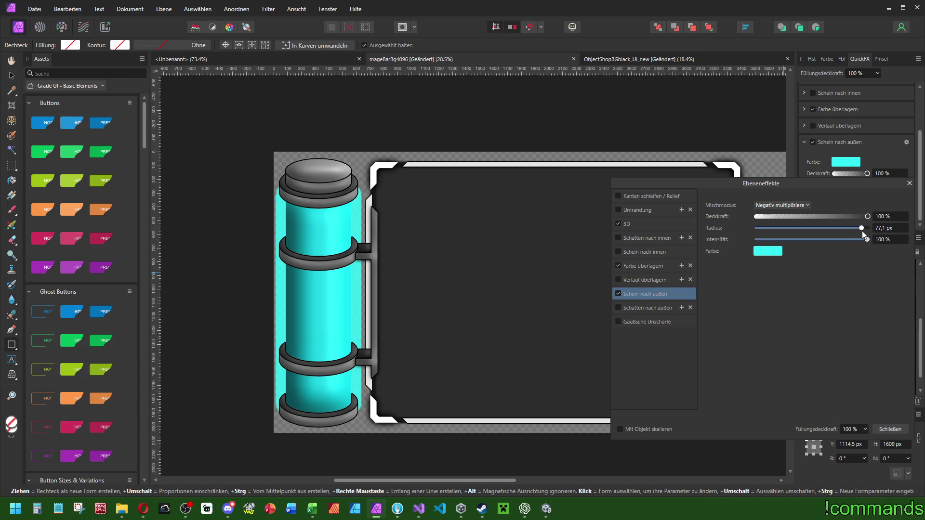
key("Return")
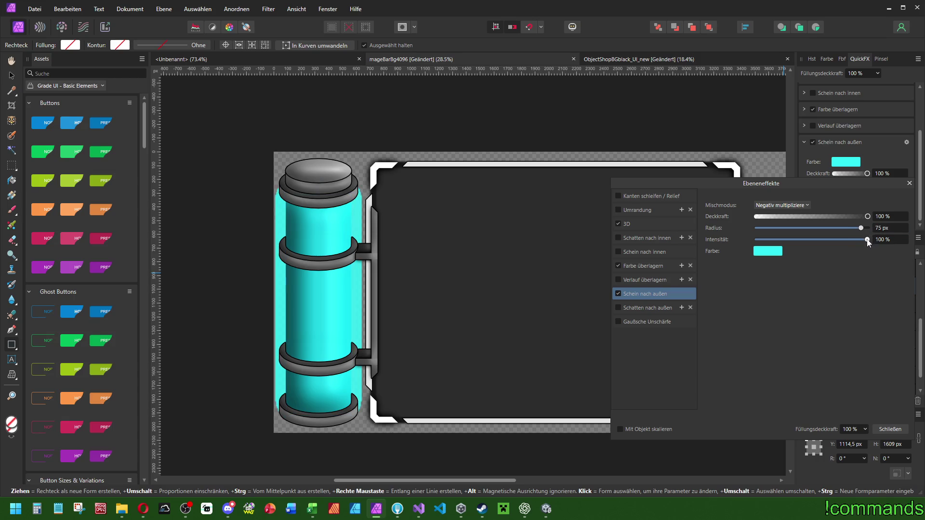
mouse_move(815, 239)
left_mouse_down()
mouse_move(832, 240)
mouse_move(814, 240)
left_mouse_up()
left_click(894, 238)
type("50")
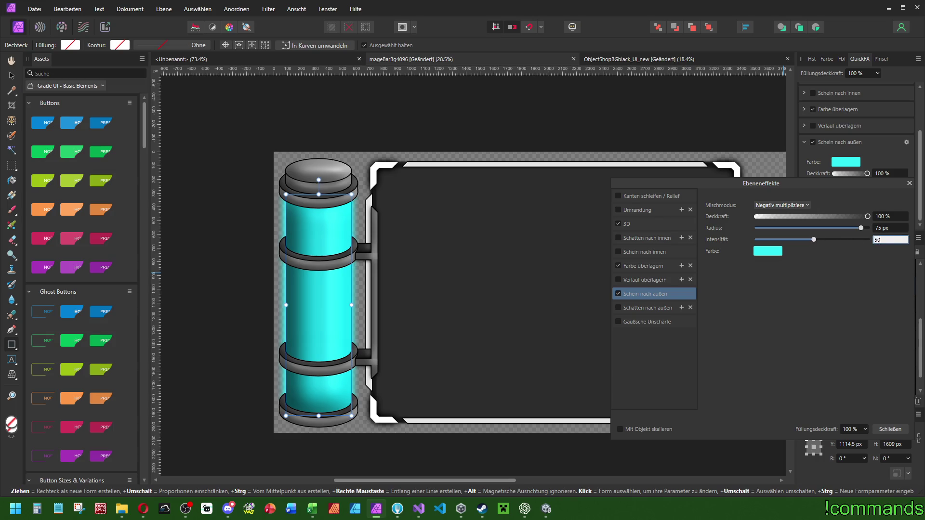
left_click(894, 238)
key("Return")
type("60")
key("Return")
- Set the glow opacity to 90% and add a 6 px outline to the glass fill
left_click(890, 216)
type("90")
key("Return")
left_click(651, 215)
left_click(618, 211)
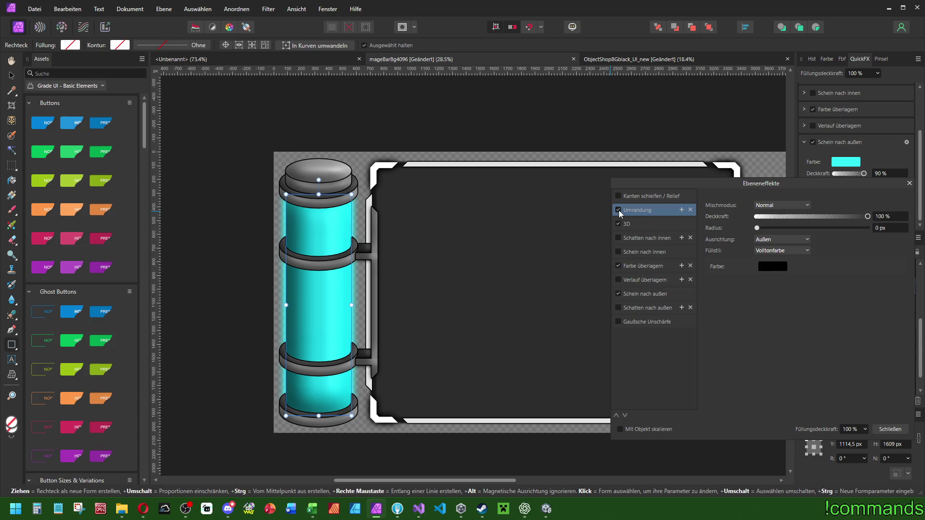
left_click(885, 227)
type("5")
key("Return")
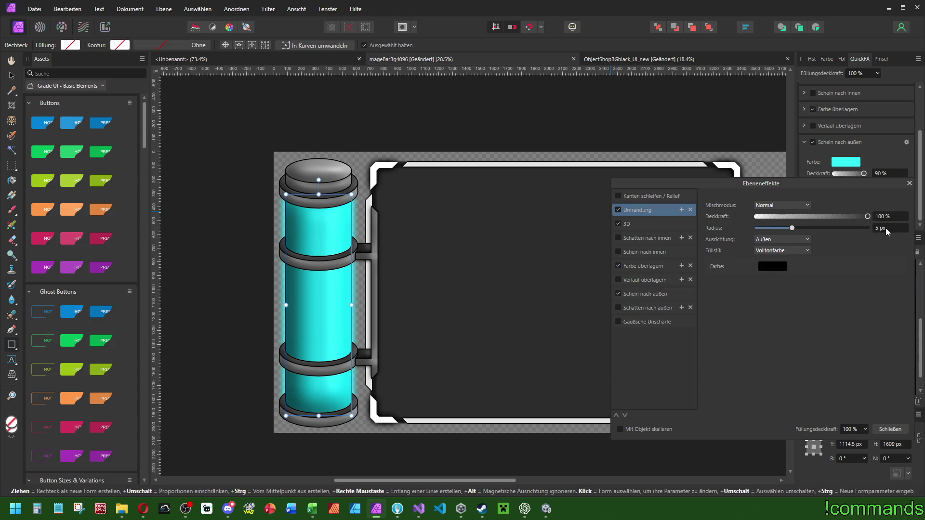
key("Return")
- Colour the outline a near-black dark teal and close Layer Effects
scroll(423, 210, "right", 2)
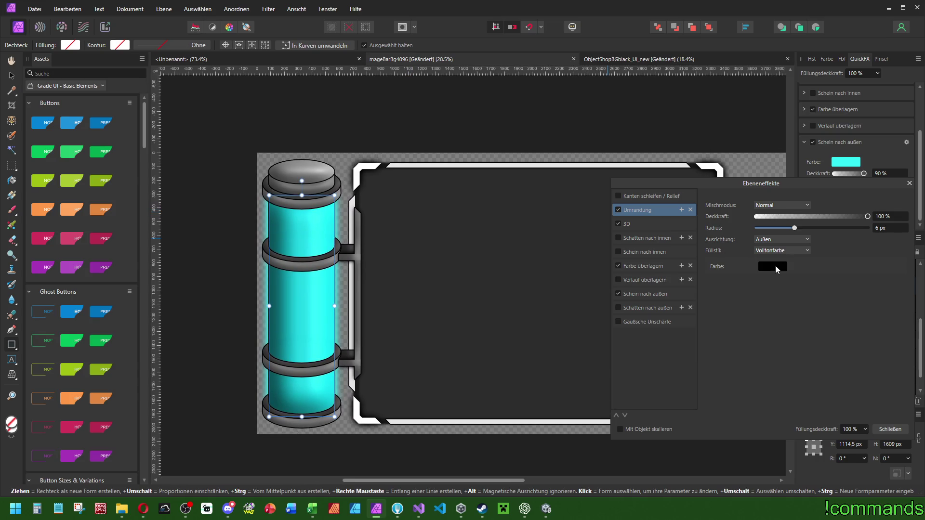
left_click(772, 266)
left_click(767, 298)
left_click_drag(779, 309, 862, 316)
left_click(776, 321)
mouse_move(776, 322)
left_mouse_down()
mouse_move(720, 327)
mouse_move(728, 321)
left_mouse_up()
scroll(810, 310, "down", 2)
left_click(459, 259)
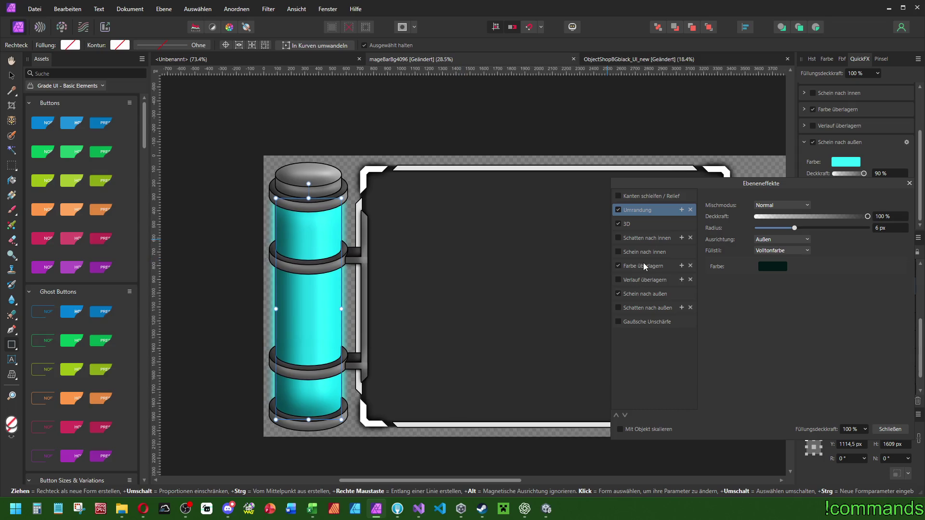
scroll(545, 213, "down", 2)
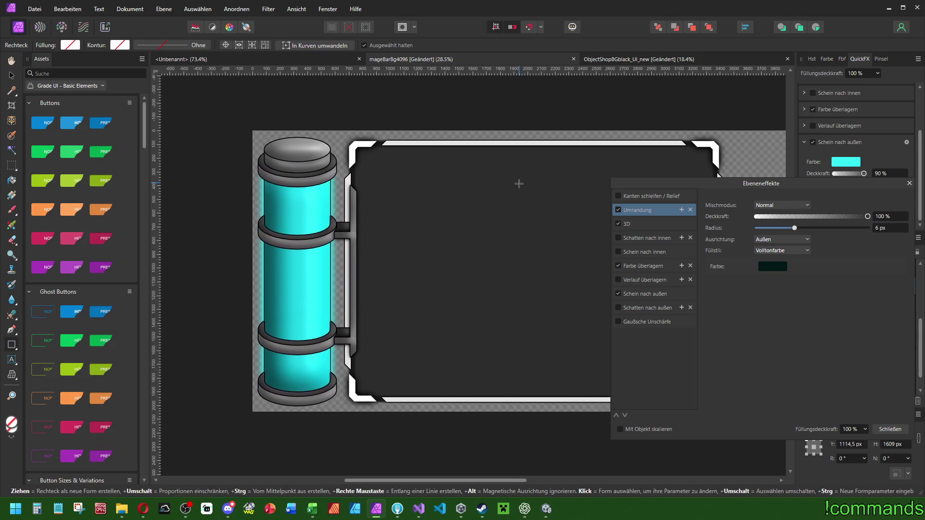
left_click(909, 183)
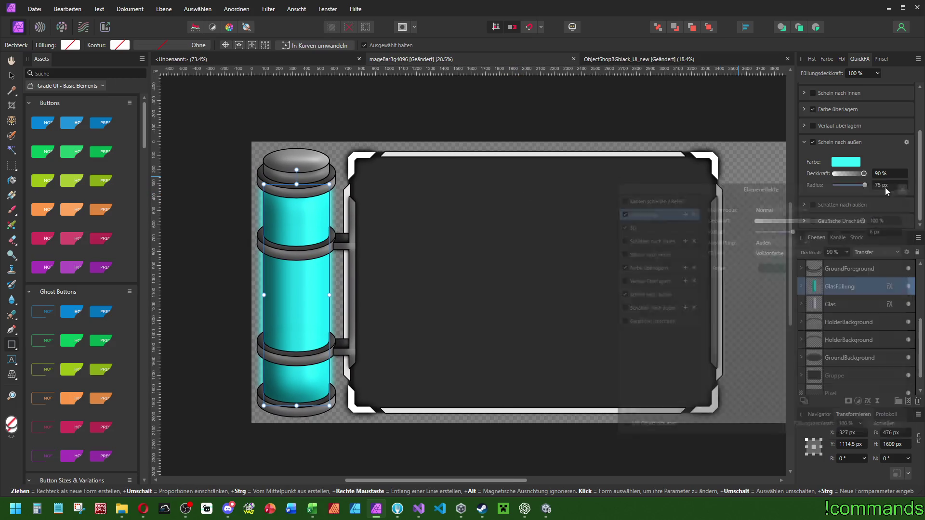
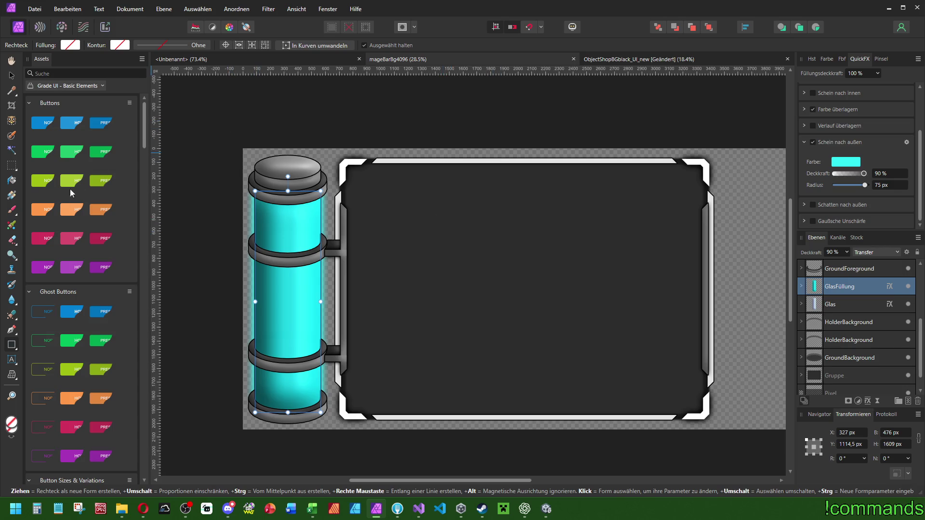
- Switch to the Paint Brush tool and set a light sky-blue paint colour
left_click(12, 210)
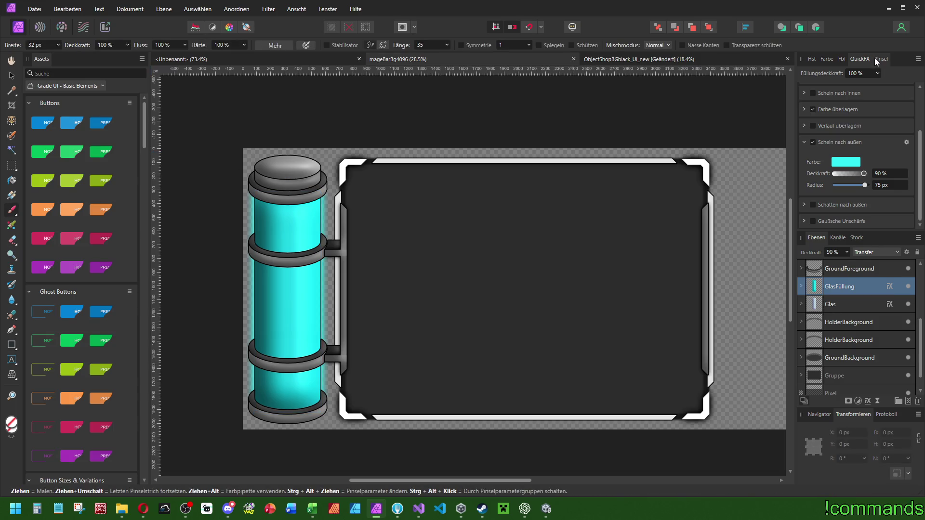
left_click(831, 58)
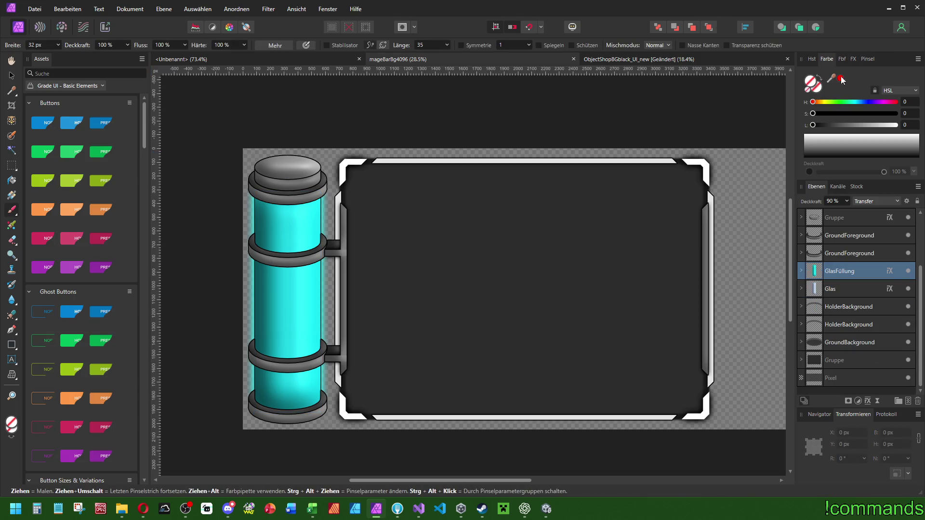
left_click(866, 102)
left_click(895, 113)
mouse_move(885, 125)
left_mouse_down()
mouse_move(874, 125)
mouse_move(886, 114)
mouse_move(865, 125)
left_mouse_up()
left_click(862, 102)
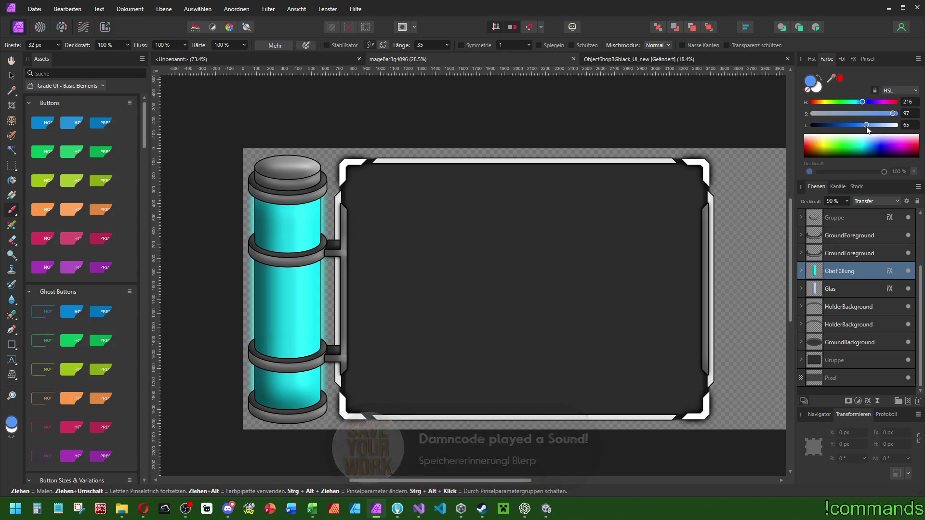
- Choose the Schmutzmuster 02 dirt brush from the Texturen brush category
left_click(866, 59)
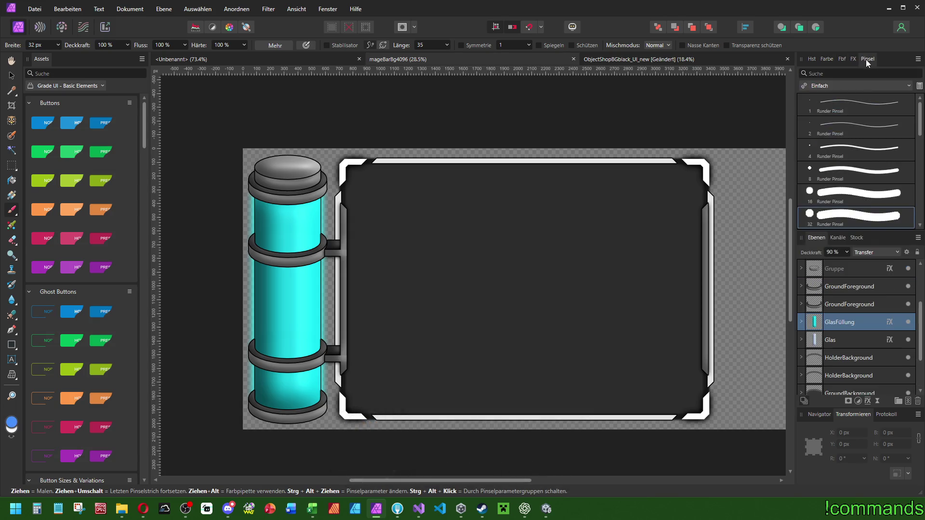
left_click(822, 87)
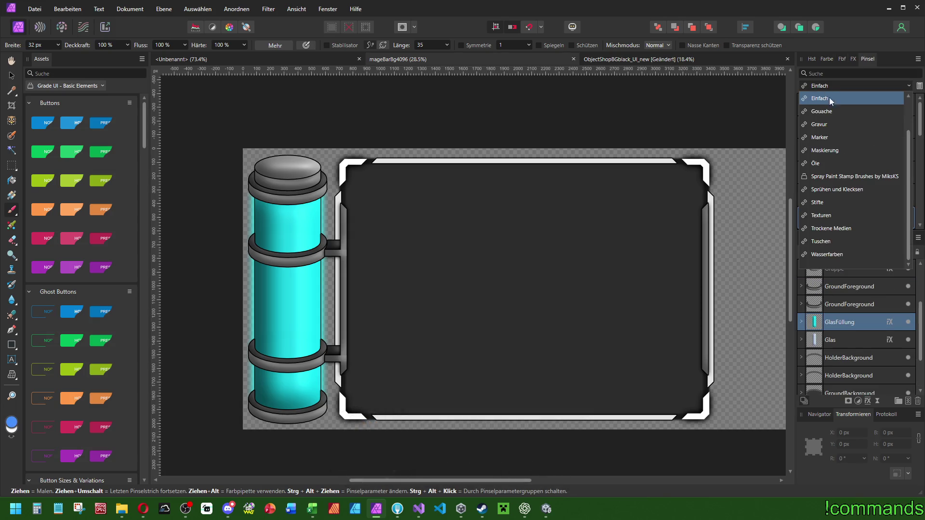
left_click(824, 215)
left_click(848, 126)
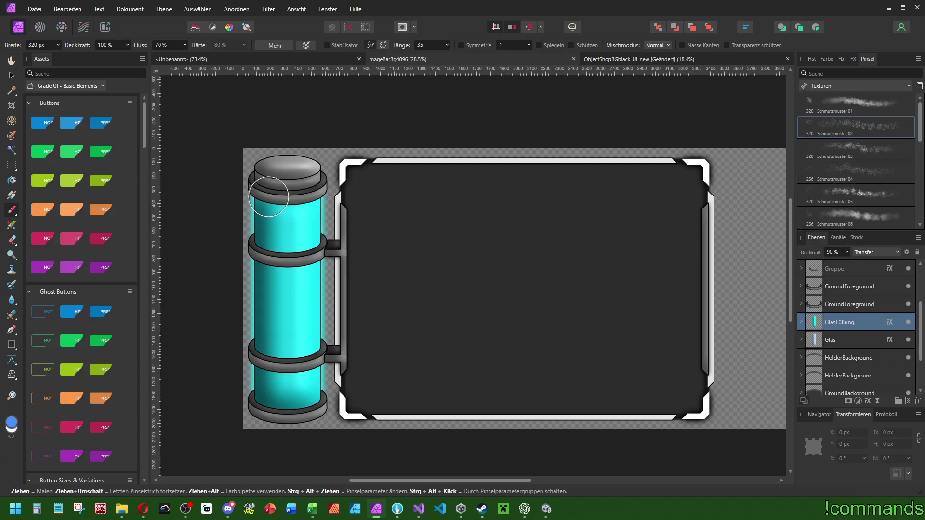
- Undo a test dirt stroke, collapse GlasFüllung and add a new empty pixel layer
mouse_move(263, 192)
left_mouse_down()
mouse_move(279, 395)
mouse_move(304, 201)
left_mouse_up()
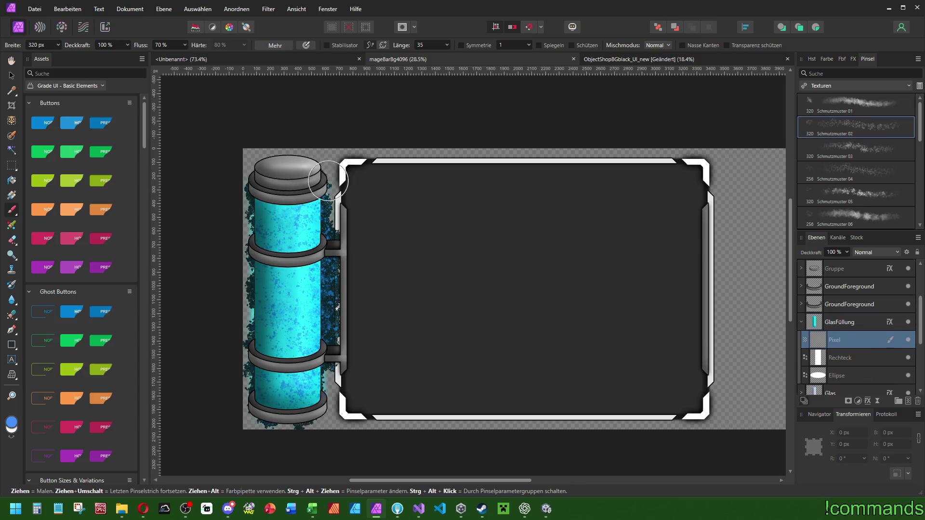
key("ctrl+z")
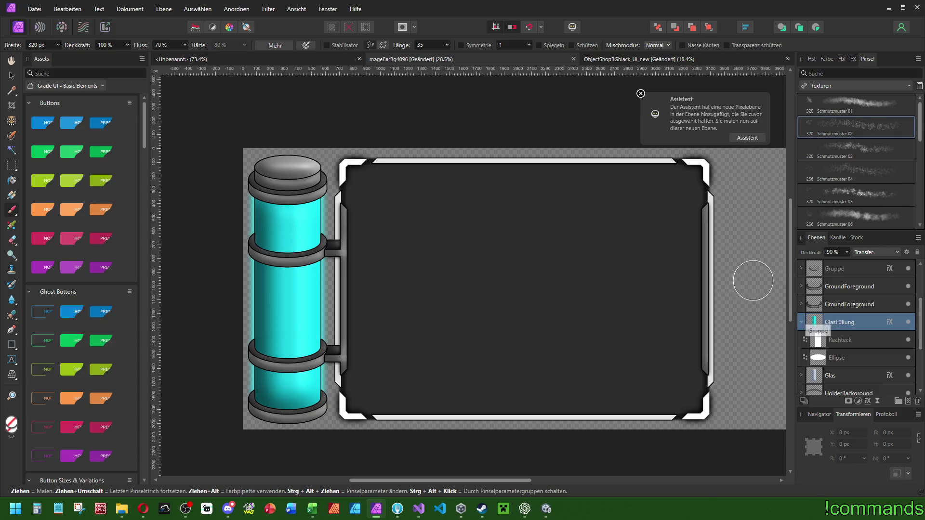
left_click(800, 322)
left_click(910, 402)
- Duplicate the GlasFüllung layer and apply Abwärts maskieren to the copy
left_click(835, 320)
key("ctrl+j")
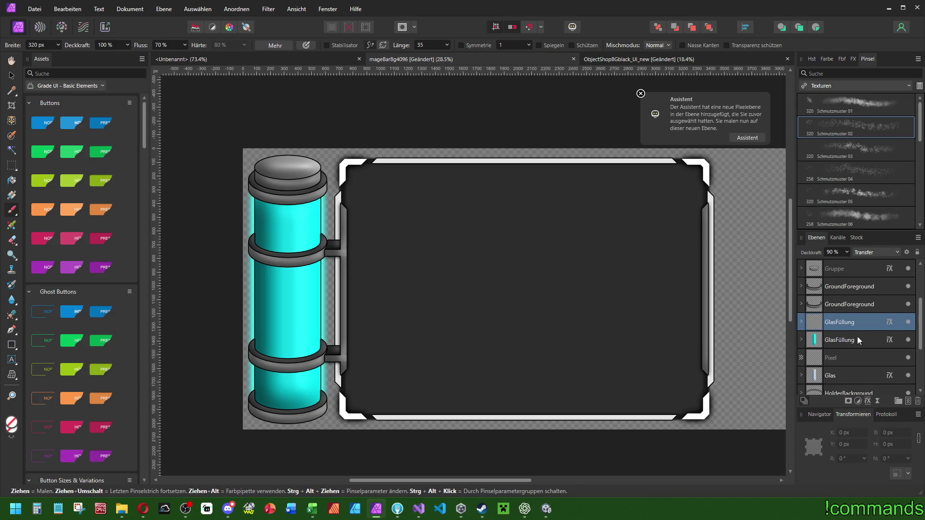
right_click(851, 337)
key("Escape")
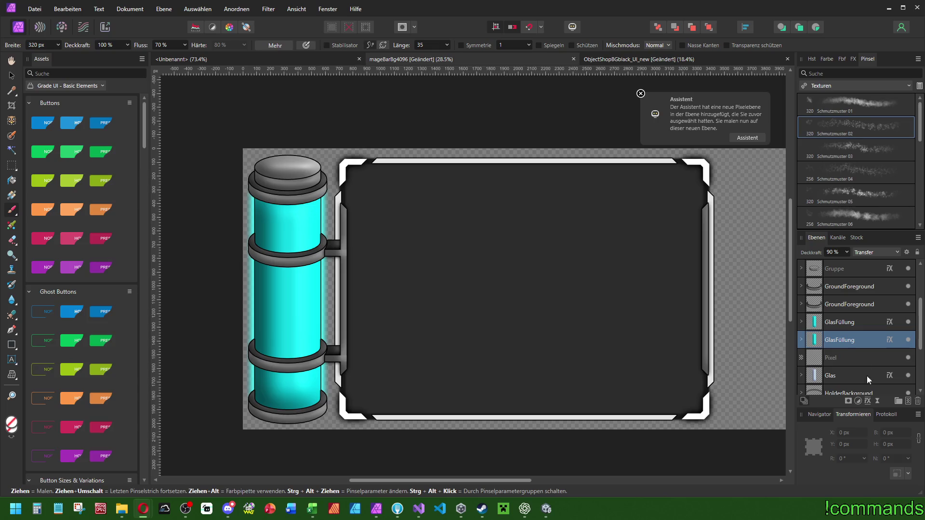
right_click(847, 343)
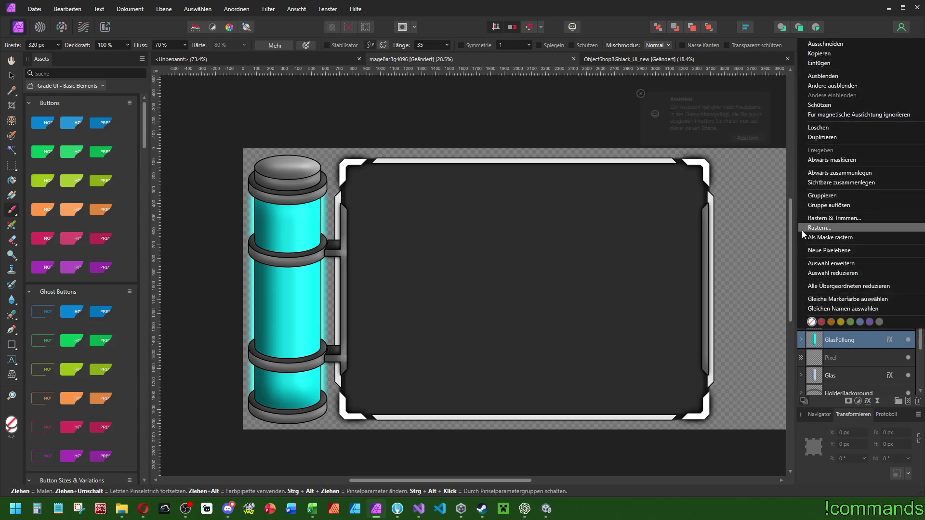
left_click(838, 161)
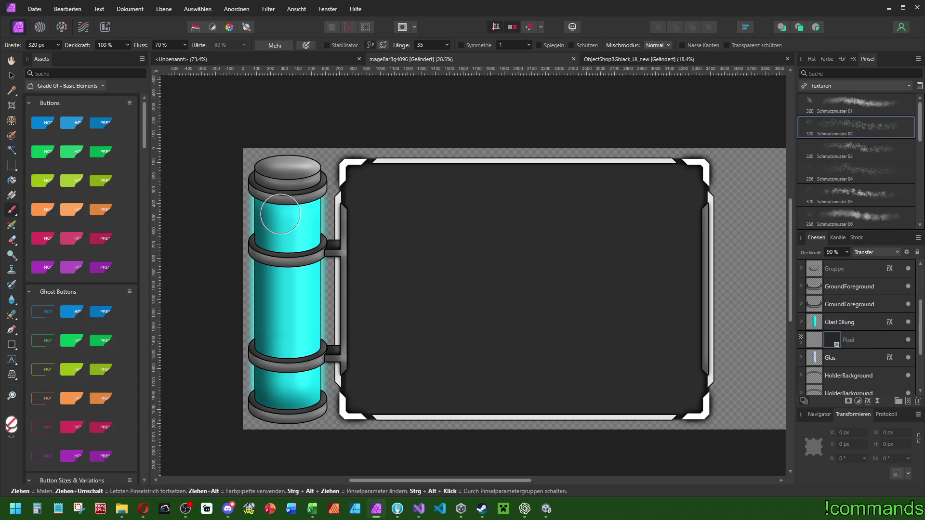
- Add a new Pixel layer above GlasFüllung, discarding a test stroke
left_click(832, 326)
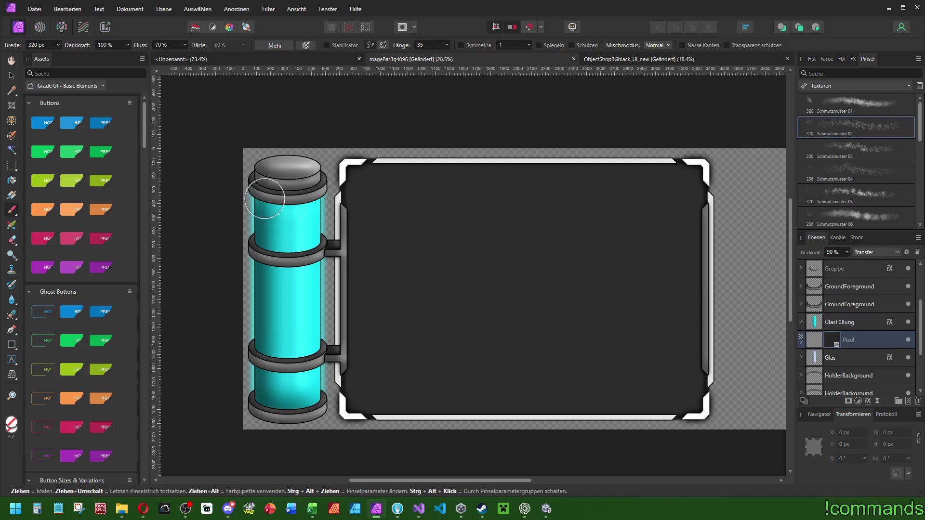
key("ctrl+shift+n")
mouse_move(296, 259)
left_mouse_down()
mouse_move(335, 224)
mouse_move(329, 371)
left_mouse_up()
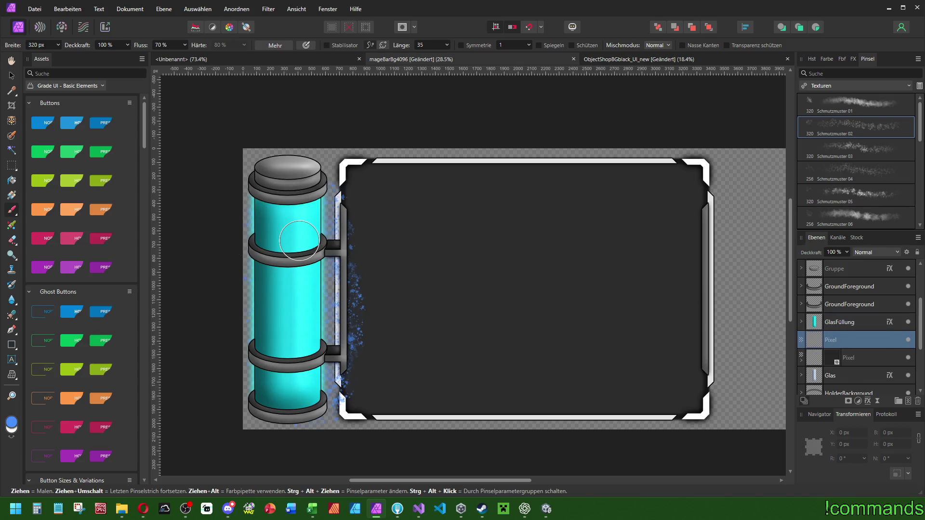
key("ctrl+z")
left_click(820, 340)
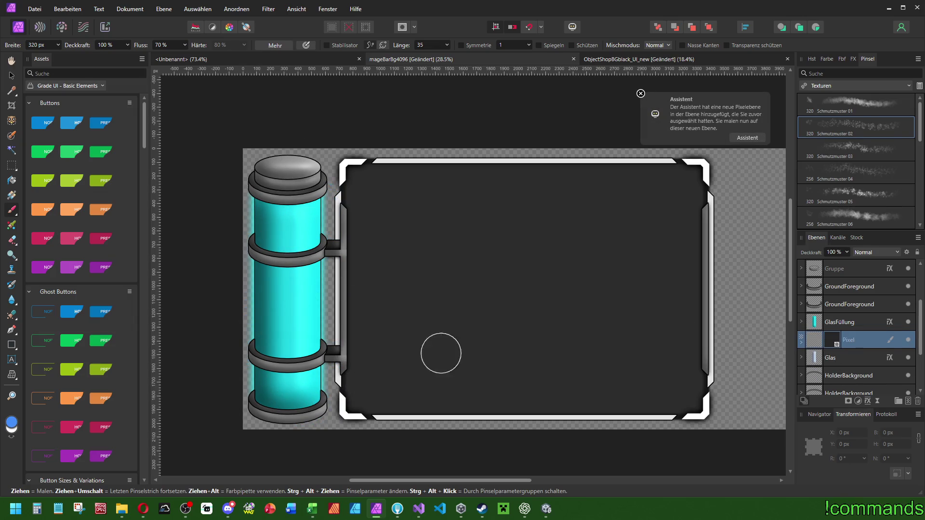
- Move the Pixel layer above the GlasFüllung copy, apply Abwärts maskieren, and paint dirt over the glass
left_click(596, 351)
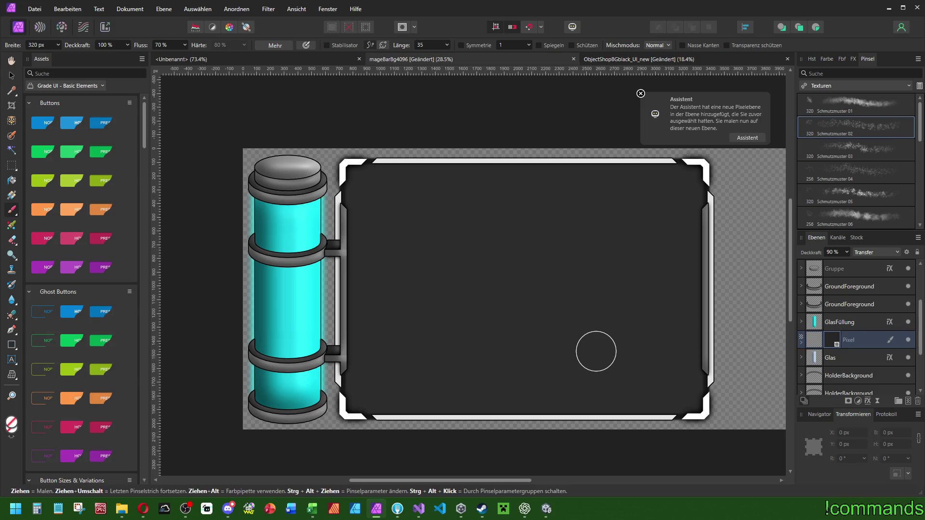
key("ctrl+z")
left_click_drag(842, 357, 837, 336)
right_click(838, 337)
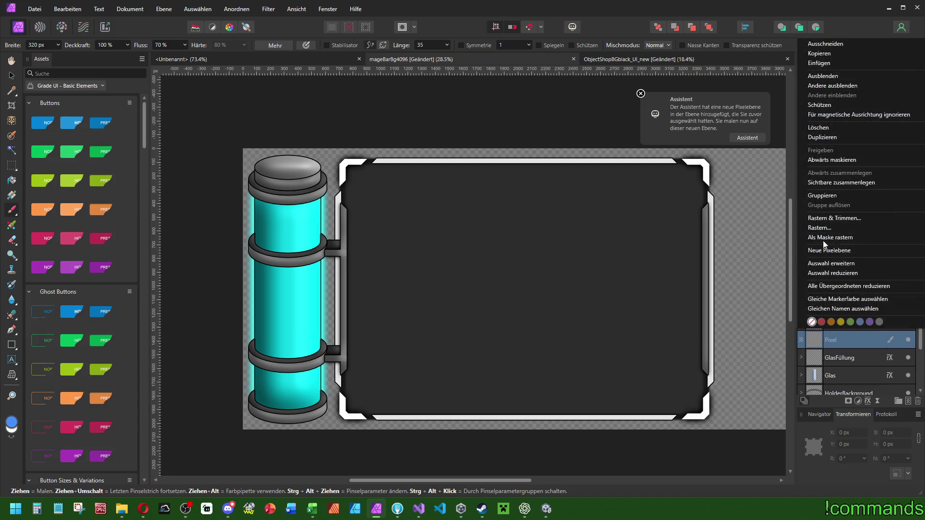
left_click(831, 161)
mouse_move(263, 264)
left_mouse_down()
mouse_move(273, 298)
mouse_move(297, 226)
mouse_move(318, 221)
left_mouse_up()
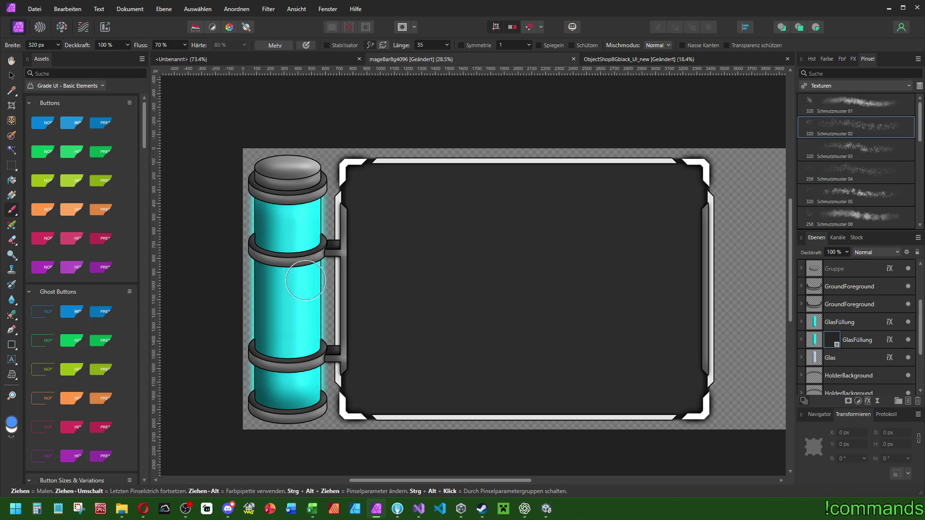
- Test Schmutzmuster 05 strokes on the glass, undo them, and select the Pinselmuster 03 brush
scroll(291, 268, "up", 3)
scroll(471, 212, "left", 3)
left_click(868, 195)
mouse_move(354, 128)
left_mouse_down()
mouse_move(354, 289)
mouse_move(371, 371)
left_mouse_up()
mouse_move(385, 436)
left_mouse_down()
mouse_move(424, 93)
mouse_move(463, 107)
left_mouse_up()
key("ctrl+z")
key("ctrl+z")
scroll(830, 130, "down", 2)
scroll(831, 130, "down", 3)
left_click(863, 192)
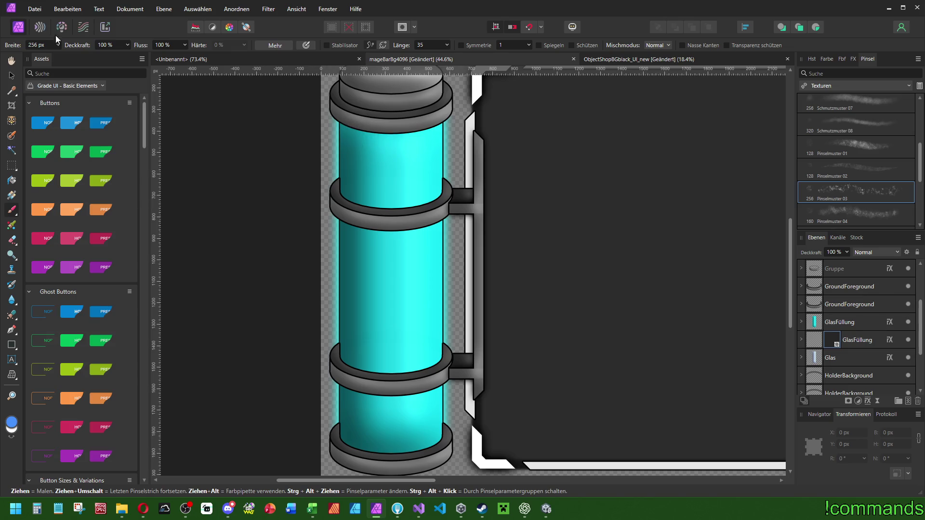
- Turn off Farbe überlagern and Schein nach außen on the masked GlasFüllung copy
left_click(861, 340)
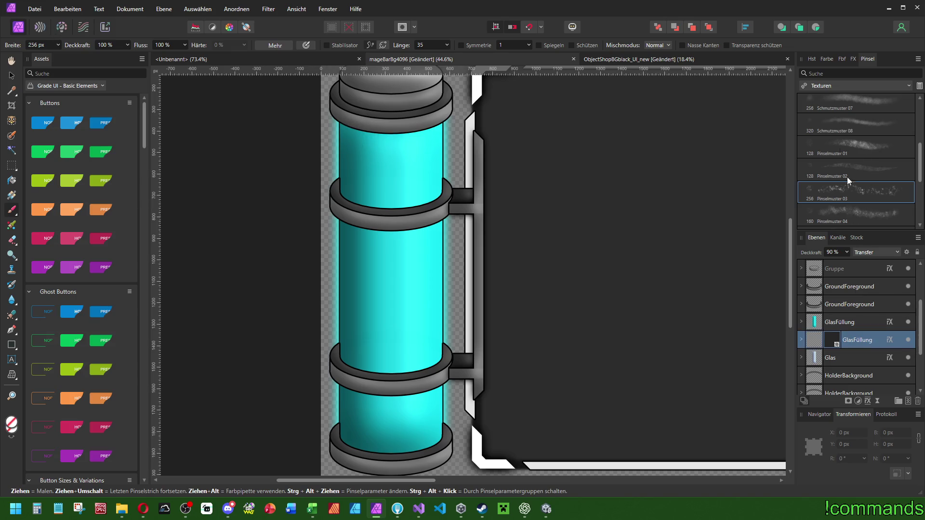
left_click(850, 61)
left_click(813, 155)
left_click(812, 188)
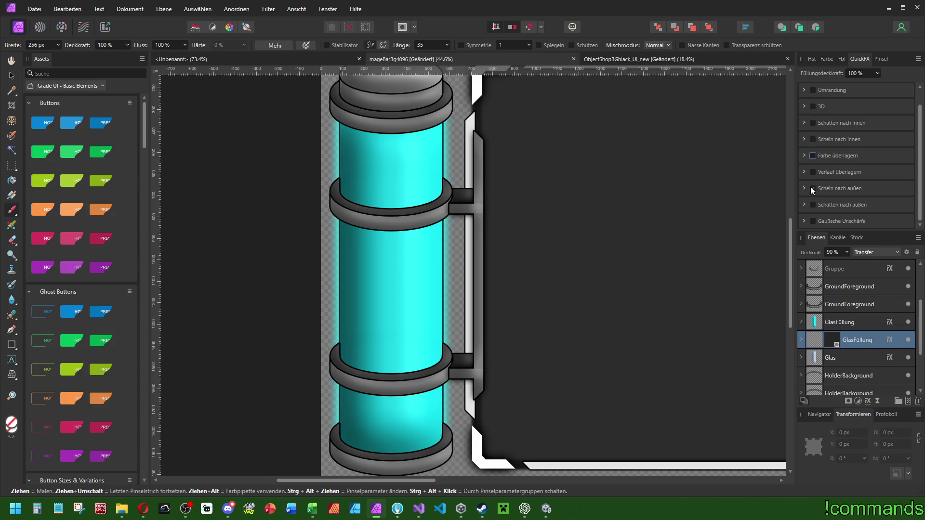
left_click(847, 339, "ctrl")
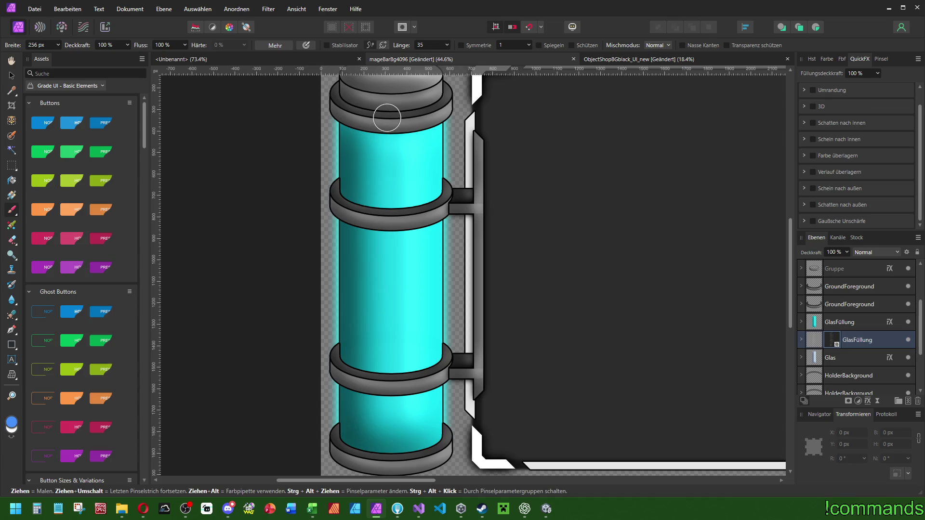
- Set the paint colour to white with lightness 100
left_click(826, 61)
left_click_drag(865, 125, 899, 126)
left_click_drag(602, 149, 589, 150)
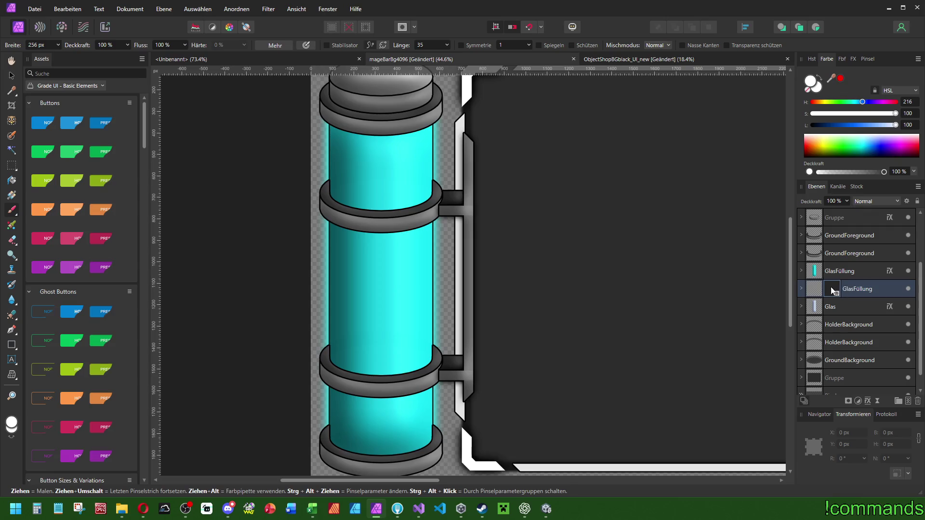
- Set the paint colour to black, then make white the active colour
left_click(866, 59)
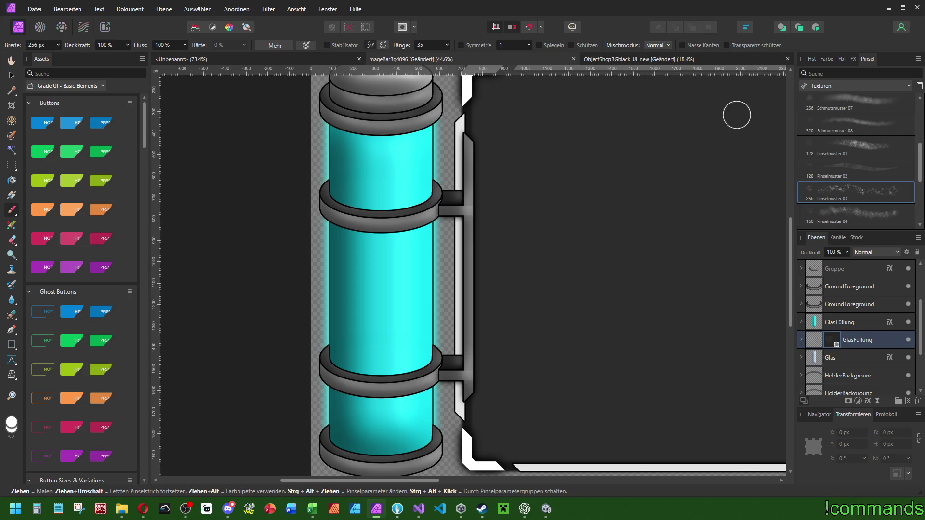
left_click(826, 59)
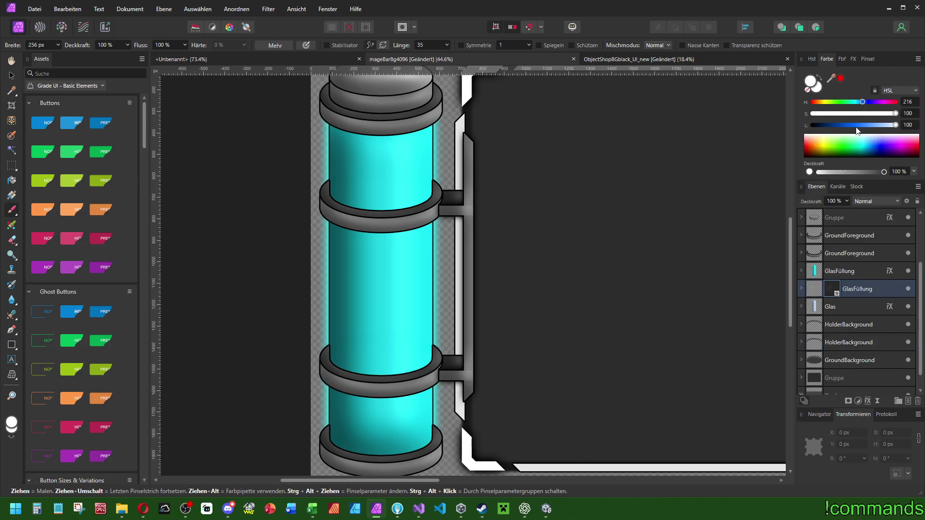
left_click_drag(857, 125, 810, 125)
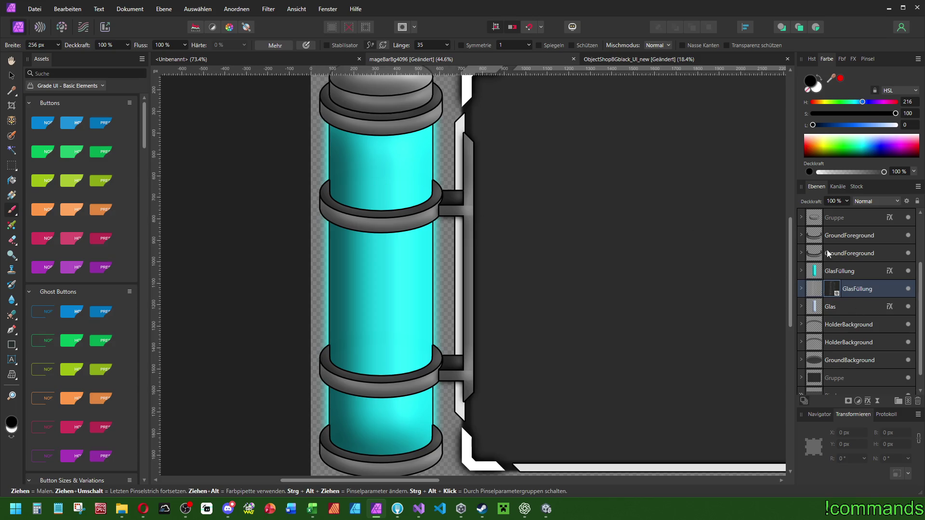
left_click(857, 59)
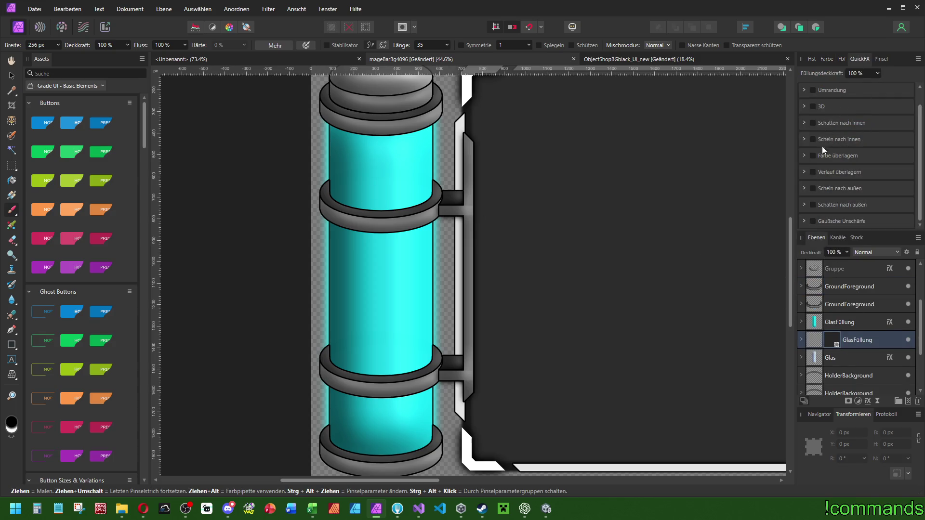
left_click(827, 58)
left_click(817, 91)
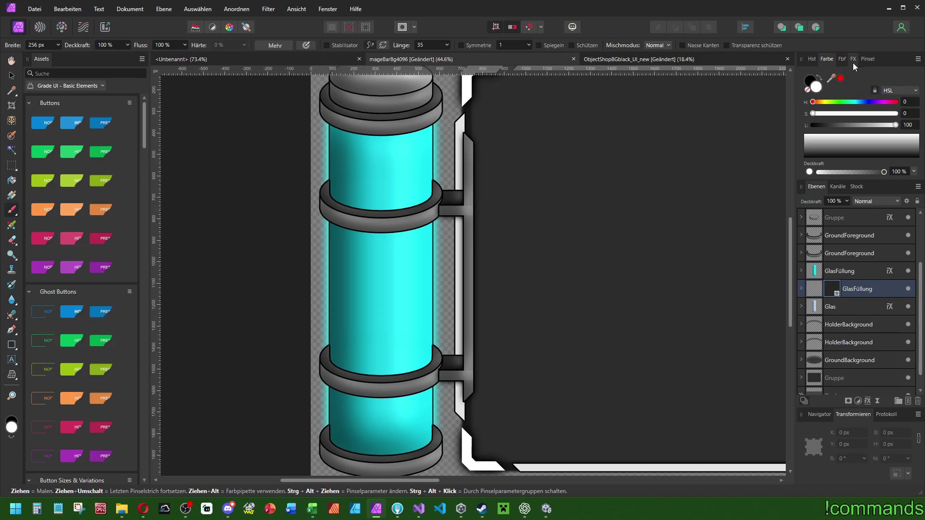
- Enable Farbe überlagern on the glass fill, open its colour picker, then switch it off again
left_click(853, 59)
left_click(814, 154)
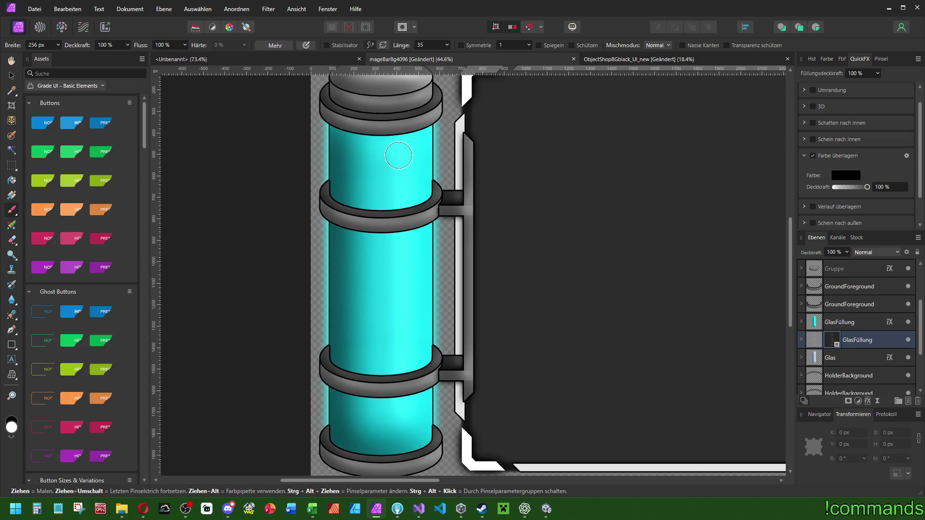
left_click(846, 175)
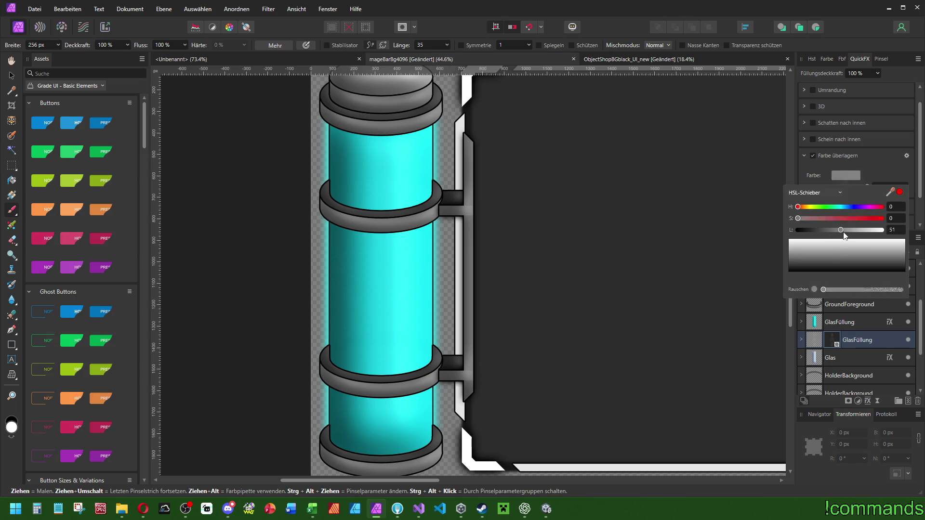
scroll(661, 202, "right", 2)
left_click(813, 155)
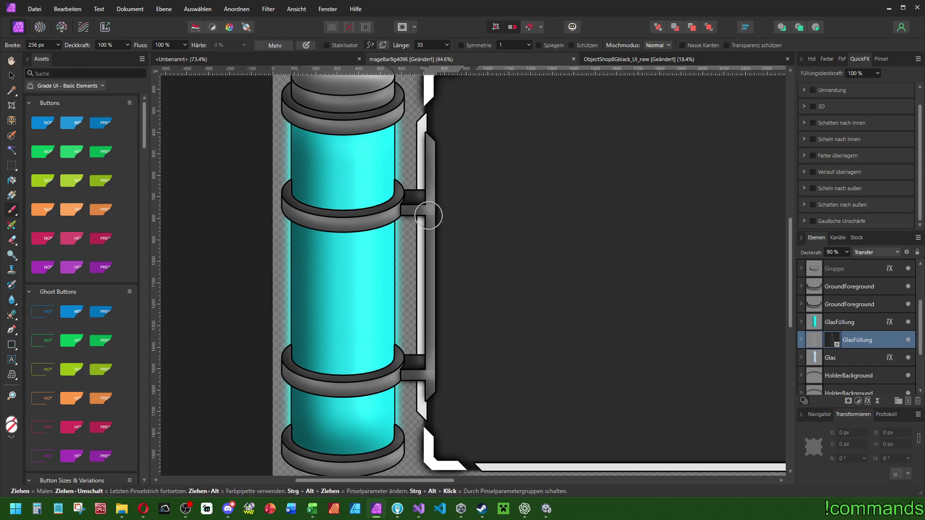
- Add a new pixel layer in GlasFüllung, collapse the group and paint a speckle stroke
key("ctrl+shift+n")
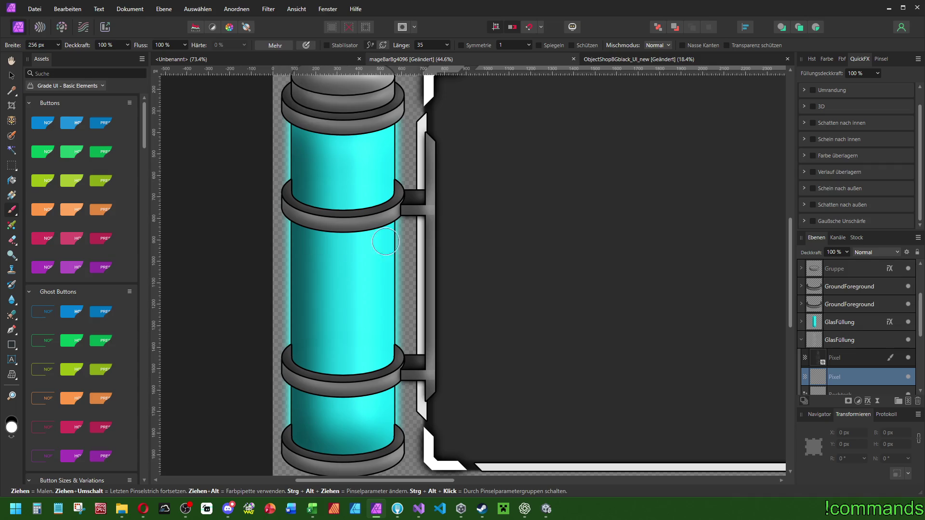
left_click(417, 354)
left_click(824, 340)
scroll(284, 125, "up", 5)
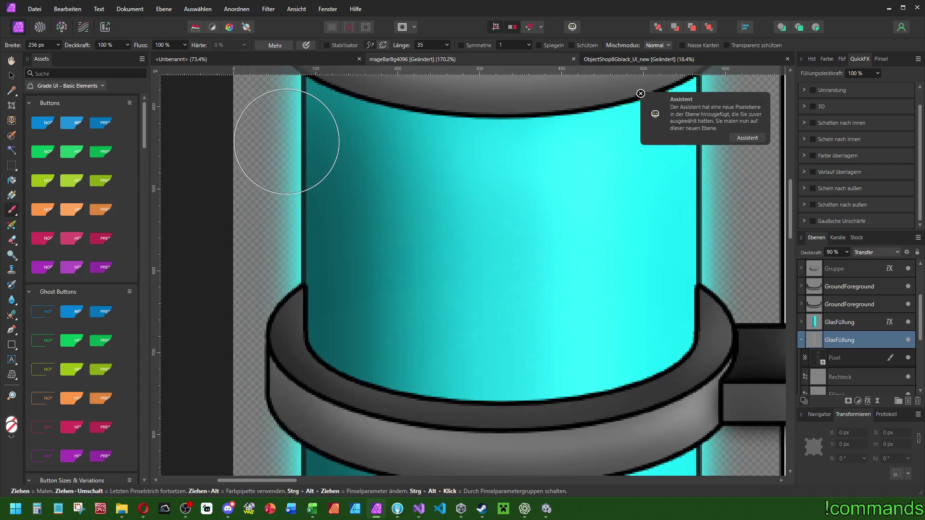
left_click(801, 339)
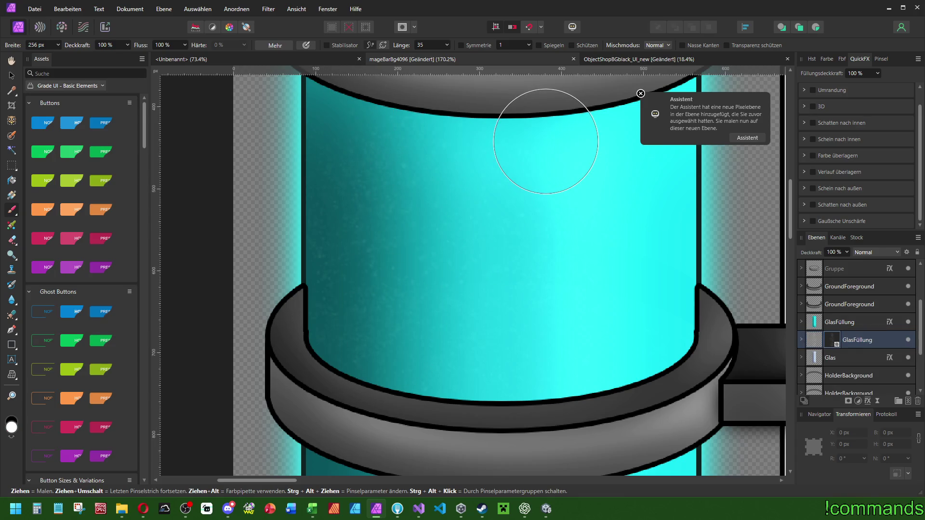
mouse_move(429, 165)
left_mouse_down()
mouse_move(351, 124)
mouse_move(438, 232)
left_mouse_up()
scroll(584, 243, "down", 3)
- Switch to the Pinselmuster 04 brush and paint a darker stroke along the glass's left edge
left_click(843, 59)
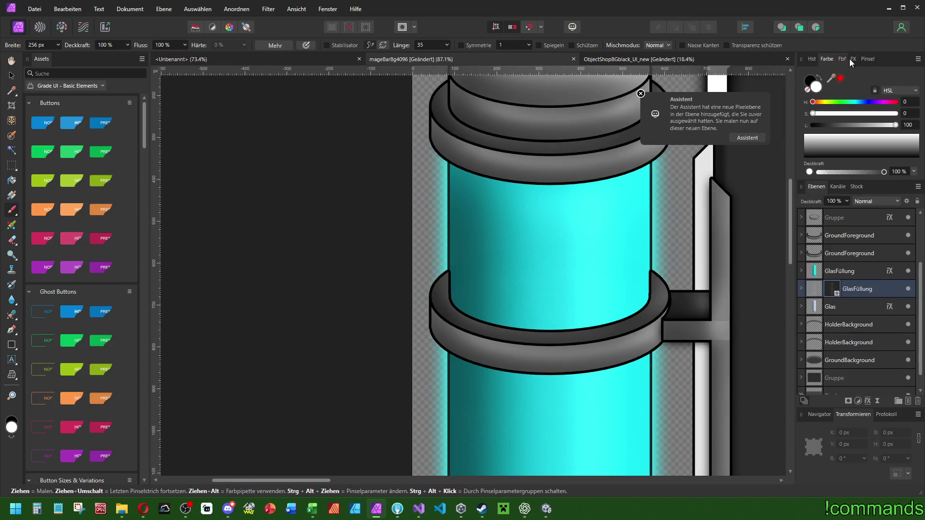
left_click(860, 57)
left_click(876, 59)
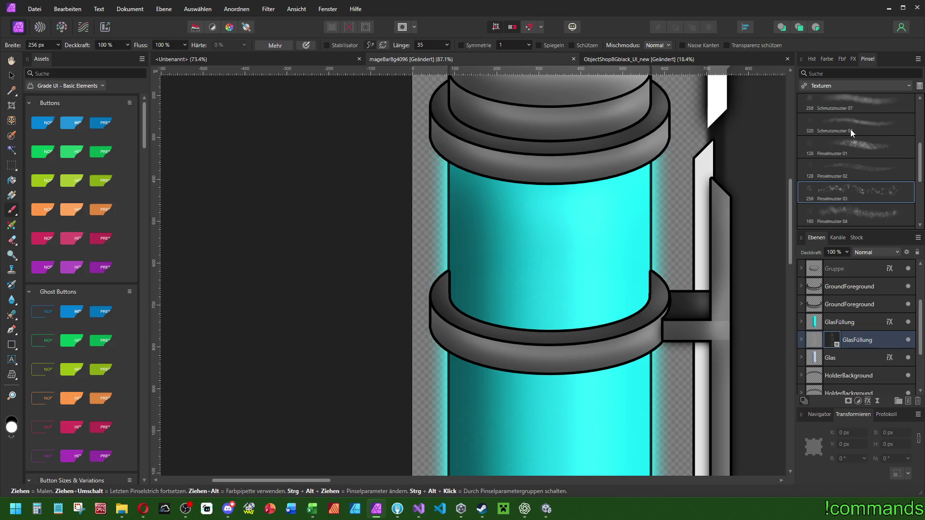
left_click(846, 168)
scroll(526, 186, "right", 3)
left_click_drag(371, 180, 343, 249)
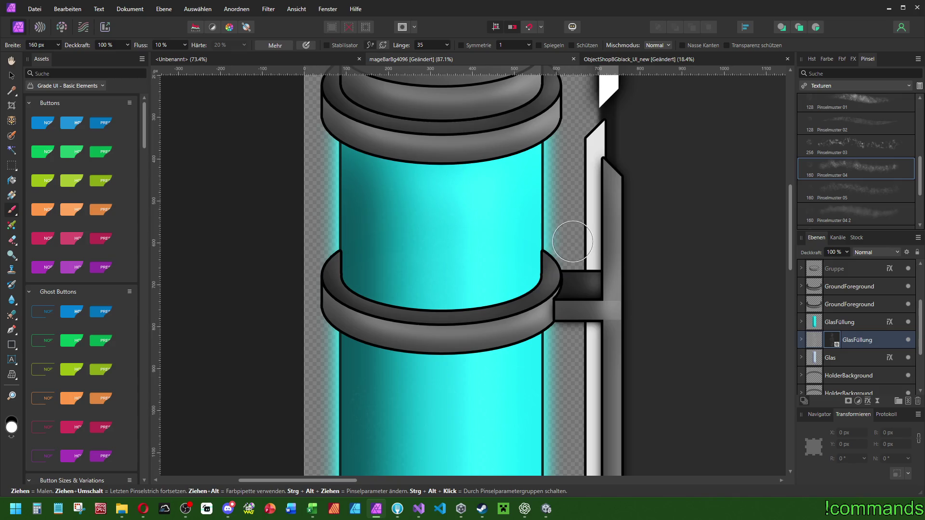
- Hide the GlasFüllung fill and try another texture stroke down the left side, then undo it
left_click(908, 322)
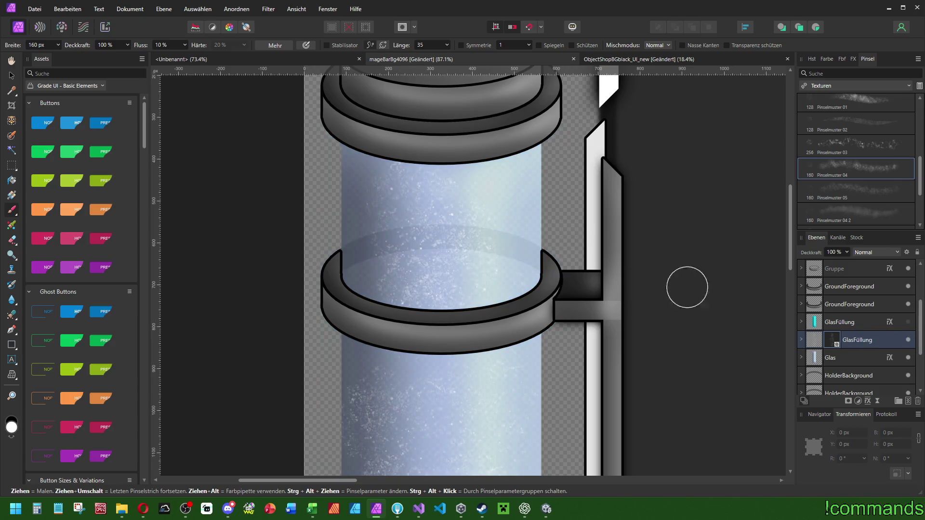
scroll(545, 183, "down", 2)
scroll(544, 183, "right", 2)
scroll(538, 179, "down", 3)
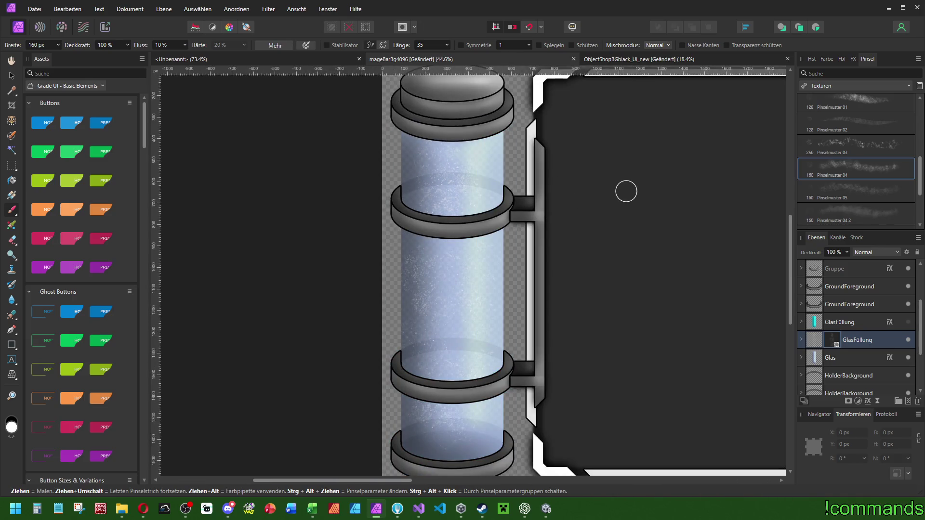
key("ctrl+z")
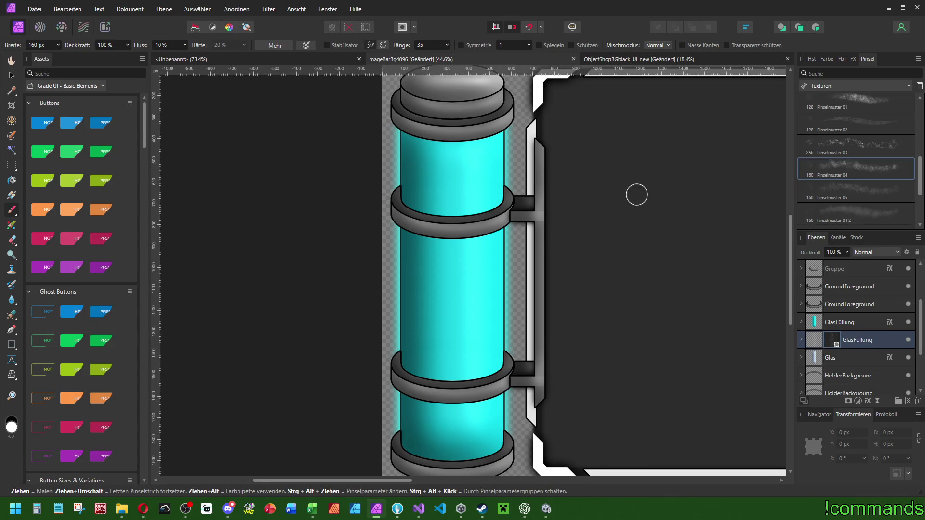
left_click_drag(636, 194, 598, 188)
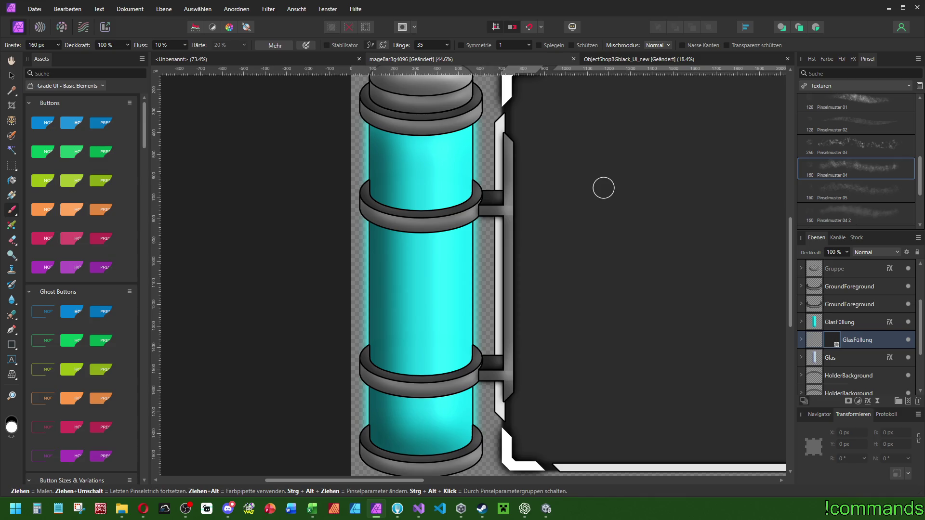
left_click(908, 321)
mouse_move(388, 139)
left_mouse_down()
mouse_move(384, 419)
mouse_move(420, 401)
mouse_move(419, 128)
mouse_move(454, 204)
mouse_move(448, 440)
mouse_move(440, 112)
left_mouse_up()
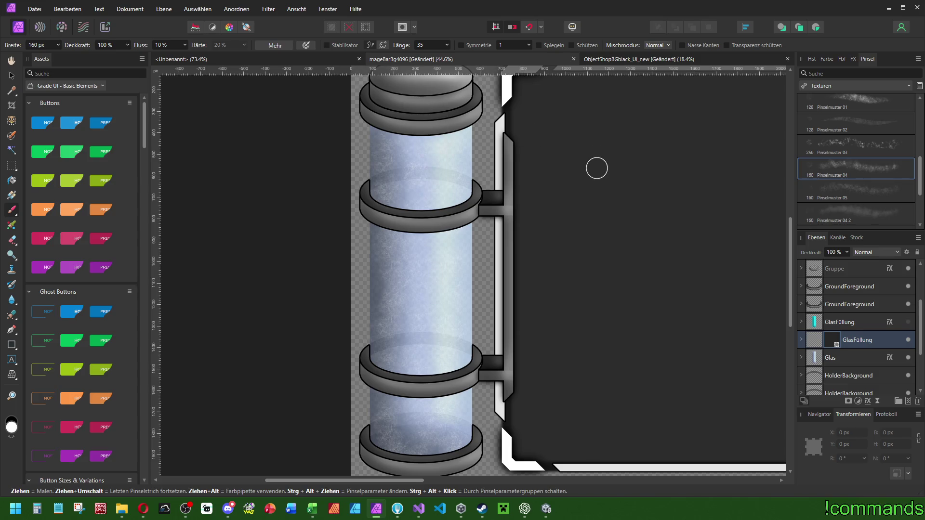
key("ctrl+z")
- Paint white Schmutzmuster 02 dirt down the glass tube, then show the cyan fill again
scroll(856, 169, "down", 3)
scroll(857, 164, "up", 10)
left_click(860, 126)
mouse_move(406, 103)
left_mouse_down()
mouse_move(390, 313)
mouse_move(403, 458)
mouse_move(453, 294)
mouse_move(453, 121)
mouse_move(431, 313)
mouse_move(441, 452)
left_mouse_up()
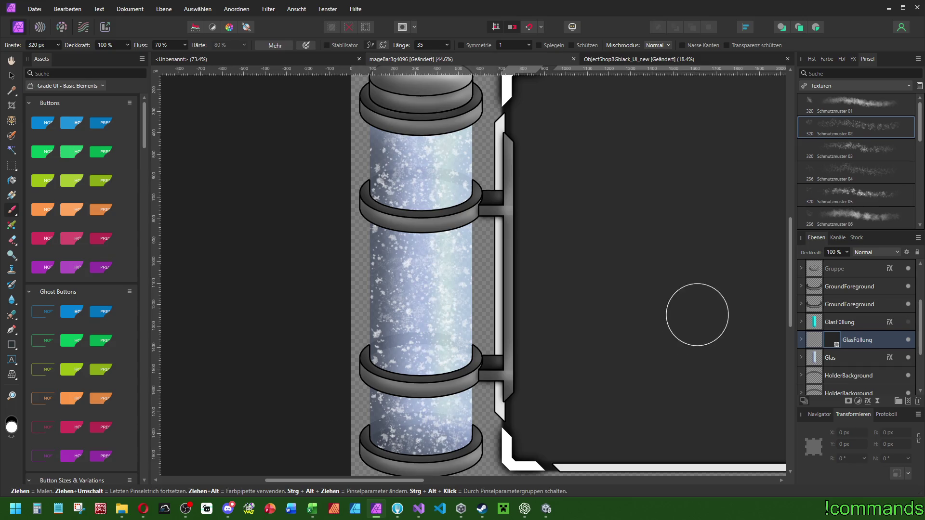
key("ctrl+z")
mouse_move(395, 91)
left_mouse_down()
mouse_move(410, 195)
mouse_move(395, 340)
mouse_move(403, 440)
mouse_move(436, 434)
mouse_move(445, 251)
mouse_move(489, 102)
left_mouse_up()
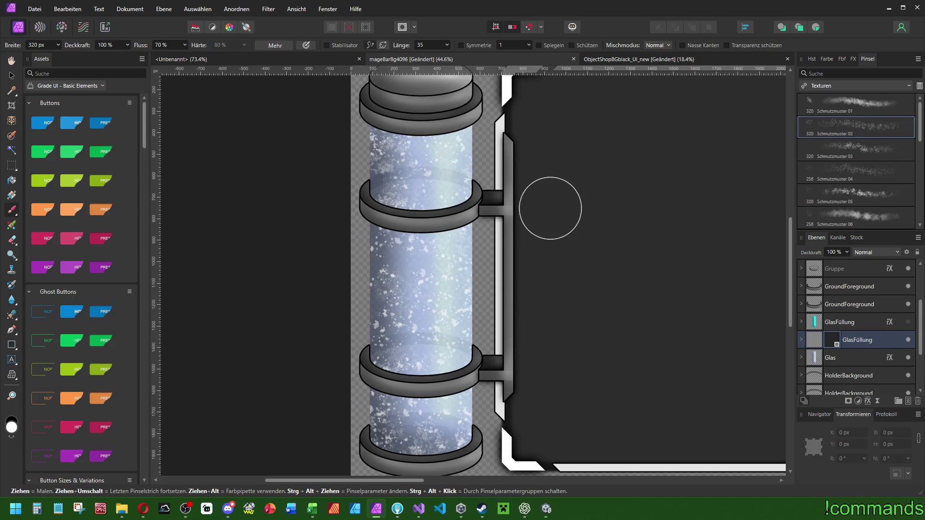
left_click(908, 321)
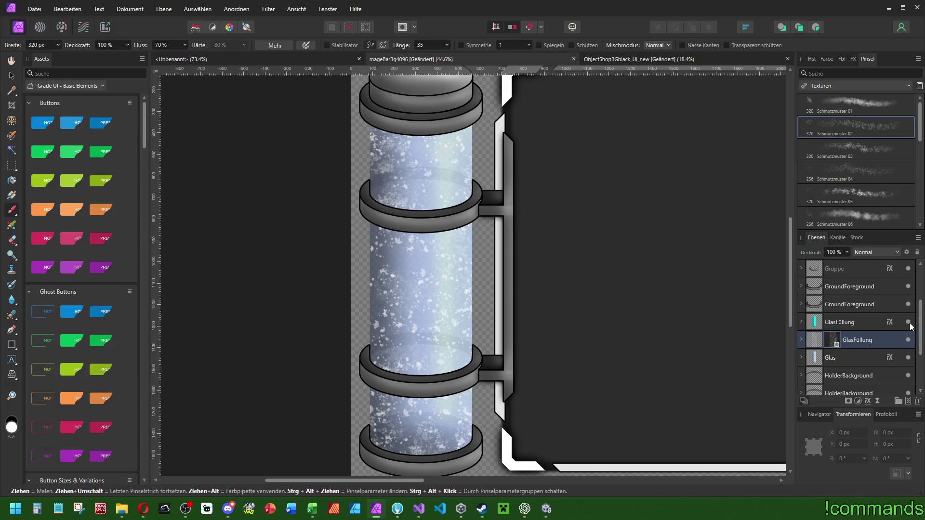
- Move the masked speckle layer above the other GlasFüllung and give it a 0,2 Gaußsche Unschärfe
left_click(854, 342)
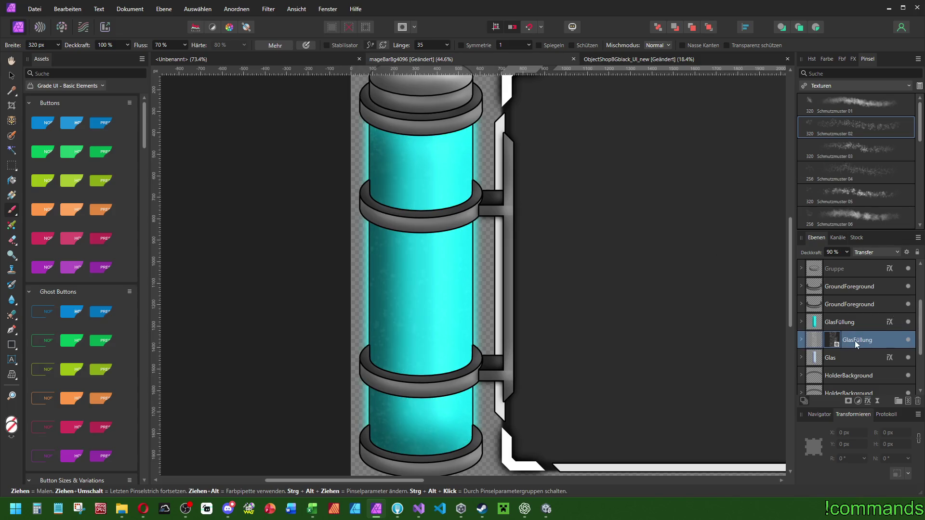
left_click_drag(846, 340, 856, 316)
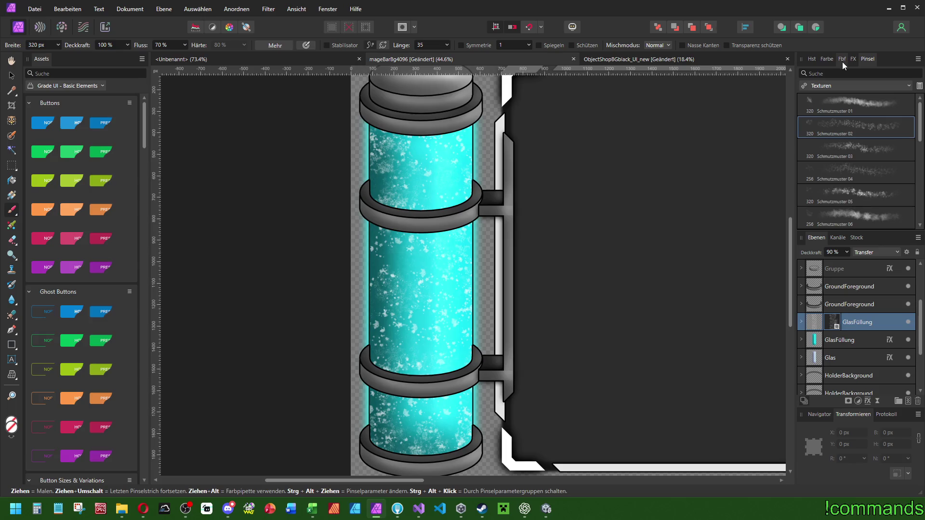
left_click(854, 59)
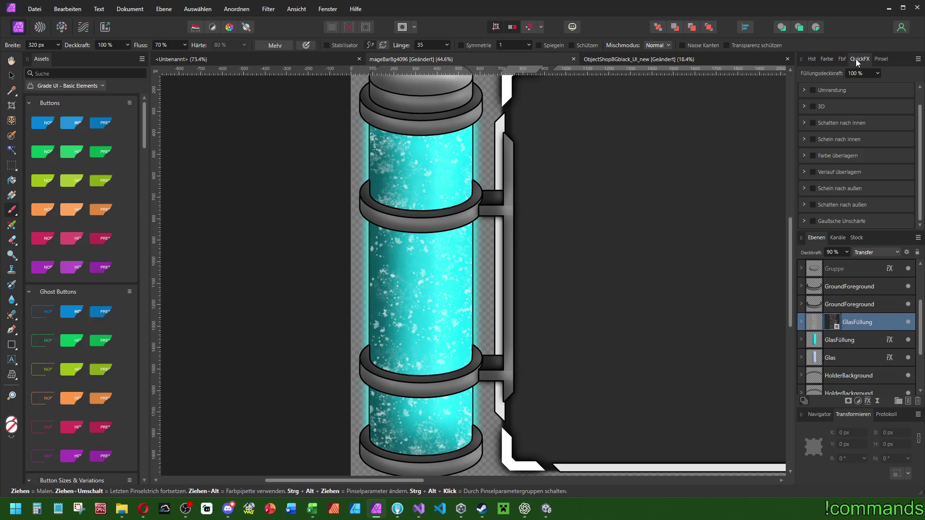
left_click(803, 221)
key("BackSpace")
type("2")
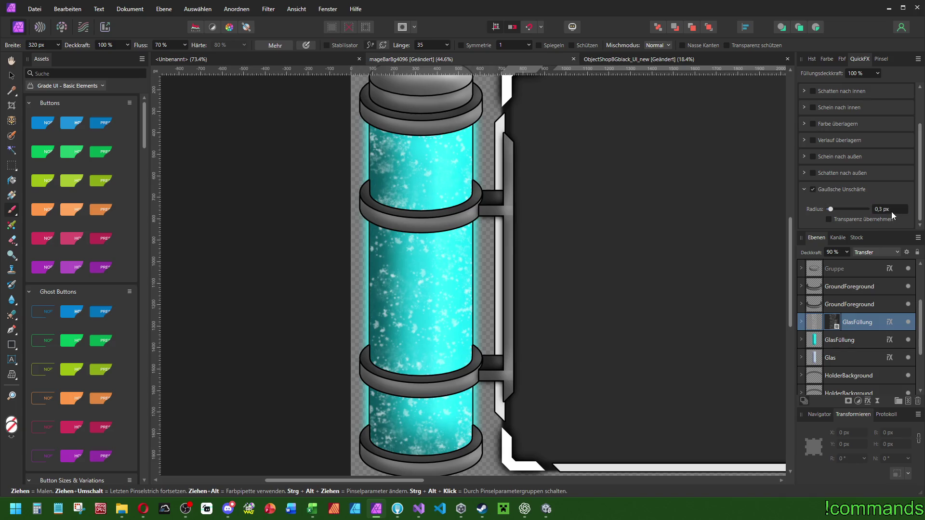
- Enable a cyan Farbe überlagern on the speckle layer, nudging its hue toward blue
left_click(813, 124)
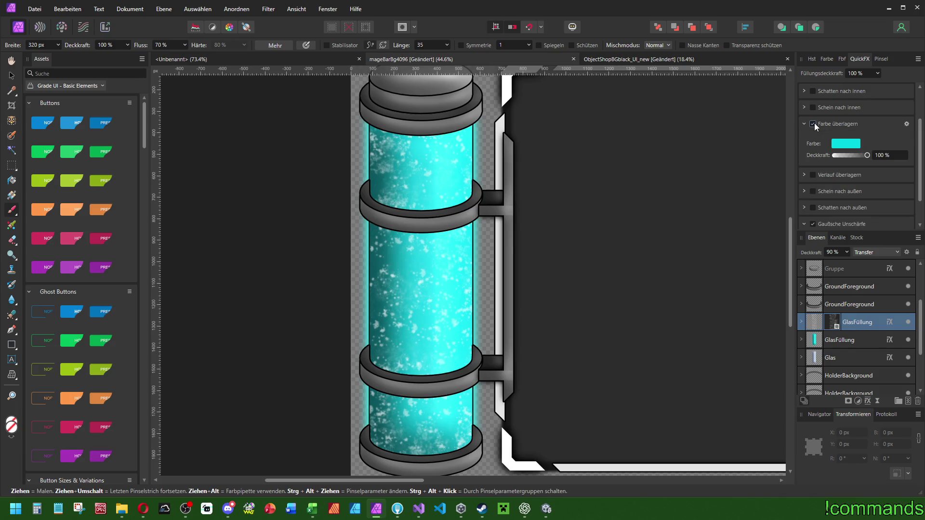
left_click(844, 143)
left_click_drag(848, 180, 837, 183)
scroll(543, 185, "down", 5)
scroll(544, 184, "up", 4)
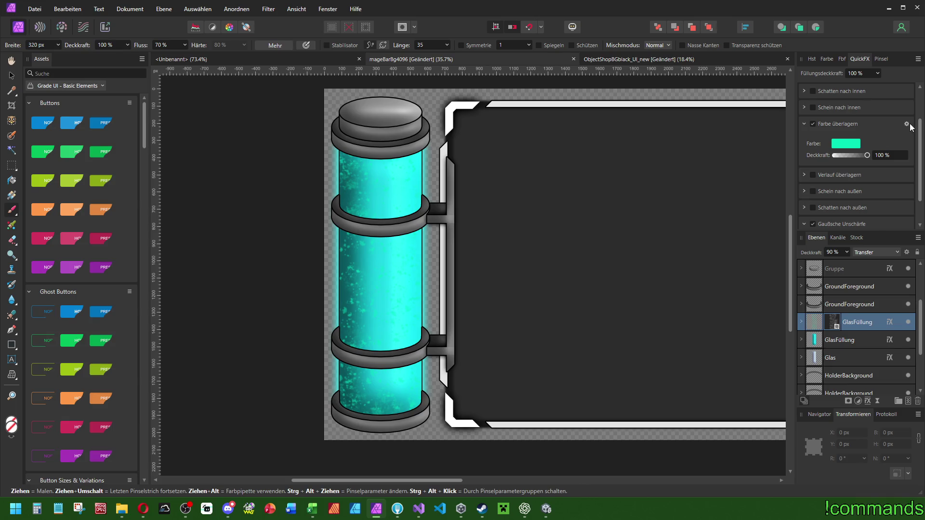
left_click(911, 126)
left_click(907, 180)
- Keep the layer blend at Transfer and set the colour overlay's blend mode to Normal
left_click(871, 253)
left_click(867, 253)
left_click(907, 125)
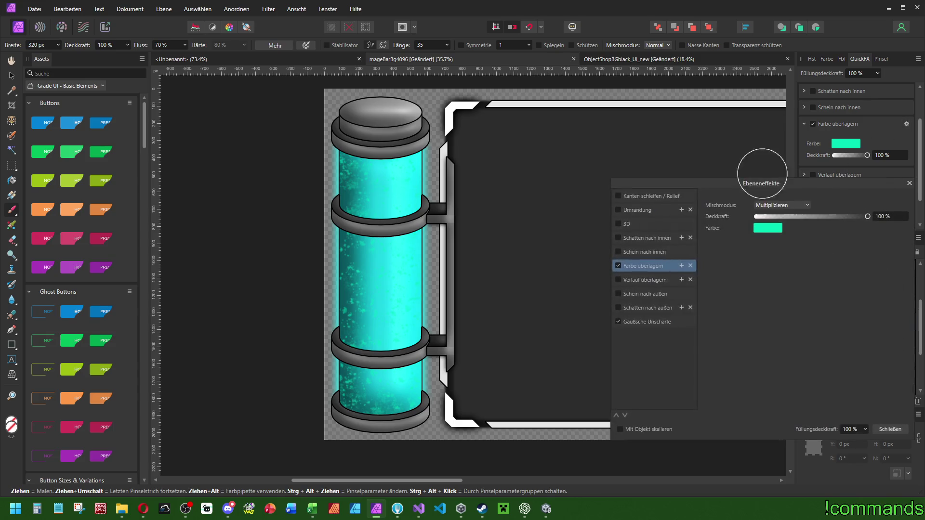
scroll(780, 206, "down", 3)
left_click(779, 206)
left_click(780, 212)
scroll(779, 207, "down", 5)
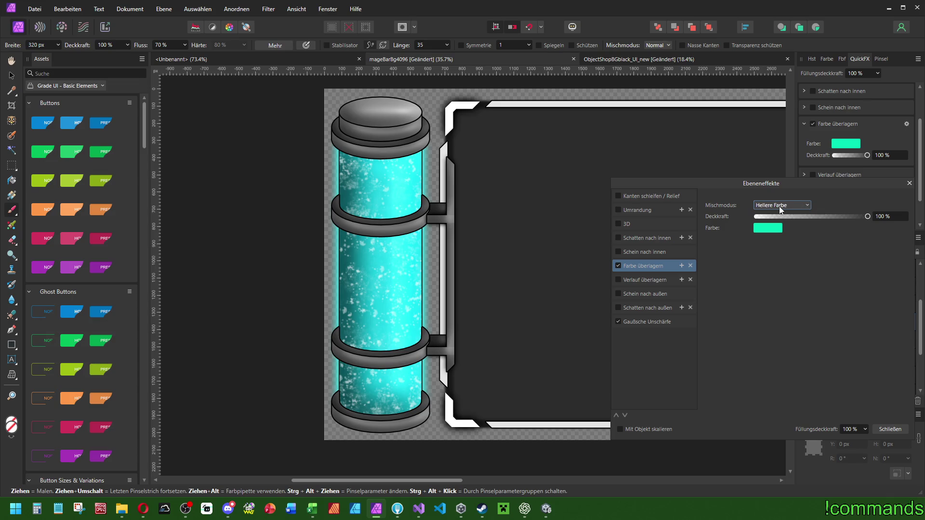
scroll(779, 206, "down", 3)
scroll(779, 206, "down", 2)
scroll(778, 206, "down", 1)
scroll(788, 207, "down", 2)
scroll(788, 206, "down", 2)
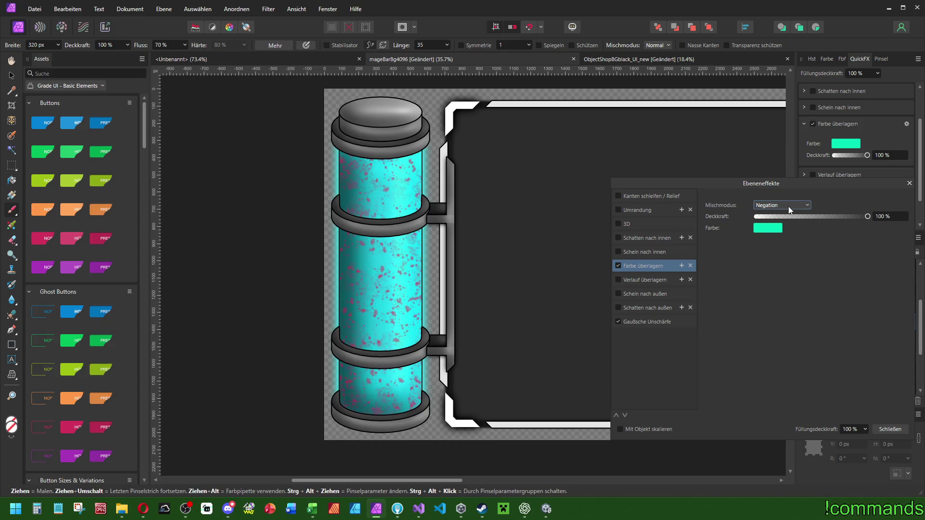
scroll(788, 206, "down", 1)
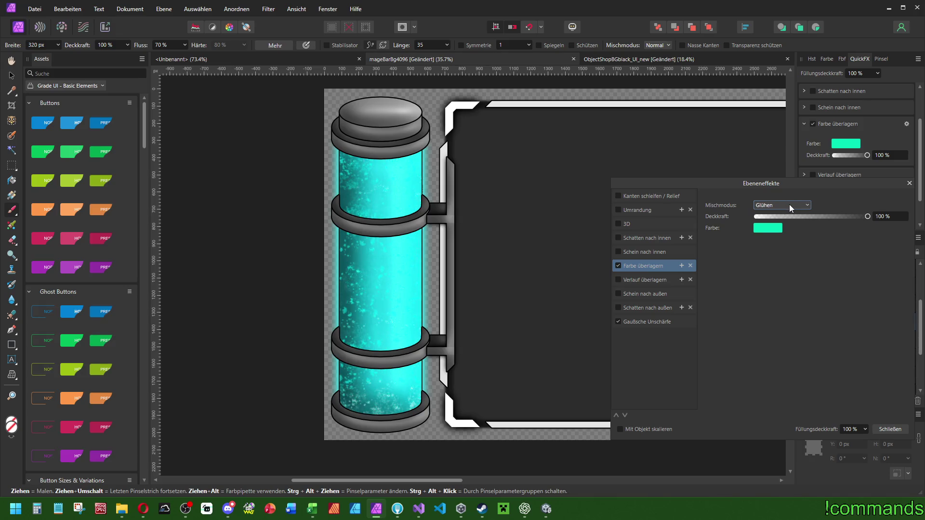
scroll(788, 205, "up", 1)
- Set the overlay to Multiplizieren with a mint green colour (H 161, S 93, L 48)
left_click(757, 232)
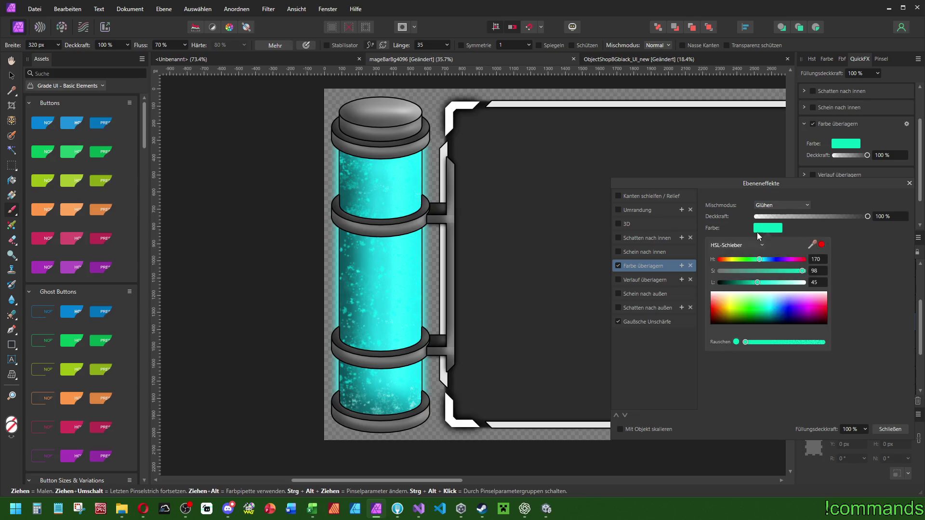
mouse_move(757, 283)
left_mouse_down()
mouse_move(711, 283)
mouse_move(812, 294)
mouse_move(752, 284)
mouse_move(769, 263)
mouse_move(785, 264)
mouse_move(764, 264)
left_mouse_up()
left_click(778, 202)
left_click(778, 203)
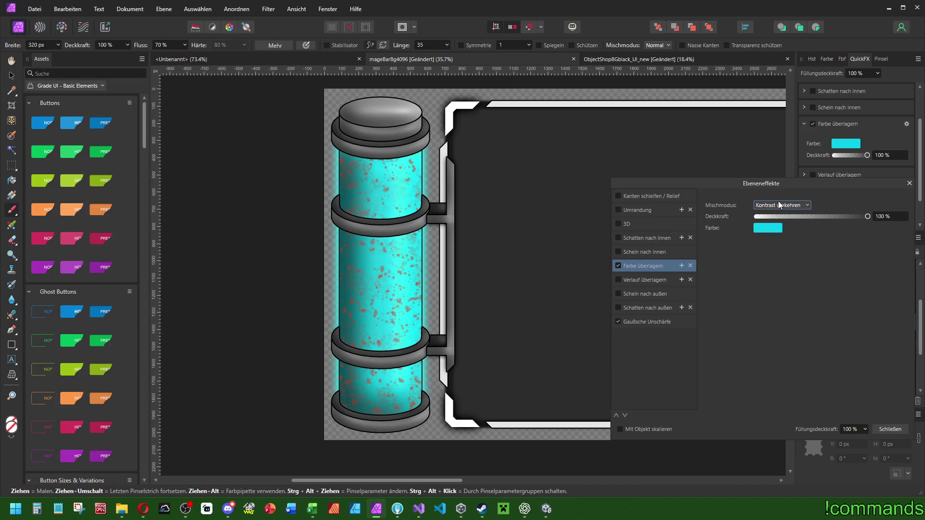
left_click(778, 203)
scroll(776, 219, "up", 5)
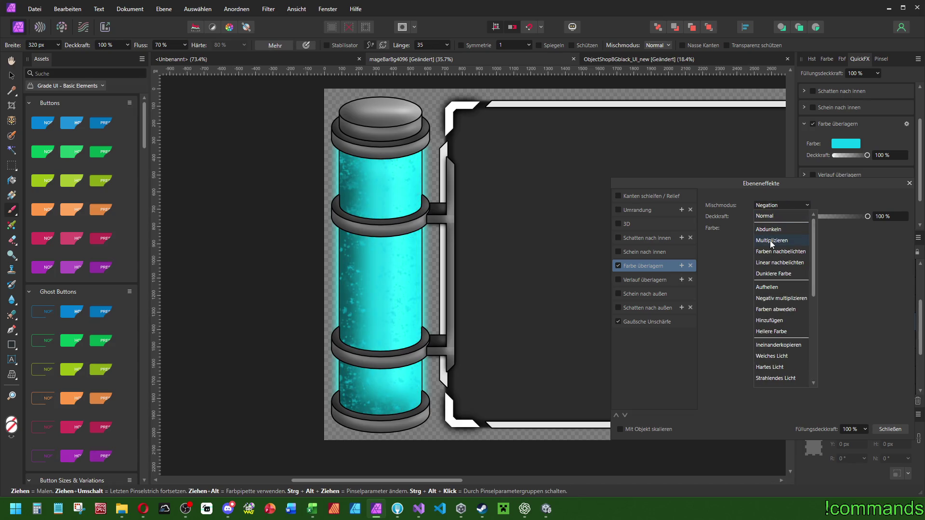
left_click(771, 240)
left_click(767, 228)
mouse_move(764, 261)
left_mouse_down()
mouse_move(773, 261)
mouse_move(758, 266)
left_mouse_up()
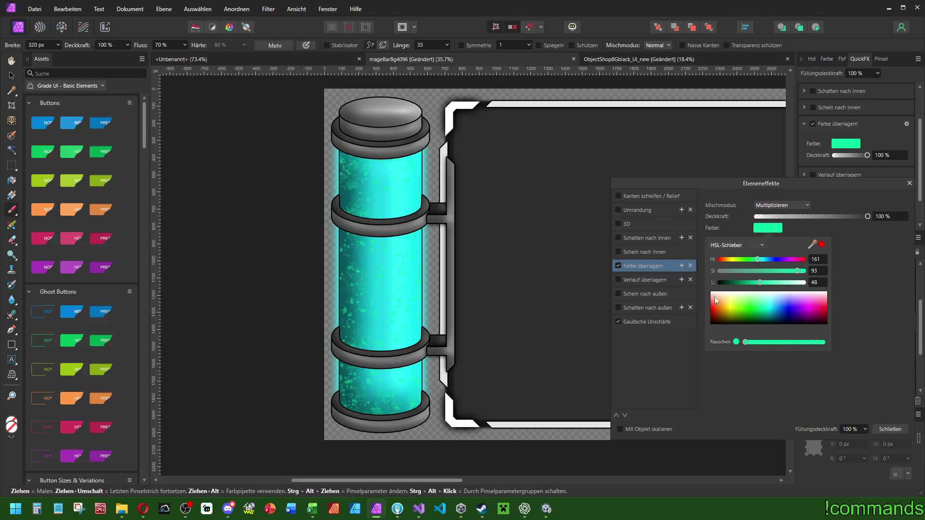
left_click(909, 183)
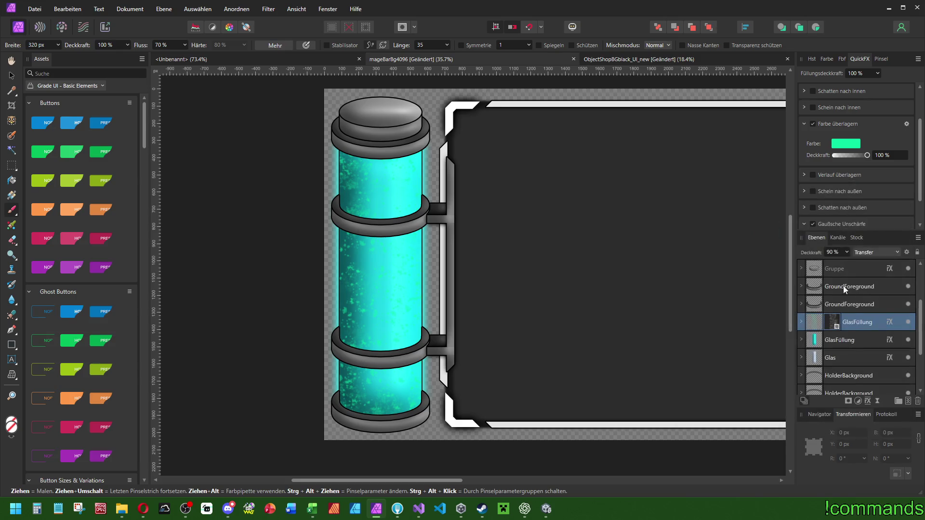
- Set the glass fill layer's opacity to 75 %, briefly trying 50 % first
type("75")
key("Return")
scroll(846, 201, "down", 1)
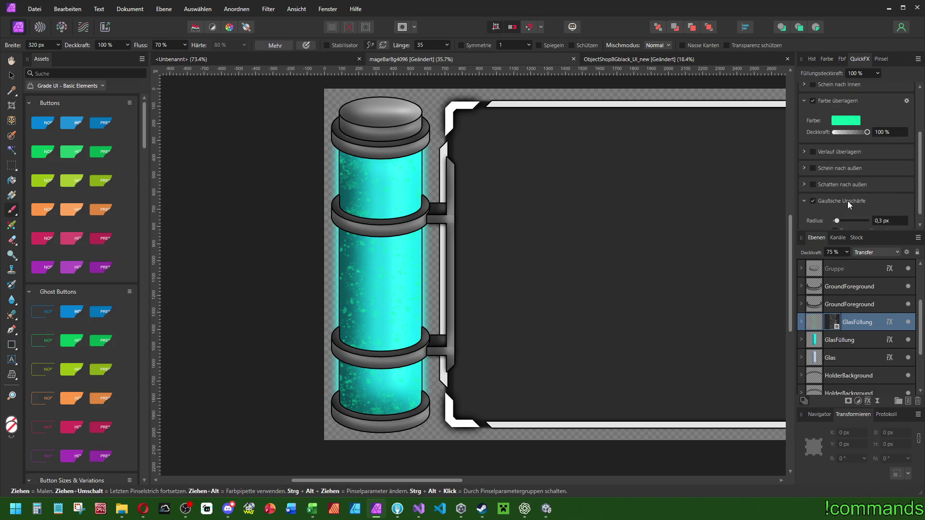
scroll(848, 201, "down", 1)
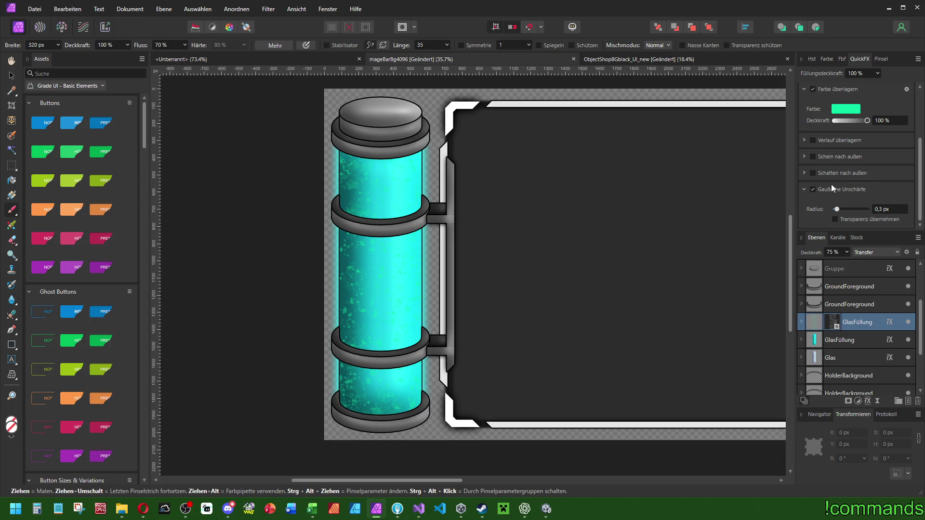
left_click(838, 253)
type("50")
key("Return")
left_click(838, 254)
type("75")
key("Return")
- Give the fill layer a 5 px Gaussian blur radius after trying 0,5 and 10 px
left_click(890, 209)
type("0,5")
key("Return")
type("5")
key("Return")
type("10")
key("Return")
type("5")
key("Return")
scroll(526, 205, "down", 3)
scroll(484, 198, "up", 3)
scroll(474, 208, "down", 5)
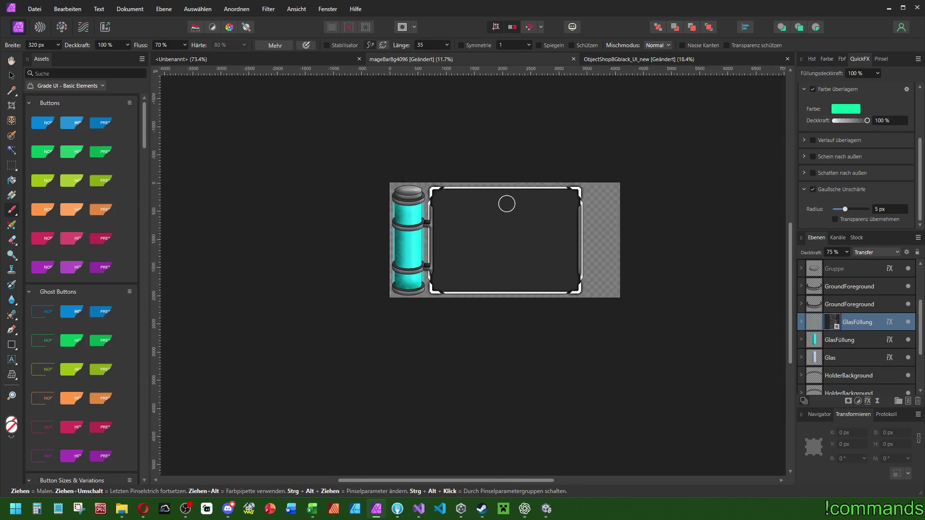
left_click(827, 332, "shift")
- Merge the two glass fill layers and rename the result Füllung
key("ctrl+e")
double_click(849, 321)
type("Fül")
key("Return")
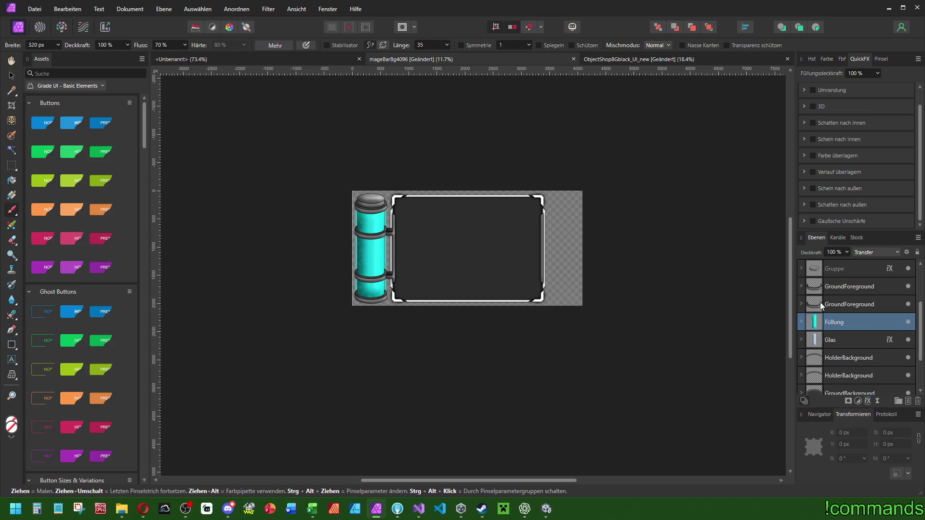
- Toggle the Füllung layer's visibility to compare the tube with and without it
left_click(908, 322)
left_click(908, 323)
left_click(908, 322)
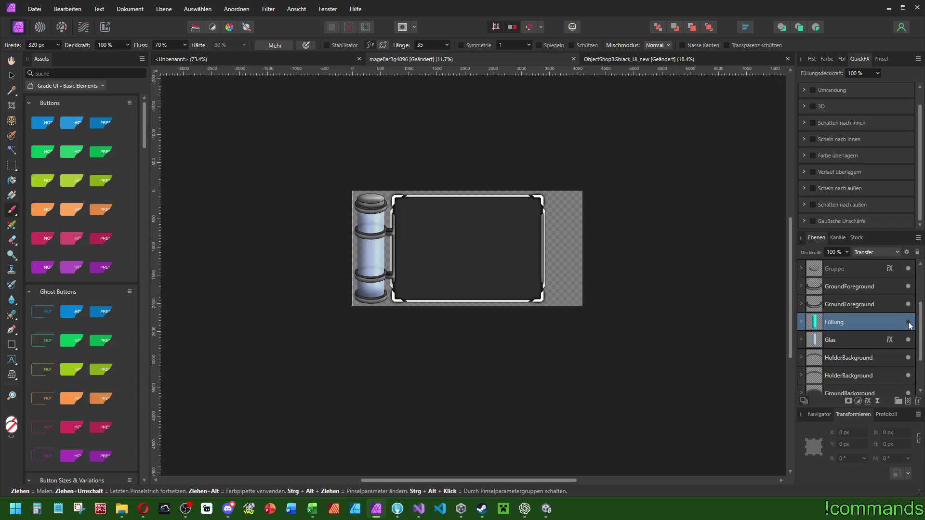
left_click(908, 323)
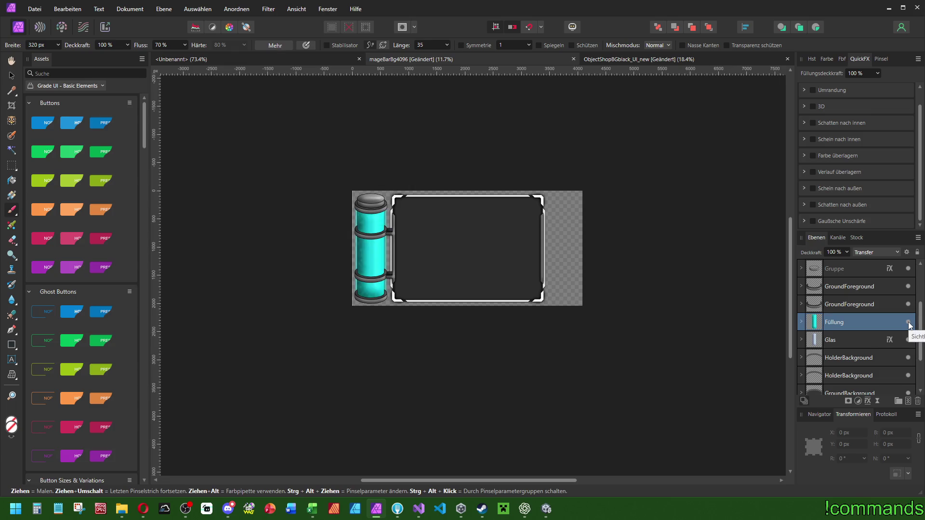
left_click(908, 323)
left_click(908, 322)
- Add a new empty pixel layer above Füllung
scroll(551, 330, "up", 4)
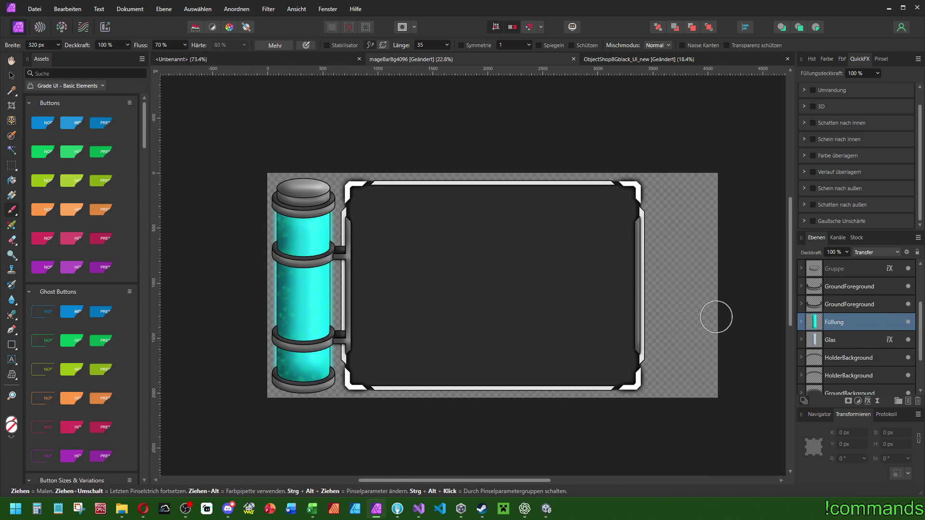
scroll(266, 248, "up", 6)
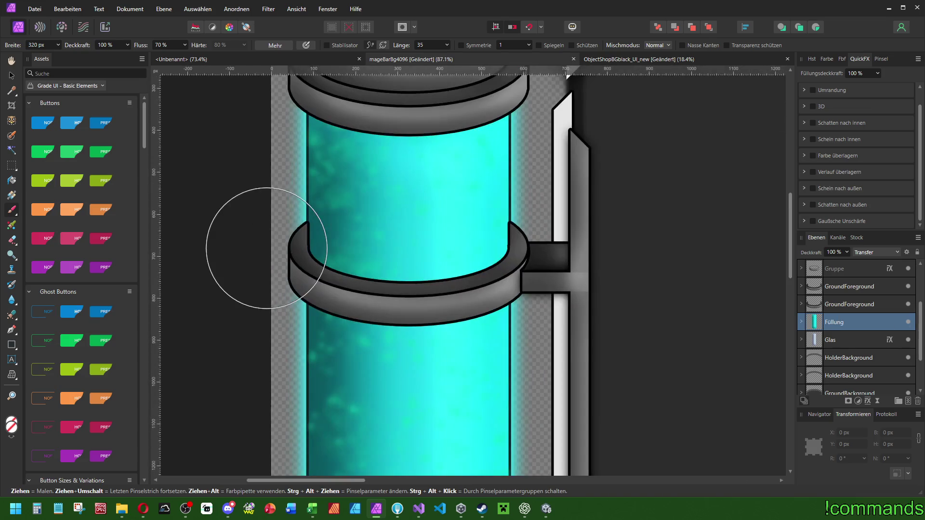
key("ctrl+shift+n")
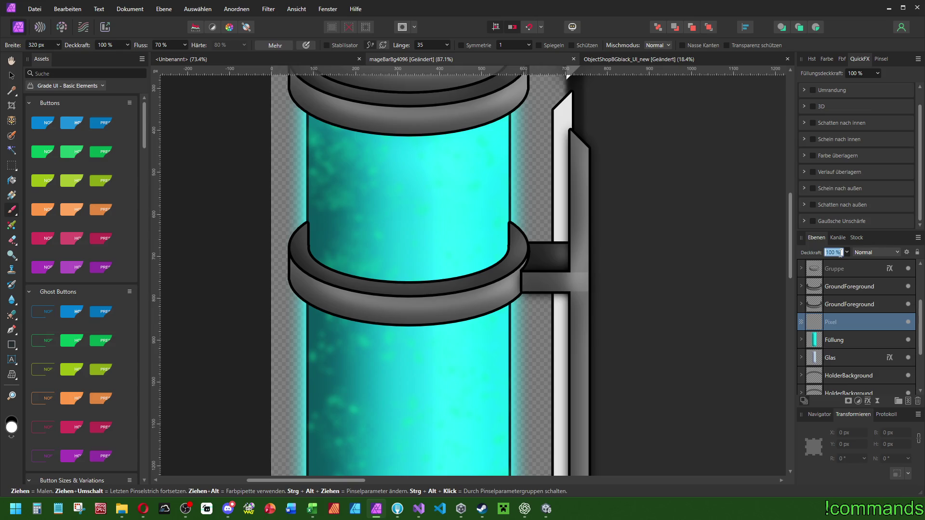
type("90")
left_click(869, 254)
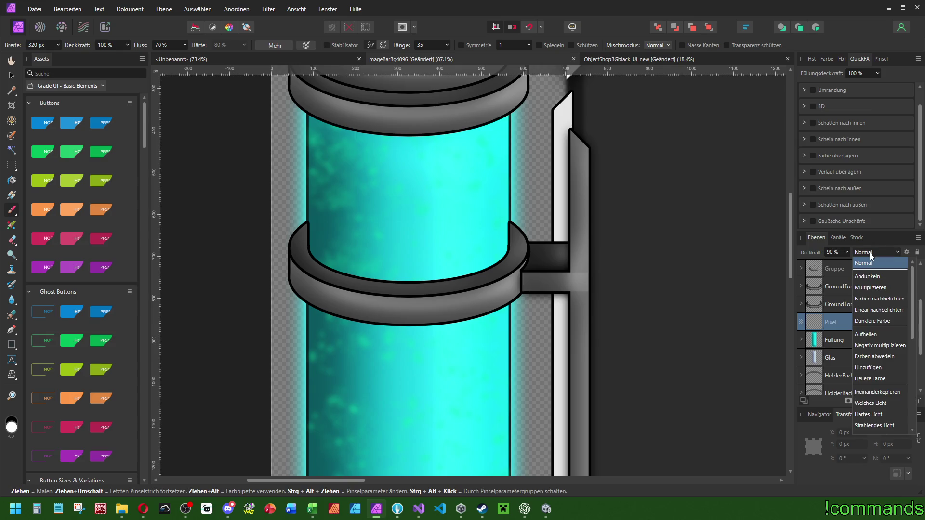
- Set the new pixel layer to Ineinanderkopieren blending and pick the 64 px soft round brush
left_click(878, 391)
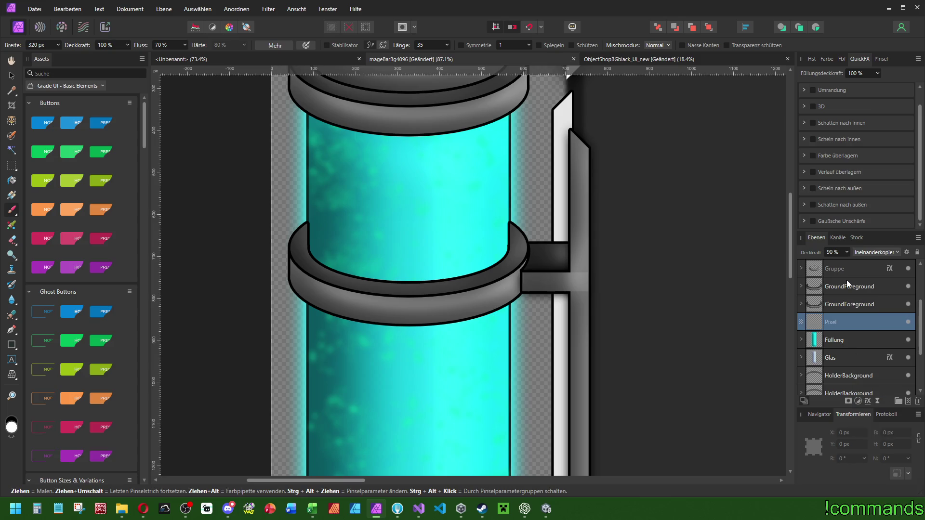
left_click(828, 58)
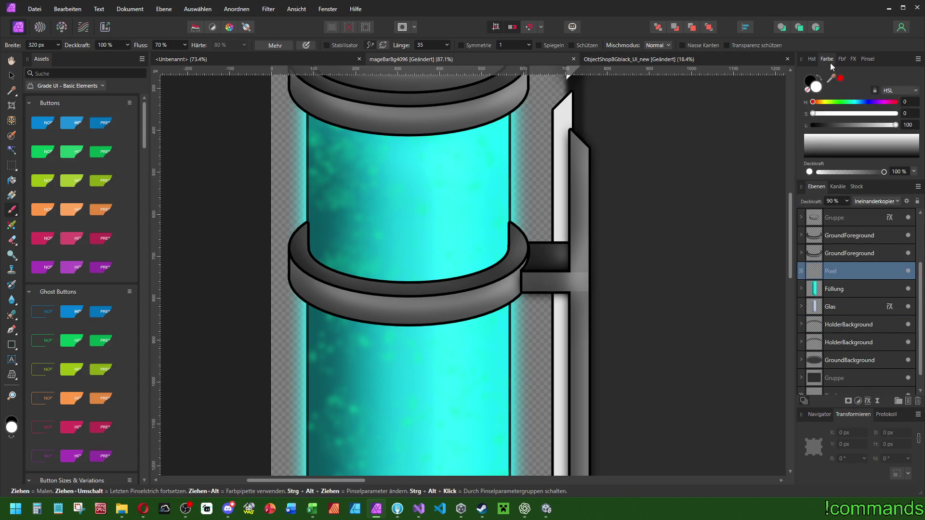
left_click(867, 59)
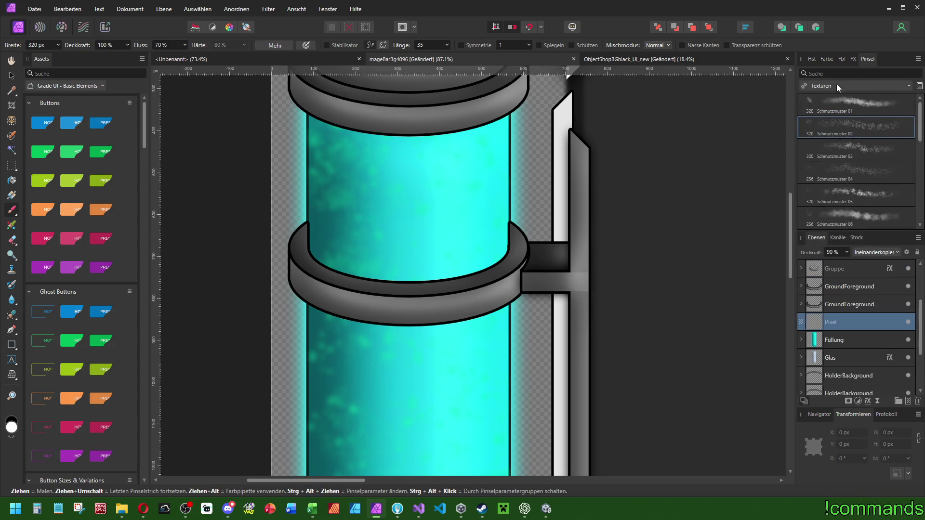
left_click(837, 86)
left_click(828, 98)
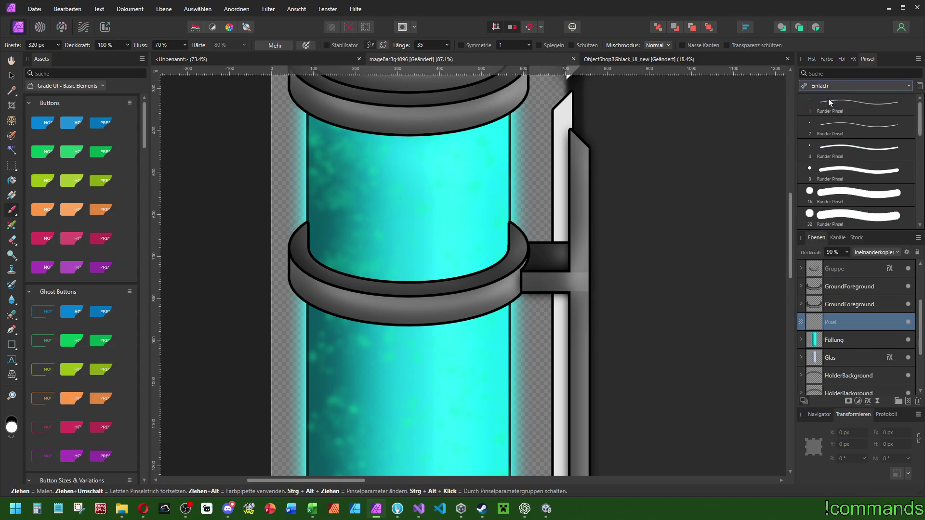
scroll(851, 166, "down", 3)
left_click(843, 171)
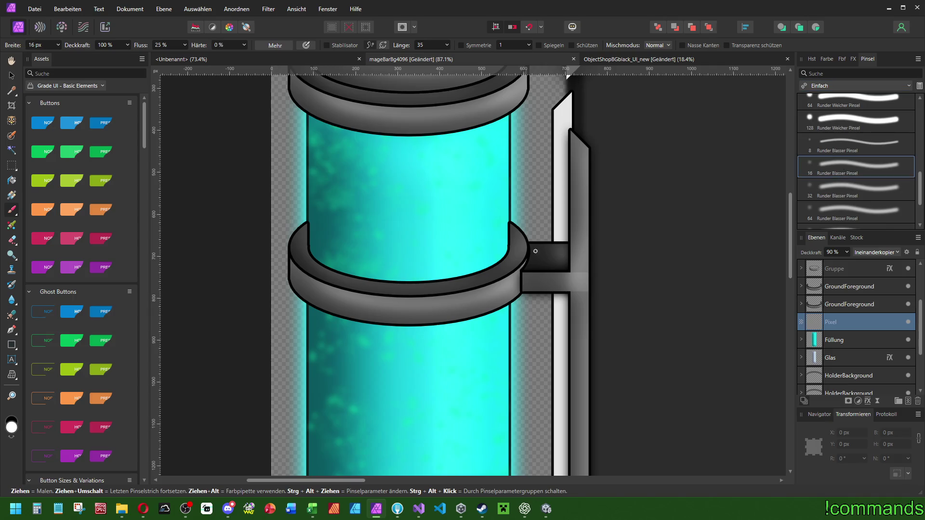
left_click(856, 216)
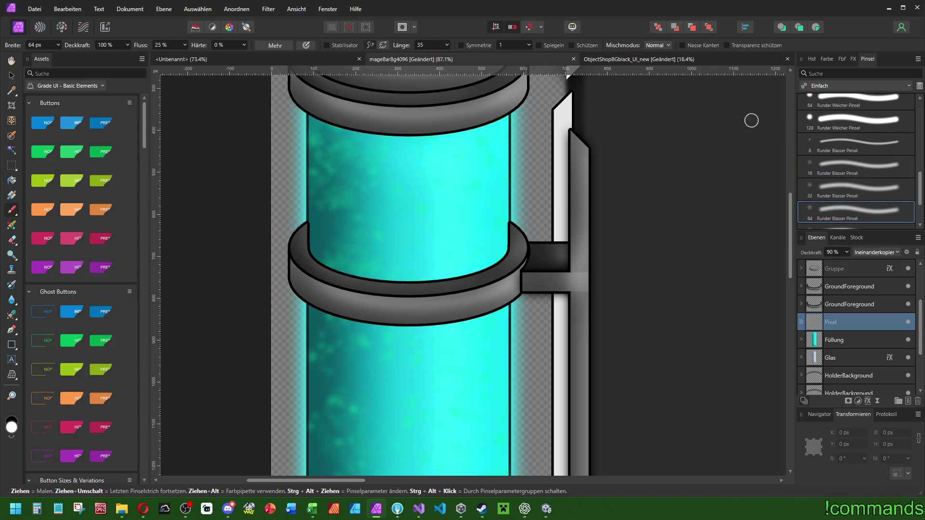
- Paint a cyan glow along the ring's inner bottom, then undo the stroke
left_click(828, 60)
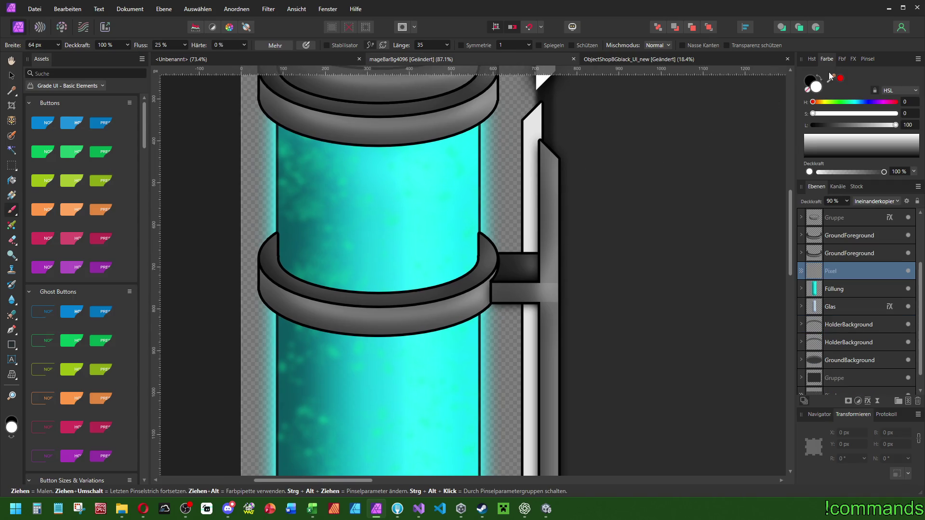
left_click(856, 102)
left_click(895, 114)
left_click(861, 125)
mouse_move(425, 295)
left_mouse_down()
mouse_move(275, 270)
mouse_move(306, 274)
left_mouse_up()
key("ctrl+z")
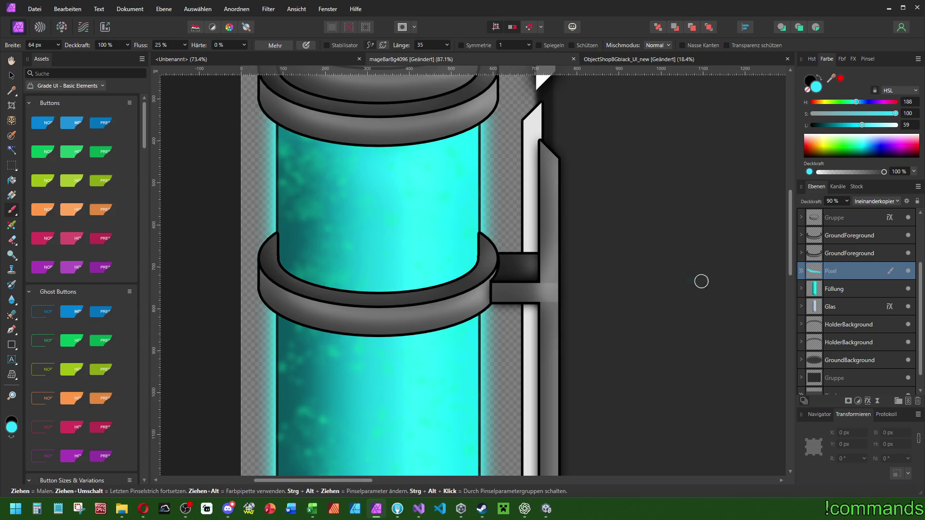
scroll(278, 255, "up", 2)
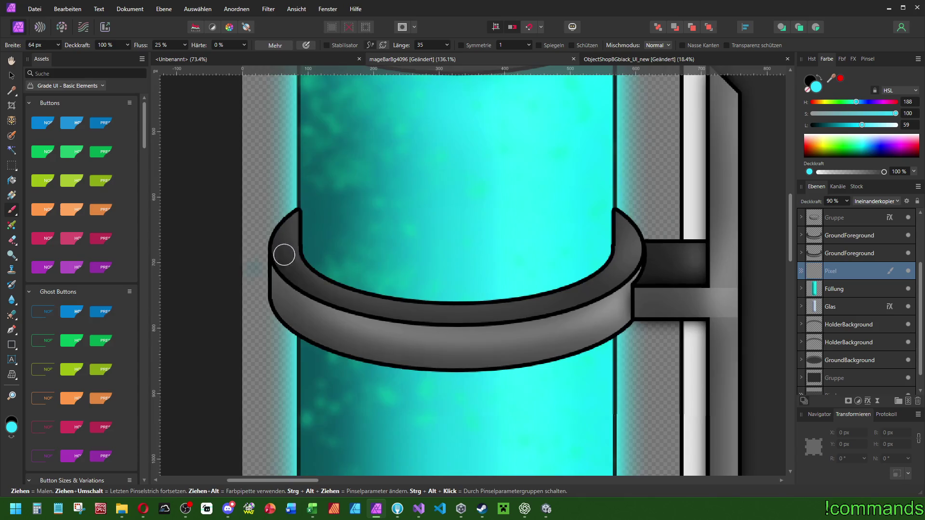
- Switch the Pixel layer to Normal blending and move it above the GroundForeground layers
left_click(867, 201)
left_click(867, 220)
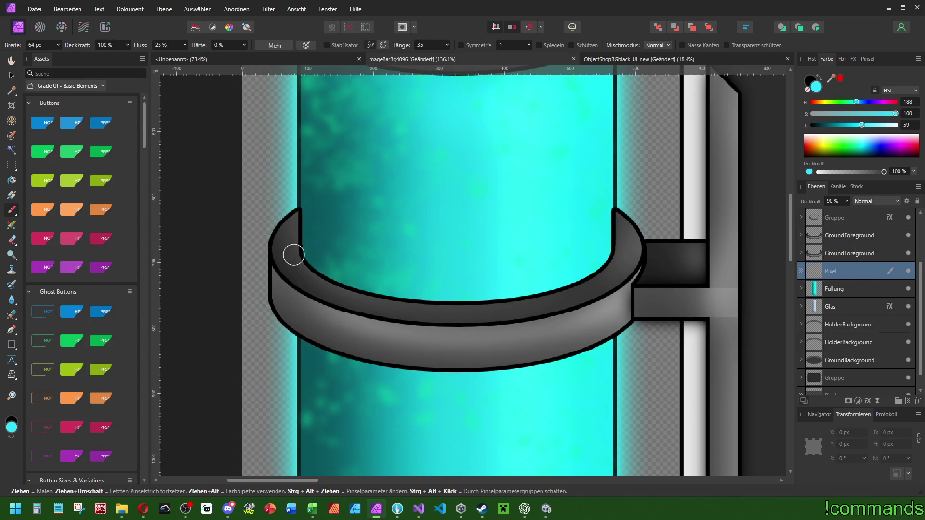
mouse_move(834, 249)
left_mouse_down()
mouse_move(828, 205)
mouse_move(839, 327)
left_mouse_up()
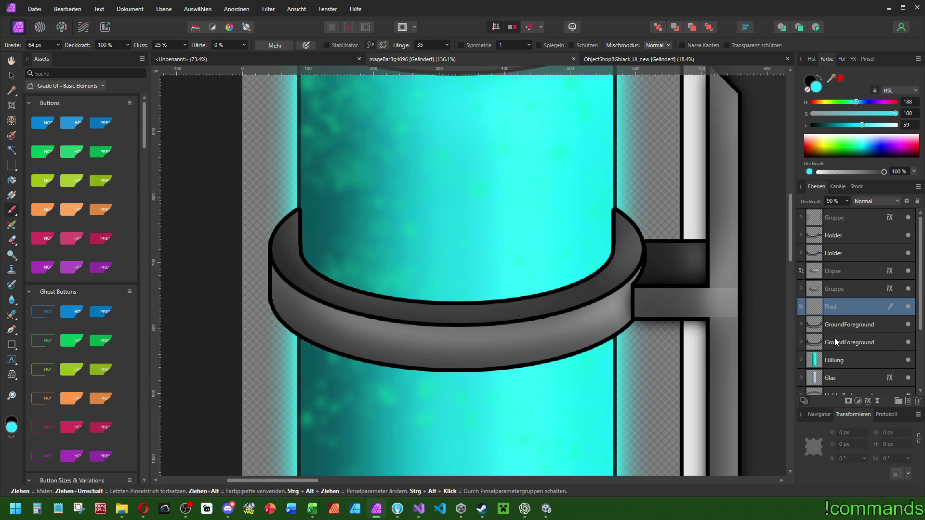
left_click_drag(374, 295, 295, 212)
- Move the Pixel layer above the Holder layers and paint a light stroke on the ring's left edge
scroll(622, 258, "down", 5)
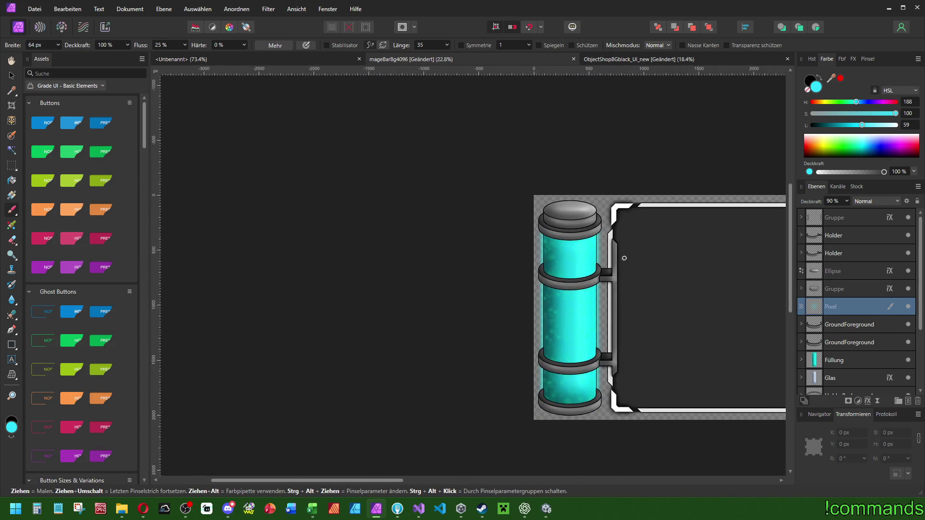
scroll(501, 223, "up", 1)
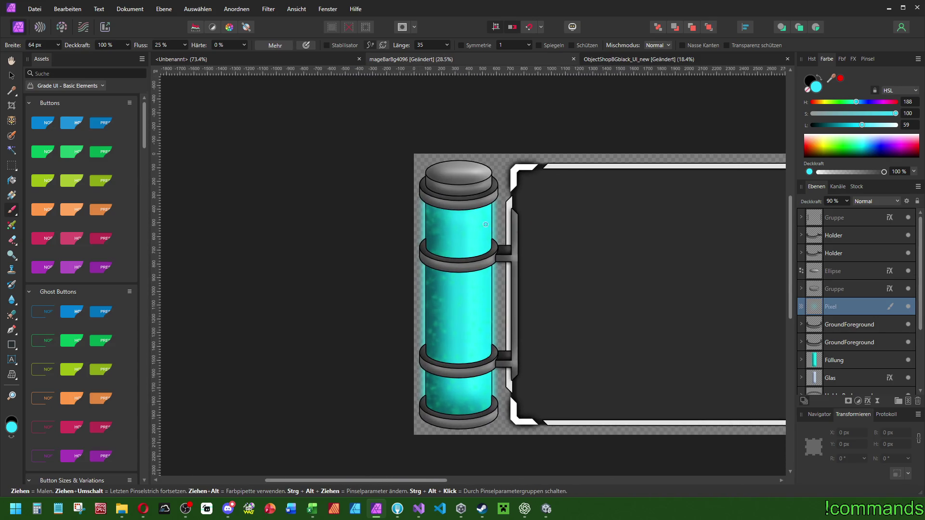
scroll(488, 224, "up", 4)
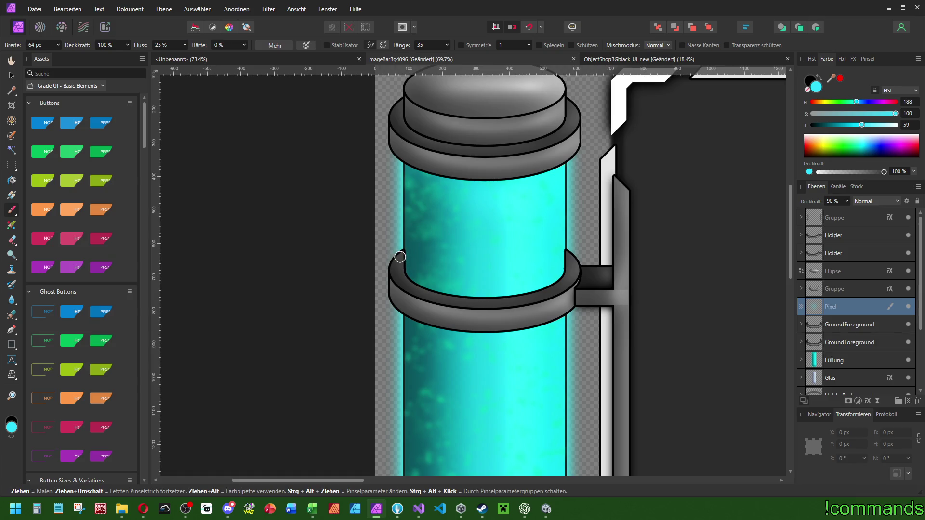
mouse_move(835, 304)
left_mouse_down()
mouse_move(830, 192)
mouse_move(835, 227)
left_mouse_up()
mouse_move(401, 252)
left_mouse_down()
mouse_move(418, 286)
mouse_move(487, 301)
mouse_move(554, 291)
mouse_move(571, 256)
mouse_move(488, 294)
mouse_move(400, 263)
mouse_move(404, 243)
left_mouse_up()
scroll(596, 229, "down", 5)
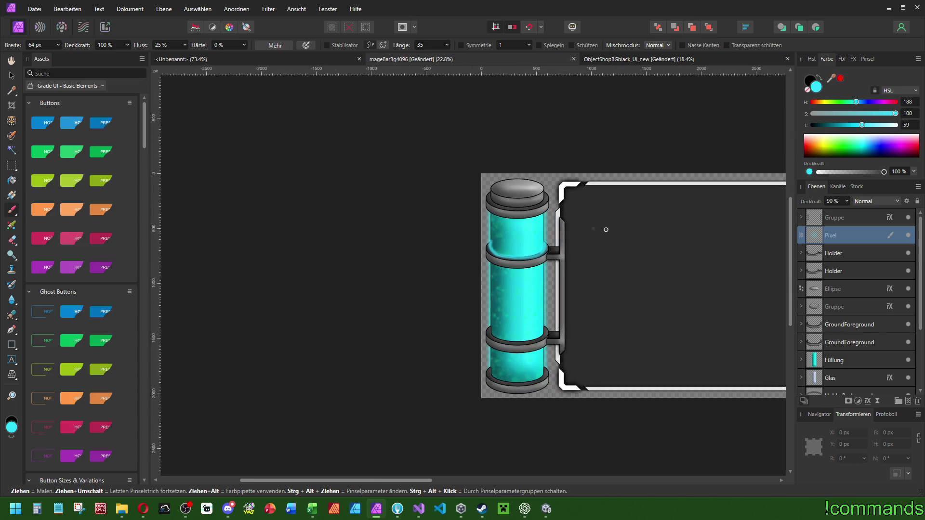
- Undo the light stroke, enable the stabiliser, and paint smoothed cyan along the tube's left edge
key("ctrl+z")
scroll(482, 248, "up", 6)
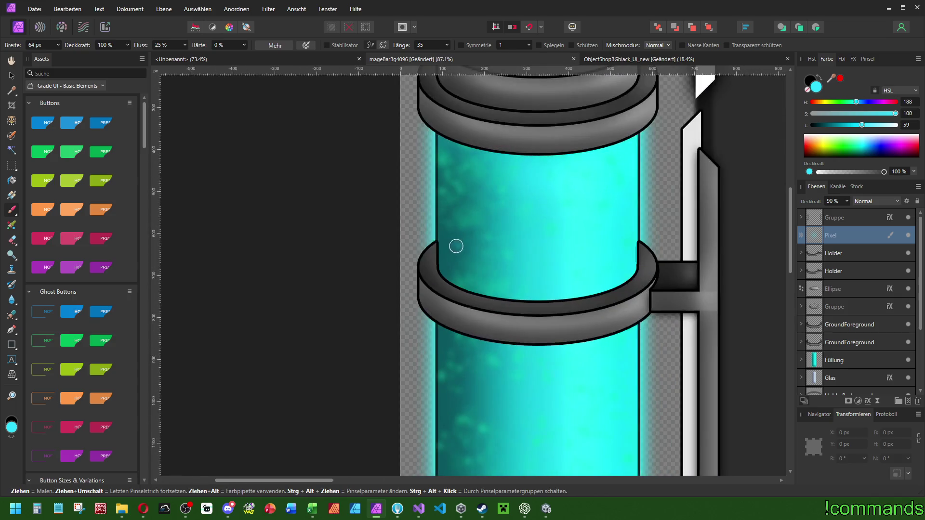
left_click(327, 44)
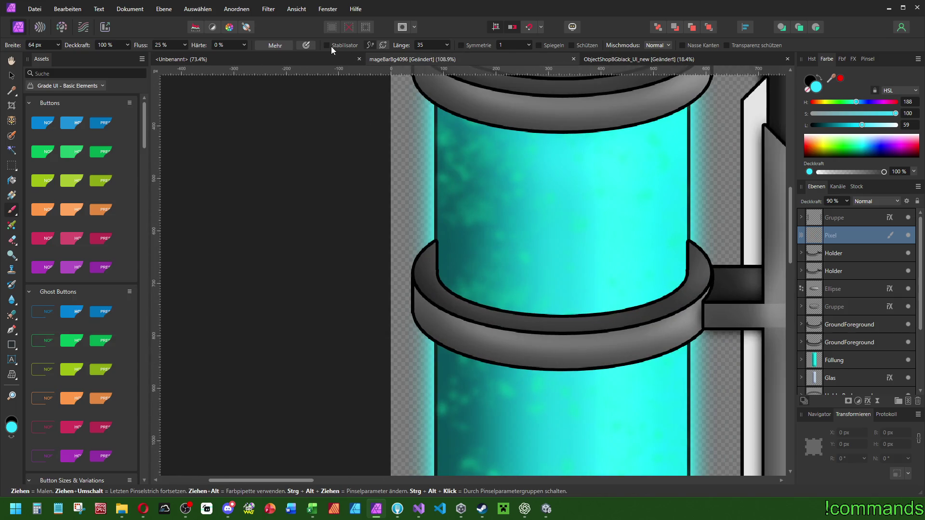
scroll(398, 223, "right", 5)
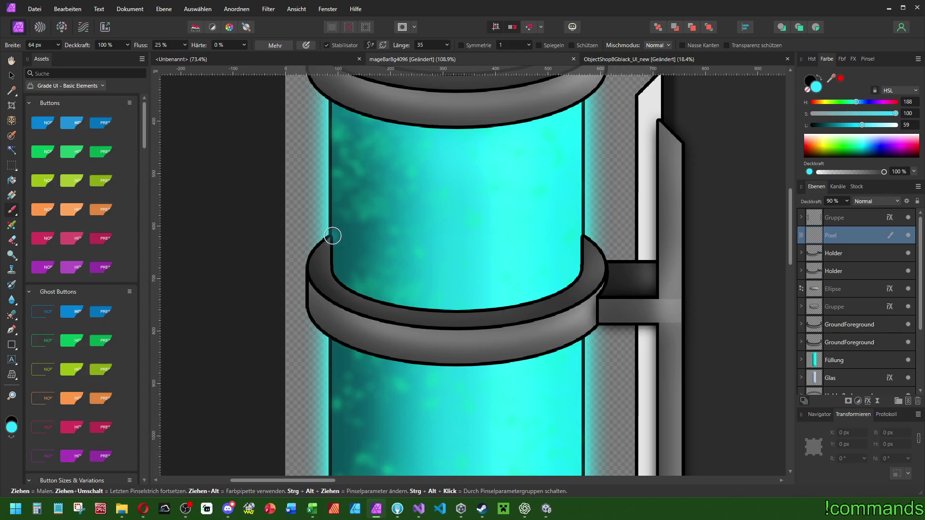
mouse_move(329, 237)
left_mouse_down()
mouse_move(337, 278)
mouse_move(378, 301)
mouse_move(508, 309)
mouse_move(576, 281)
mouse_move(582, 212)
left_mouse_up()
scroll(583, 212, "down", 6)
left_click_drag(725, 191, 586, 223)
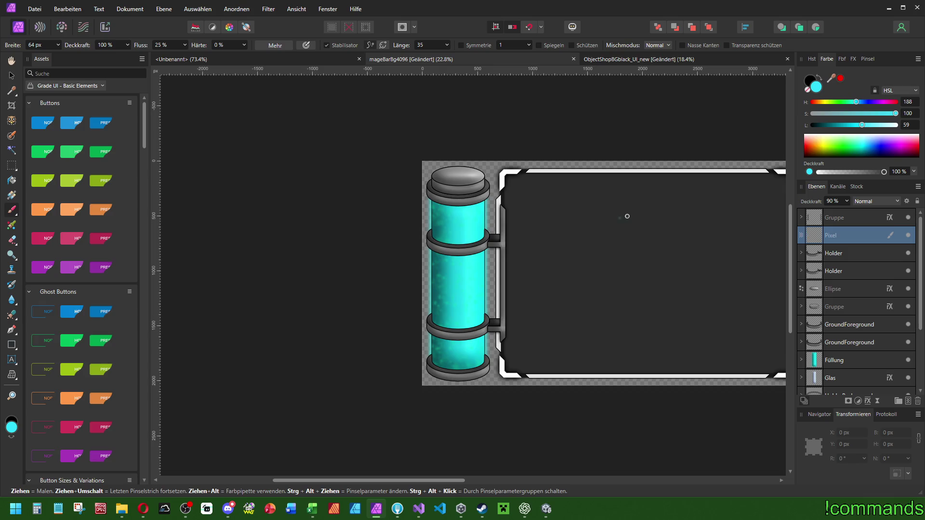
scroll(594, 210, "up", 3)
scroll(319, 240, "up", 5)
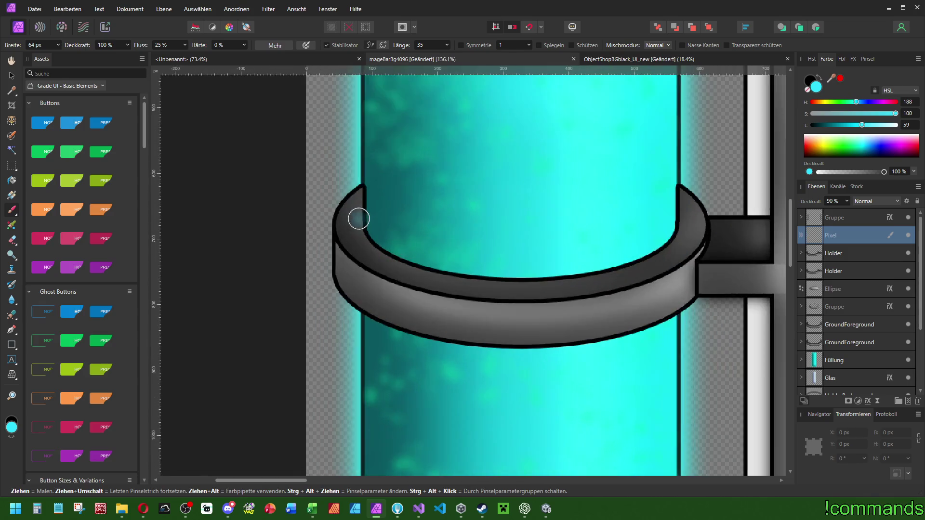
- With the 128 px soft round brush, paint glow where the tube meets the upper ring
left_click(866, 59)
left_click(840, 192)
scroll(367, 199, "down", 2)
left_click(826, 59)
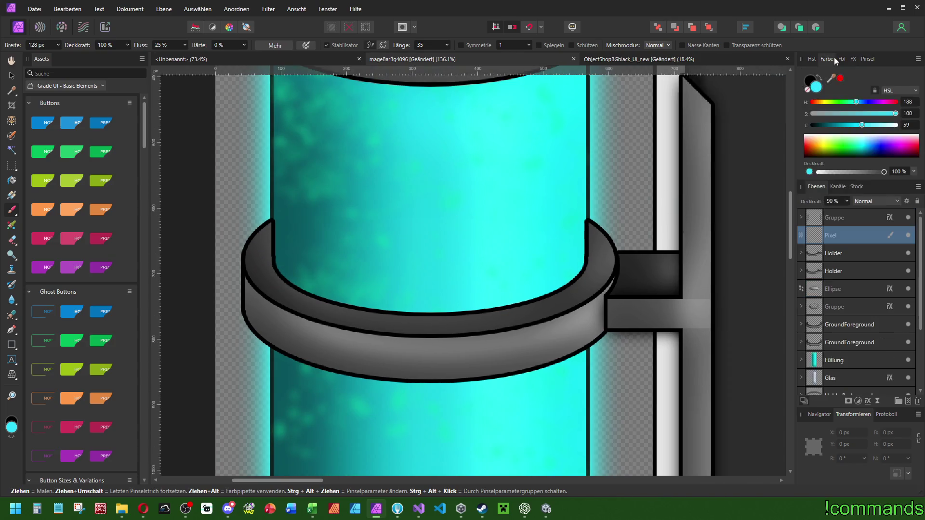
scroll(475, 223, "down", 2)
mouse_move(290, 242)
left_mouse_down()
mouse_move(304, 280)
mouse_move(378, 288)
mouse_move(452, 272)
mouse_move(474, 231)
left_mouse_up()
- Paint cyan glow along the lower ring's inner rim and down the tube's lower-left edge
scroll(602, 255, "down", 3)
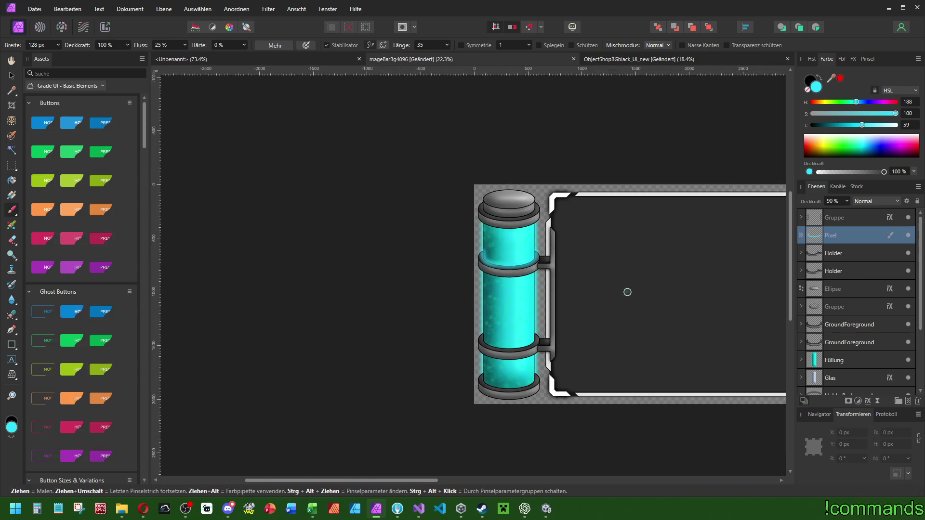
scroll(720, 293, "right", 5)
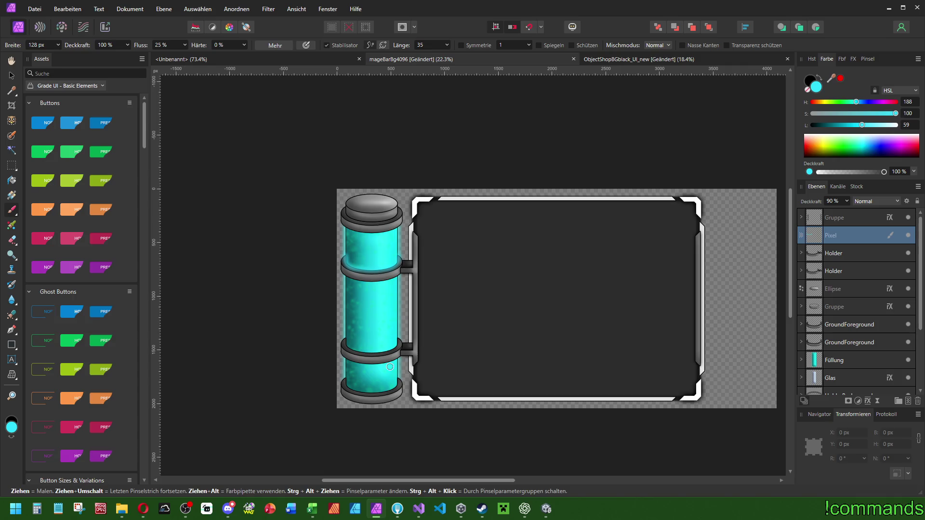
scroll(364, 345, "up", 5)
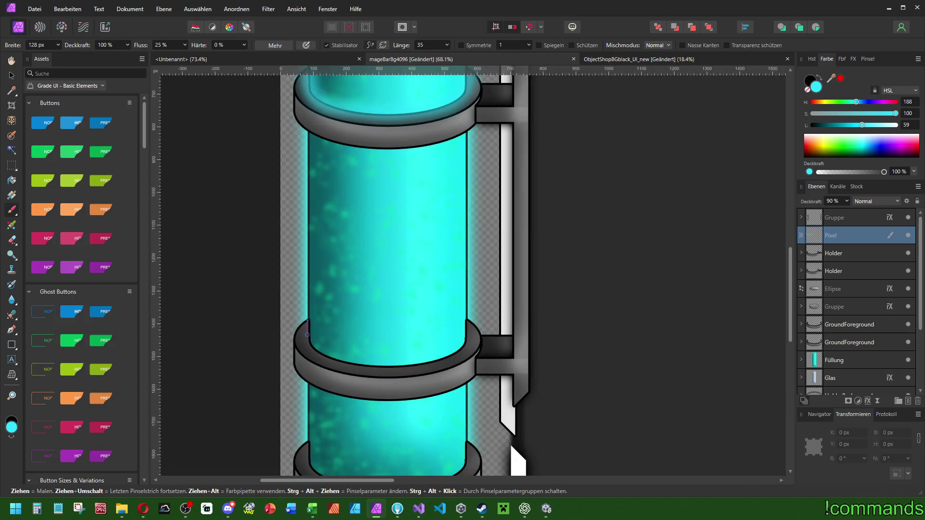
mouse_move(308, 349)
left_mouse_down()
mouse_move(385, 366)
mouse_move(439, 358)
mouse_move(462, 337)
mouse_move(467, 301)
left_mouse_up()
scroll(324, 265, "down", 5)
scroll(325, 265, "right", 2)
mouse_move(243, 296)
left_mouse_down()
mouse_move(260, 332)
mouse_move(361, 339)
mouse_move(402, 327)
mouse_move(404, 269)
left_mouse_up()
scroll(404, 270, "down", 5)
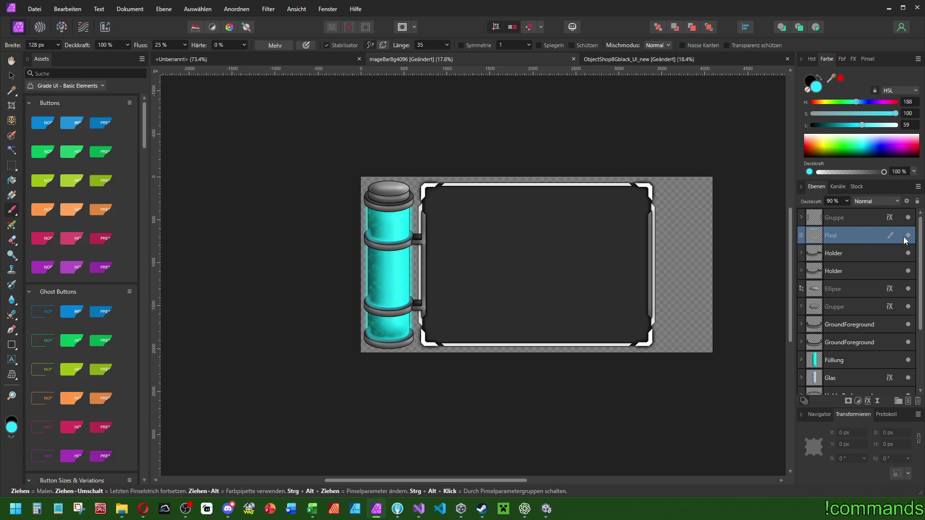
- Compare the Pixel glow layer on and off, delete it, and save the document
left_click(907, 235)
left_click(908, 235)
key("ctrl+j")
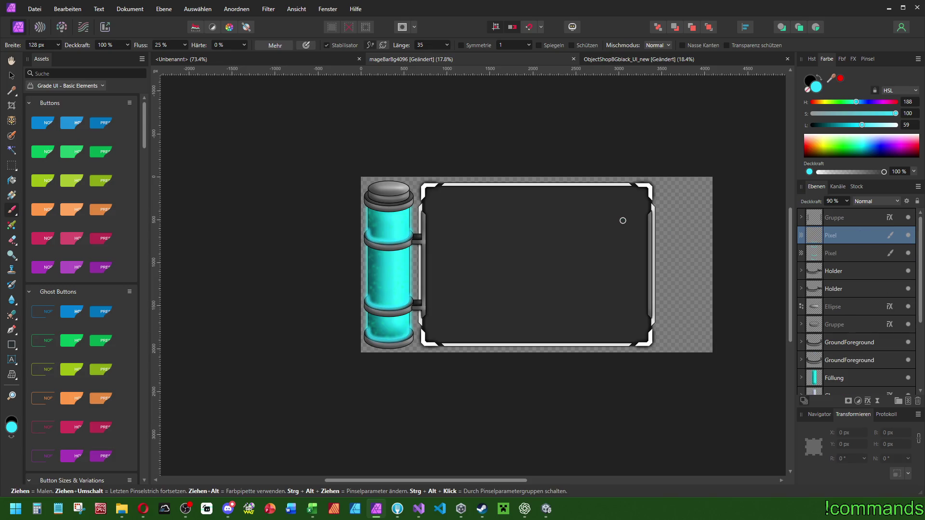
key("ctrl+z")
left_click(908, 235)
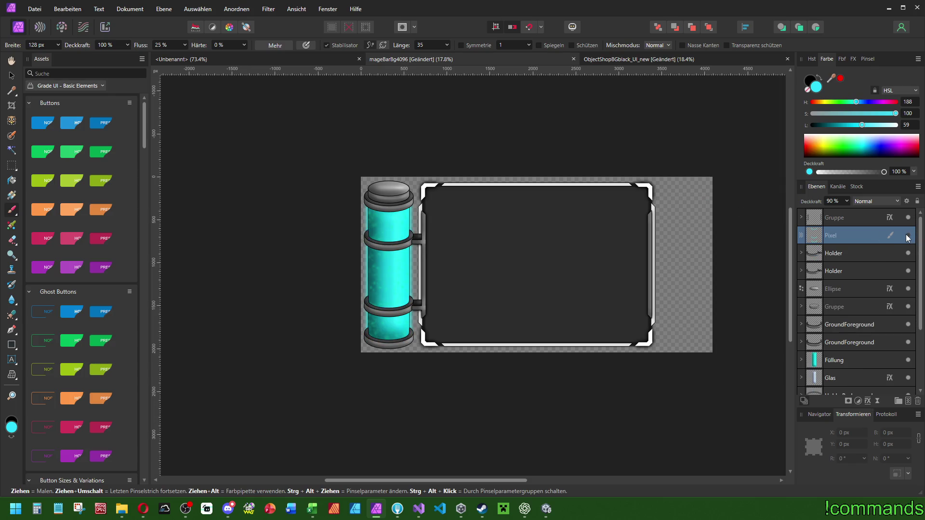
left_click(908, 236)
left_click(908, 236)
key("Delete")
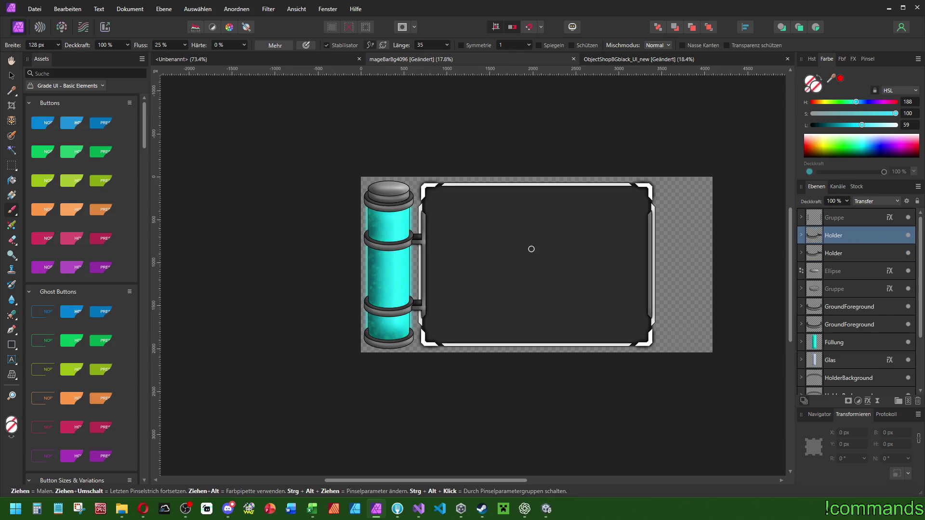
scroll(530, 247, "up", 4)
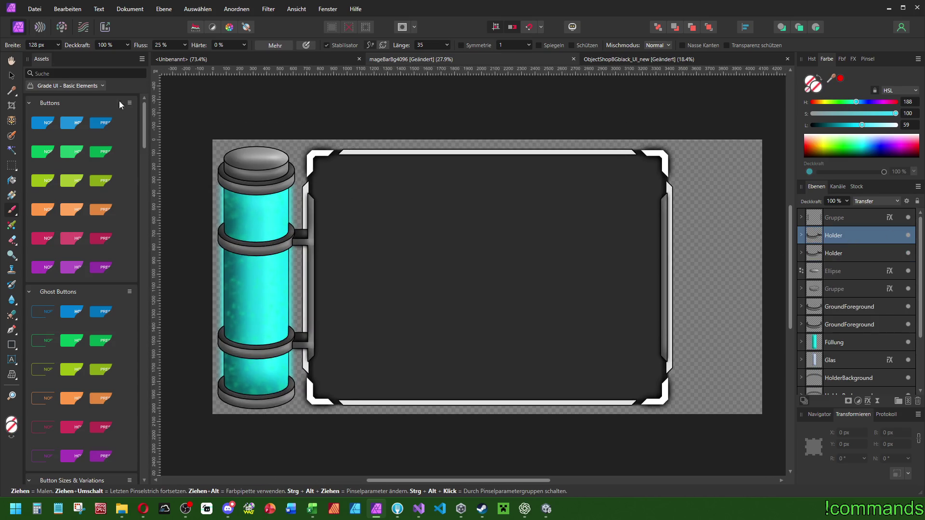
key("ctrl+s")
- Select the Füllung layer and switch to the Move tool
scroll(303, 239, "up", 5)
scroll(302, 239, "down", 4)
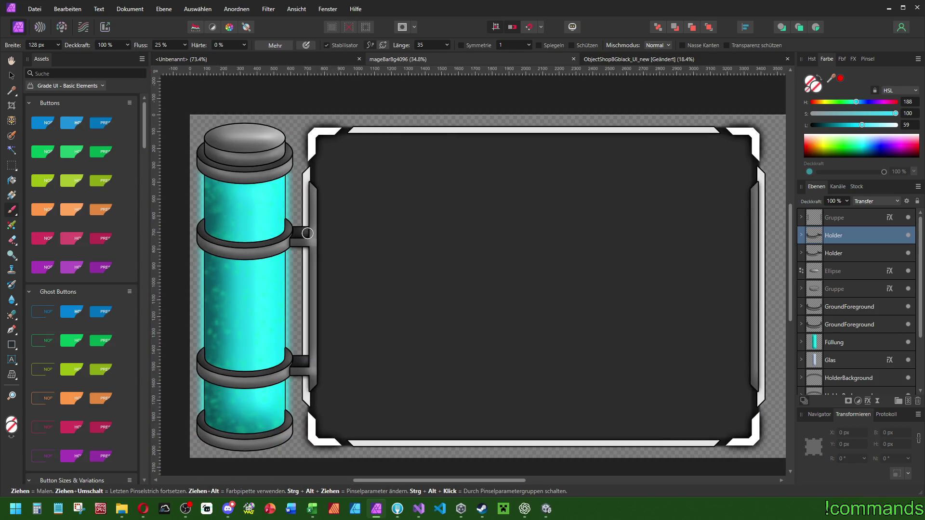
scroll(419, 210, "left", 3)
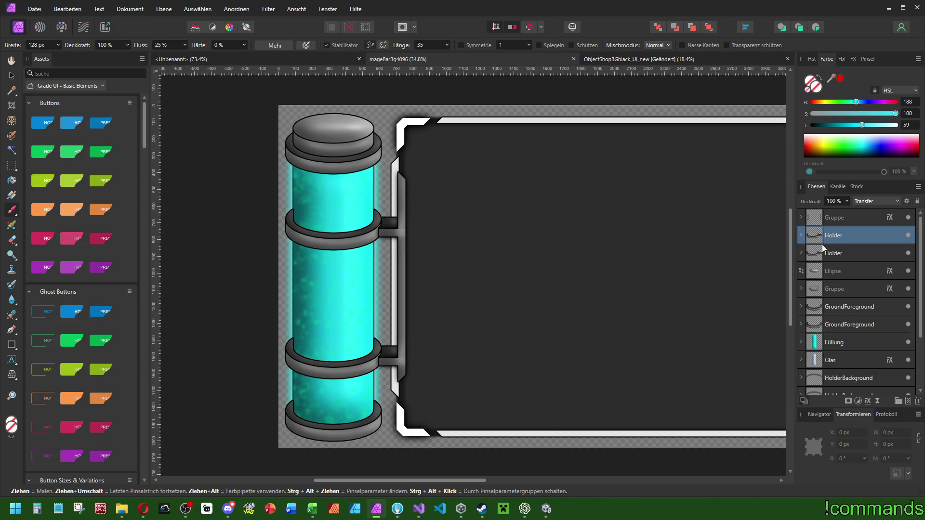
left_click(866, 346)
left_click(14, 77)
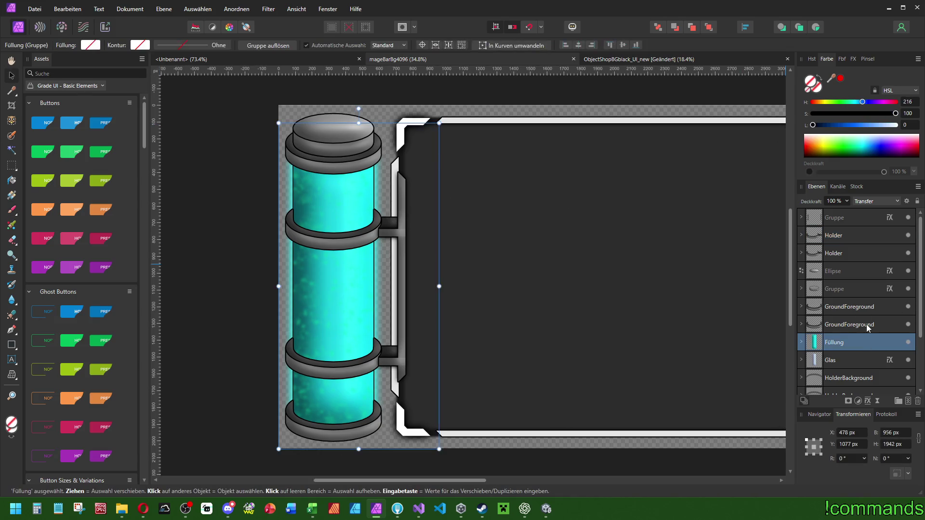